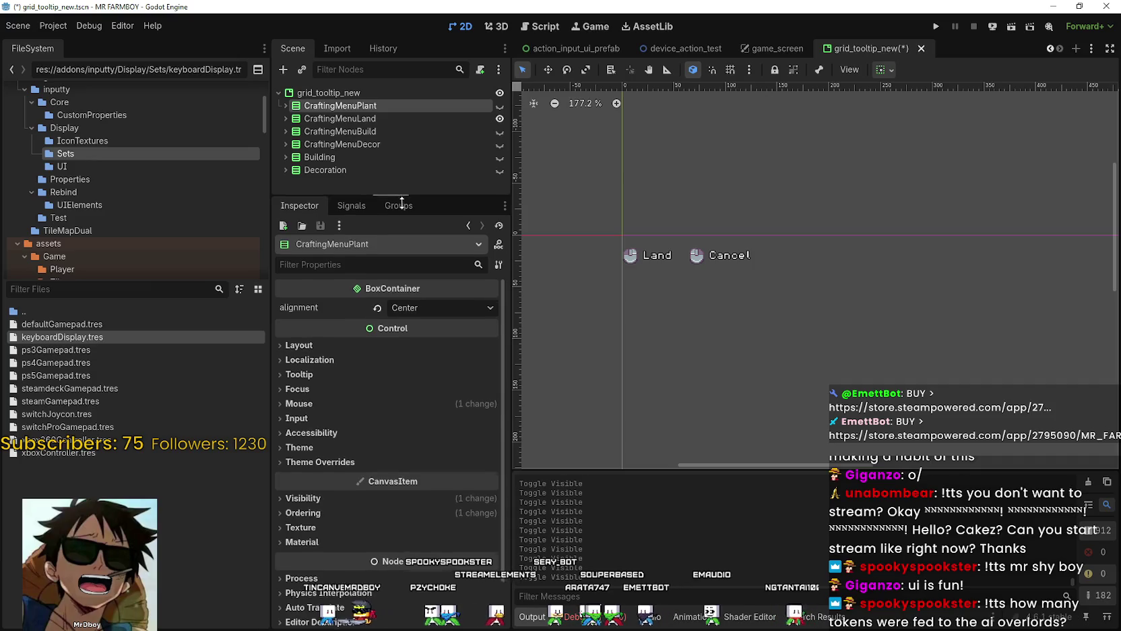
Step: Give the Scene dock more room and save the grid_tooltip_new scene
left_click_drag(401, 202, 406, 314)
scroll(841, 224, "up", 2)
key("ctrl+s")
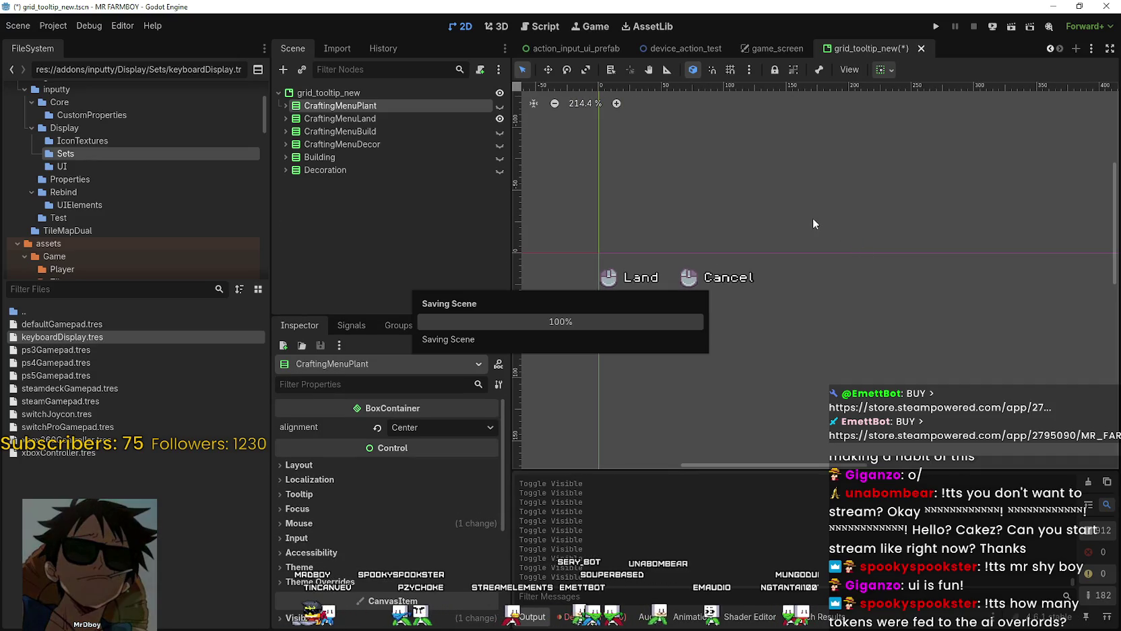
Step: Select the CraftingMenuLand and CraftingMenuBuild nodes, then run the game to its MR FARMBOY splash
scroll(771, 222, "up", 2)
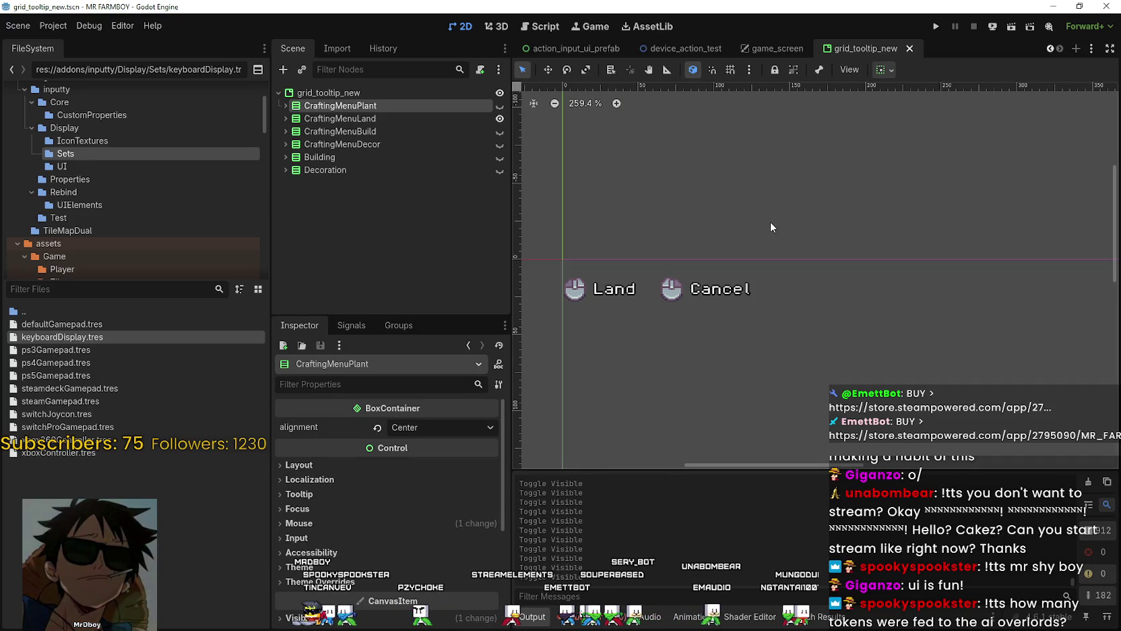
left_click(404, 118)
left_click(395, 131)
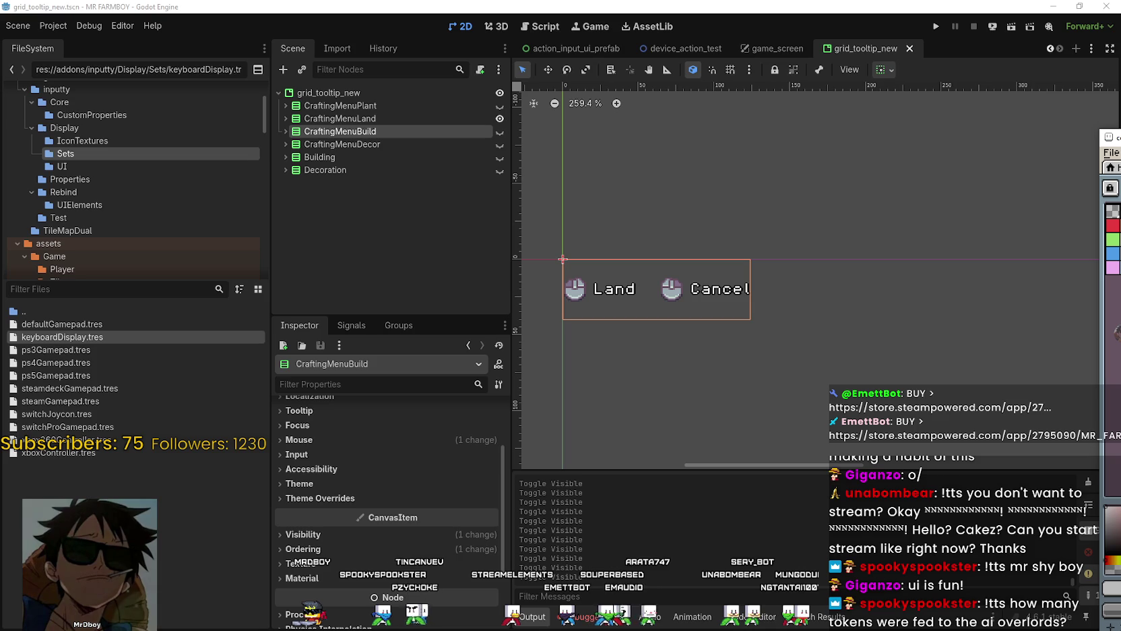
key("F6")
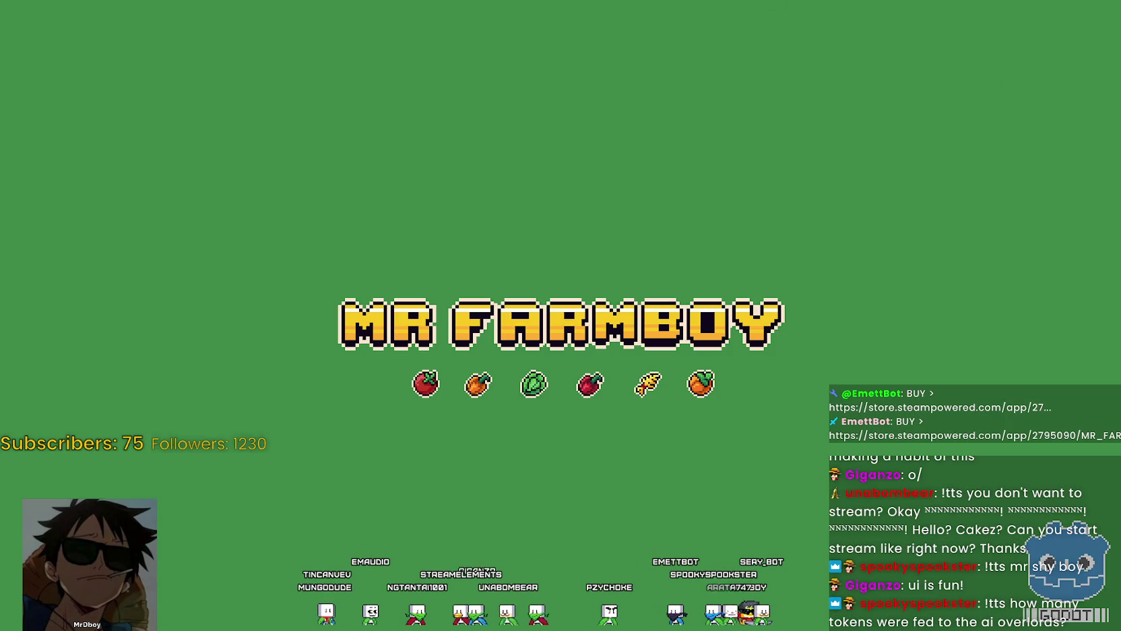
Step: Switch to the Inputty Codeberg page and scroll through its setup and input-display README, ending at the file list
key("alt+Tab")
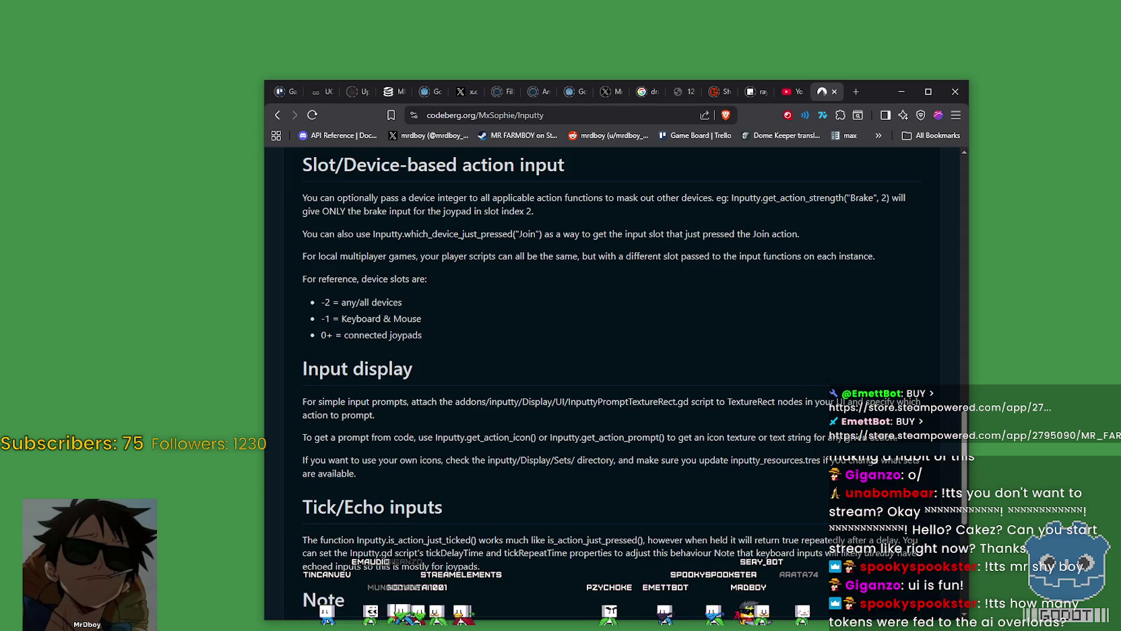
scroll(600, 480, "up", 15)
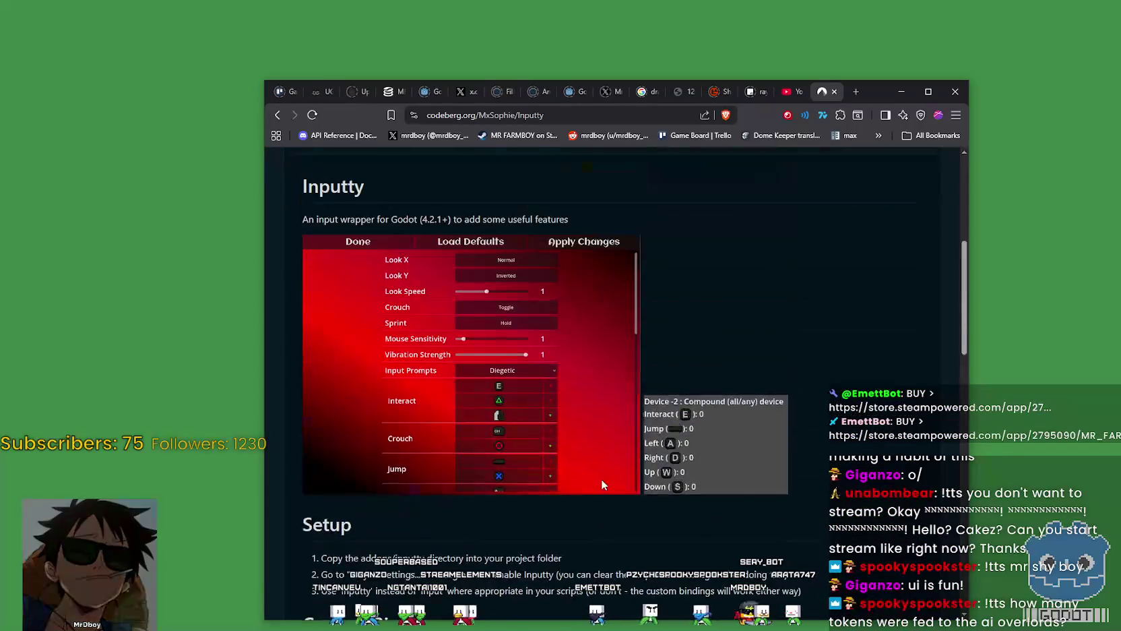
scroll(518, 389, "up", 5)
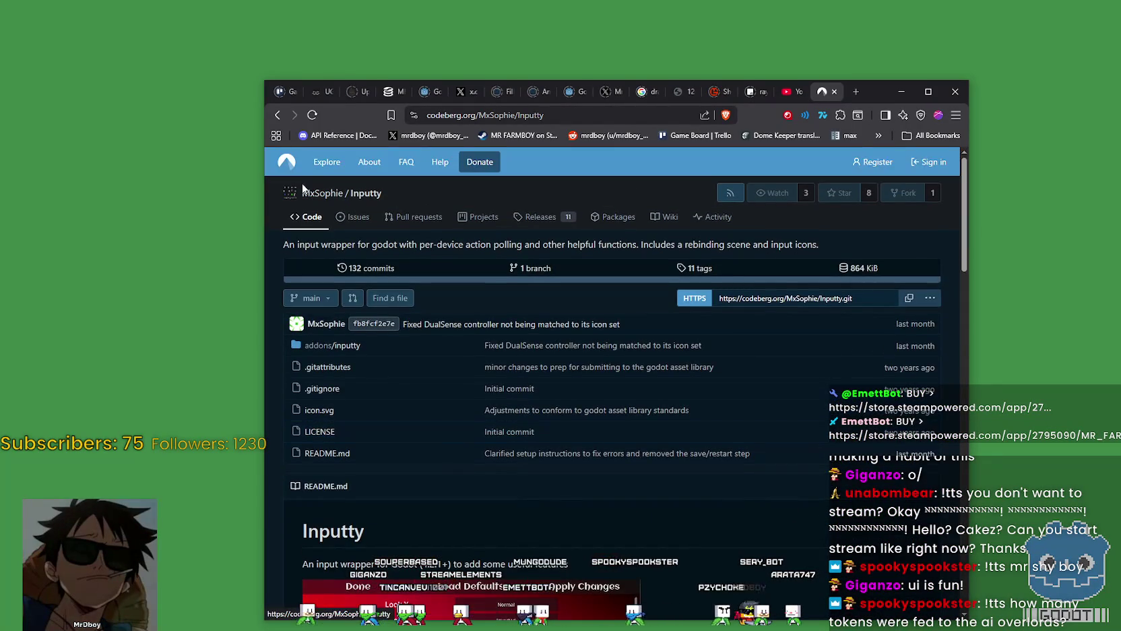
scroll(608, 425, "down", 6)
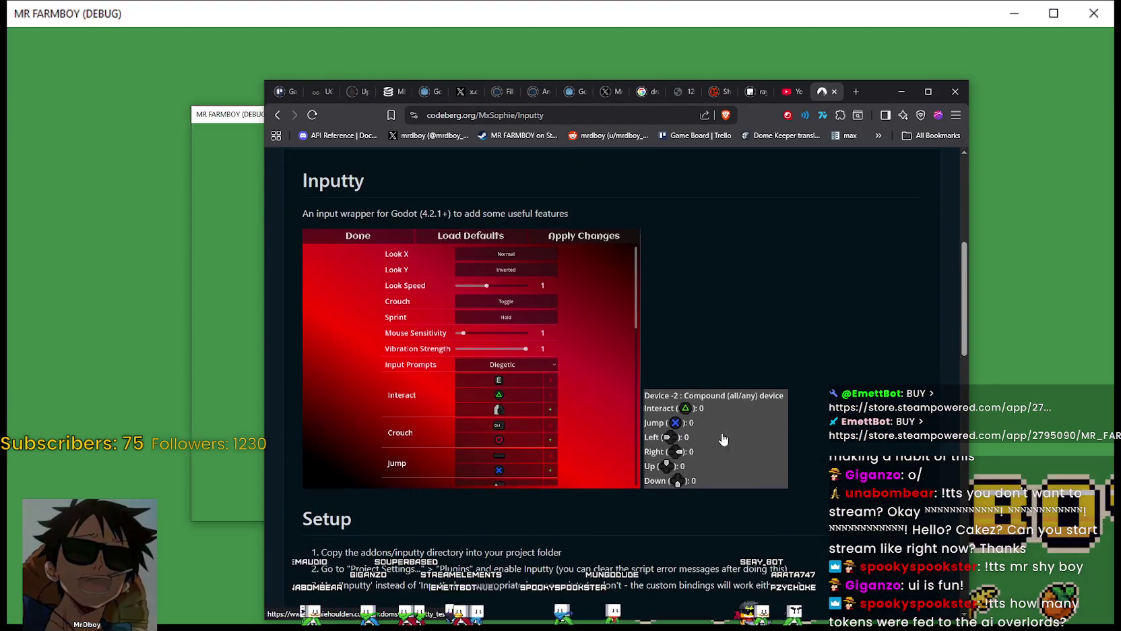
scroll(812, 452, "down", 2)
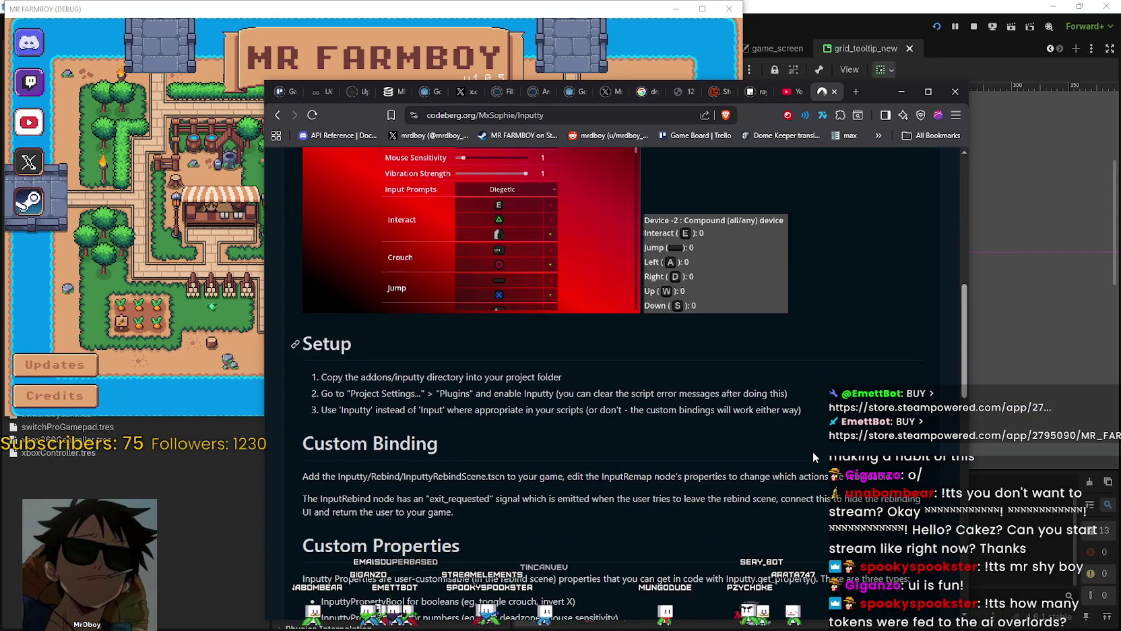
scroll(813, 451, "down", 8)
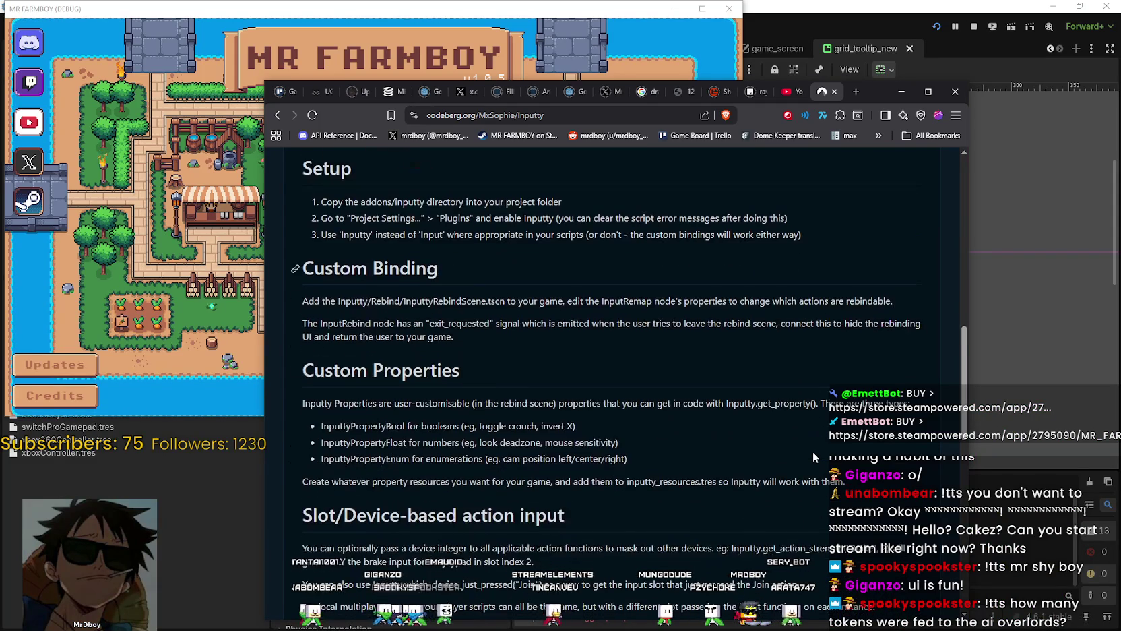
scroll(813, 452, "down", 3)
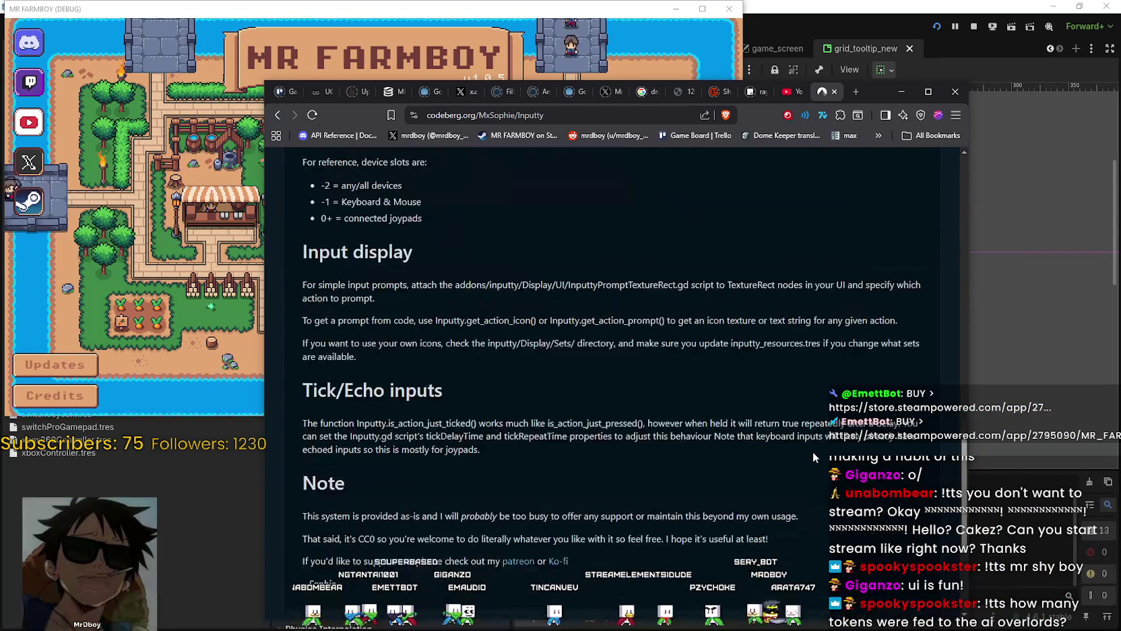
scroll(810, 453, "up", 15)
scroll(850, 267, "up", 3)
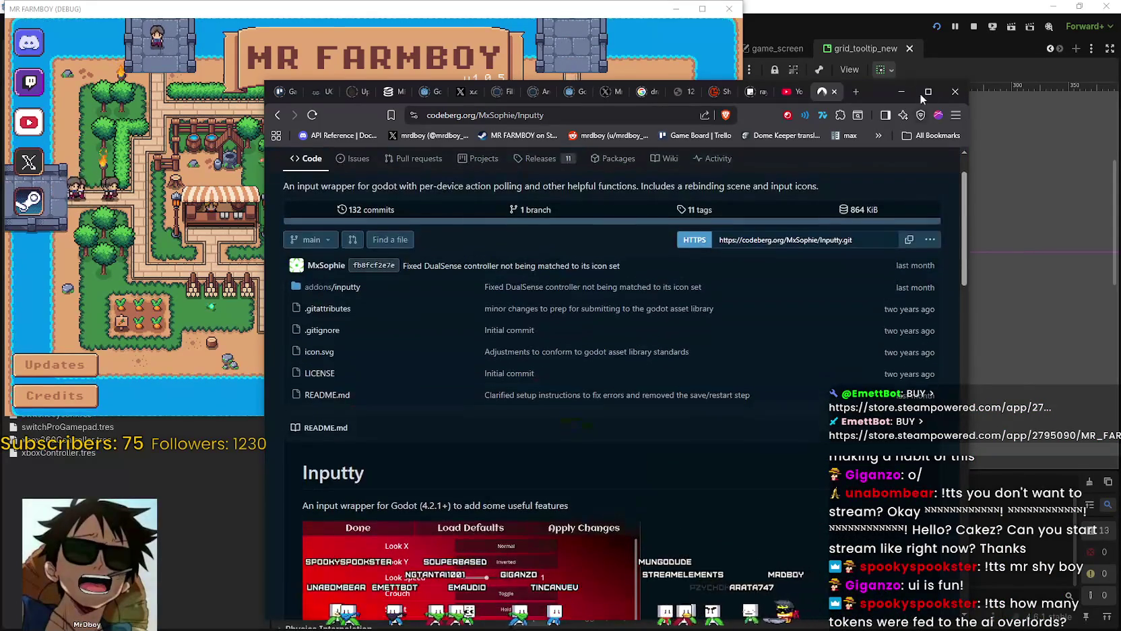
Step: Minimize the browser and maximize the MR FARMBOY game window at the main menu
left_click(902, 91)
left_click(937, 26)
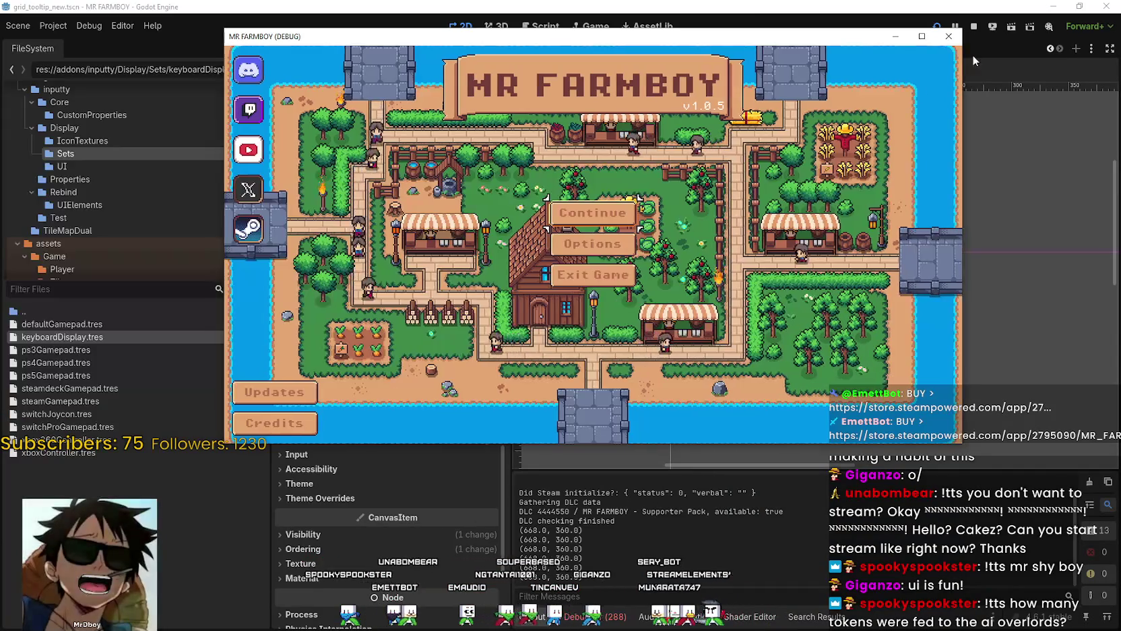
left_click(923, 37)
left_click(559, 273)
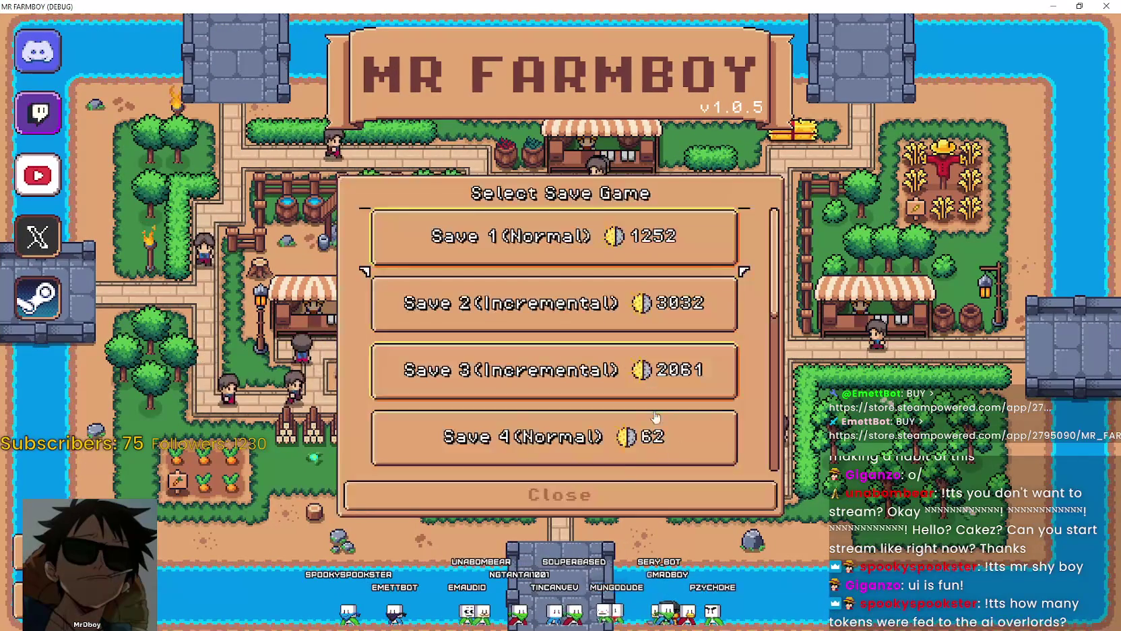
key("Escape")
Step: Review the key and gamepad bindings under Options > Input, then cancel without changes
left_click(559, 321)
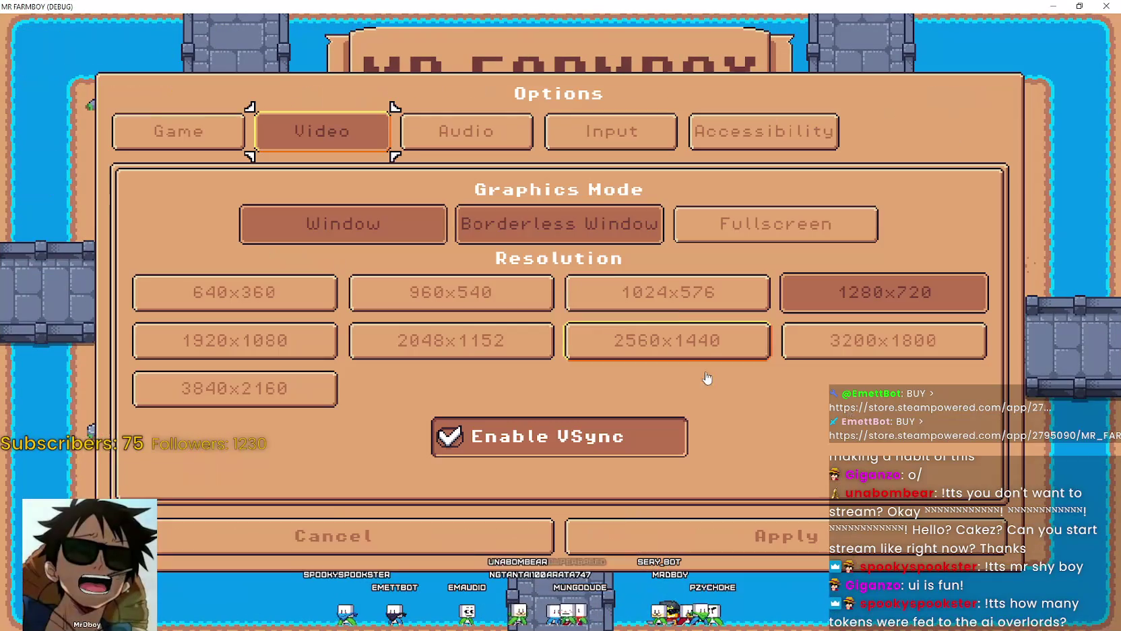
left_click(583, 130)
scroll(922, 269, "down", 2)
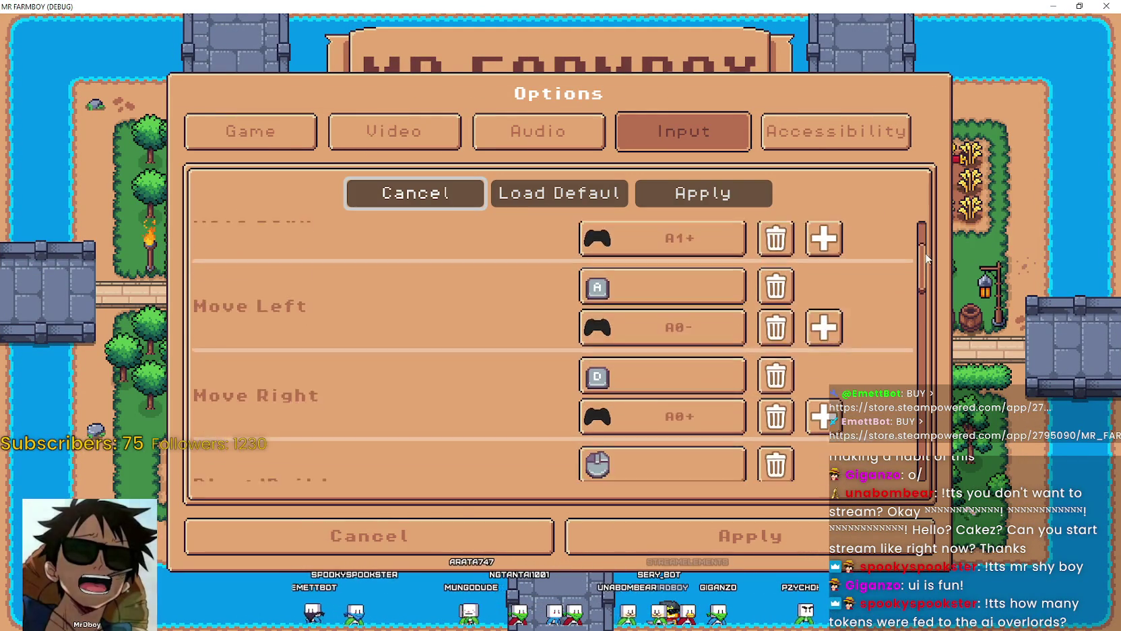
scroll(877, 236, "up", 2)
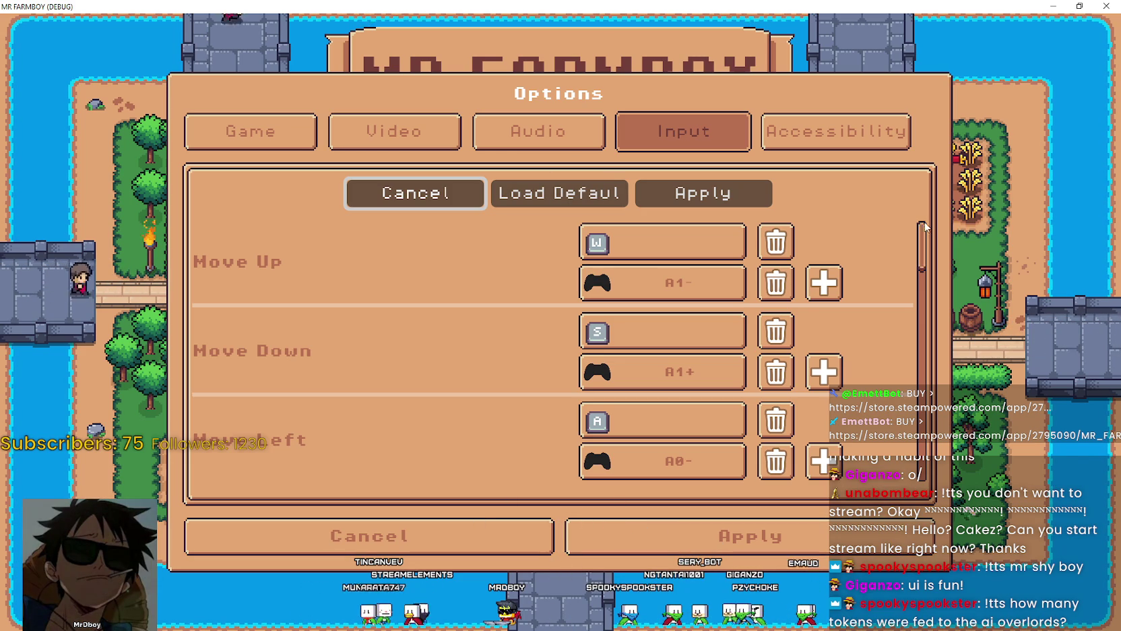
scroll(868, 259, "down", 10)
scroll(868, 258, "up", 10)
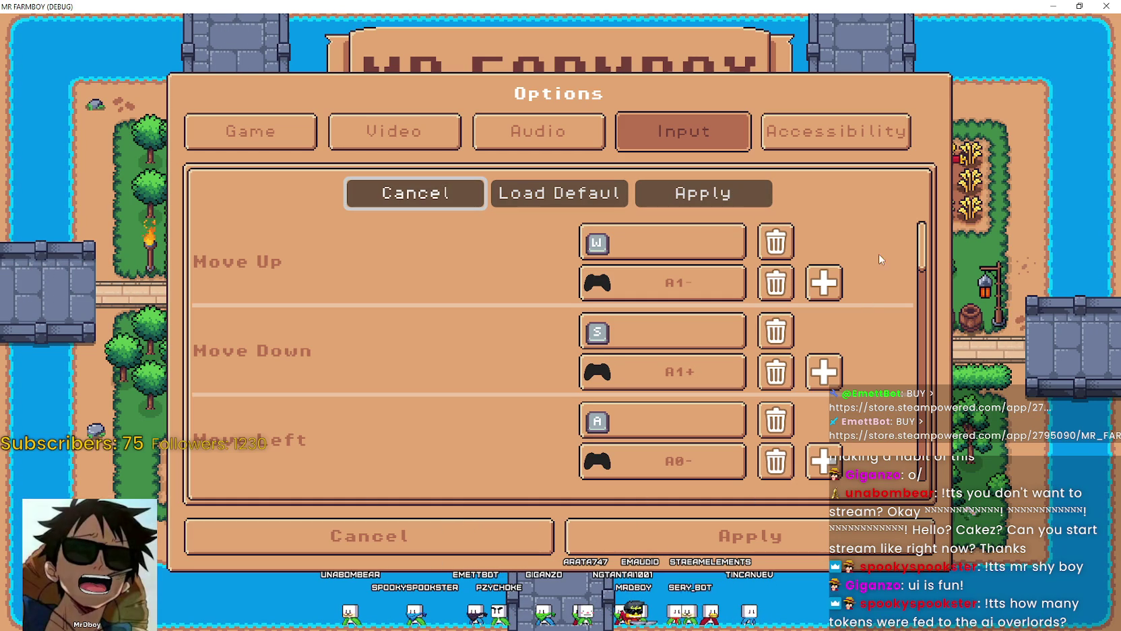
mouse_move(922, 247)
left_mouse_down()
mouse_move(924, 389)
mouse_move(916, 203)
left_mouse_up()
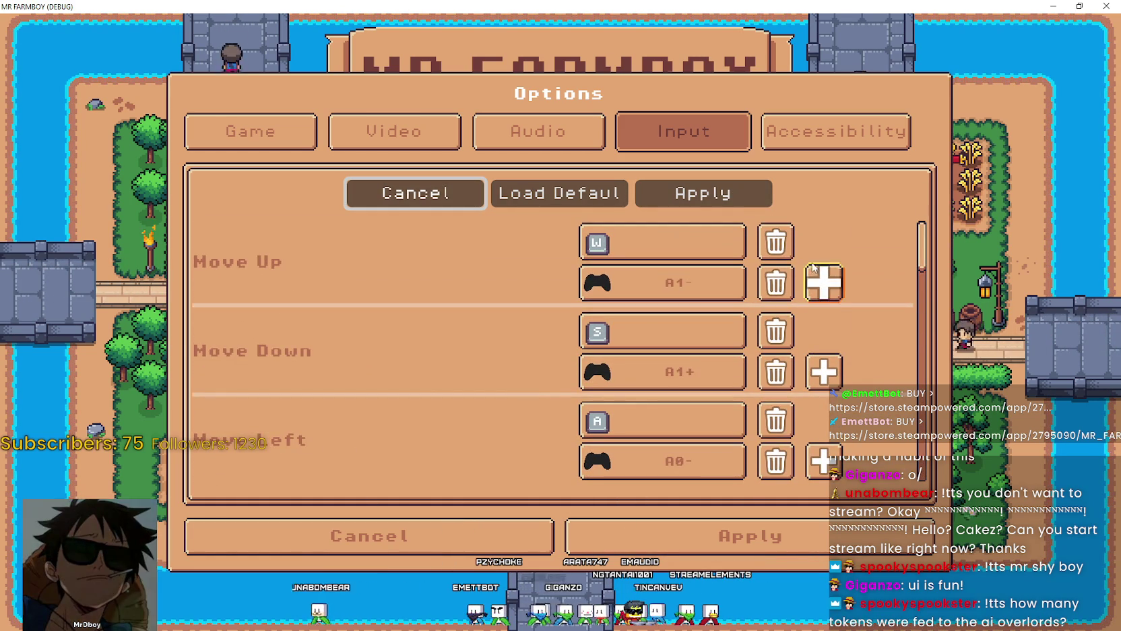
scroll(745, 279, "down", 2)
scroll(745, 279, "up", 2)
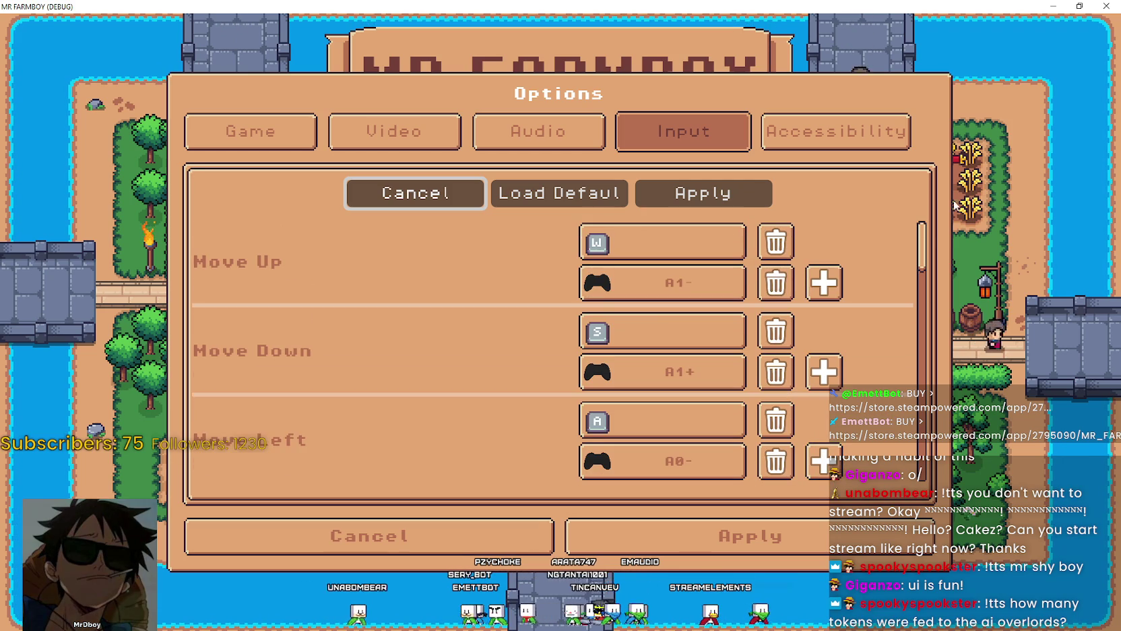
scroll(926, 241, "down", 10)
left_click(370, 536)
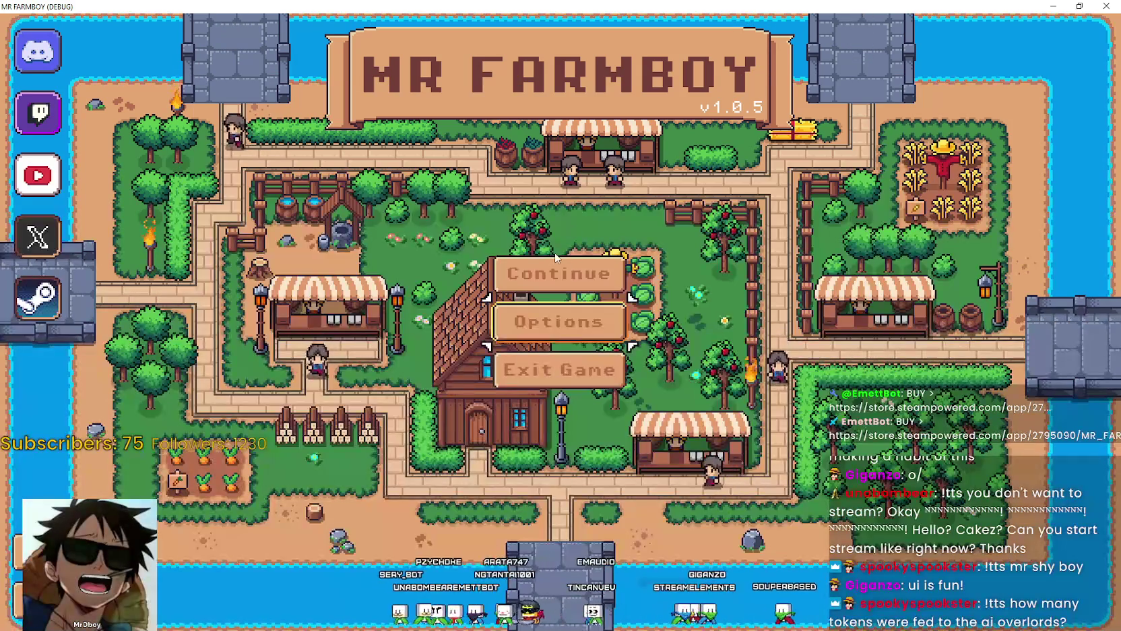
Step: Load Save 4 from the Continue save list
left_click(579, 286)
left_click(556, 232)
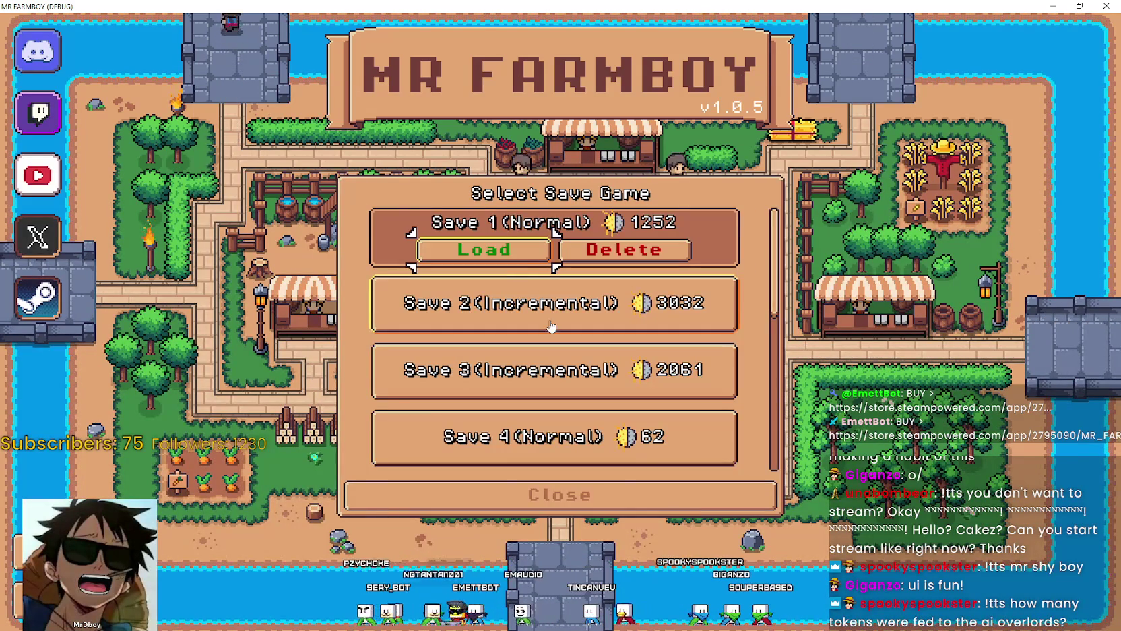
scroll(542, 351, "down", 4)
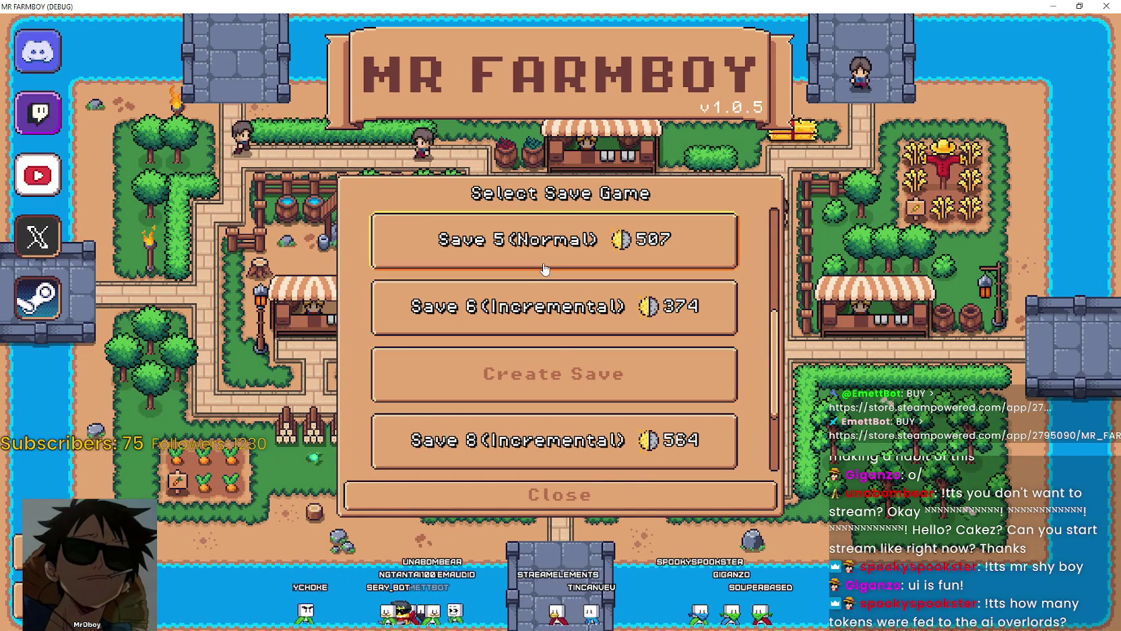
scroll(549, 303, "down", 3)
scroll(571, 410, "up", 3)
scroll(572, 409, "up", 3)
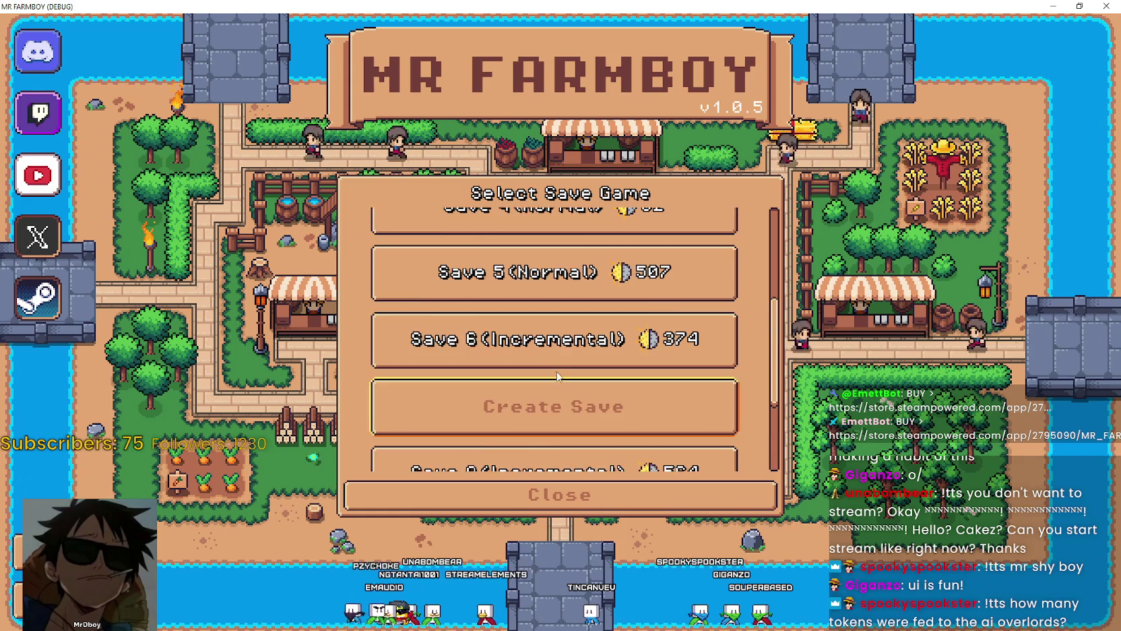
left_click(504, 344)
left_click(504, 348)
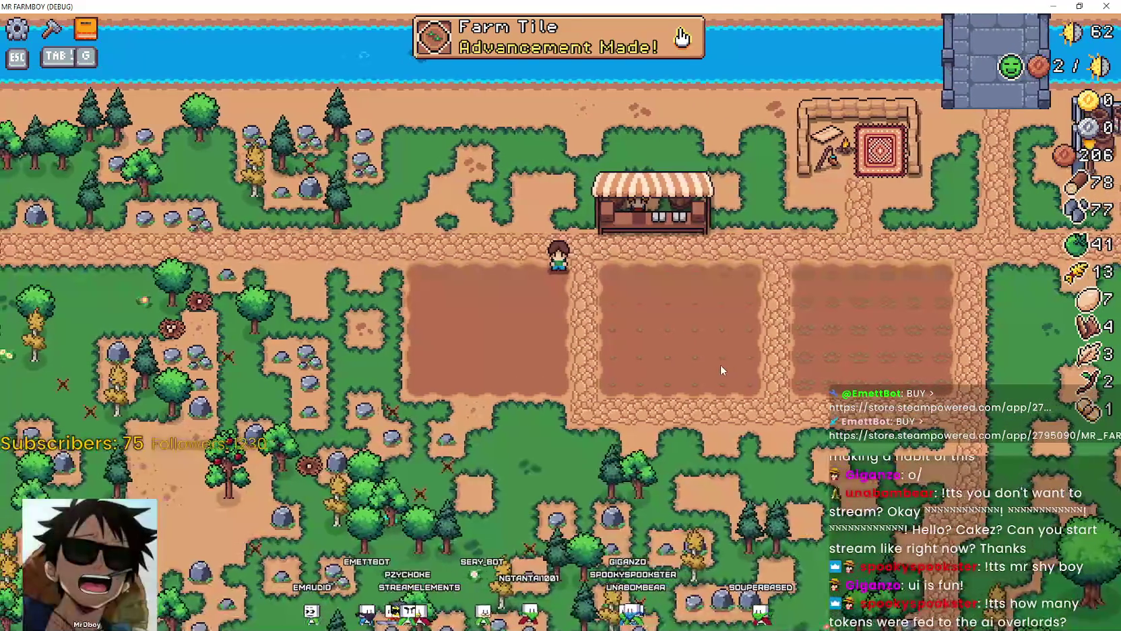
Step: Walk the farmer right and down along the path past the three fields
key("d")
key("s")
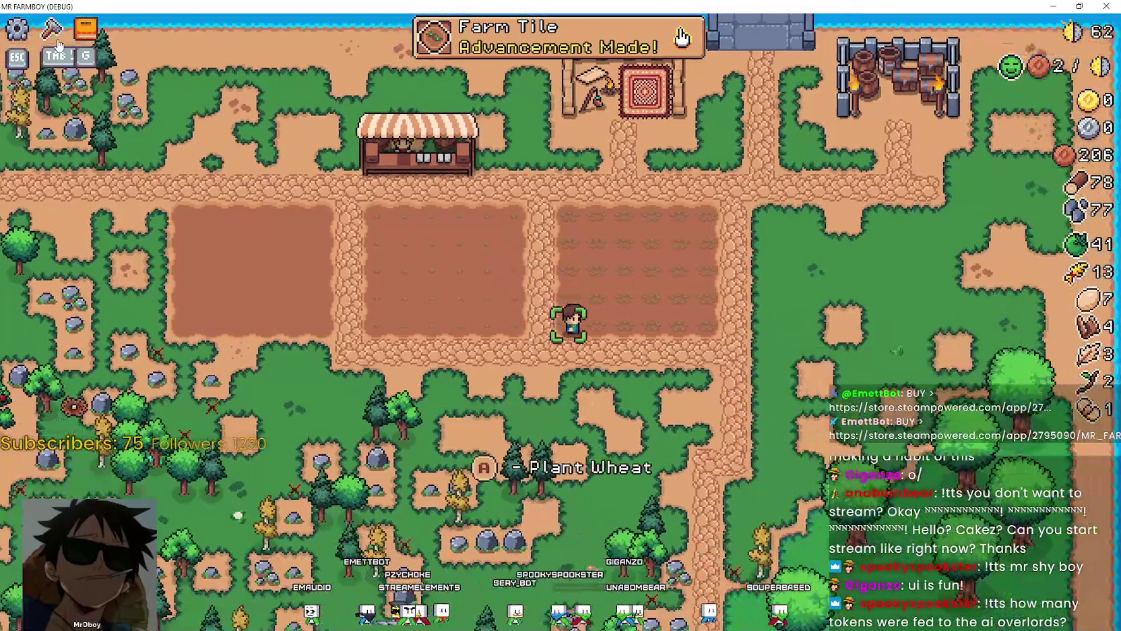
key("s")
key("d")
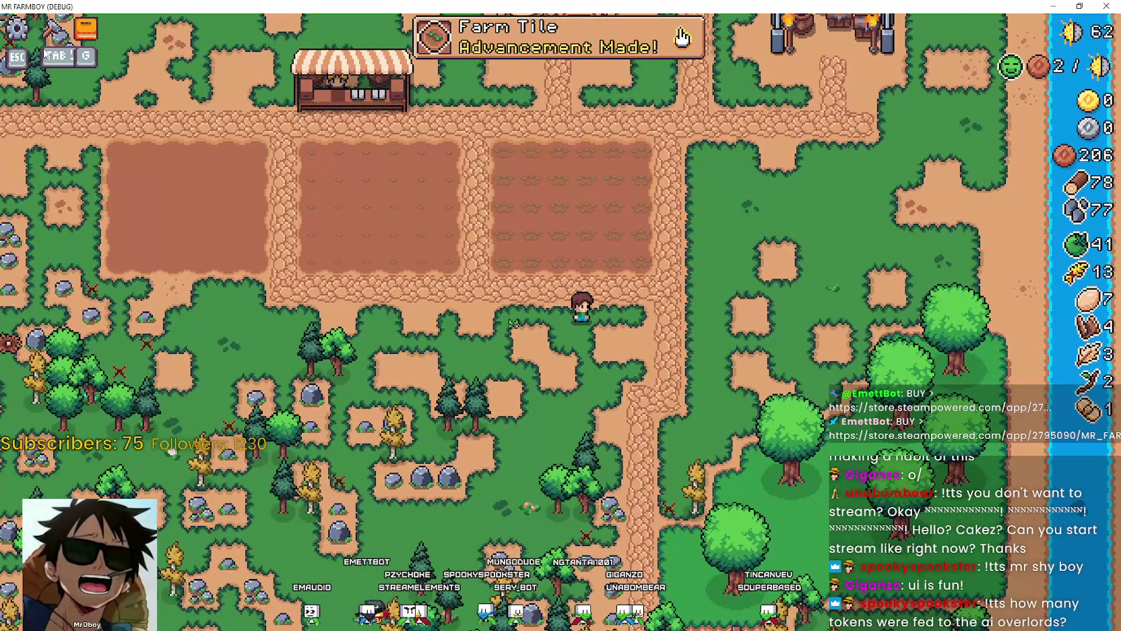
Step: Walk beside the third field, then pause and open the Input bindings in Options
key("w")
key("d")
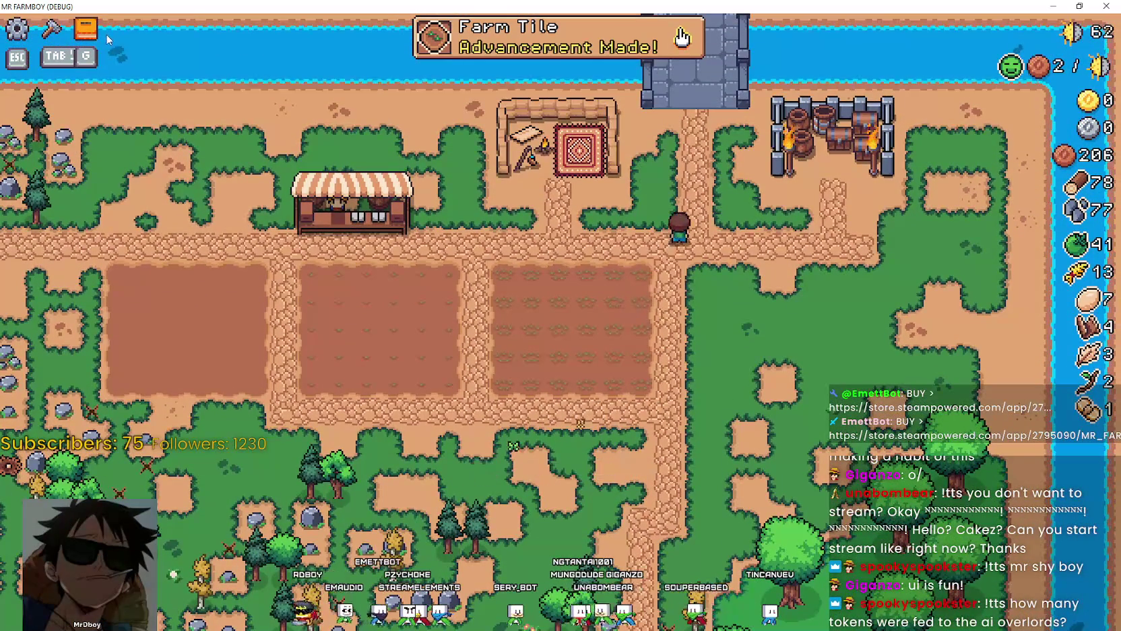
left_click(20, 30)
left_click(502, 258)
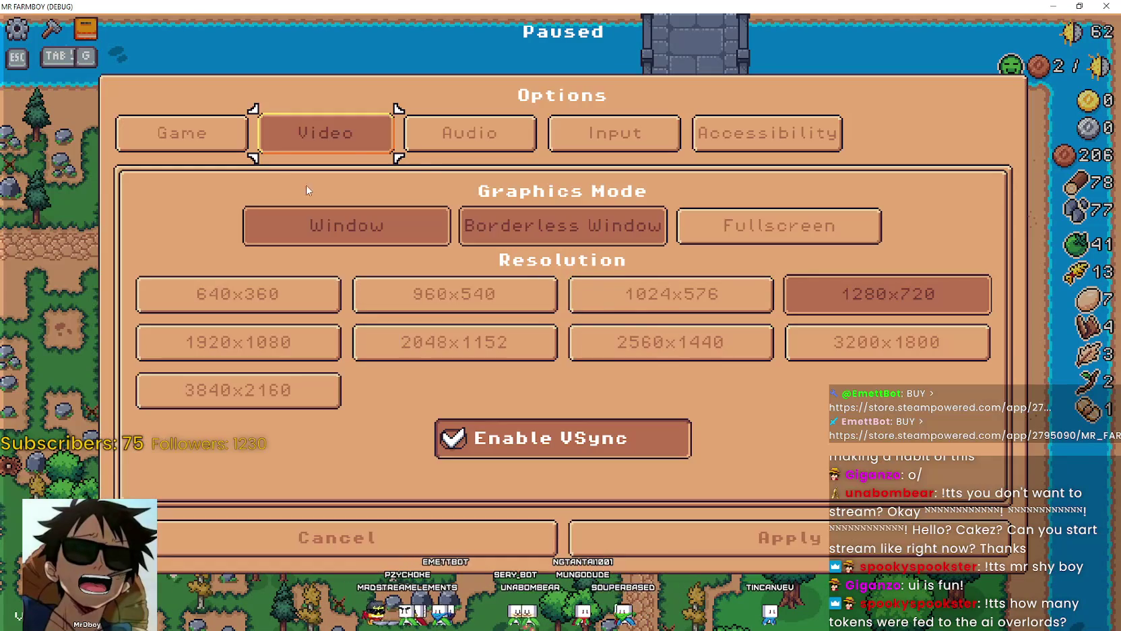
left_click(612, 134)
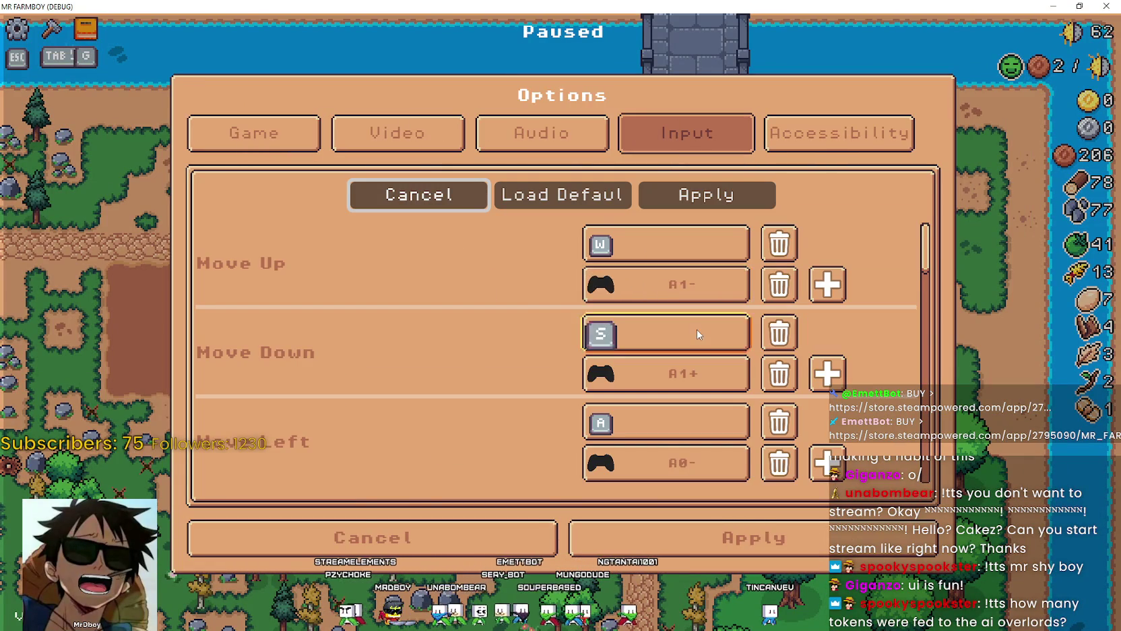
Step: Rebind Crafting Menu from TAB to Q, apply it, and resume the game
scroll(917, 284, "down", 2)
scroll(917, 284, "down", 5)
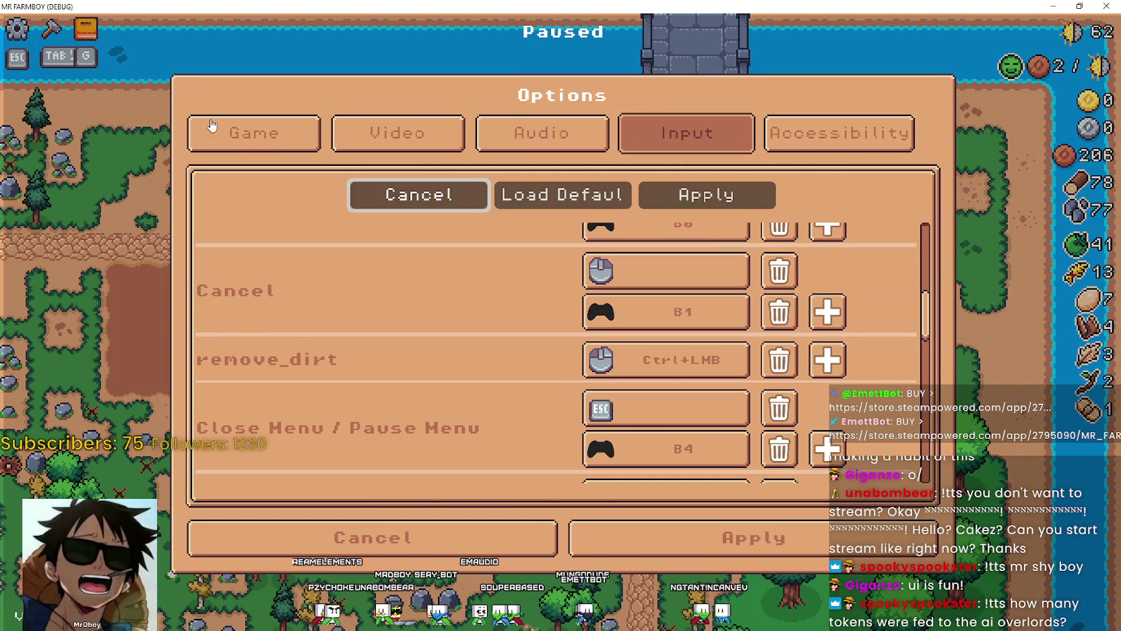
scroll(935, 307, "down", 3)
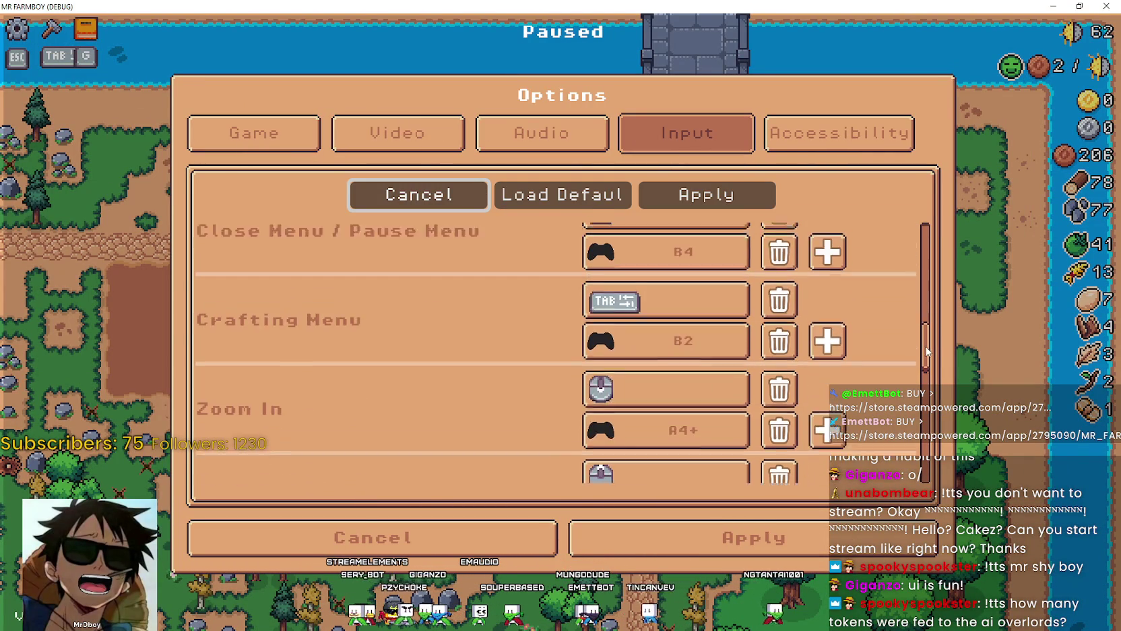
scroll(903, 324, "up", 3)
scroll(894, 341, "down", 5)
scroll(618, 304, "up", 1)
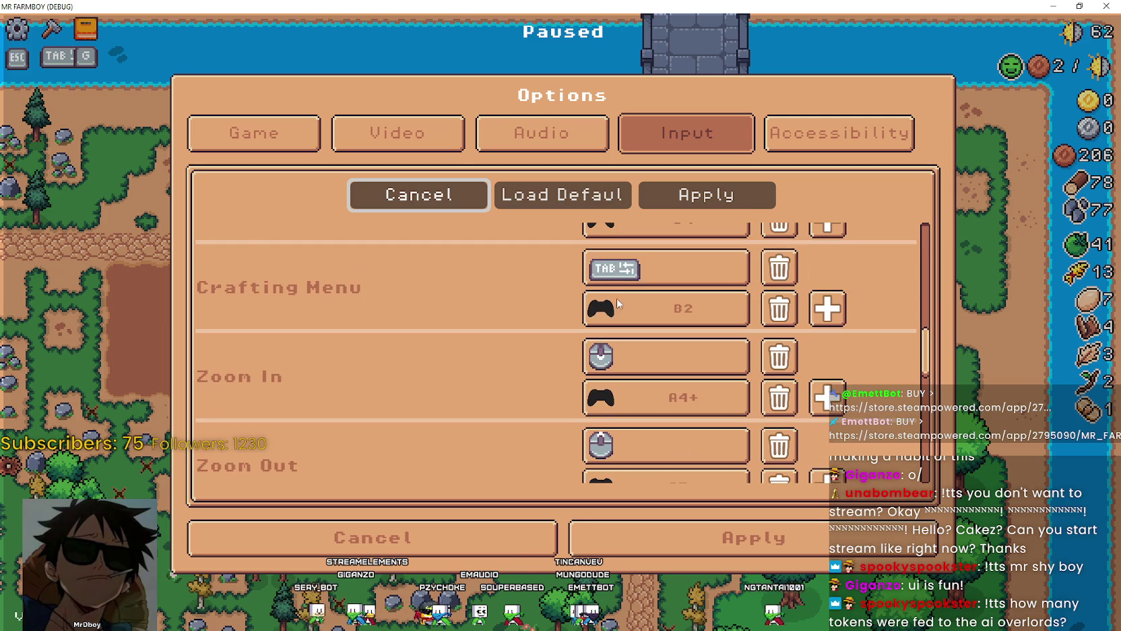
middle_click(685, 286)
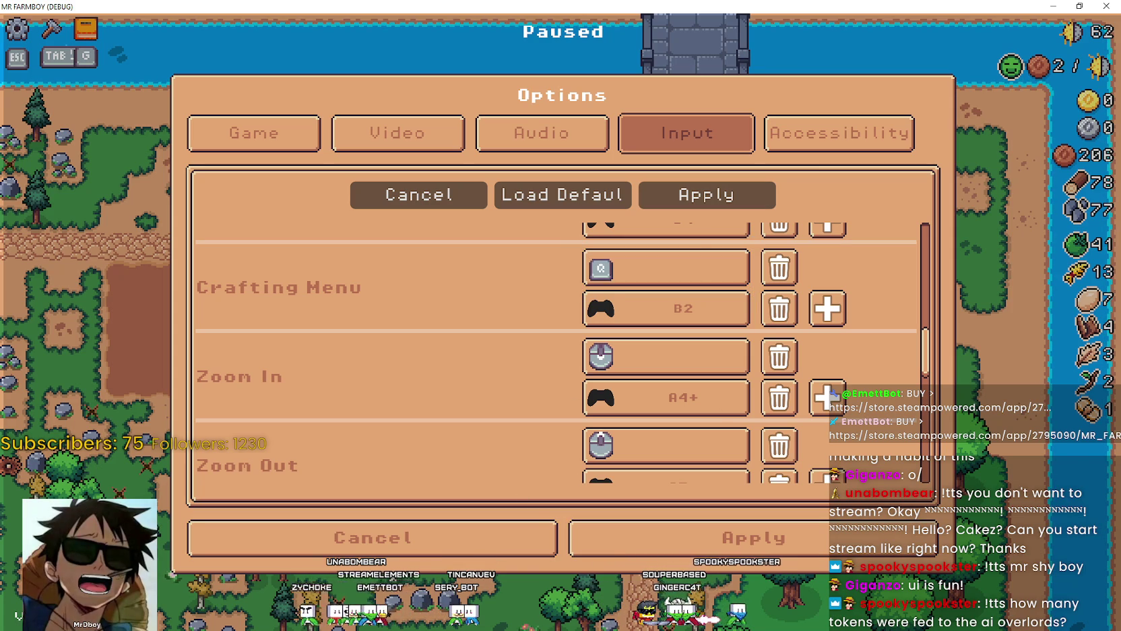
left_click(706, 557)
left_click(606, 206)
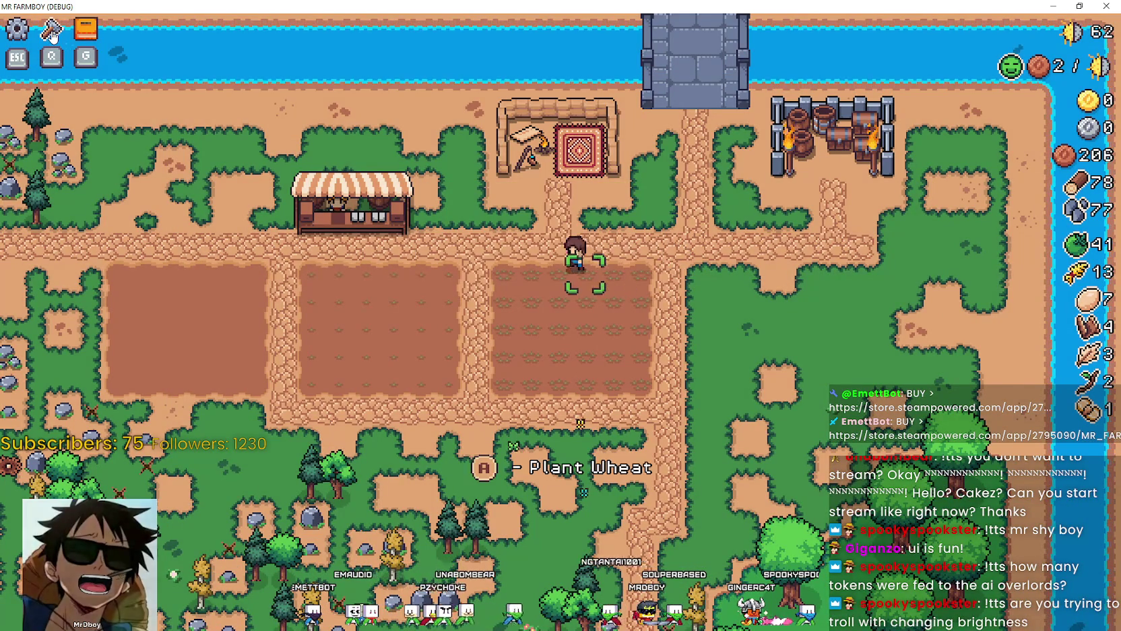
Step: Walk the farmer off the field, along the path and across the crop field
key("w+a")
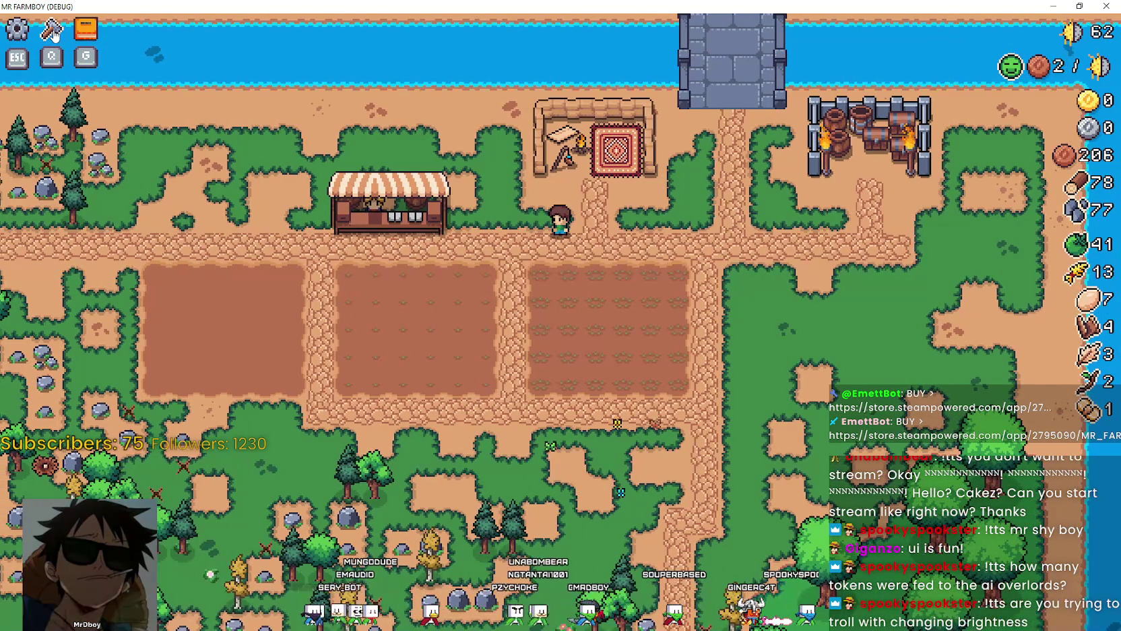
key("a")
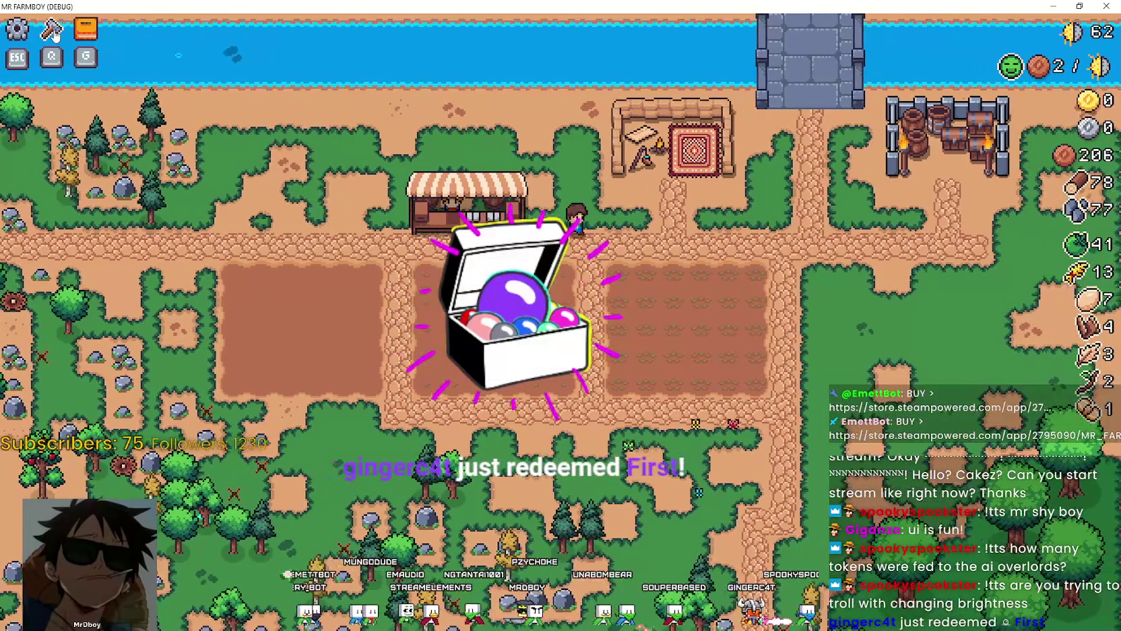
key("d")
key("s")
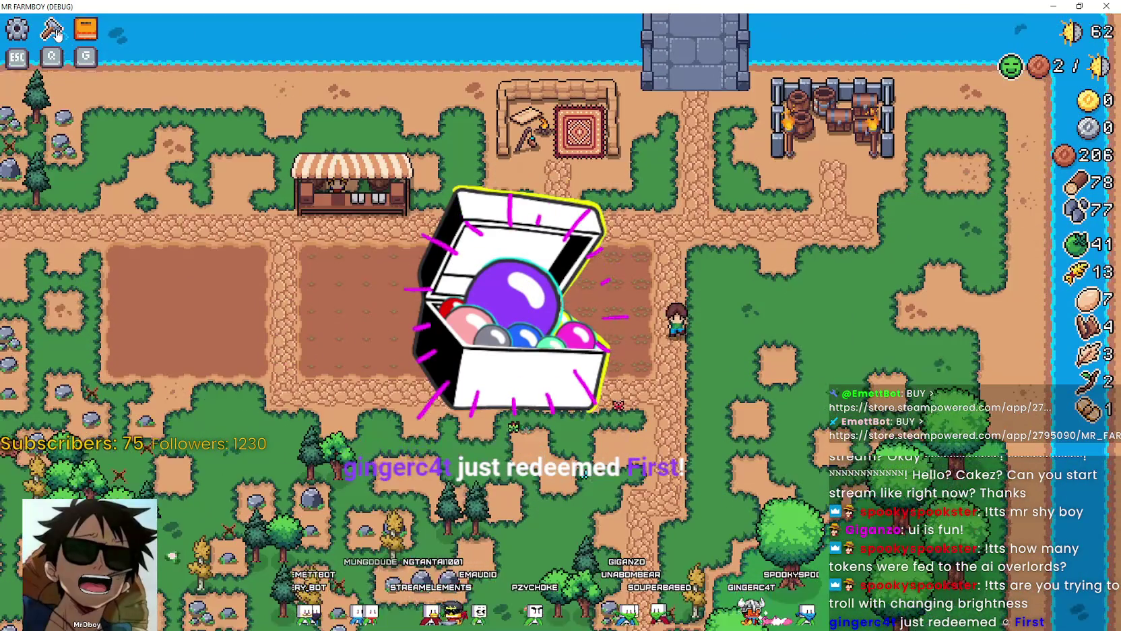
key("a")
scroll(147, 105, "up", 3)
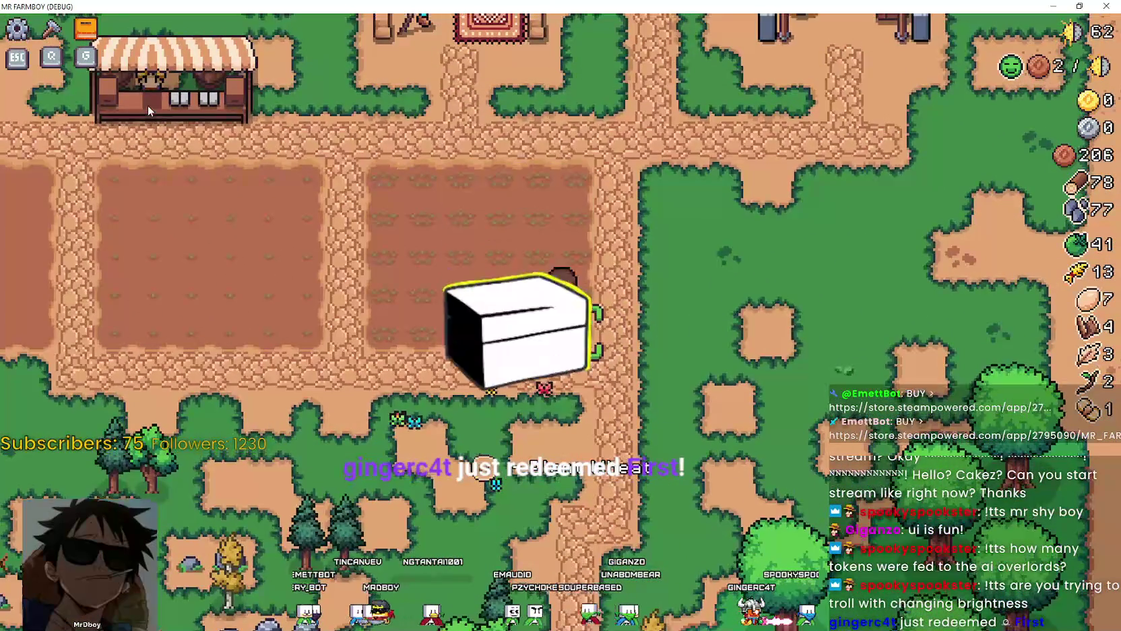
key("s")
key("a")
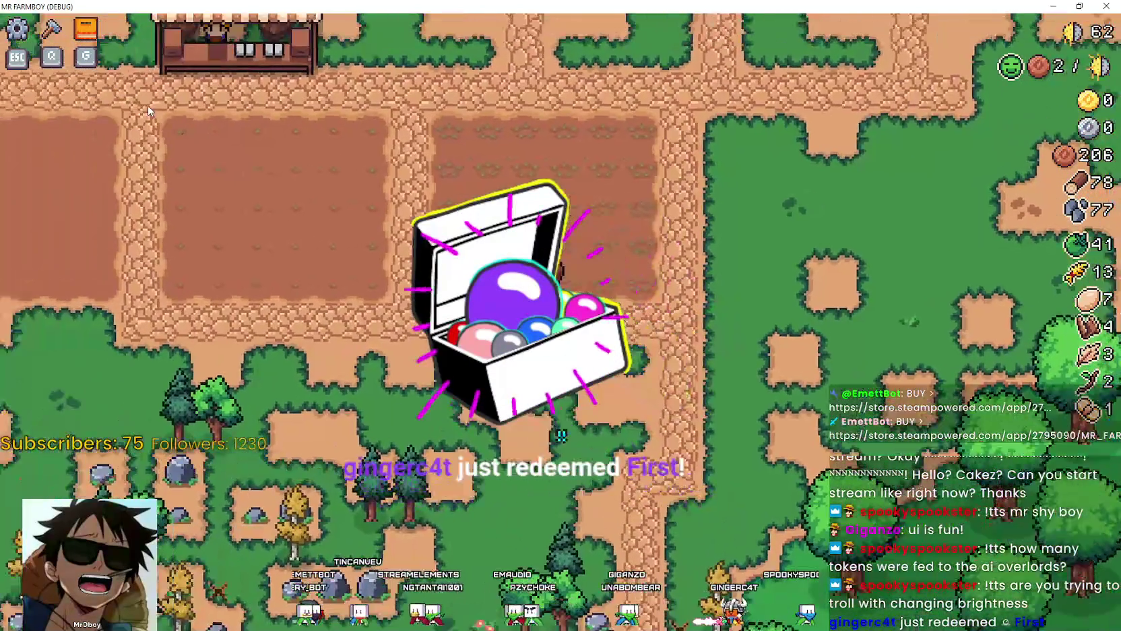
key("w")
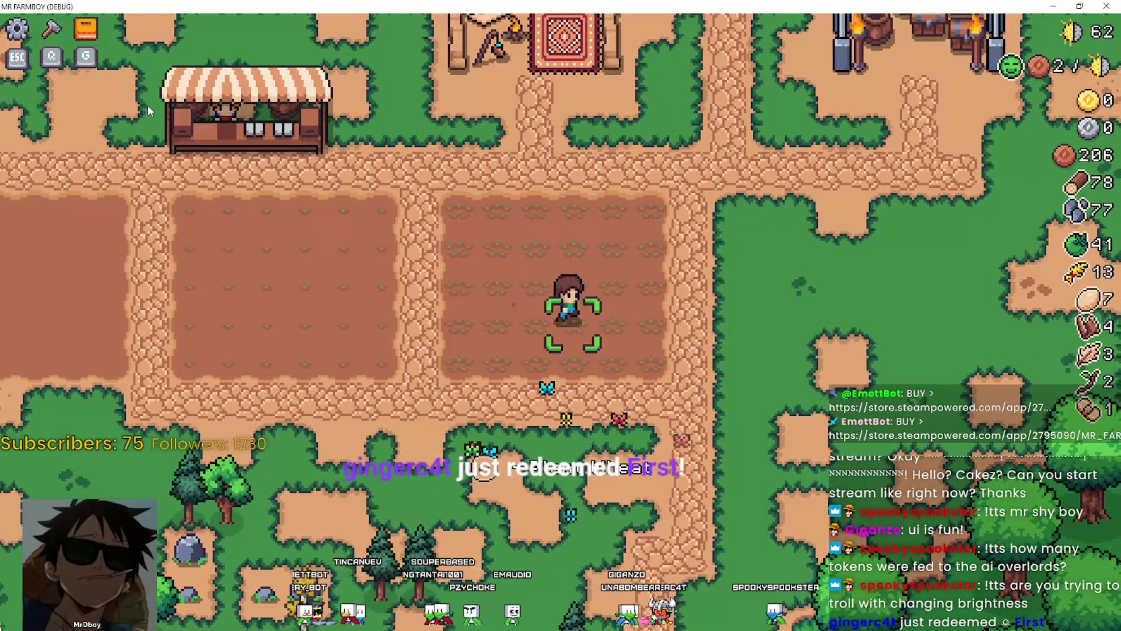
key("a")
key("s")
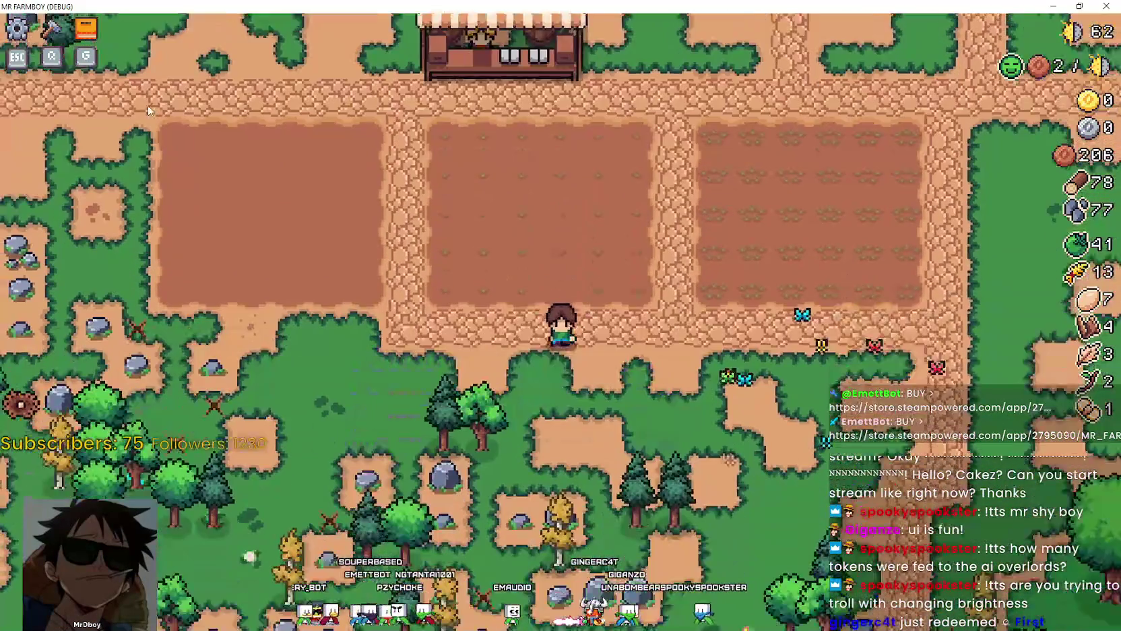
scroll(560, 296, "down", 2)
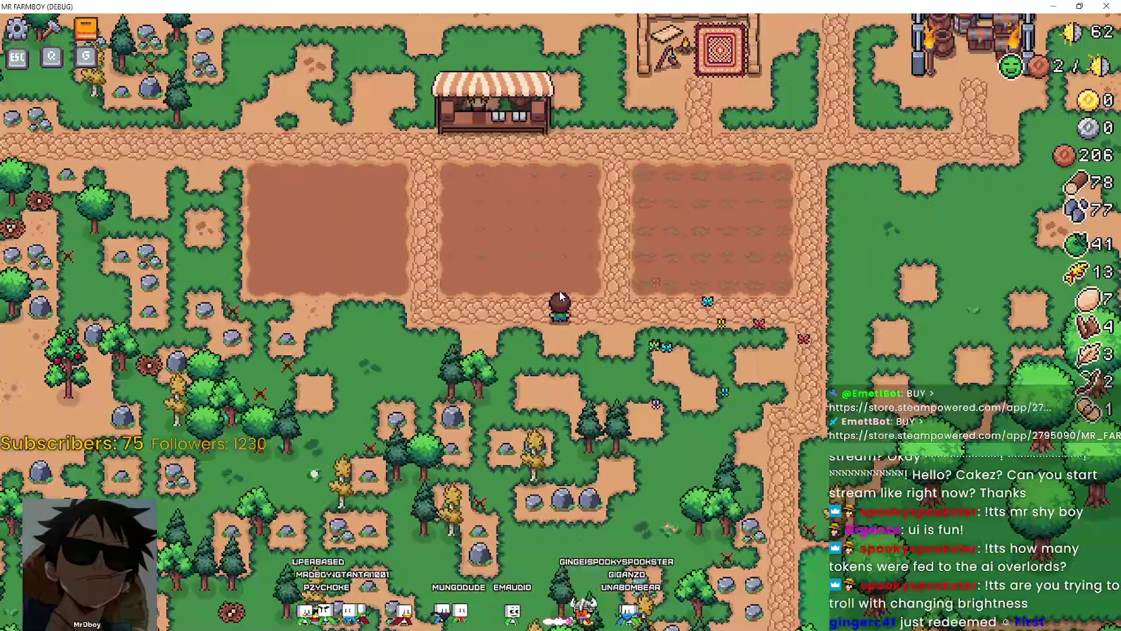
Step: Walk up to the market stall, around the field corner, and left along the stall
key("w")
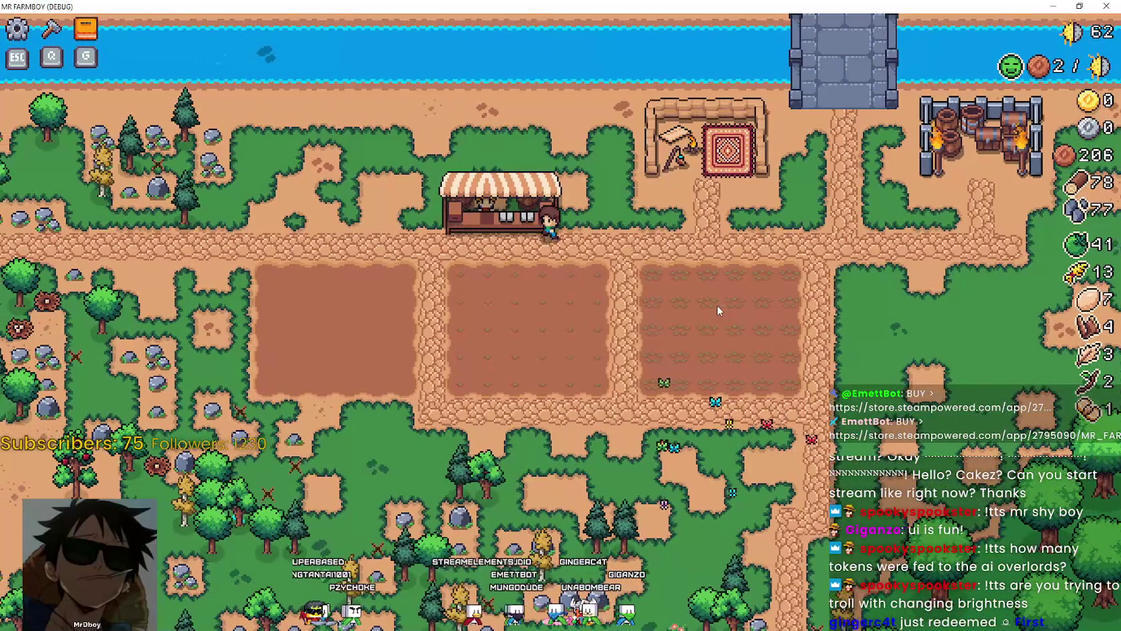
key("a")
key("s")
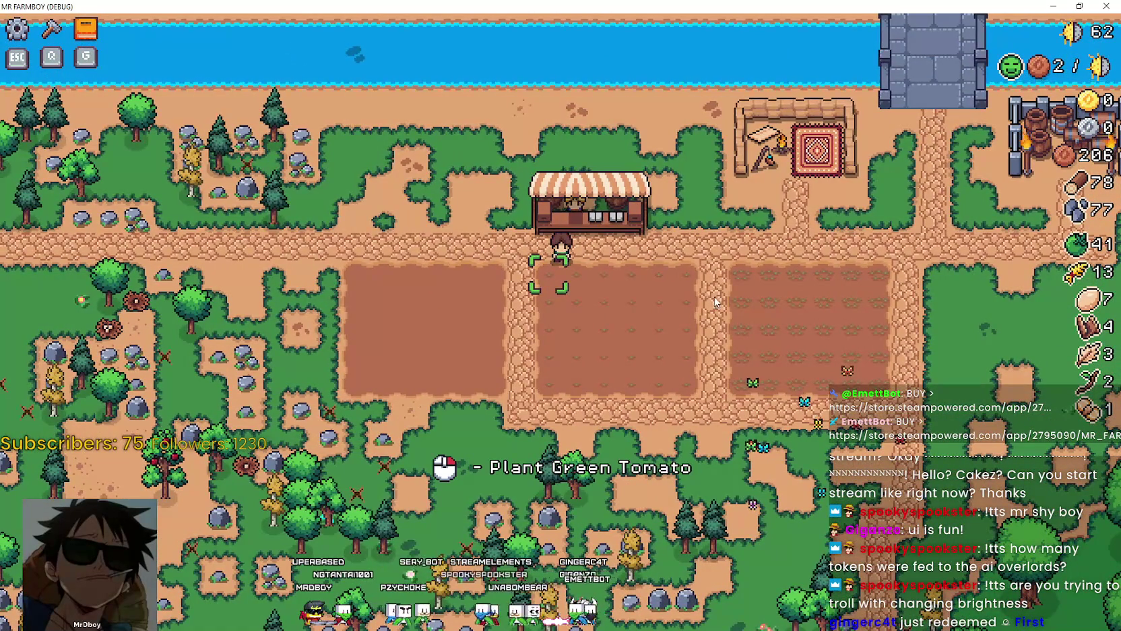
scroll(716, 301, "up", 2)
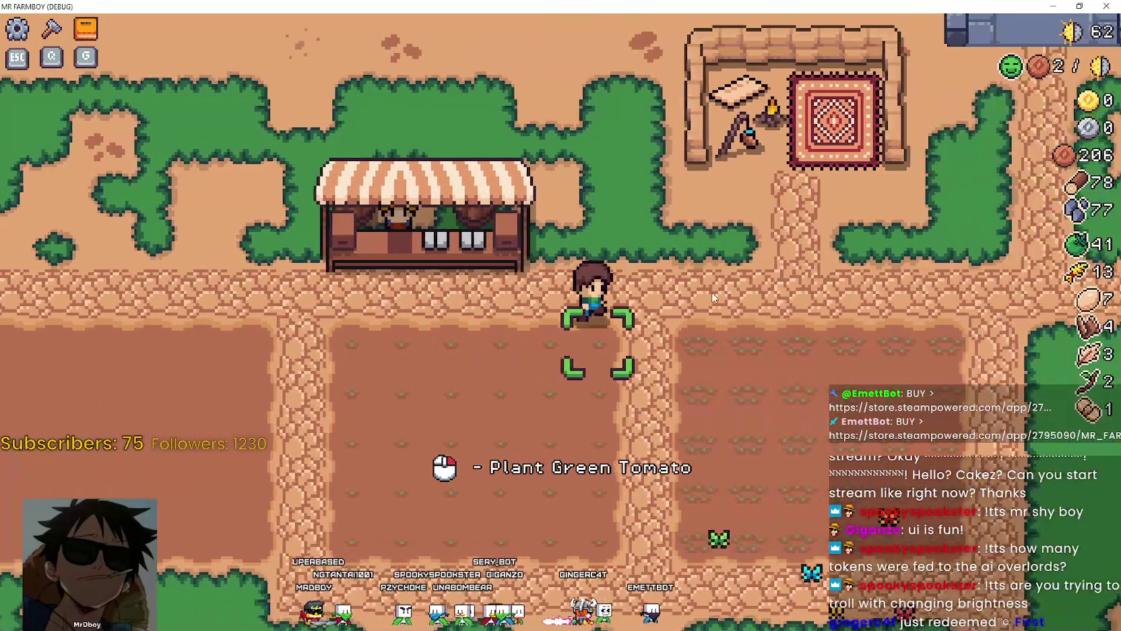
key("d")
key("w")
scroll(712, 297, "down", 2)
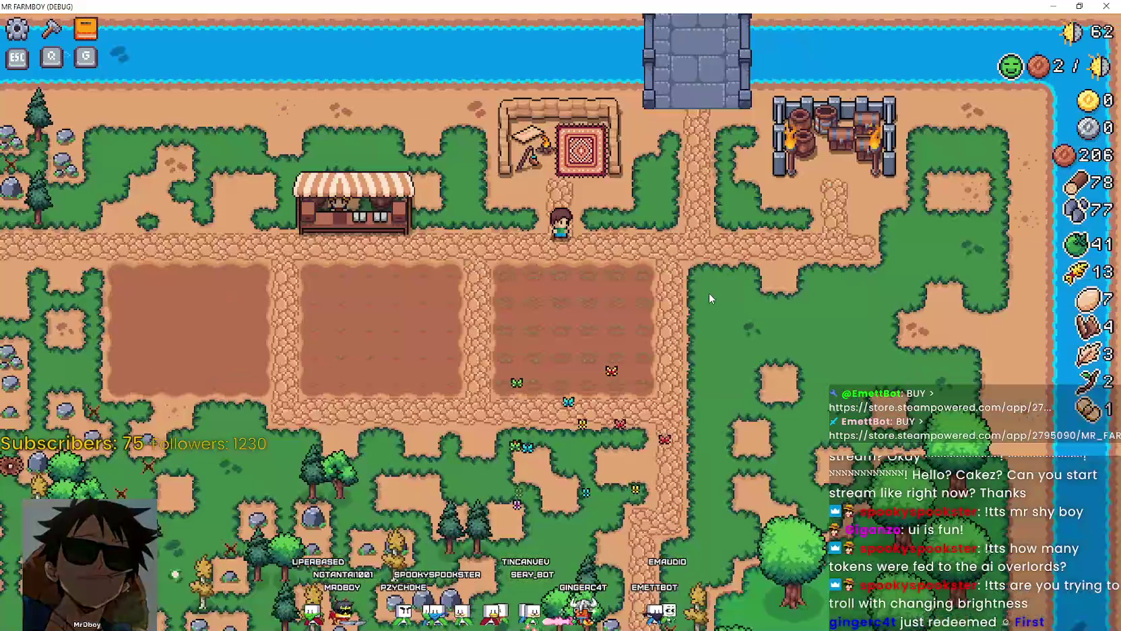
key("a")
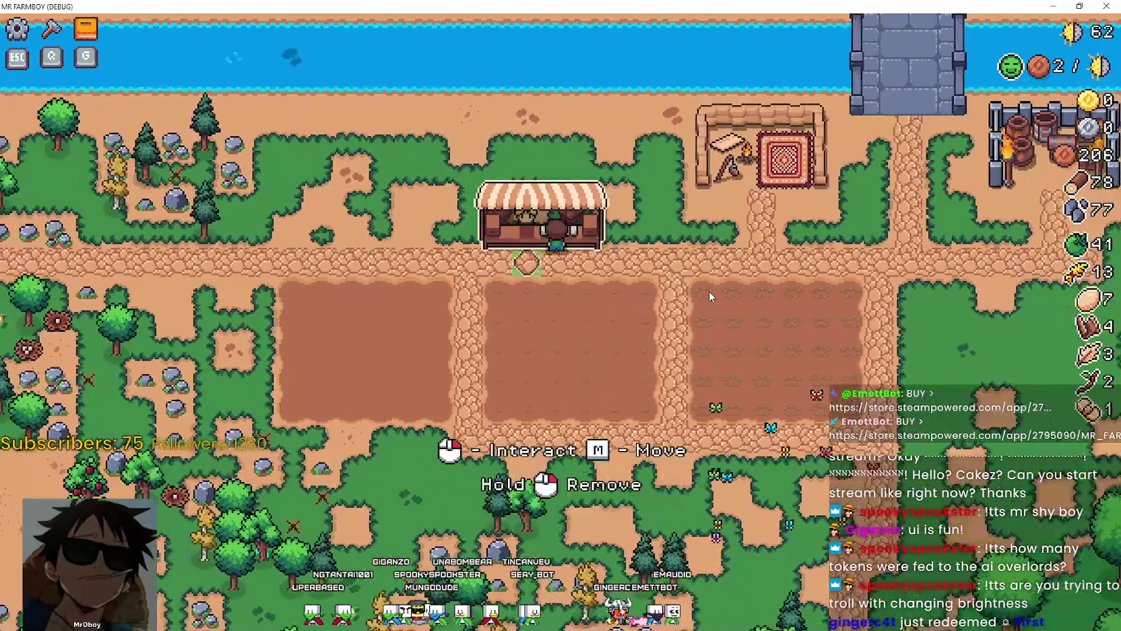
scroll(709, 292, "up", 2)
key("d")
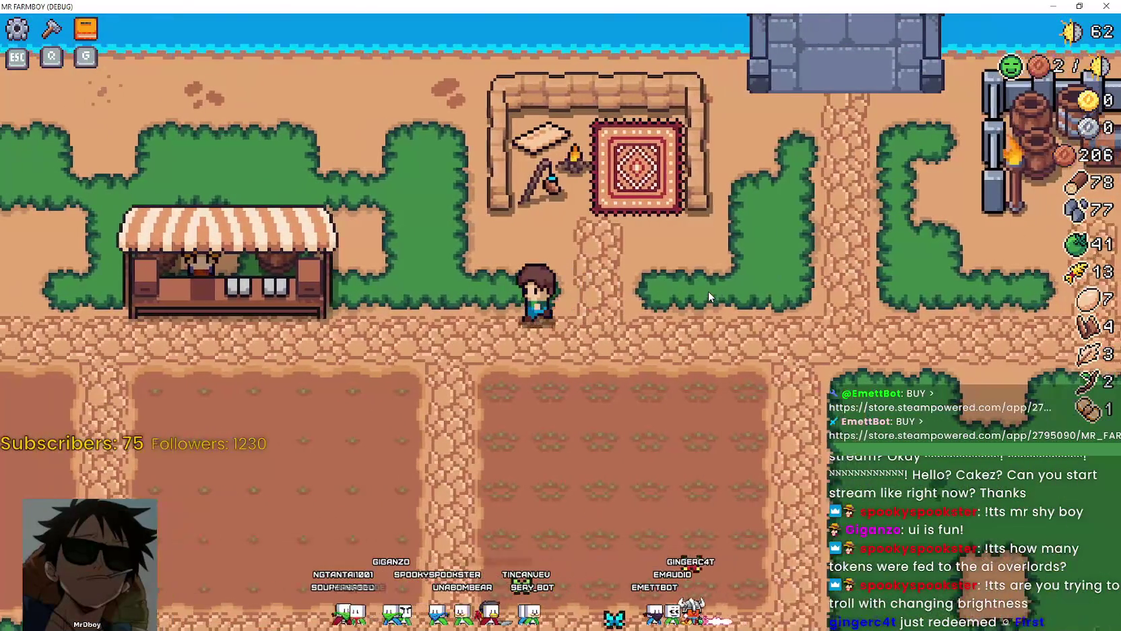
key("a")
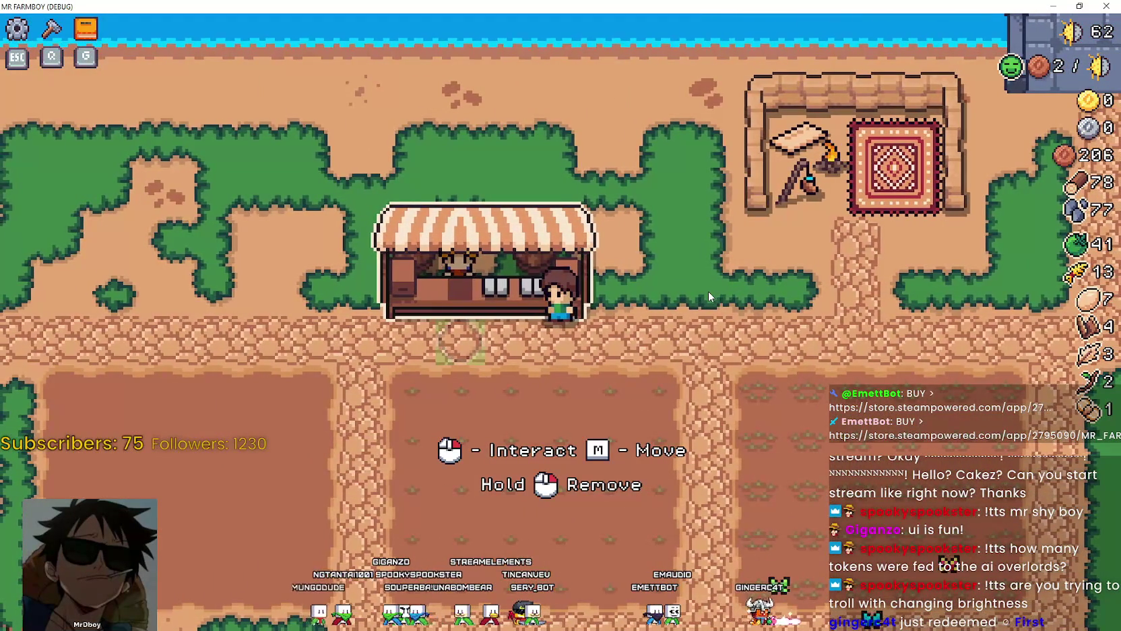
key("a")
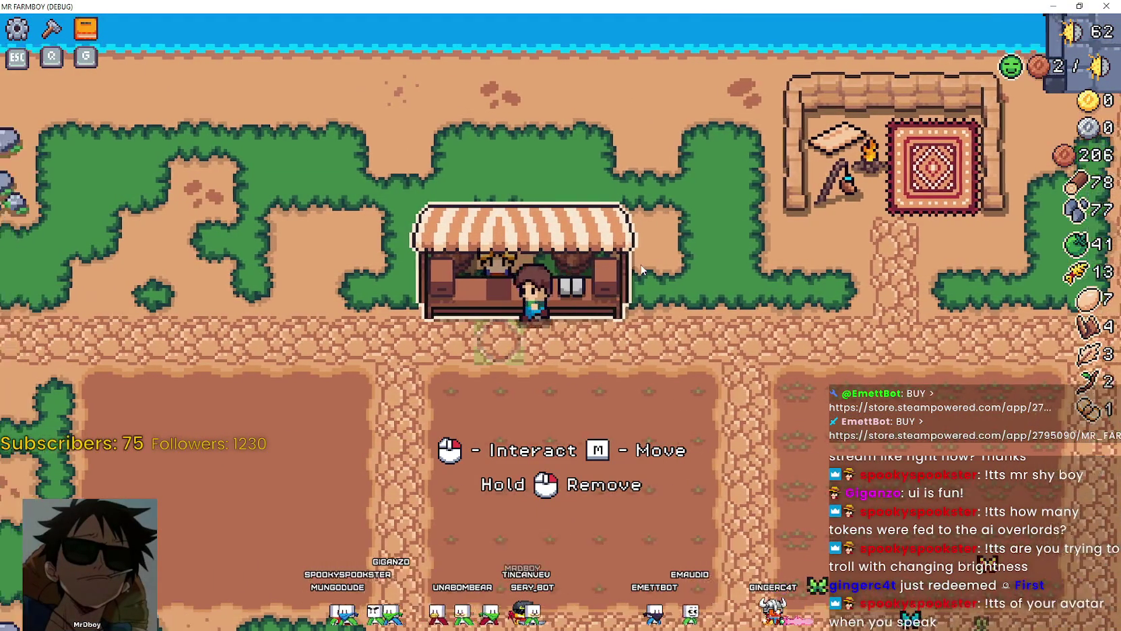
key("a")
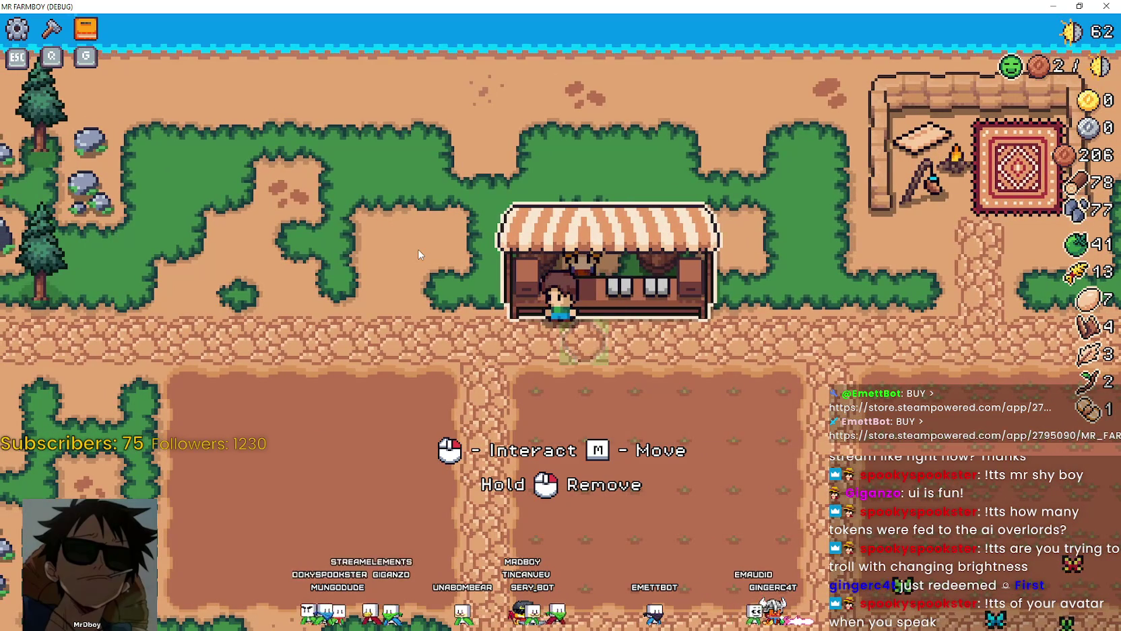
key("a")
key("w")
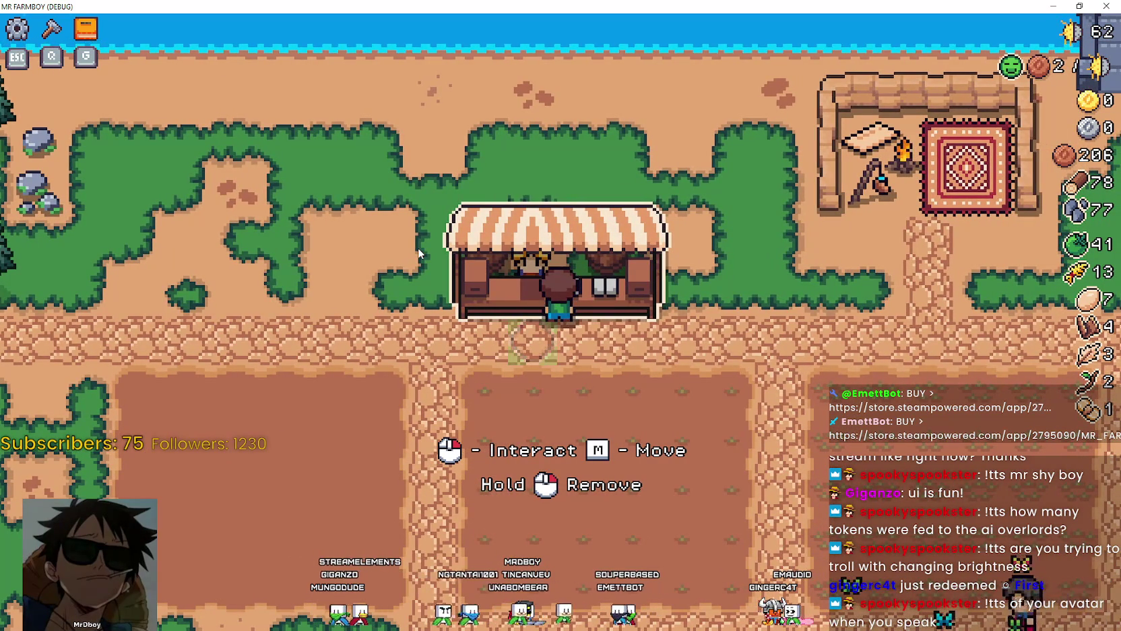
Step: Step around the fields and into the market stall, then walk far right and back
key("a")
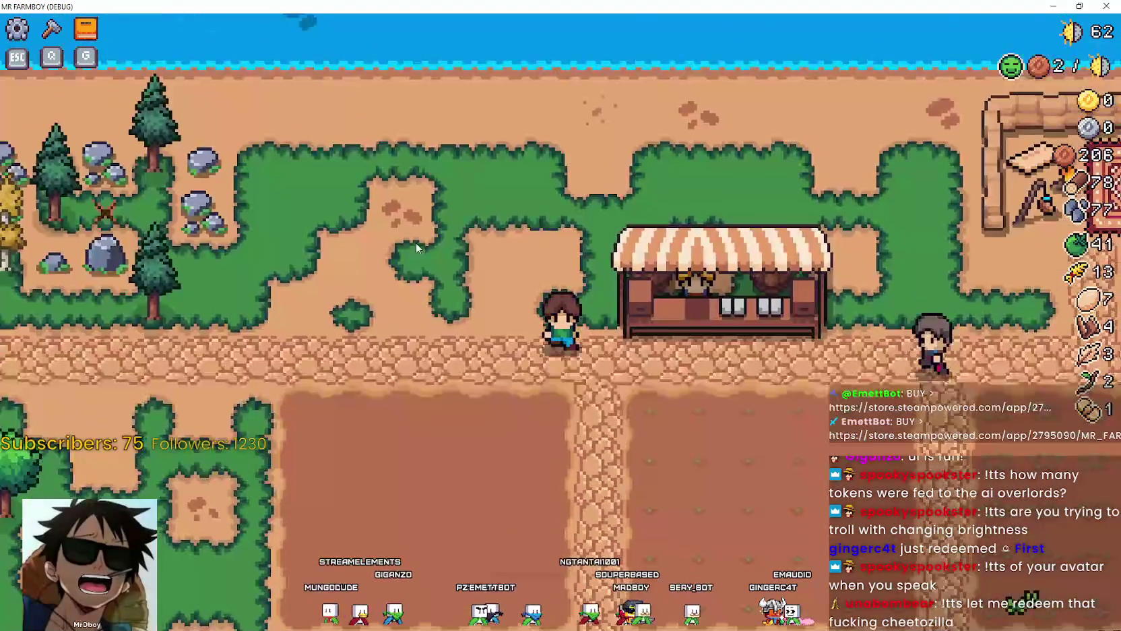
key("s")
key("d")
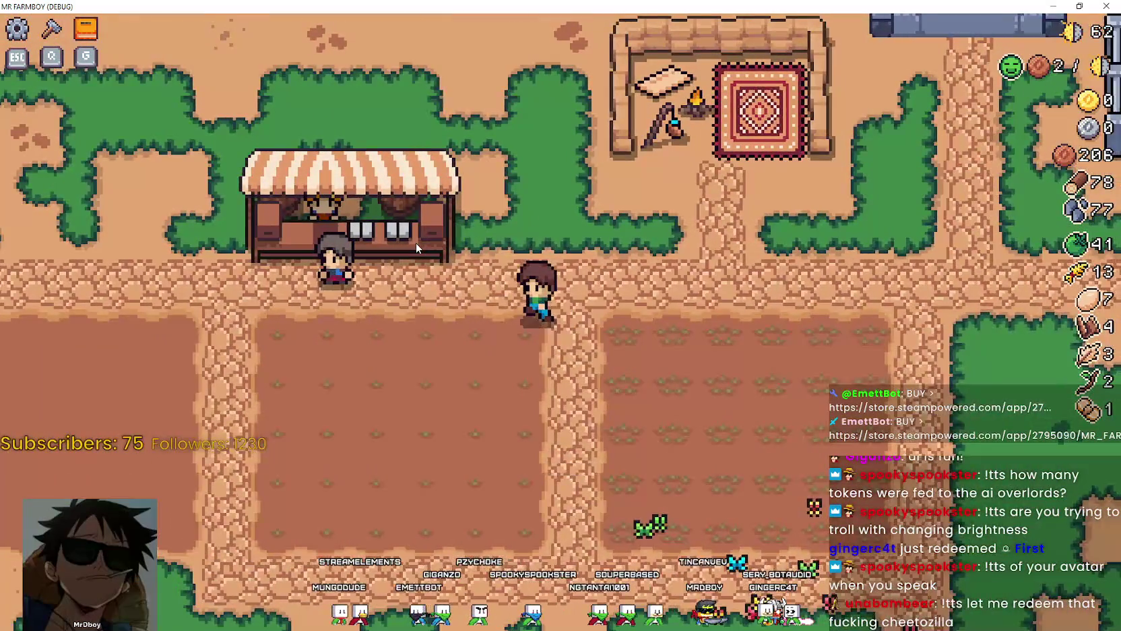
key("a")
key("w")
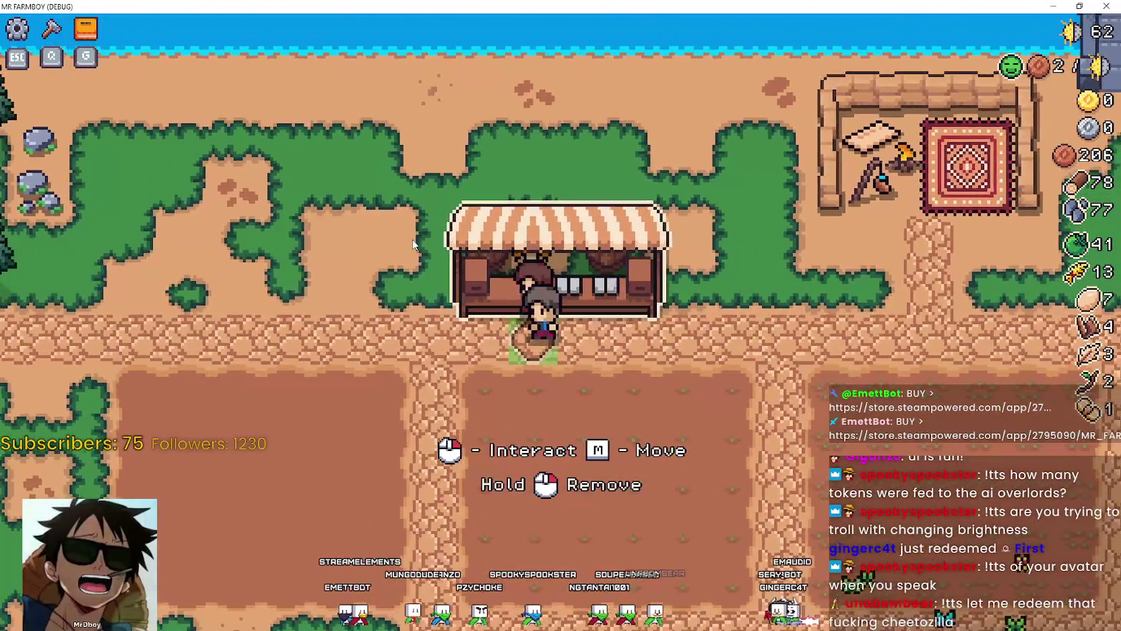
key("a")
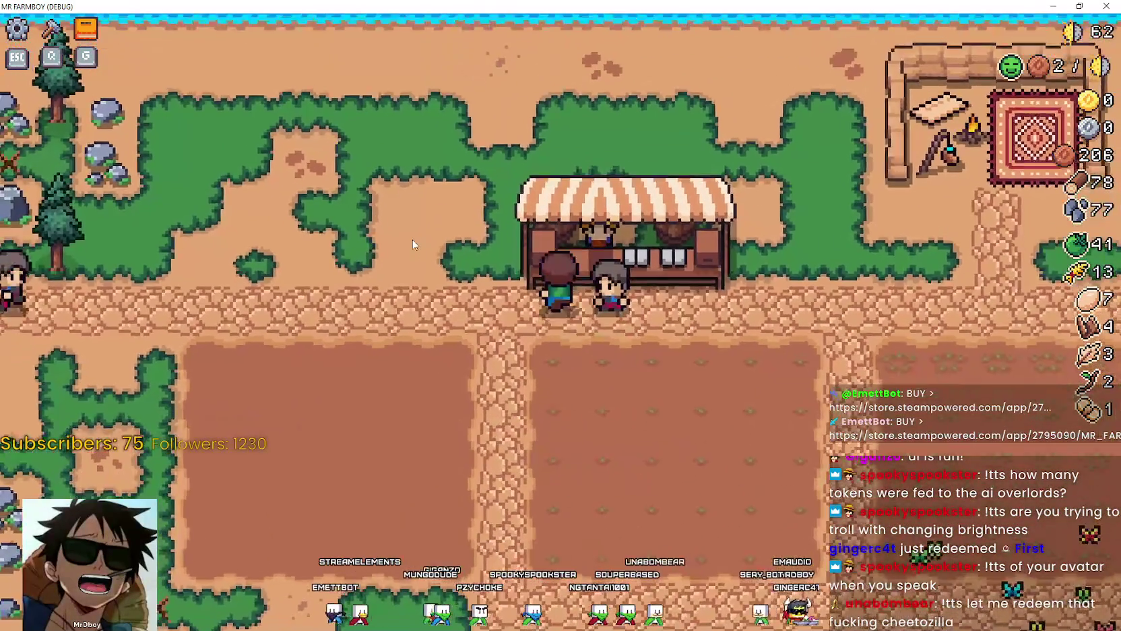
key("d")
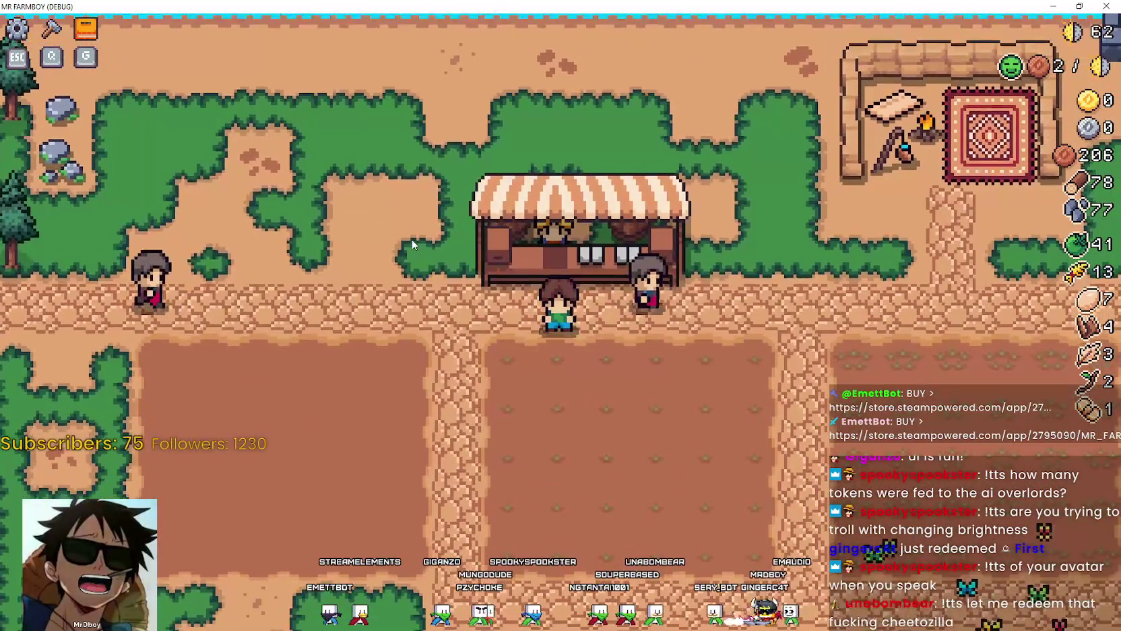
key("w")
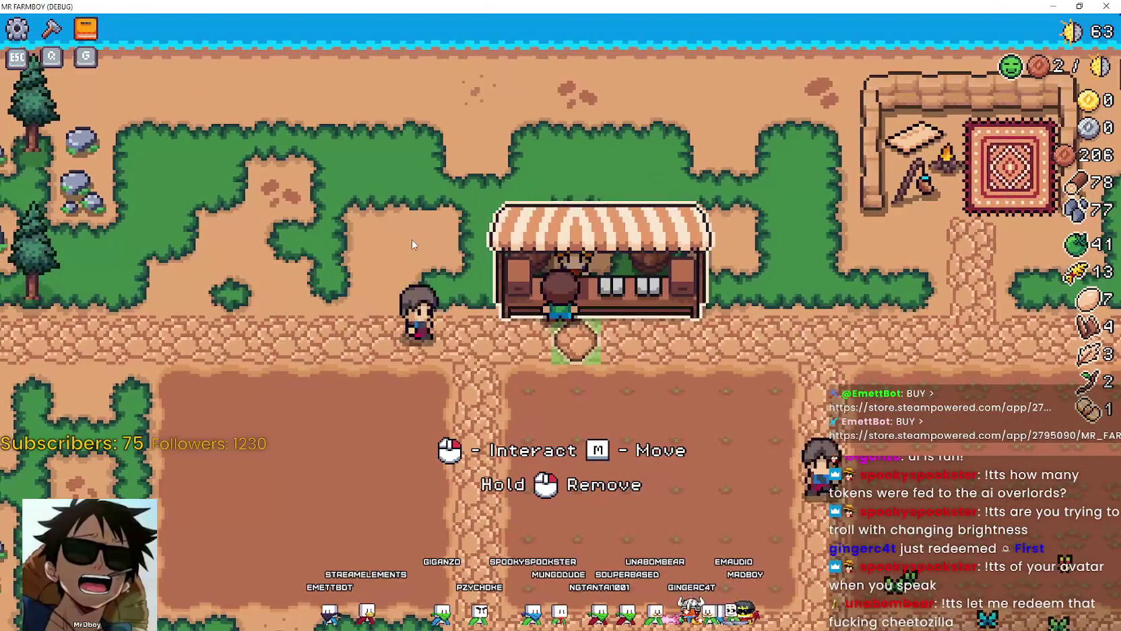
key("d")
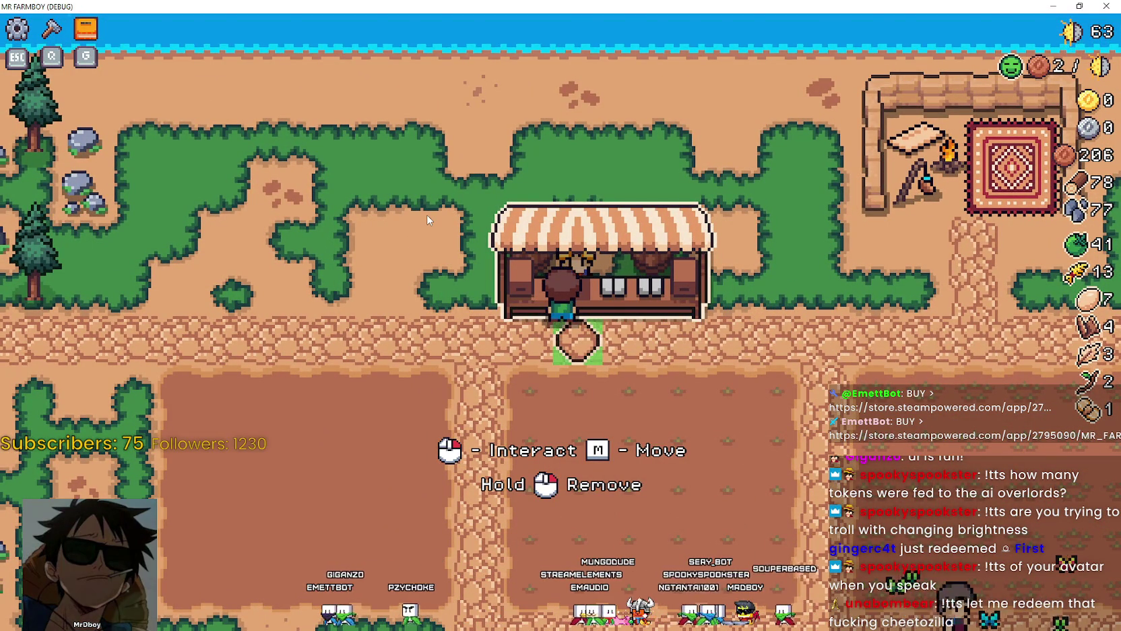
key("d")
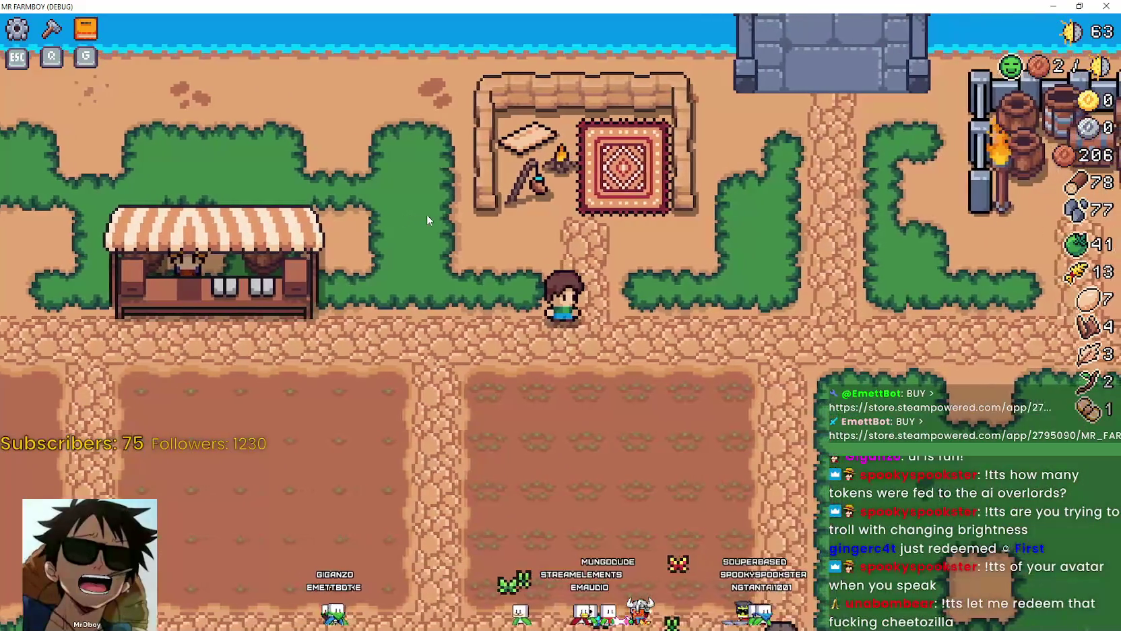
key("a")
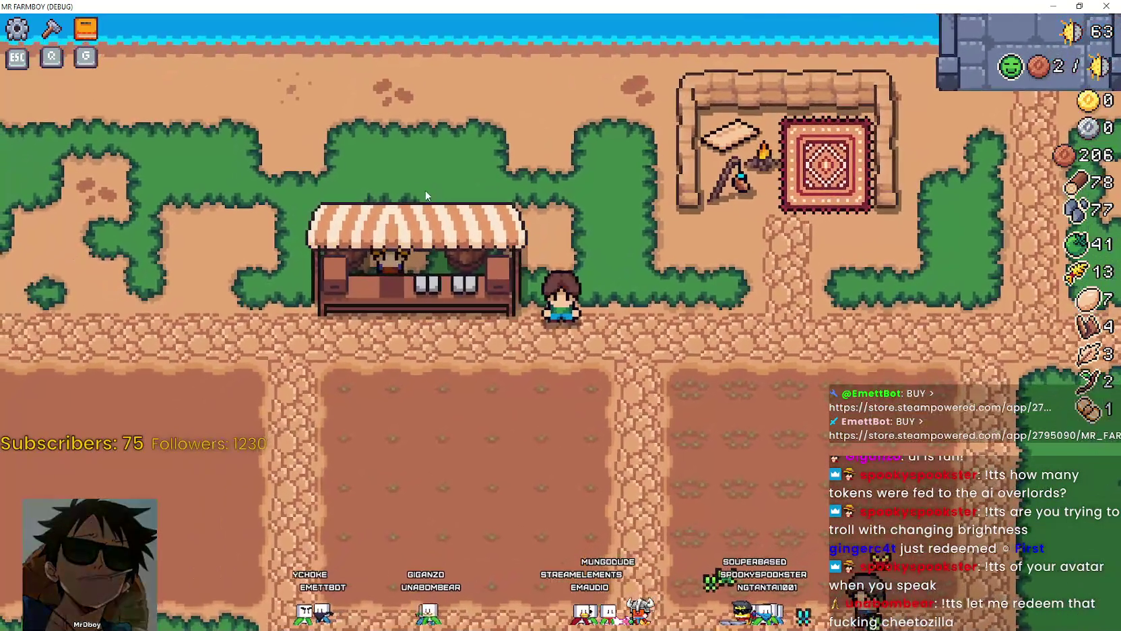
Step: Open the Advancements panel showing the Land, Buildings and Uniques trees
scroll(374, 160, "down", 5)
scroll(663, 291, "up", 3)
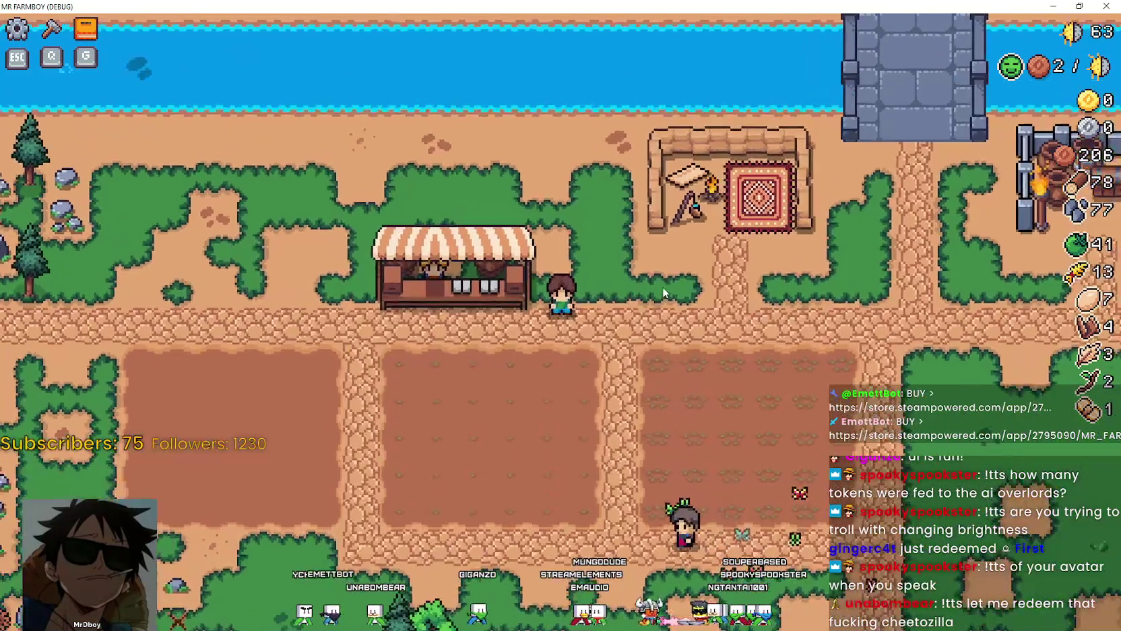
key("g")
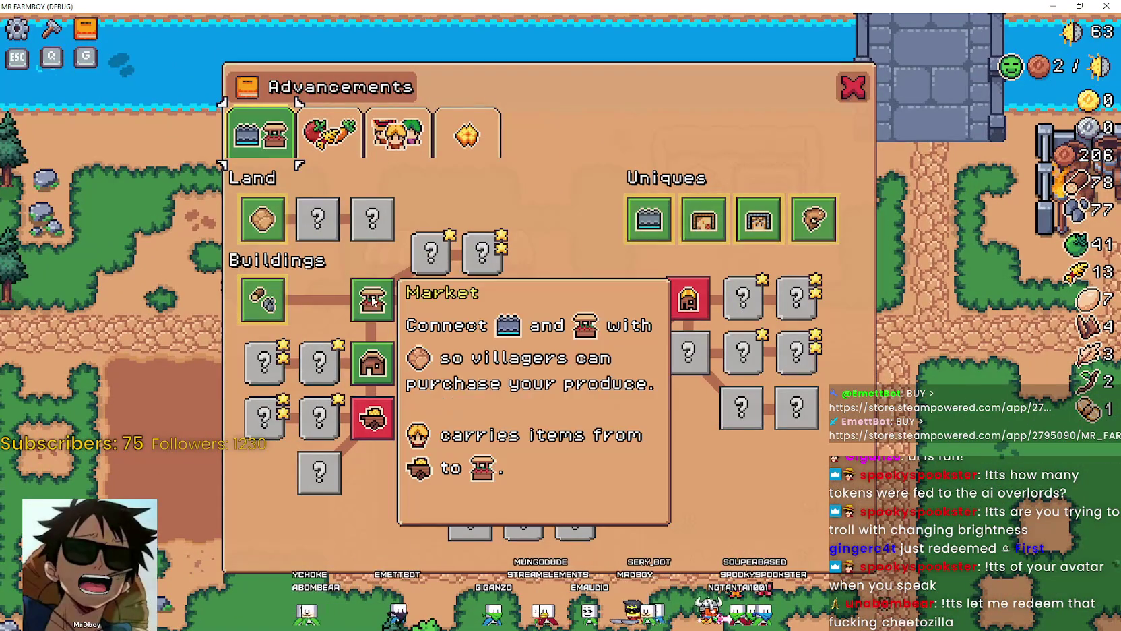
Step: Browse the Crops and Workers advancement trees, glance at Decorations, then close the panel
left_click(329, 133)
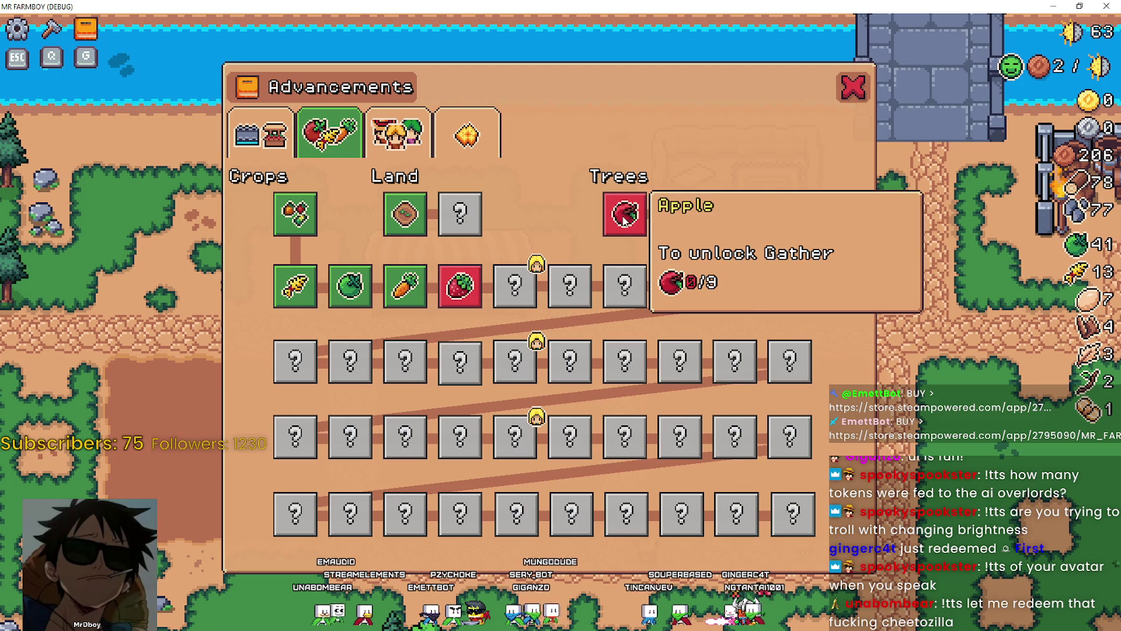
left_click(398, 133)
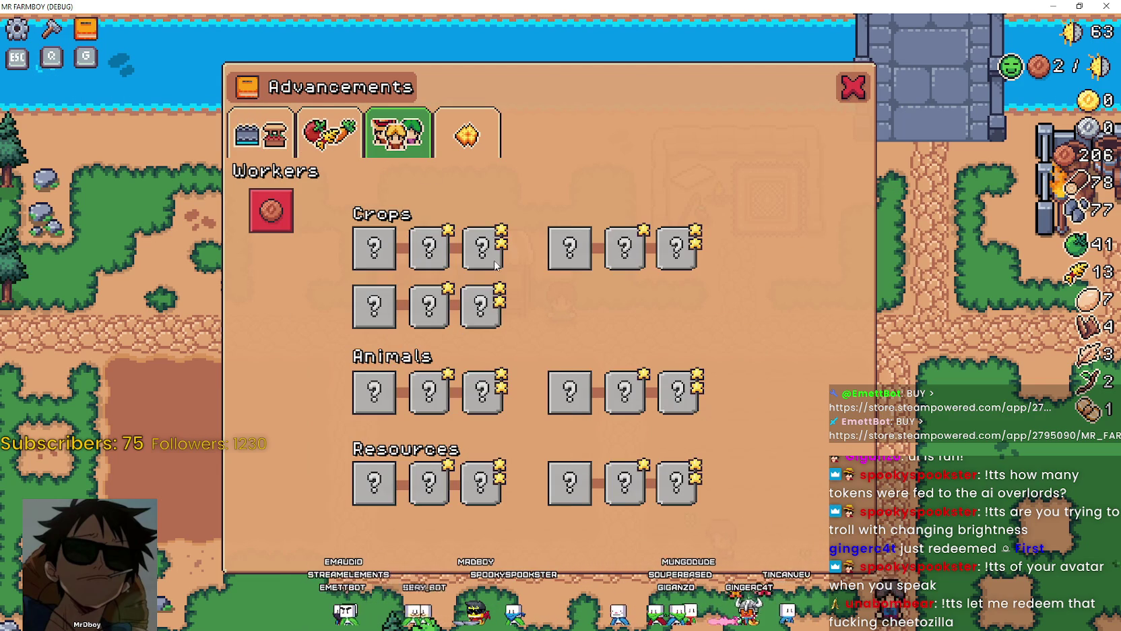
left_click(467, 135)
left_click(398, 133)
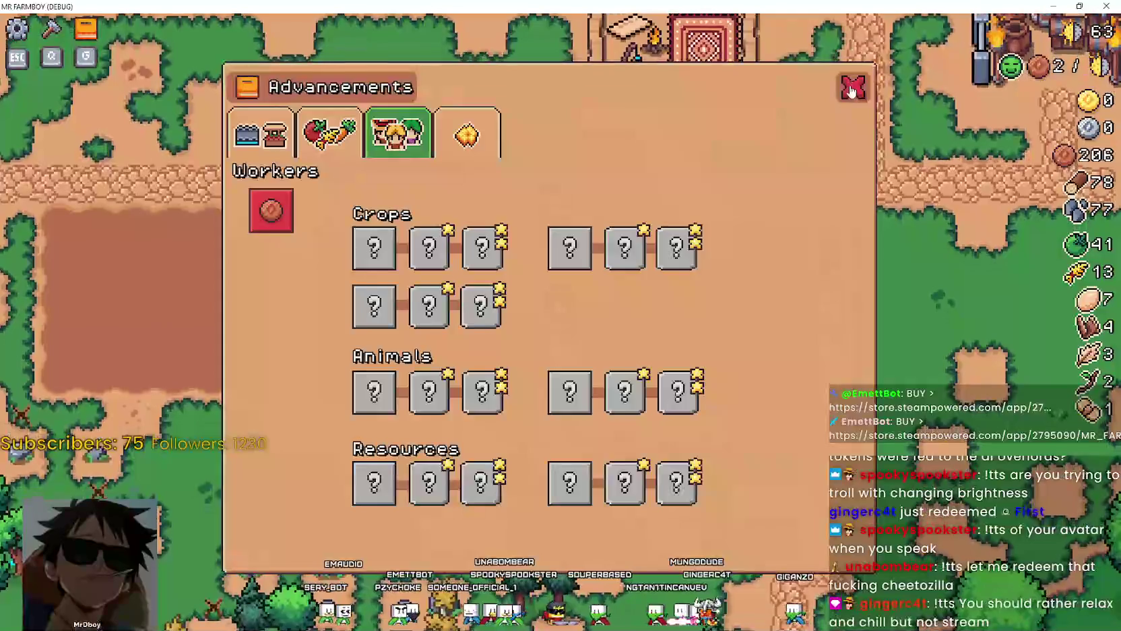
left_click(852, 87)
Step: Flip through the Advancements trees with Tab, then close the panel
scroll(745, 272, "down", 5)
scroll(673, 236, "up", 5)
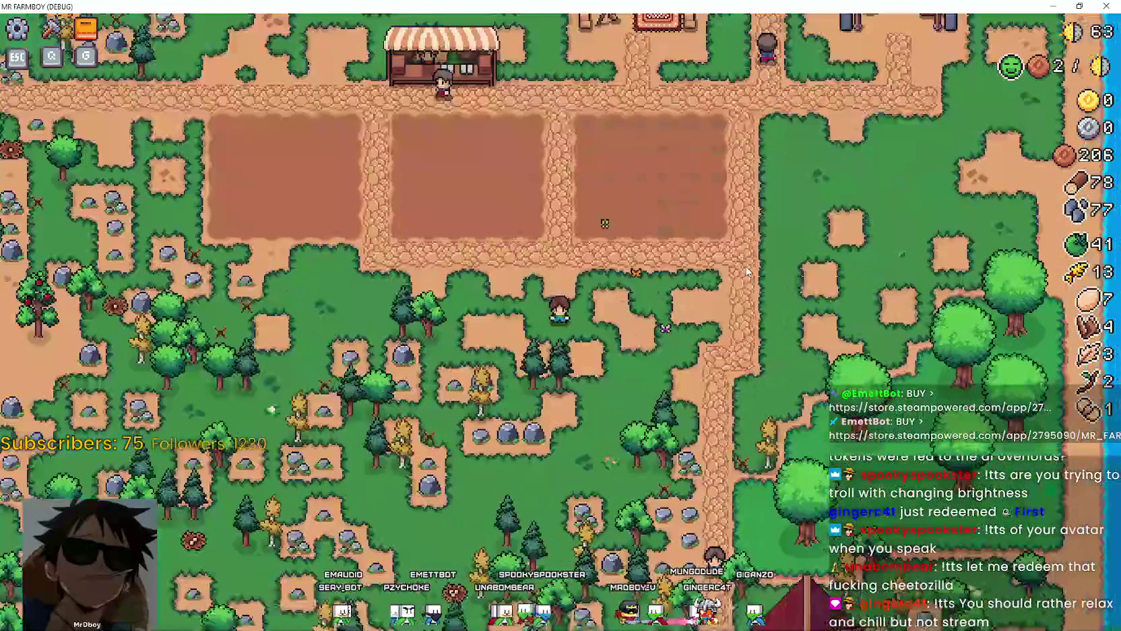
key("Tab")
mouse_move(282, 208)
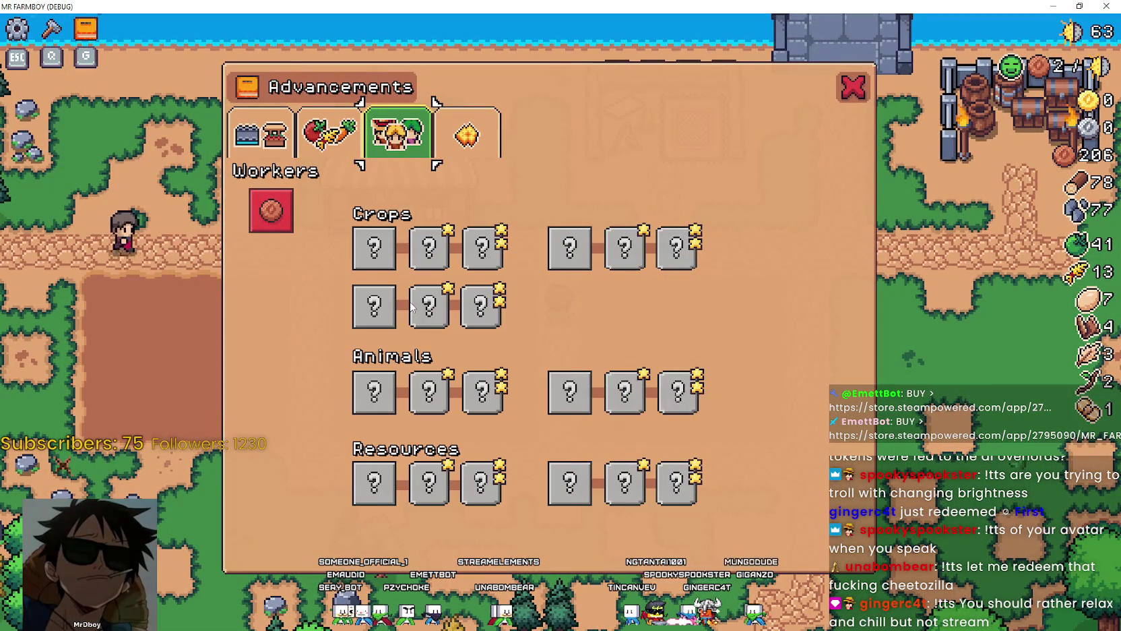
key("Tab")
key("Tab")
key("Escape")
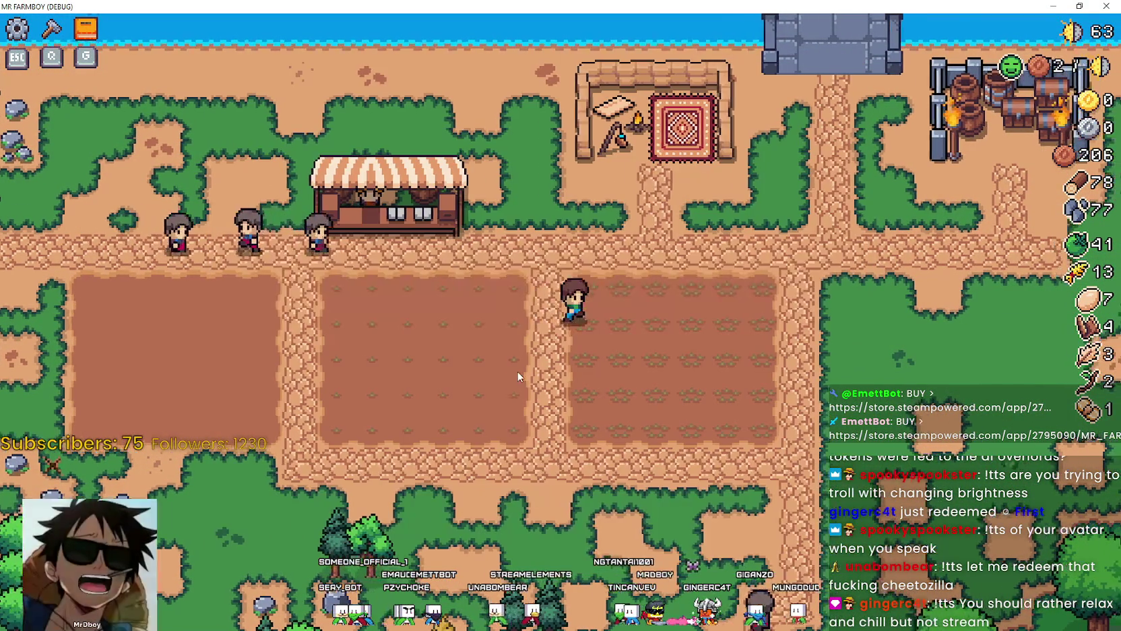
Step: Walk through the neighbouring field and south into the trees, gathering wood and stone
scroll(517, 366, "up", 2)
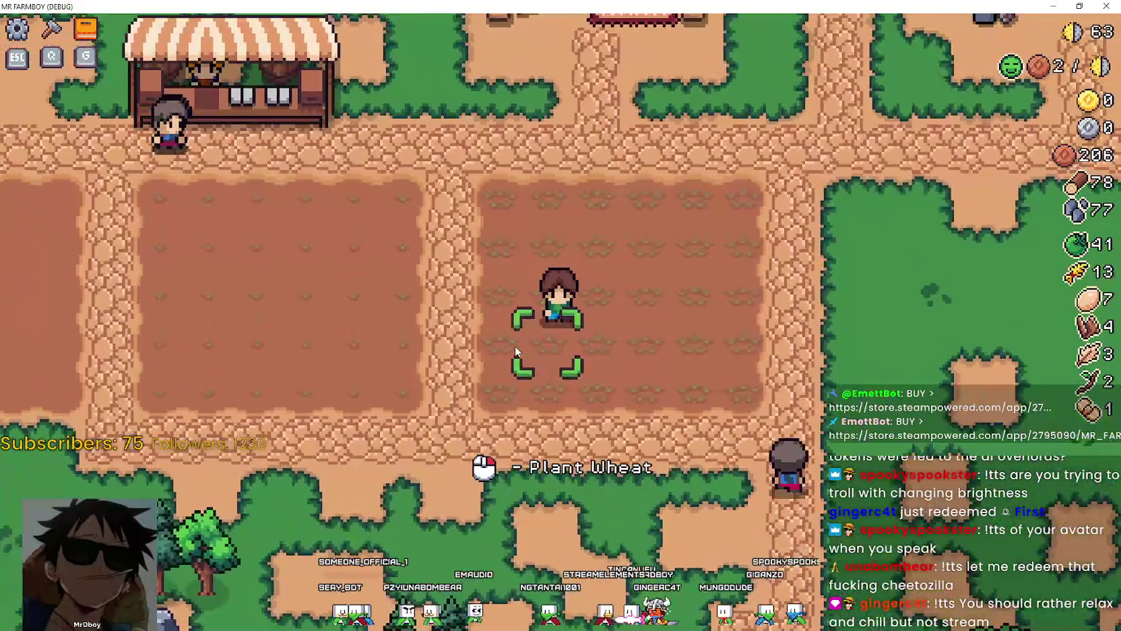
scroll(515, 347, "down", 2)
key("a")
scroll(512, 347, "up", 3)
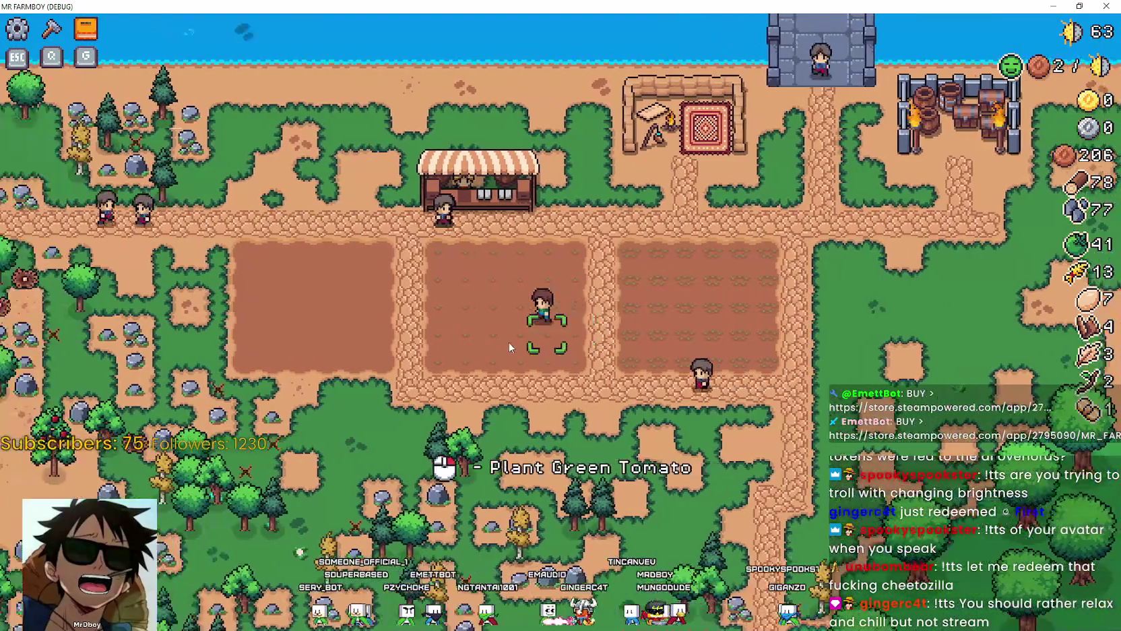
scroll(509, 347, "down", 4)
key("d")
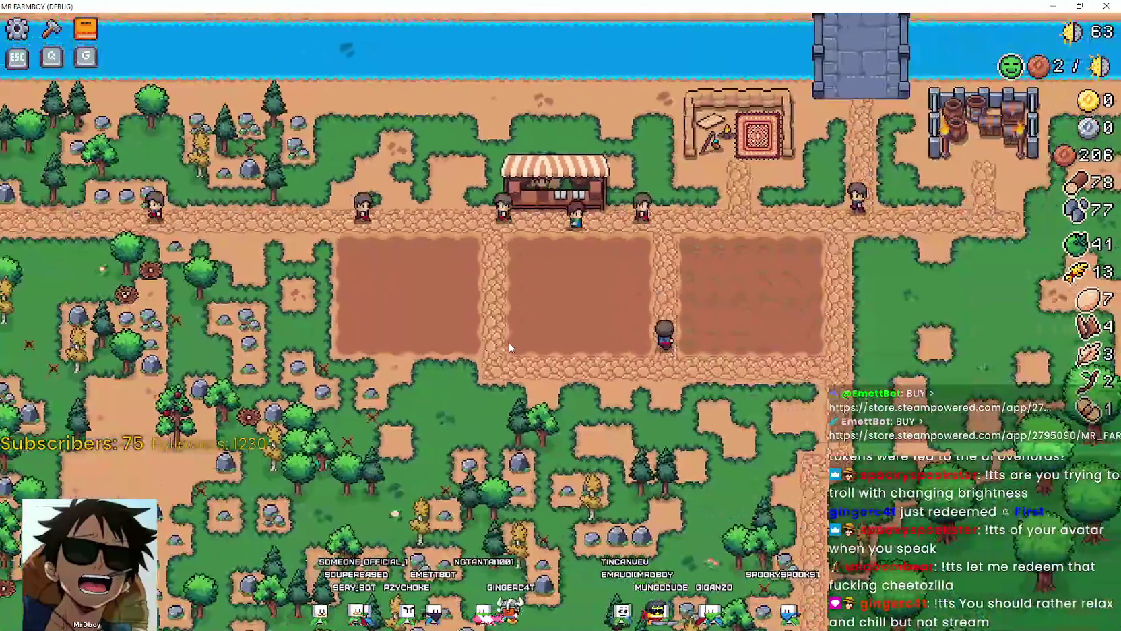
key("s")
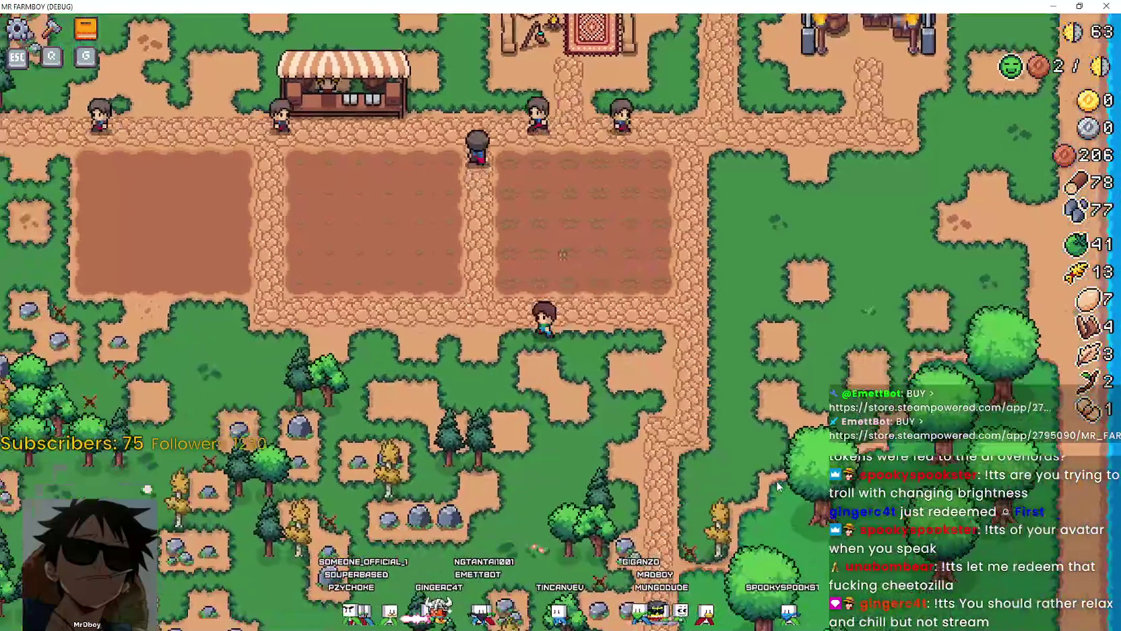
scroll(776, 480, "up", 3)
key("s")
key("a")
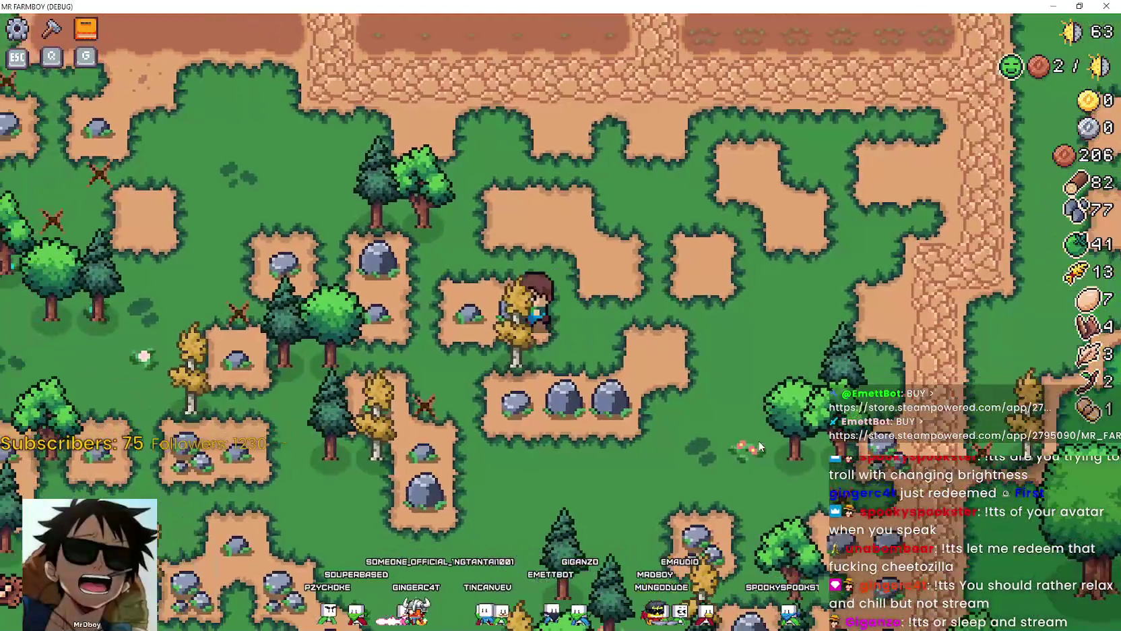
Step: Head north into the tilled field and east along the fields, pausing and resuming once
key("w")
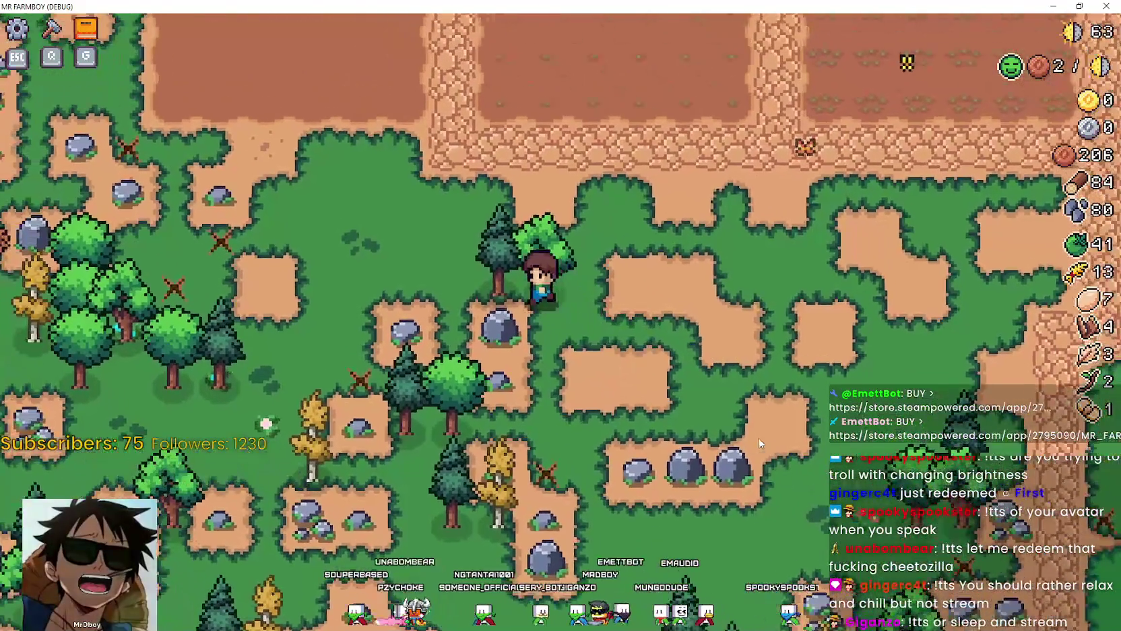
key("a")
key("w")
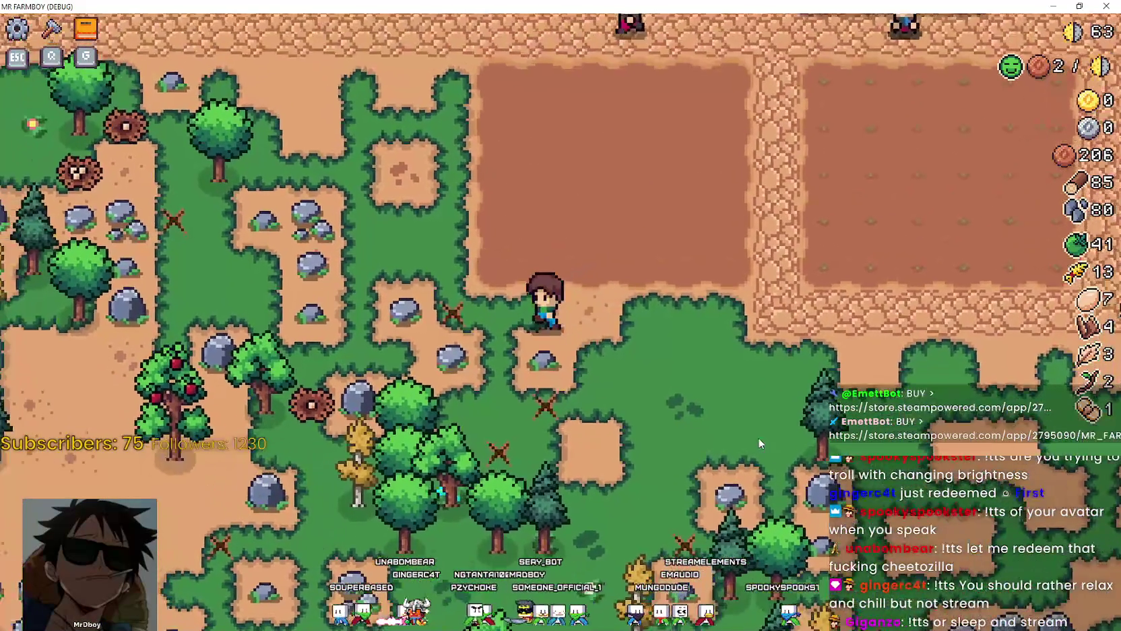
key("w")
key("d")
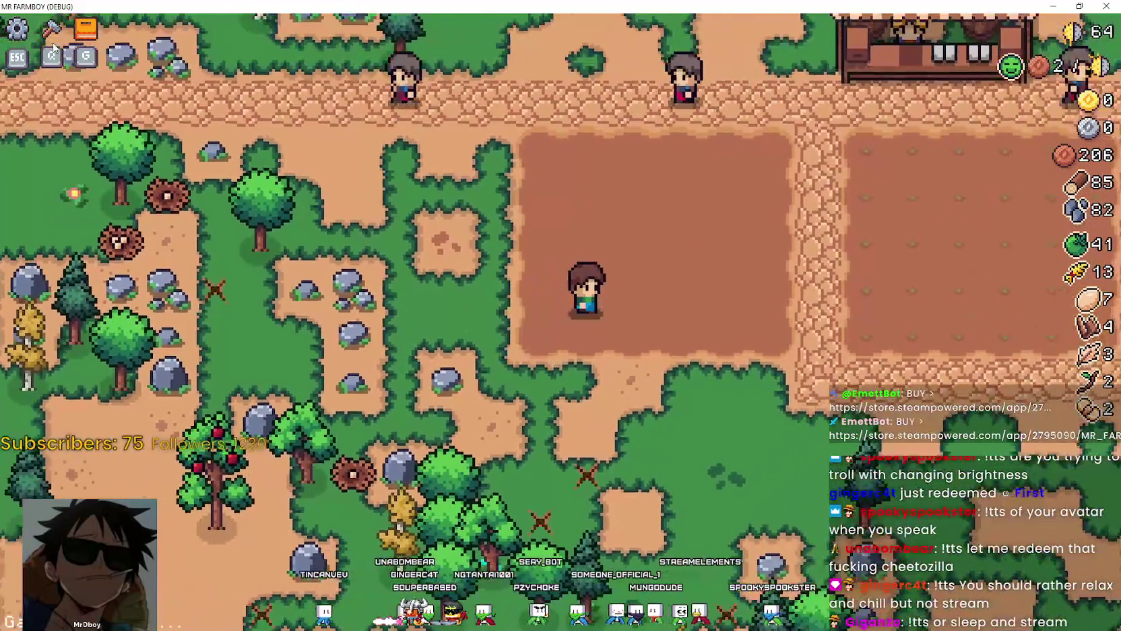
left_click(6, 30)
key("Escape")
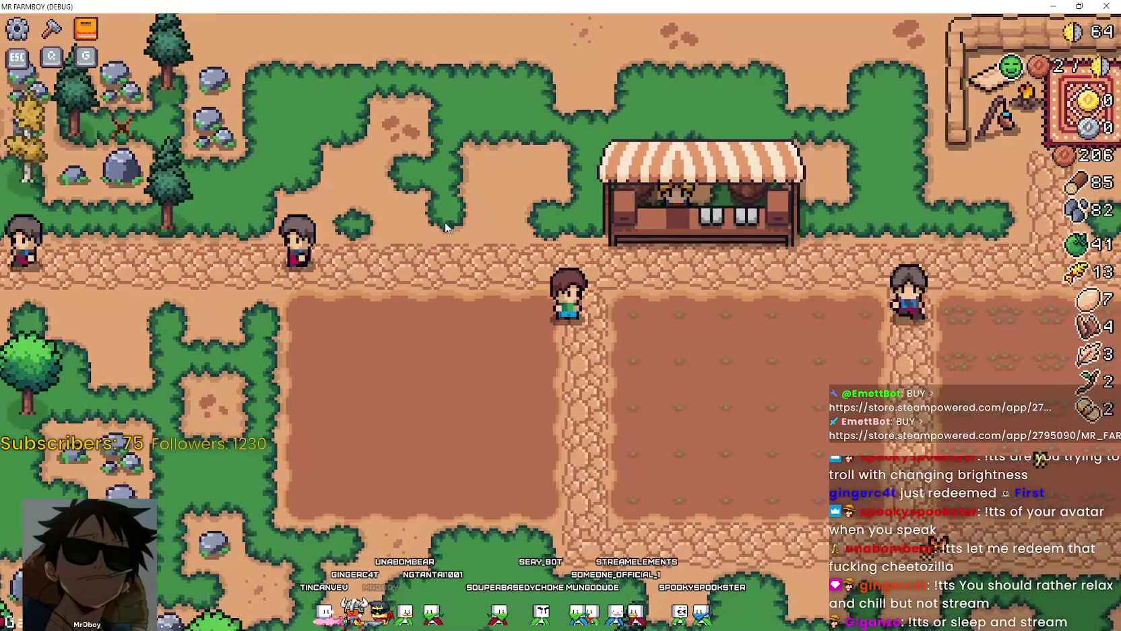
key("d")
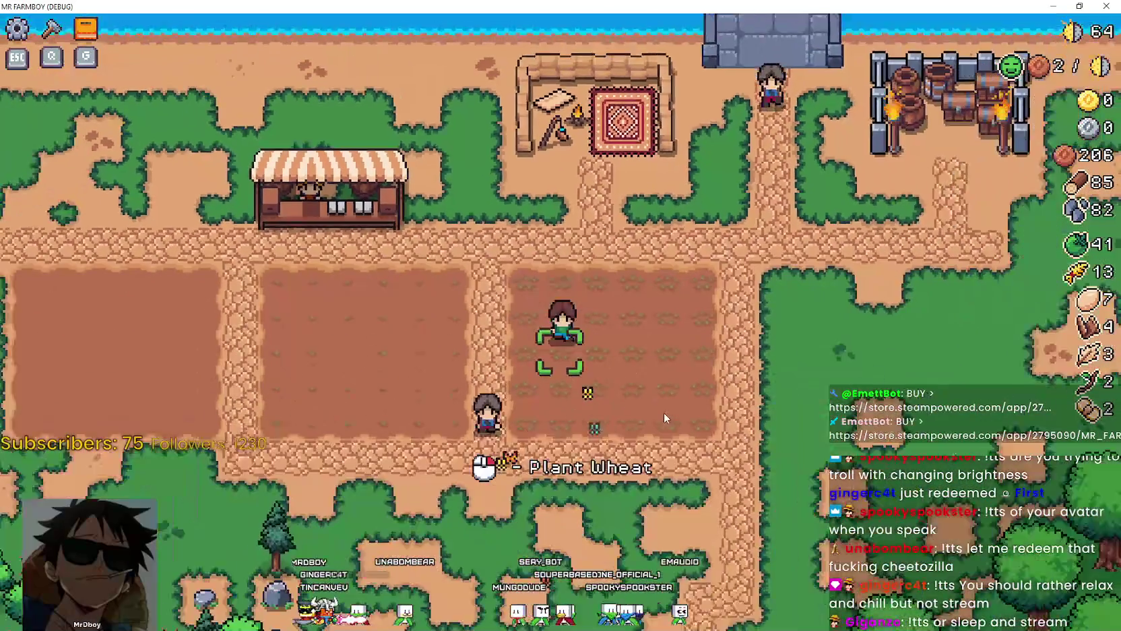
Step: View the Decorations and Land and Buildings advancement trees, then close the panel
key("g")
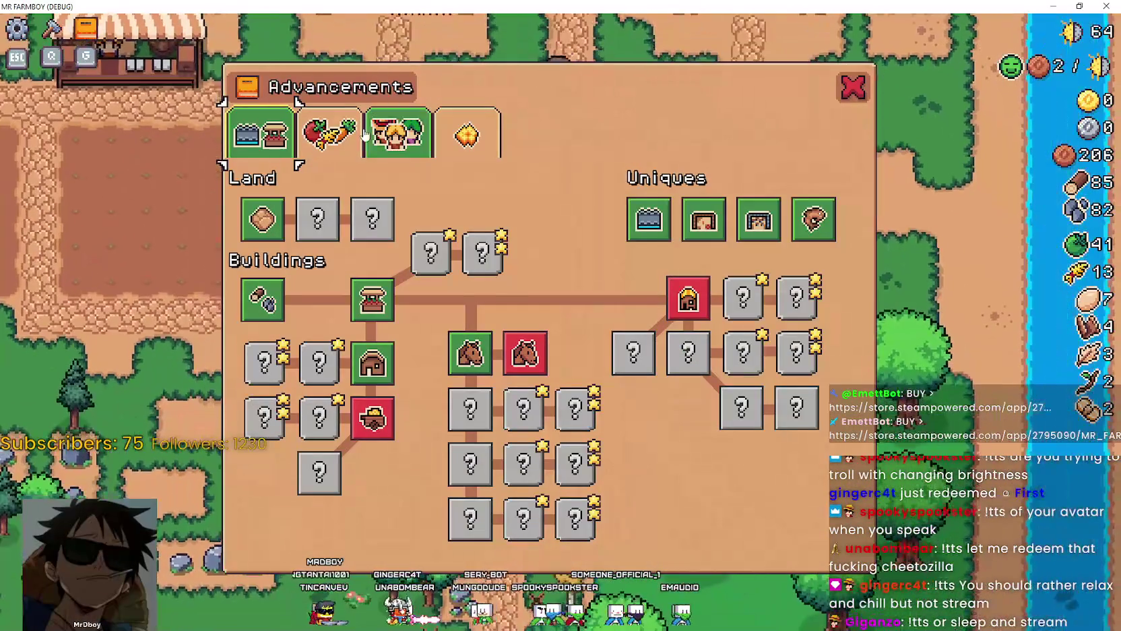
left_click(450, 147)
left_click(286, 137)
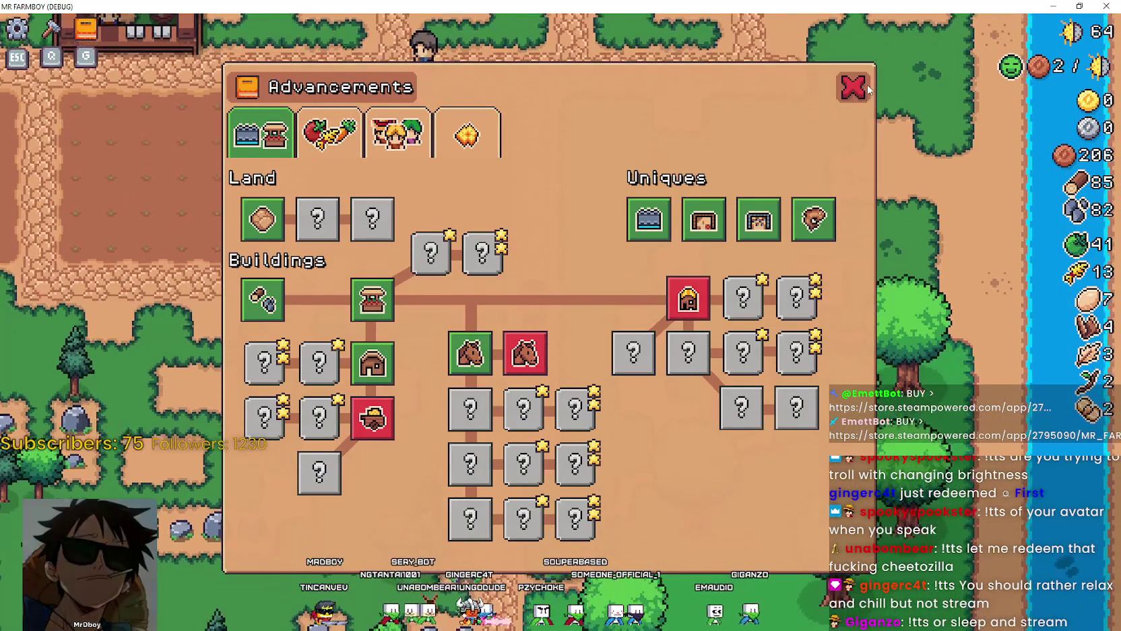
left_click(856, 87)
Step: Toggle the Crafting panel, then plant a Green Tomato on the middle-field tile
key("c")
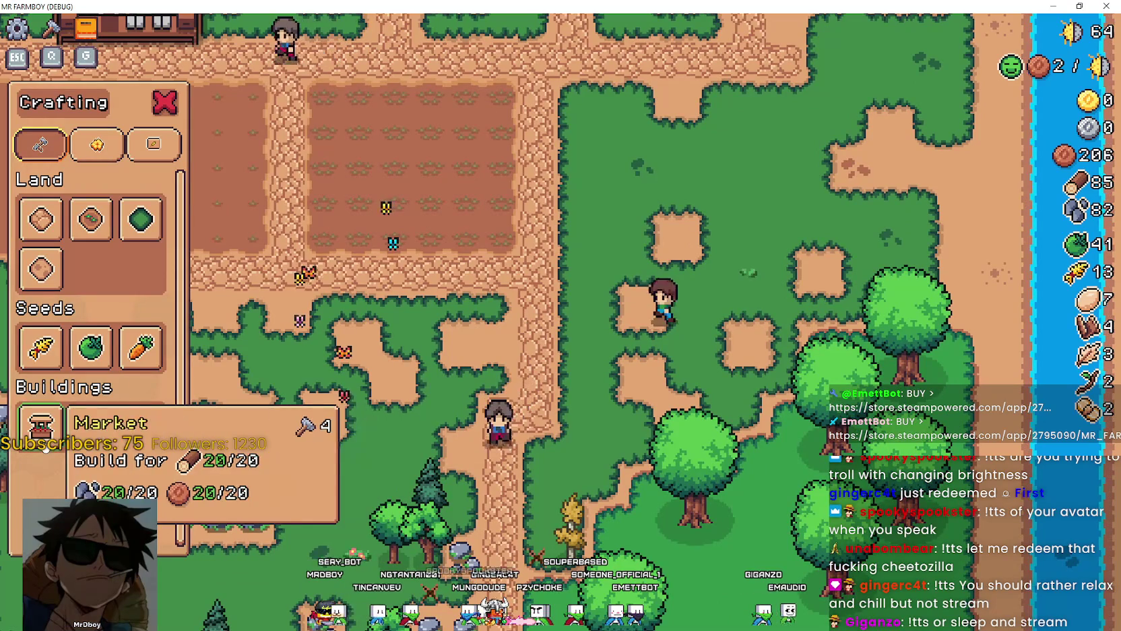
key("c")
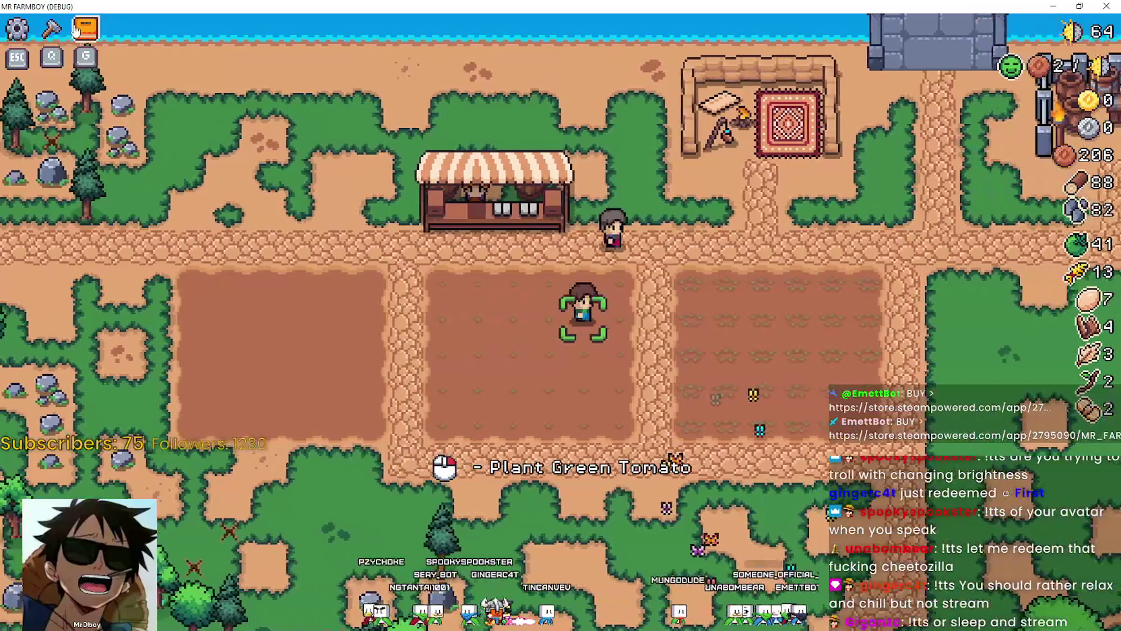
left_click(75, 27)
left_click(140, 128)
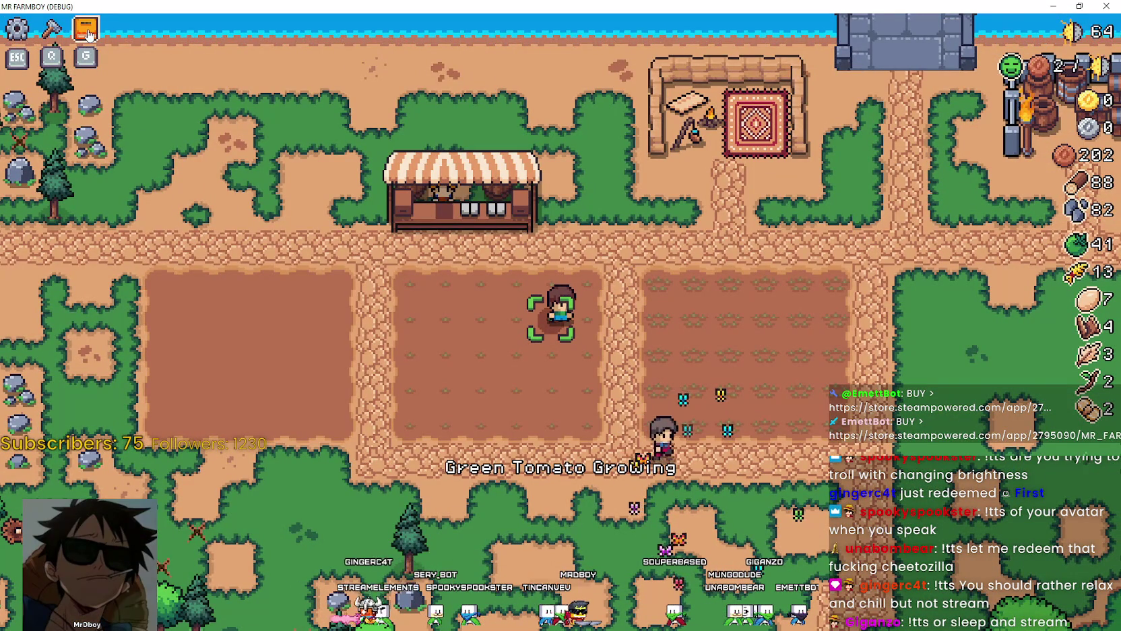
Step: Rebind MR FARMBOY's Advancement Menu action from G to K under Options > Input and apply it
left_click(20, 34)
left_click(561, 250)
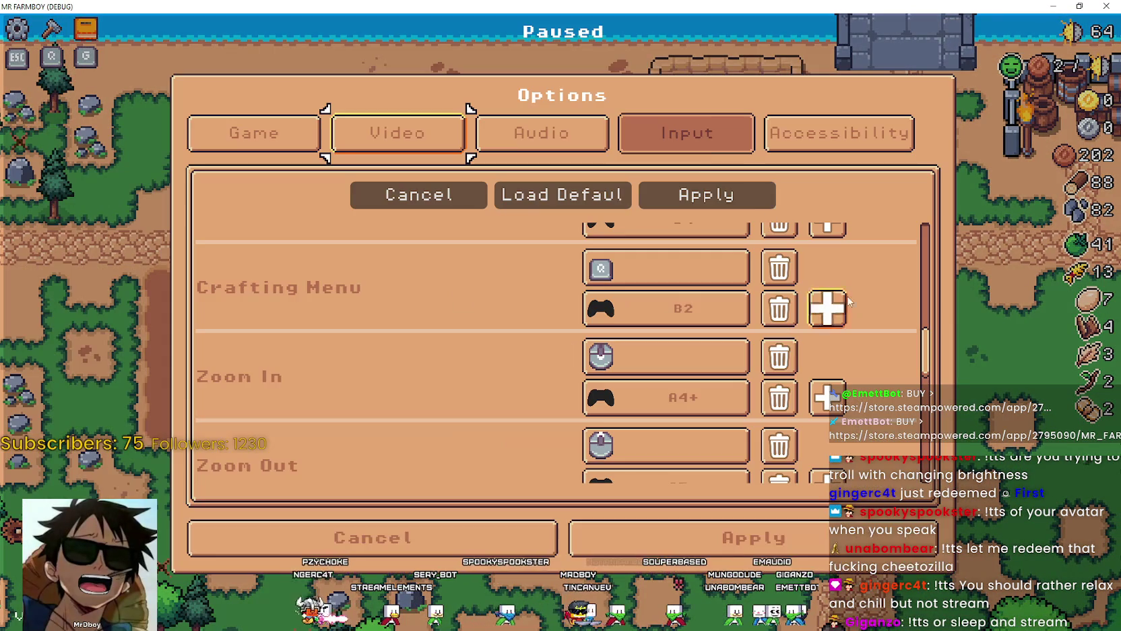
scroll(728, 252, "down", 1)
scroll(764, 393, "down", 2)
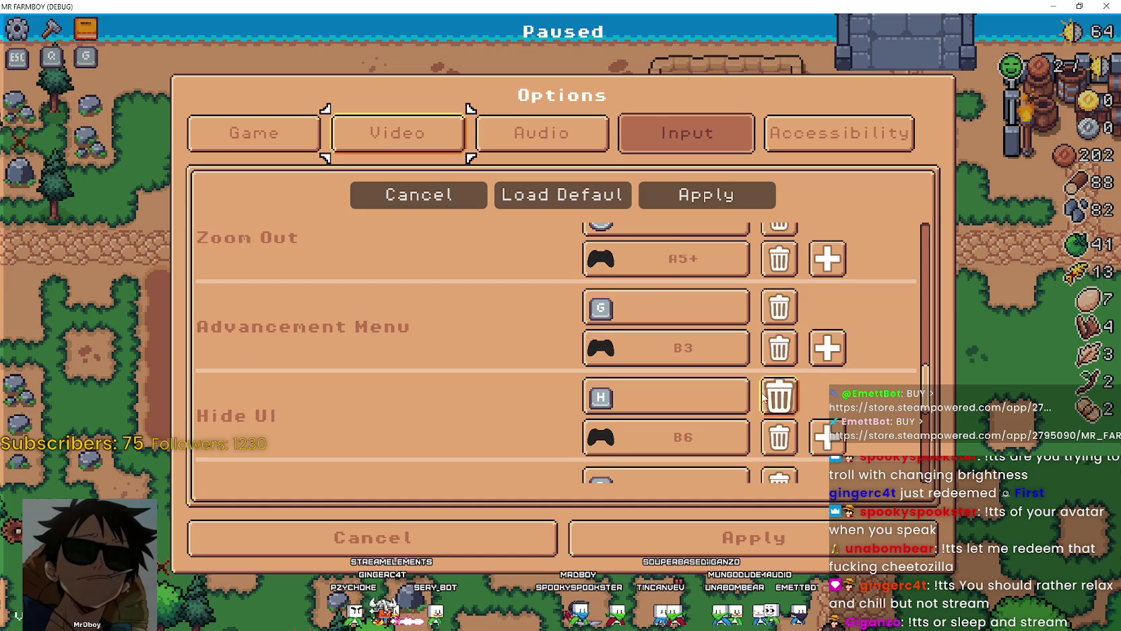
scroll(764, 392, "down", 1)
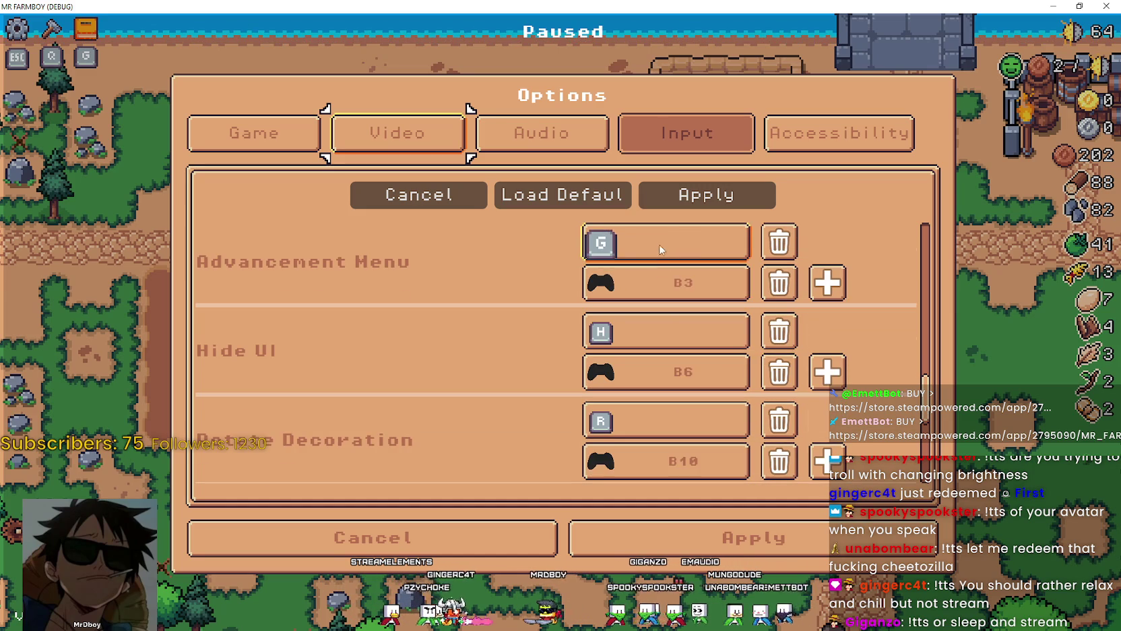
scroll(664, 273, "up", 1)
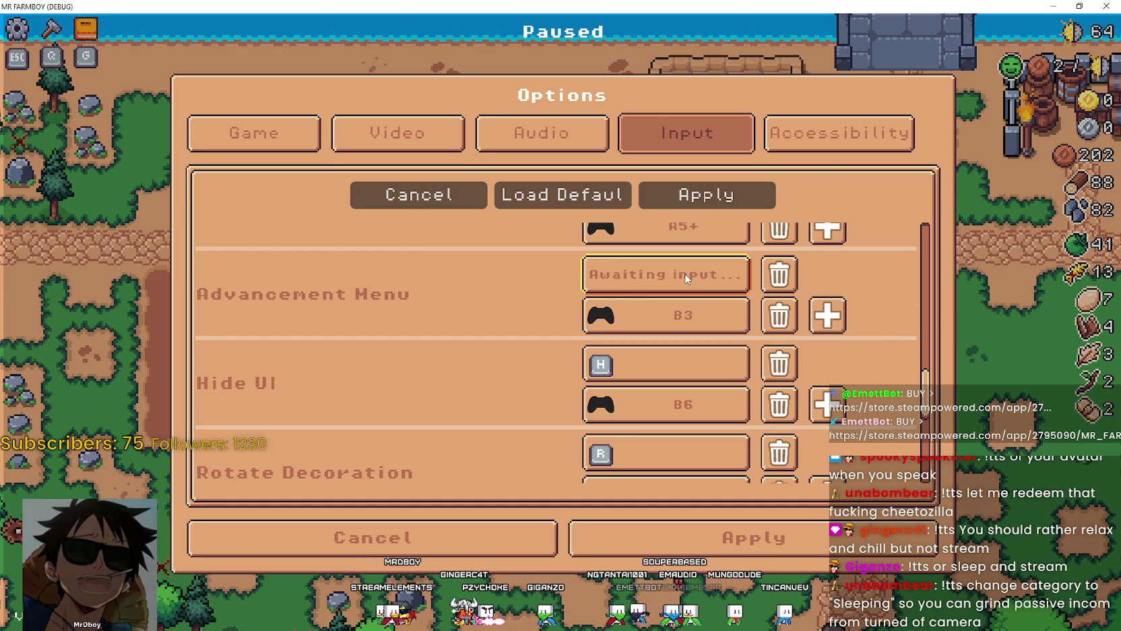
key("k")
left_click(694, 196)
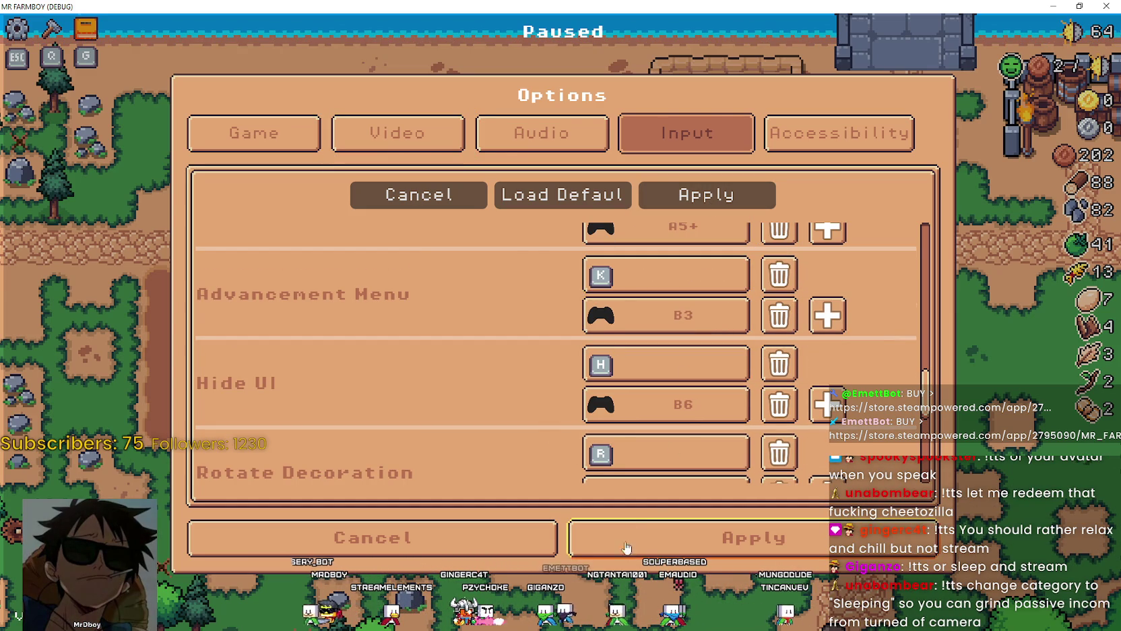
Step: Leave the options, resume the game and walk into the right-hand field
key("Escape")
left_click(592, 203)
key("d")
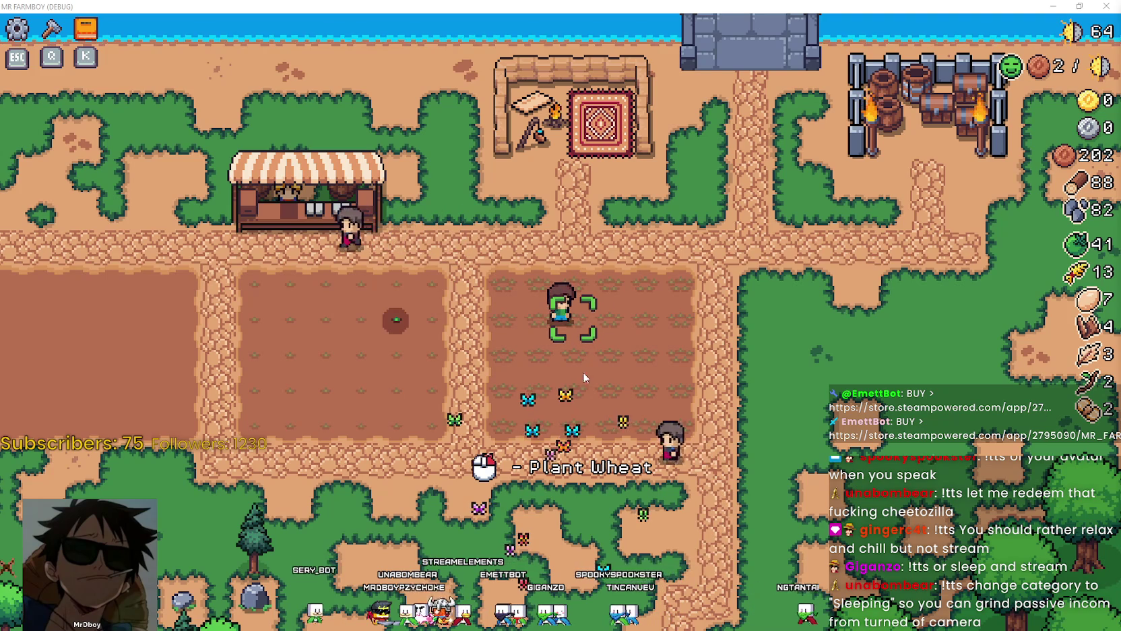
Step: Walk the farmer back and forth over the watered tile until wheat grows in the right-hand field
key("d")
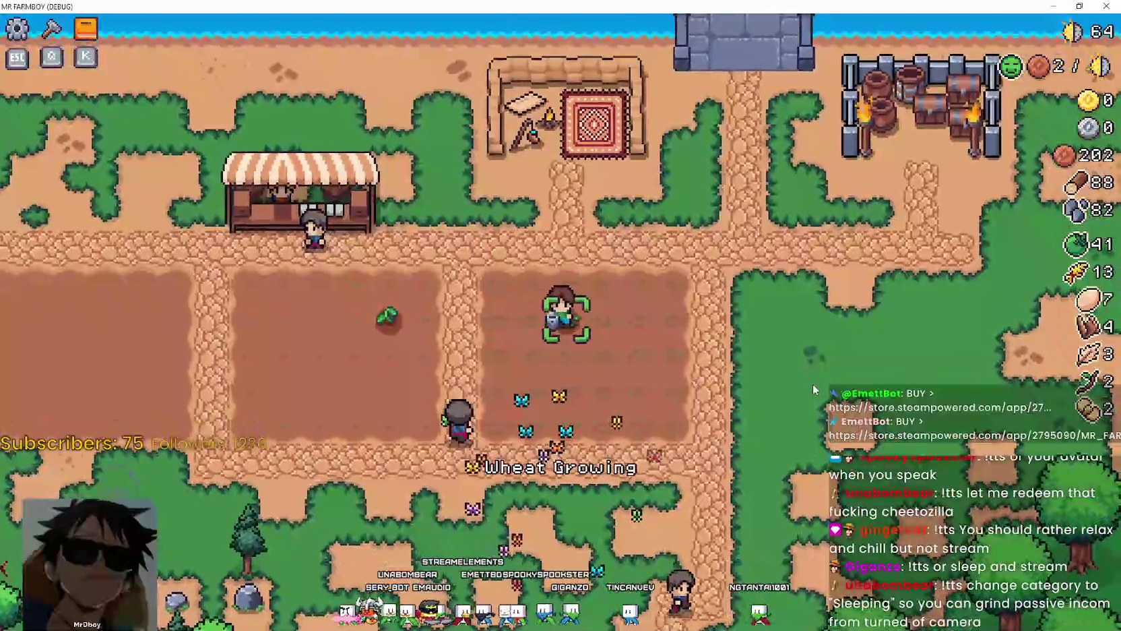
key("d")
key("a")
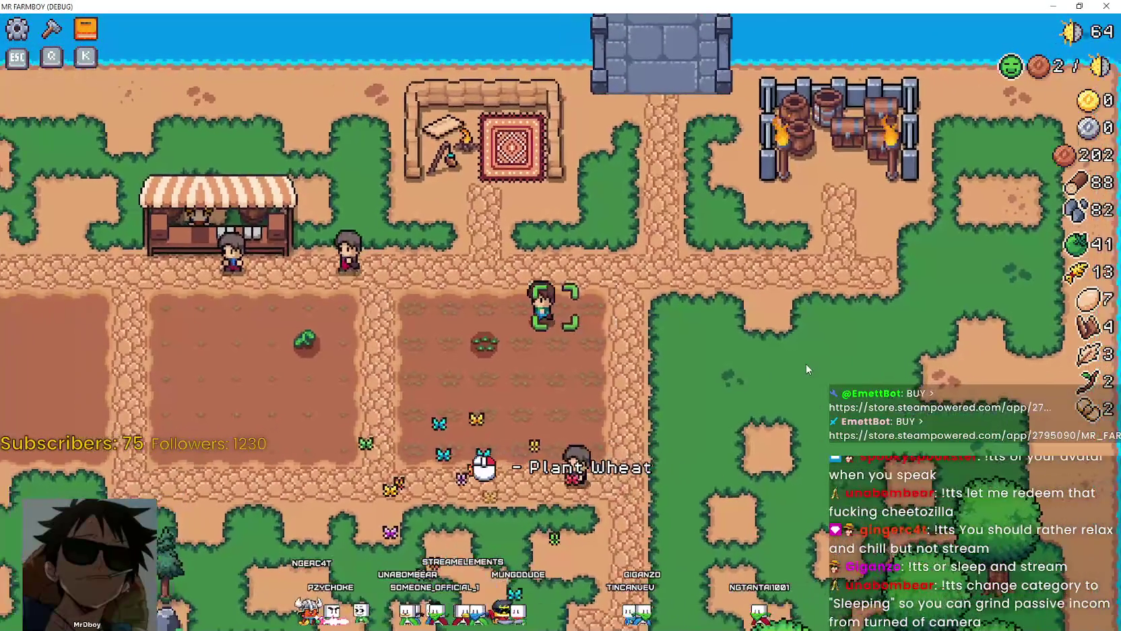
key("a")
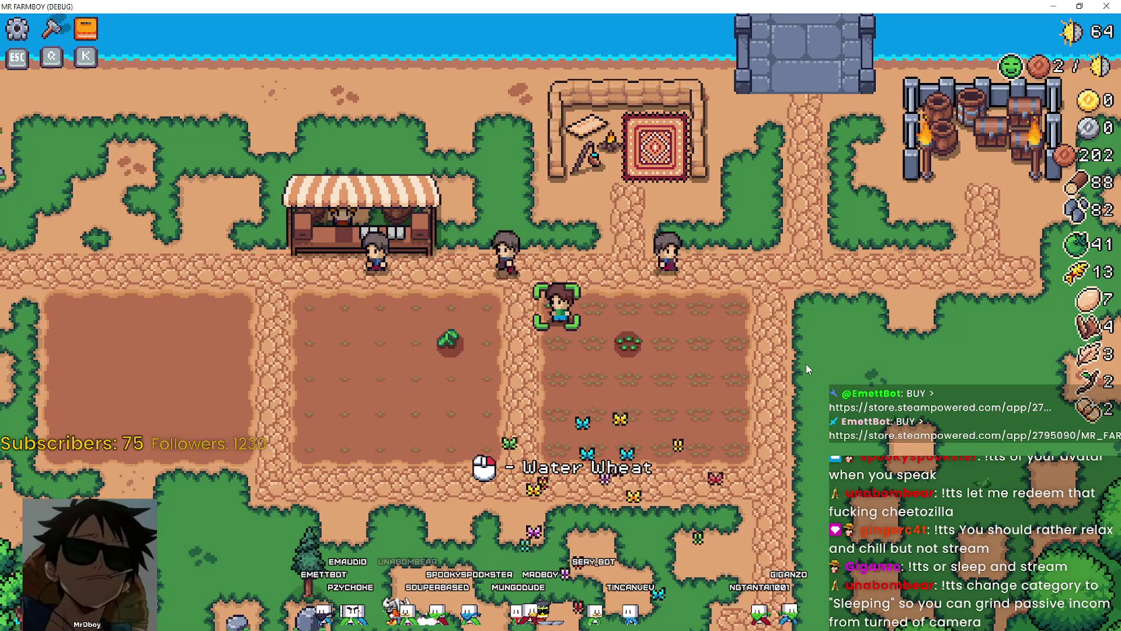
key("d")
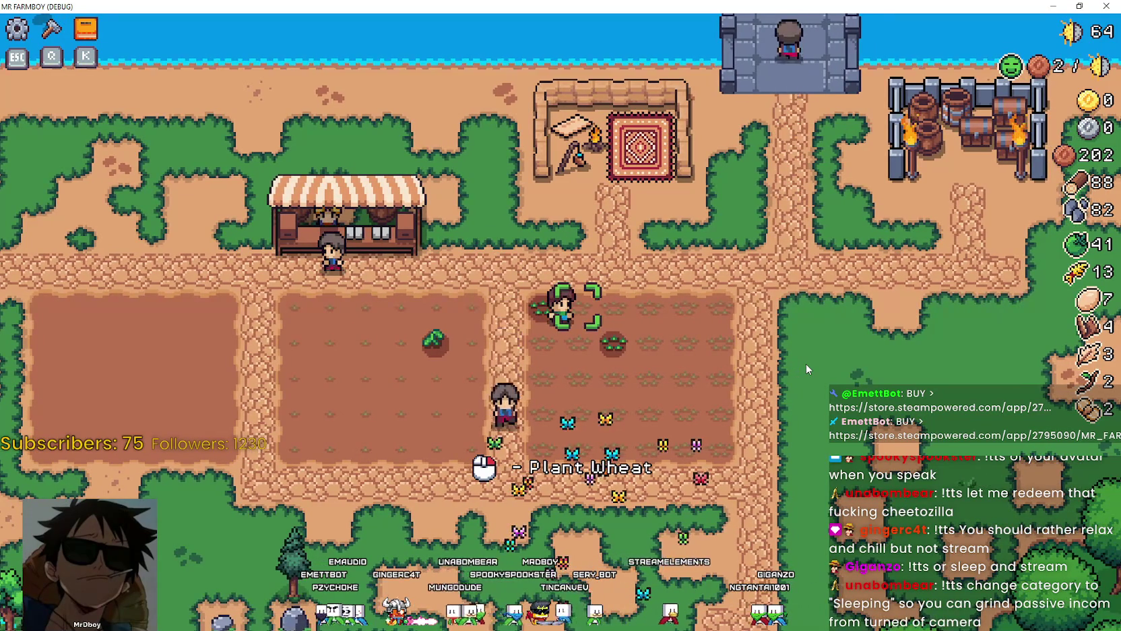
key("a")
key("s")
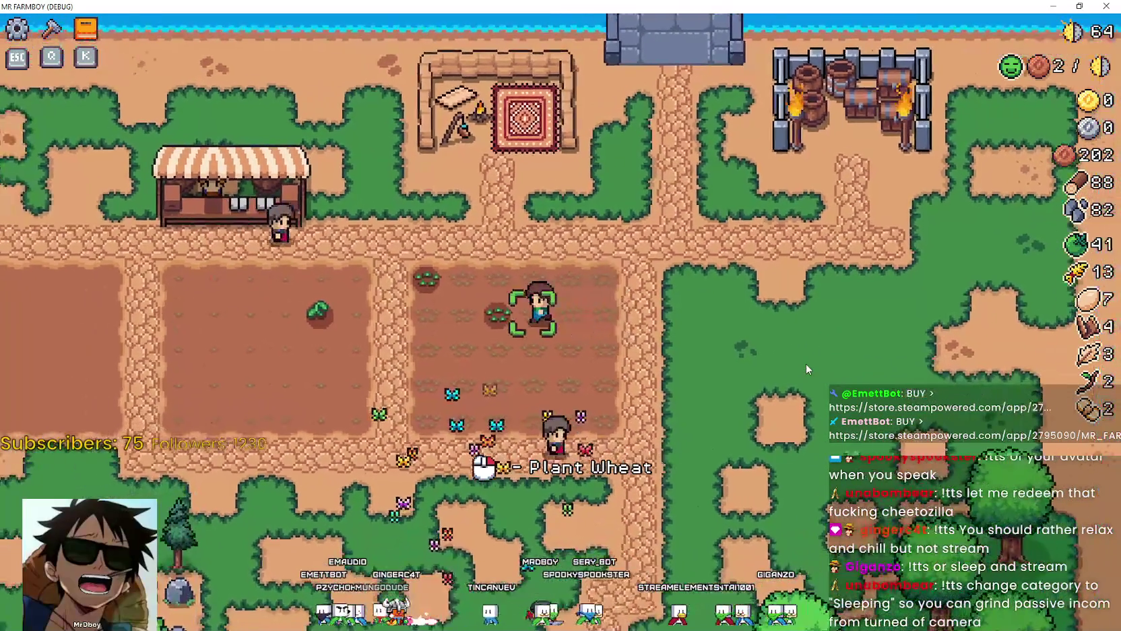
Step: Stop the game test with F8 and return to the grid_tooltip_new scene
key("d")
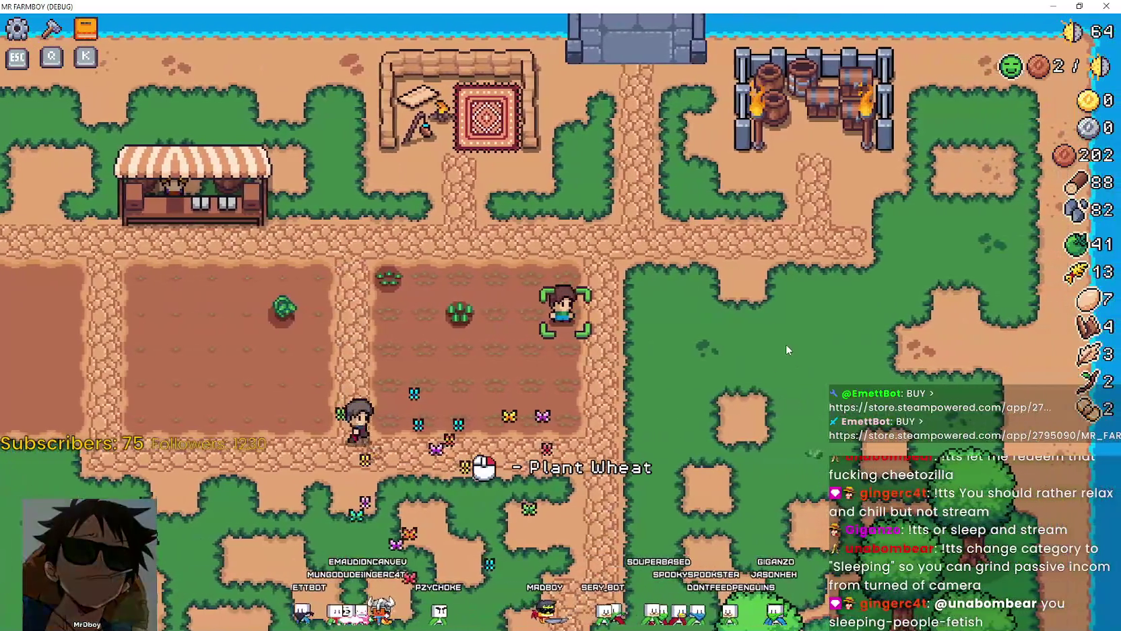
key("F8")
left_click(864, 47)
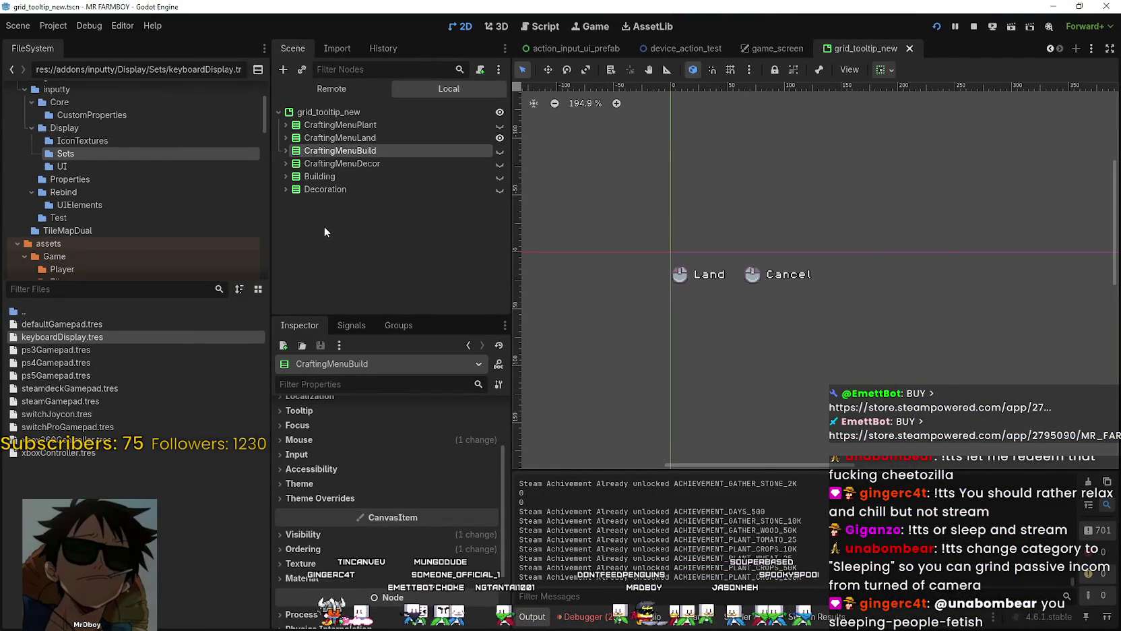
key("F5")
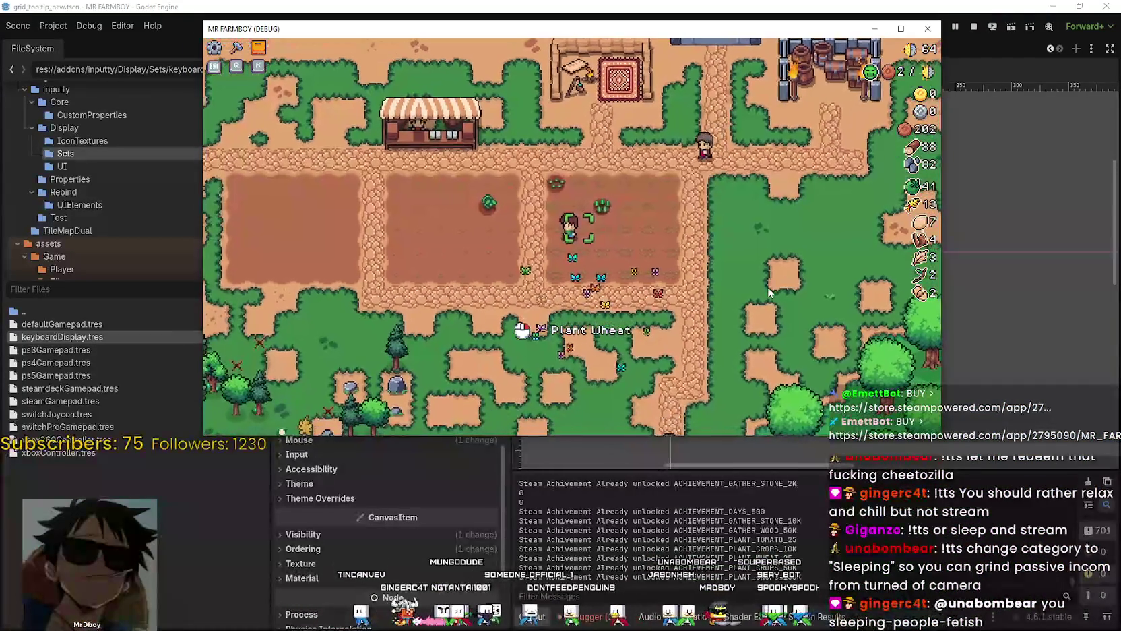
key("c")
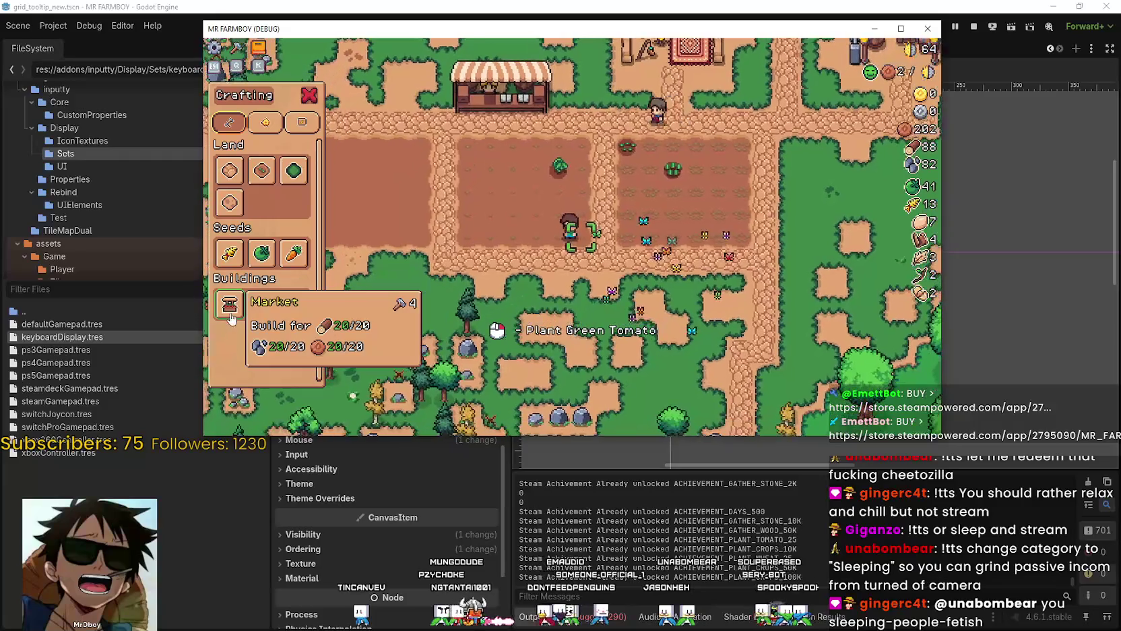
left_click(233, 315)
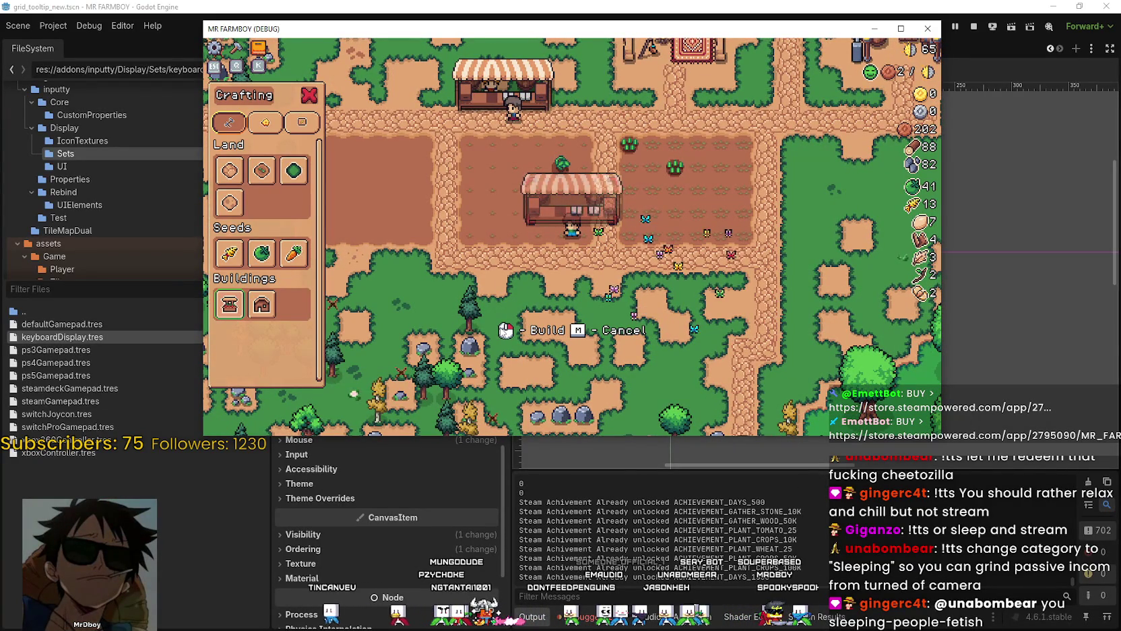
key("a")
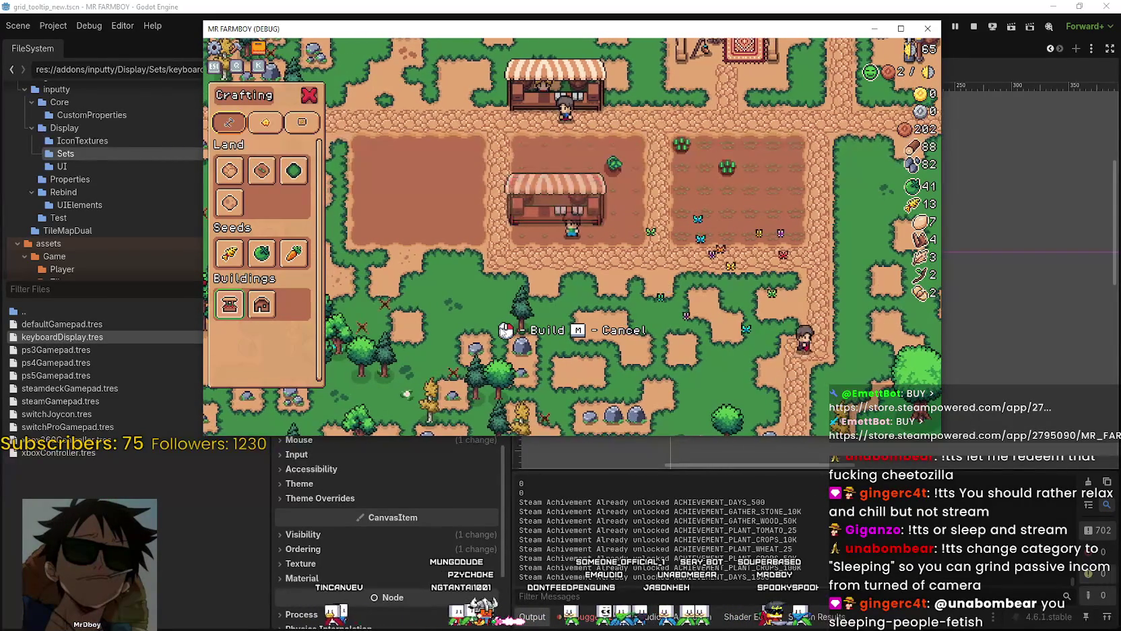
key("d")
key("m")
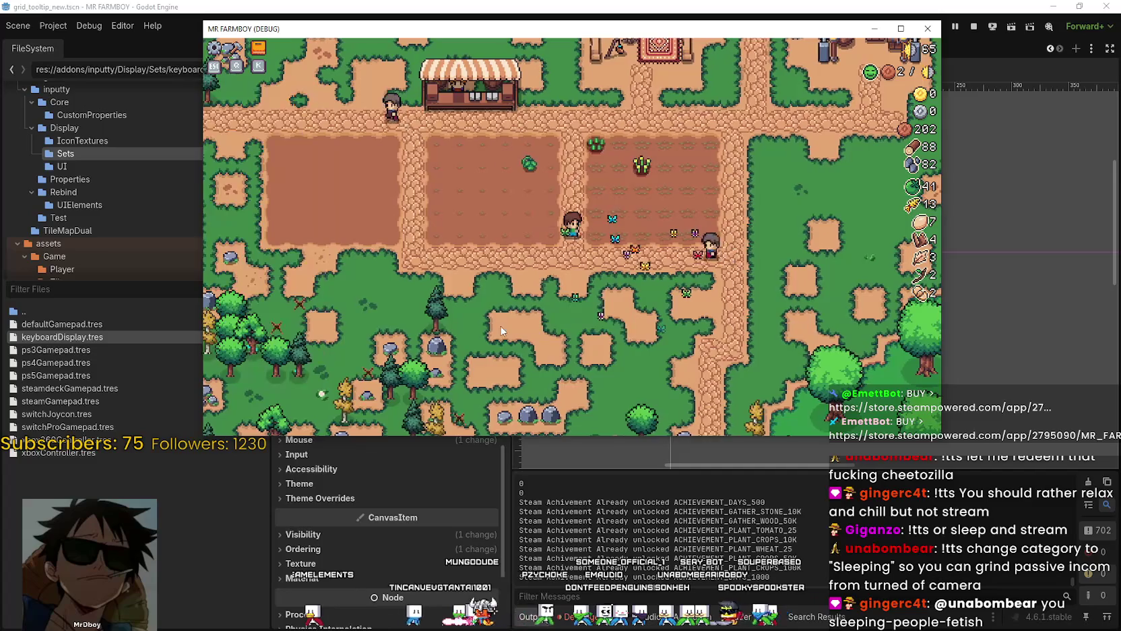
key("w")
key("F8")
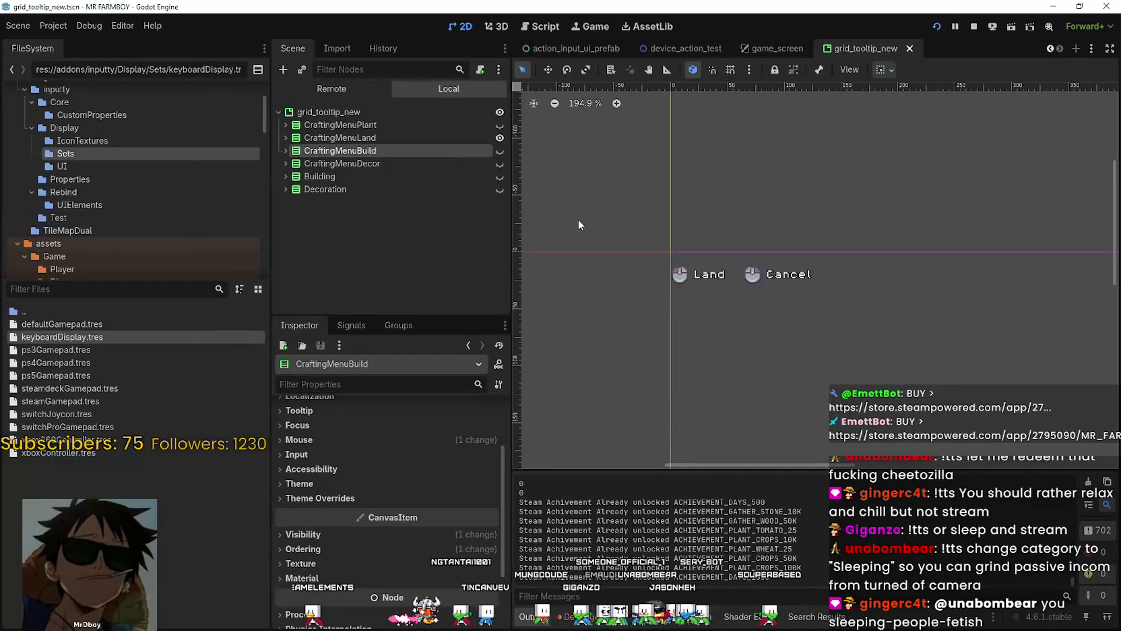
Step: Stop the game with F8, save grid_tooltip_new with Ctrl+S, and switch to game_screen
key("alt+Tab")
key("F8")
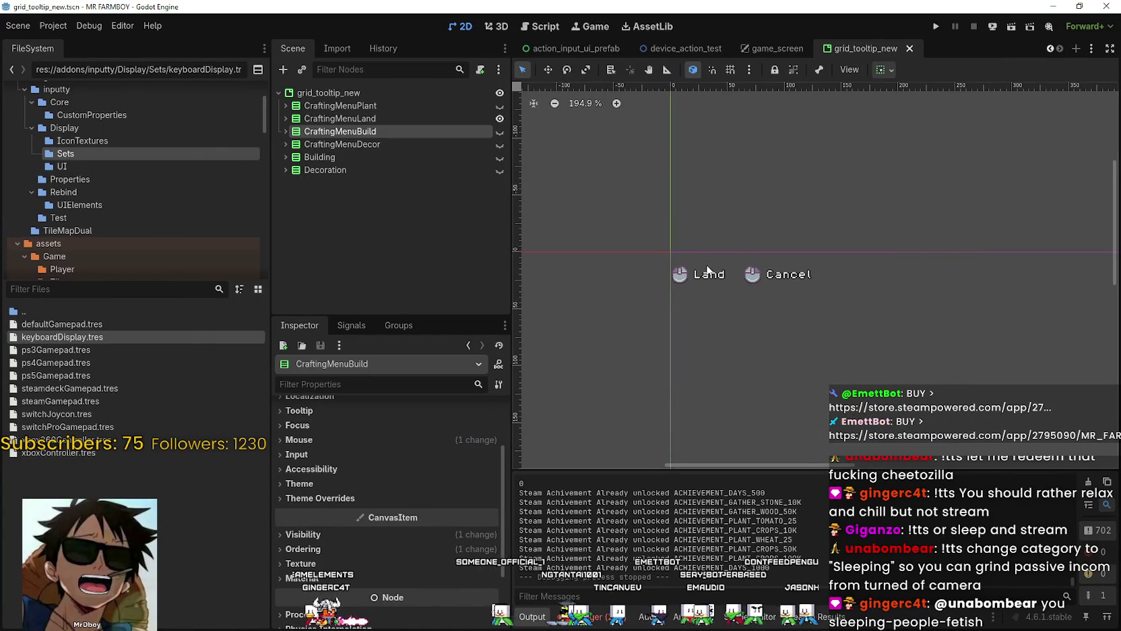
left_click(388, 118)
left_click(392, 92)
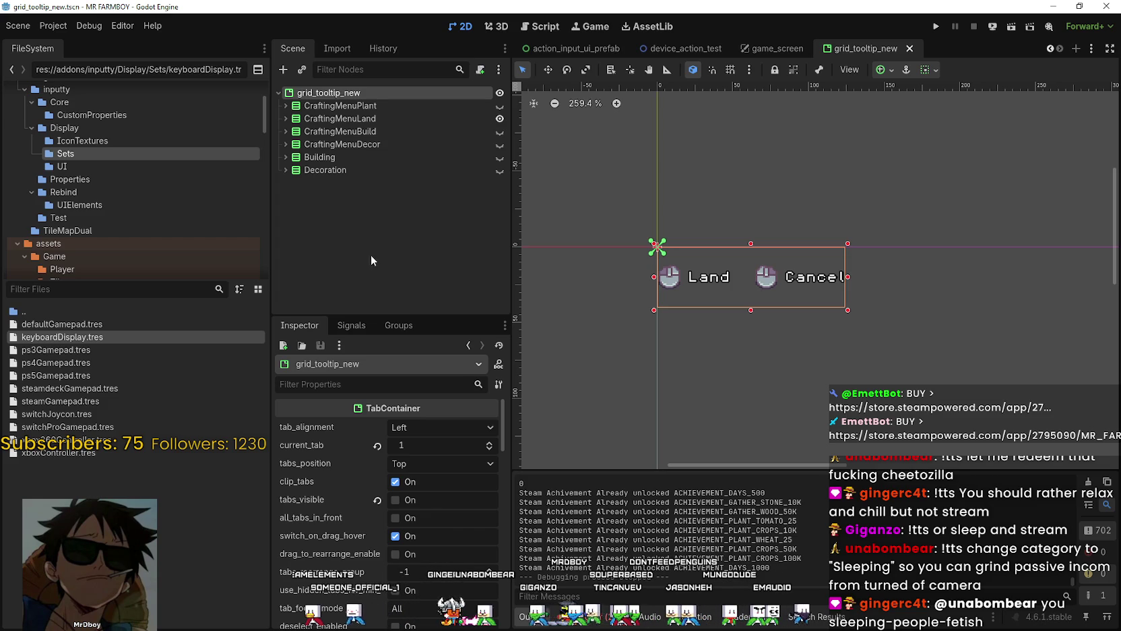
key("ctrl+s")
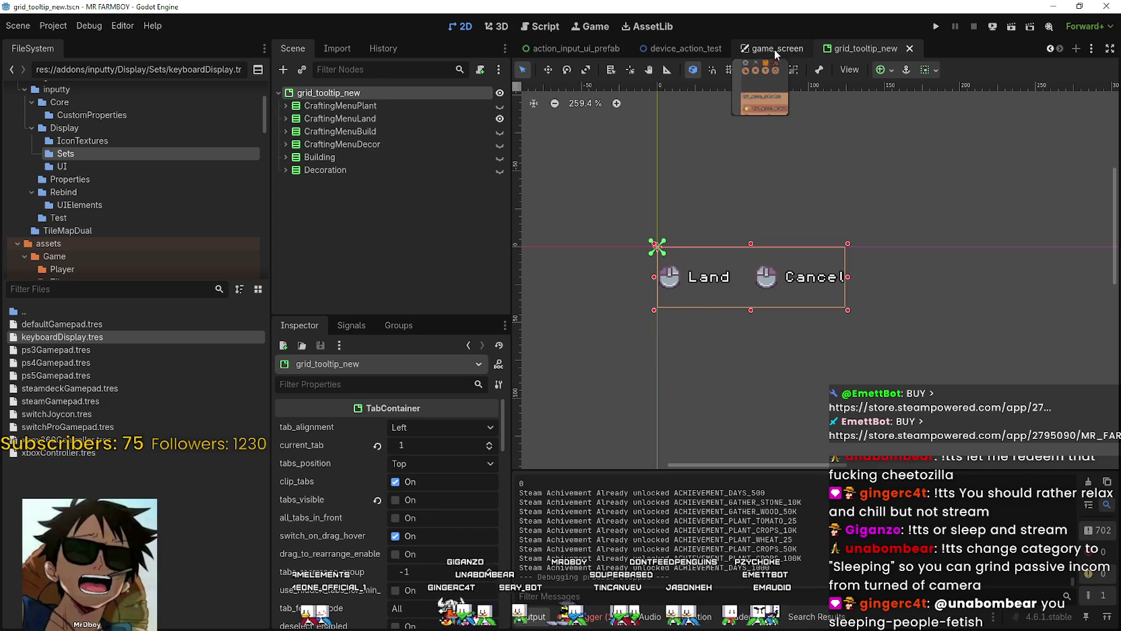
left_click(775, 49)
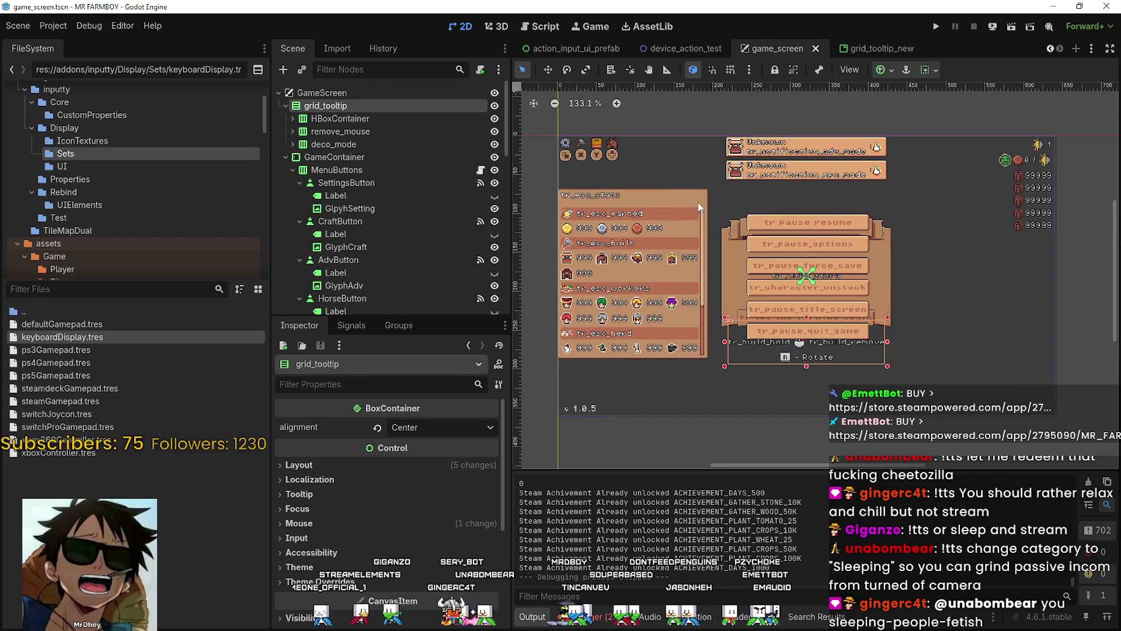
left_click(1052, 49)
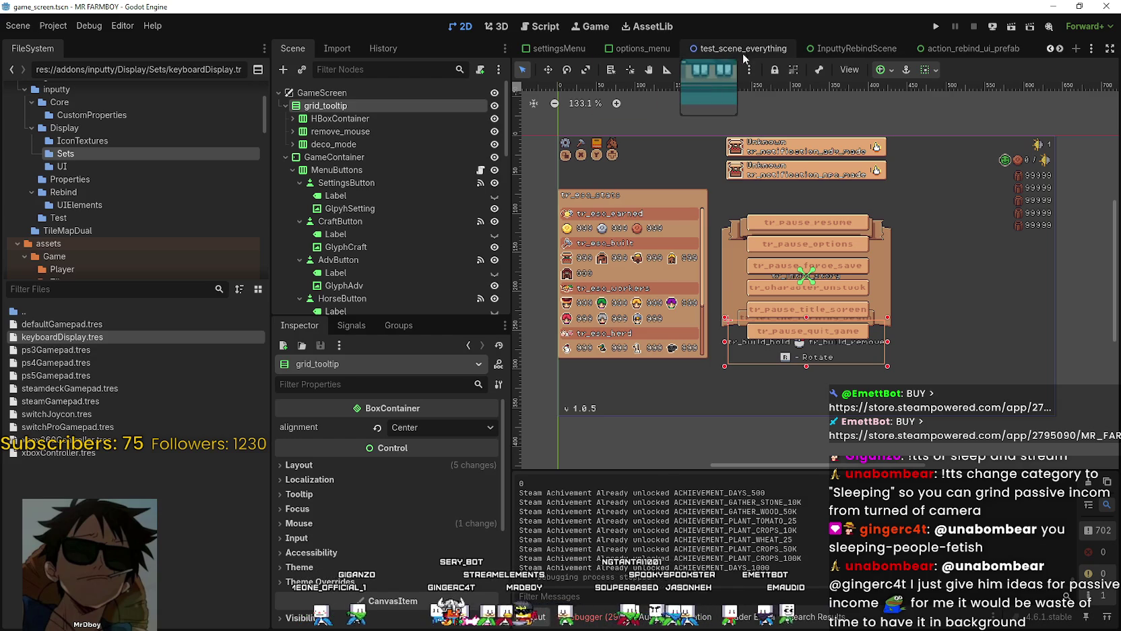
scroll(770, 260, "up", 5)
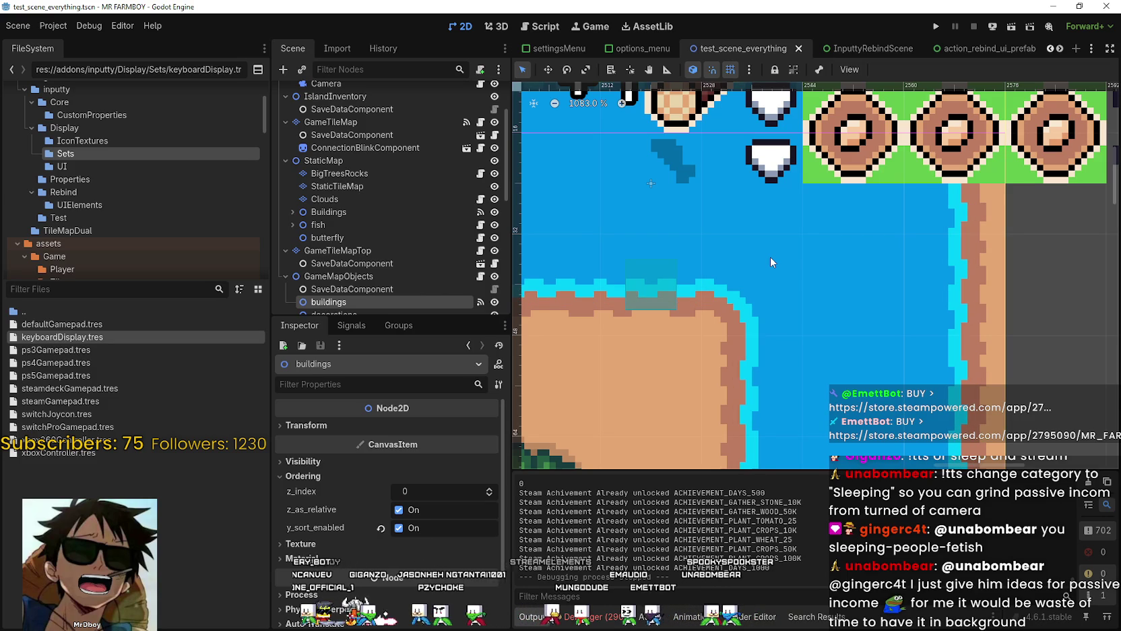
scroll(771, 256, "down", 3)
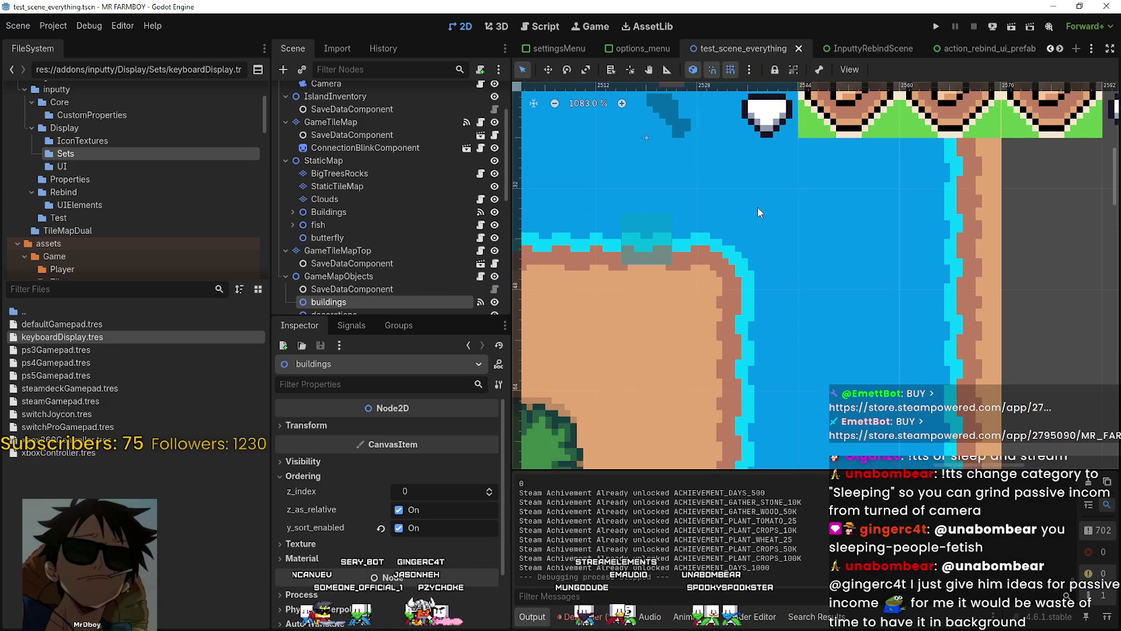
scroll(758, 209, "down", 2)
scroll(756, 208, "down", 6)
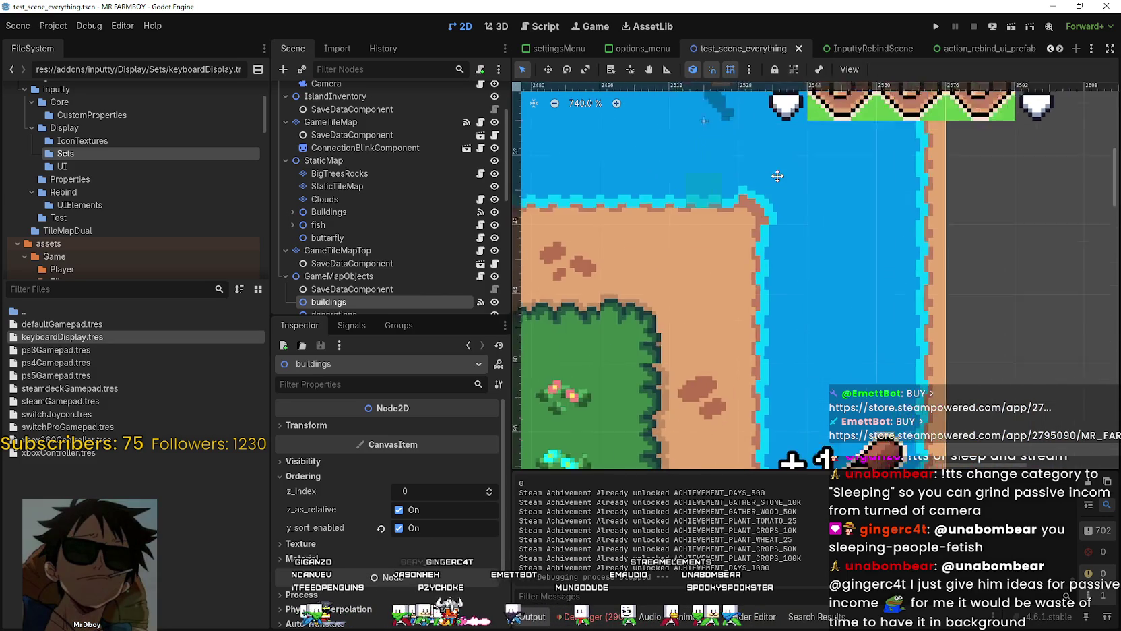
scroll(764, 174, "down", 7)
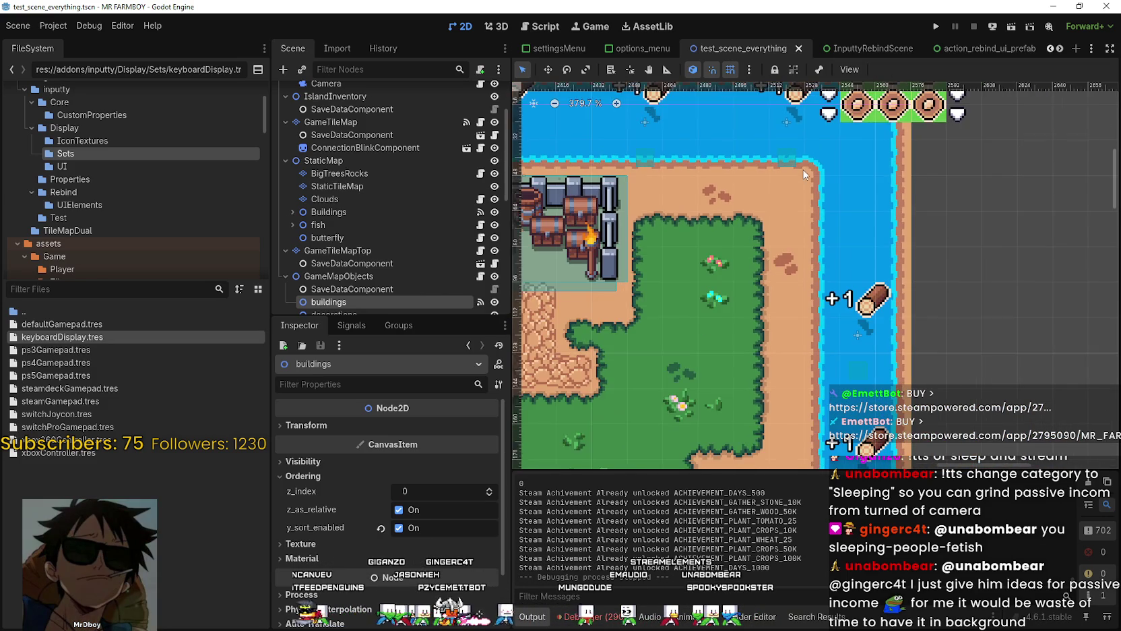
scroll(755, 238, "down", 1)
scroll(775, 238, "left", 5)
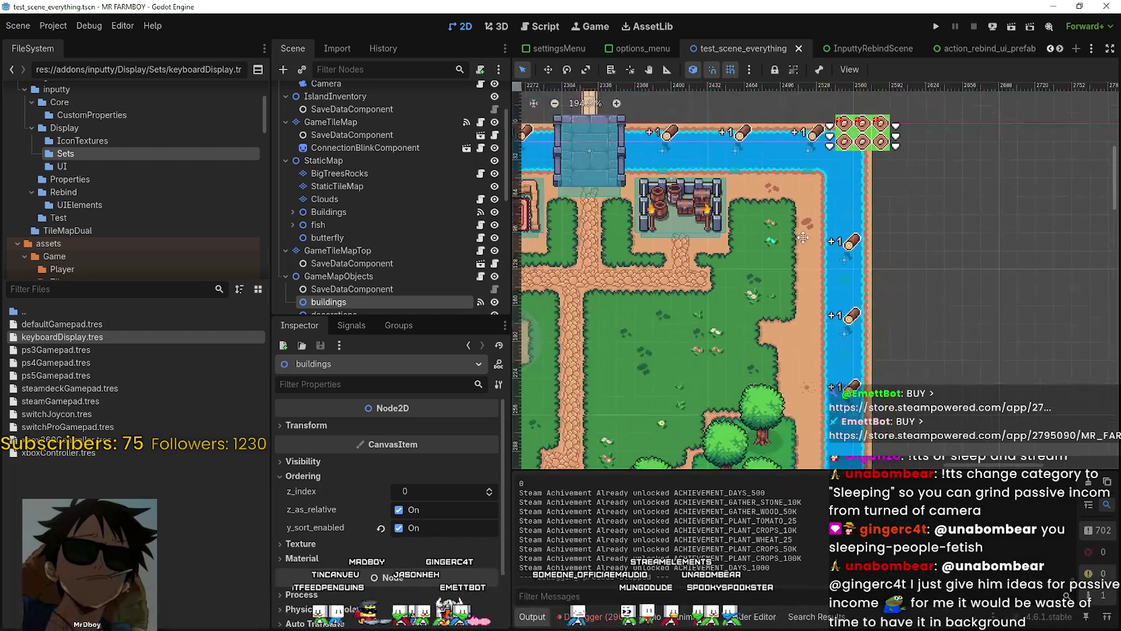
scroll(802, 237, "down", 3)
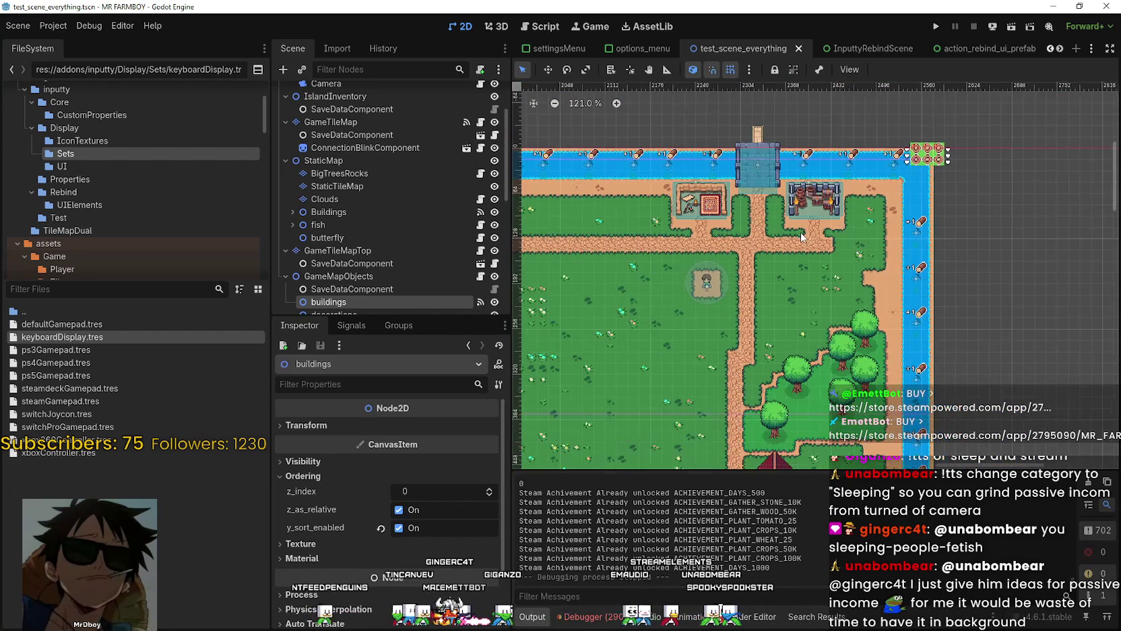
scroll(863, 201, "down", 3)
scroll(869, 182, "left", 2)
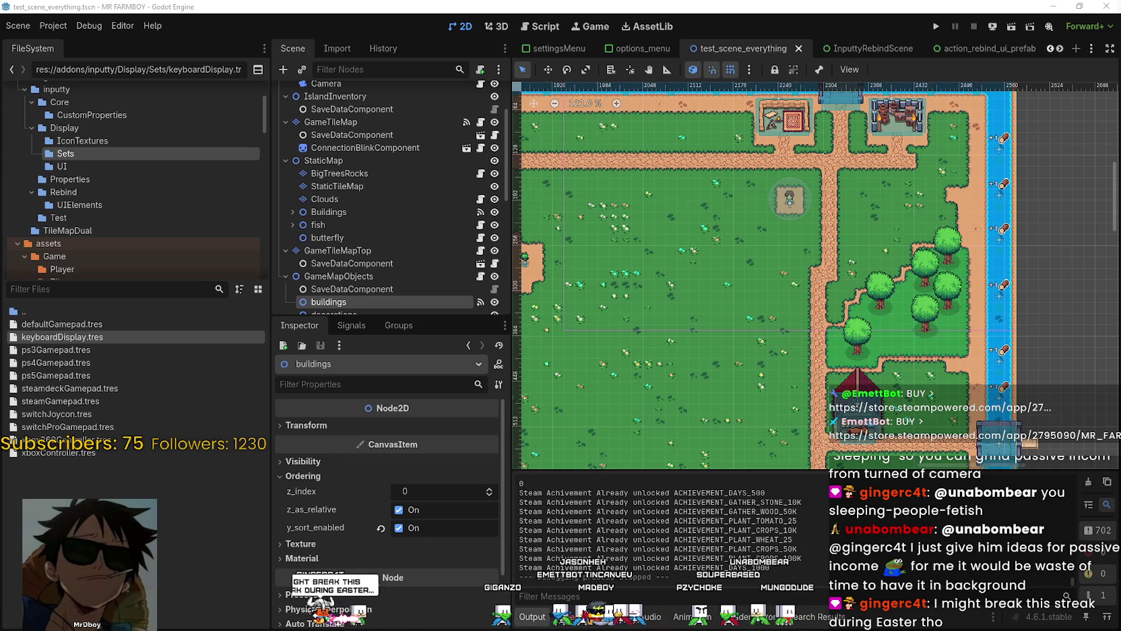
scroll(739, 225, "up", 3)
scroll(908, 291, "down", 3)
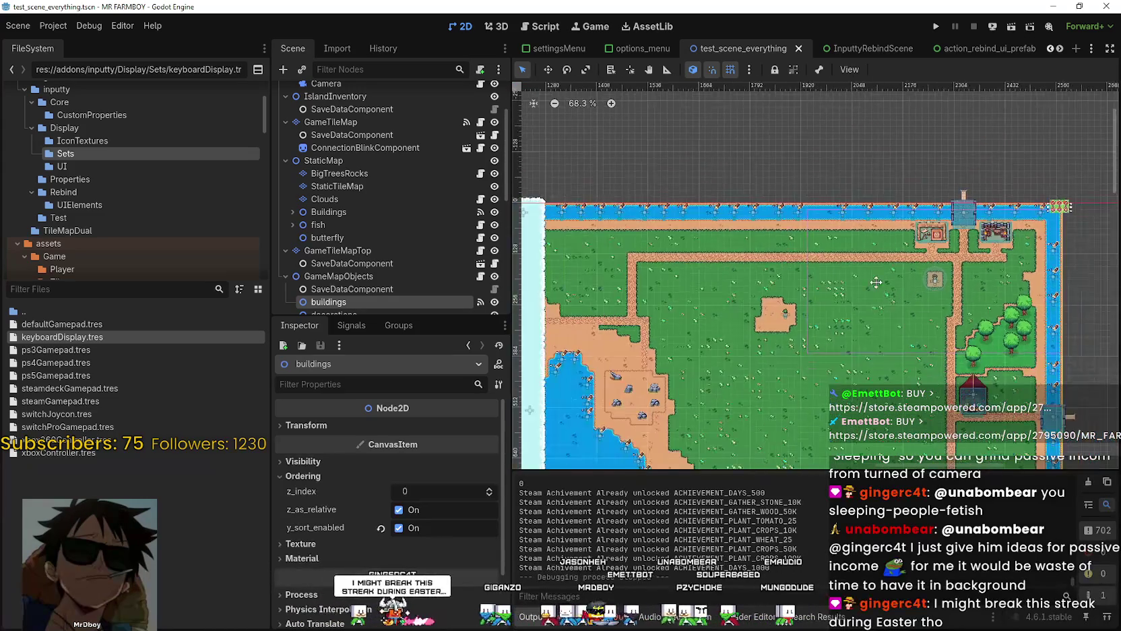
scroll(800, 259, "up", 1)
scroll(394, 230, "down", 6)
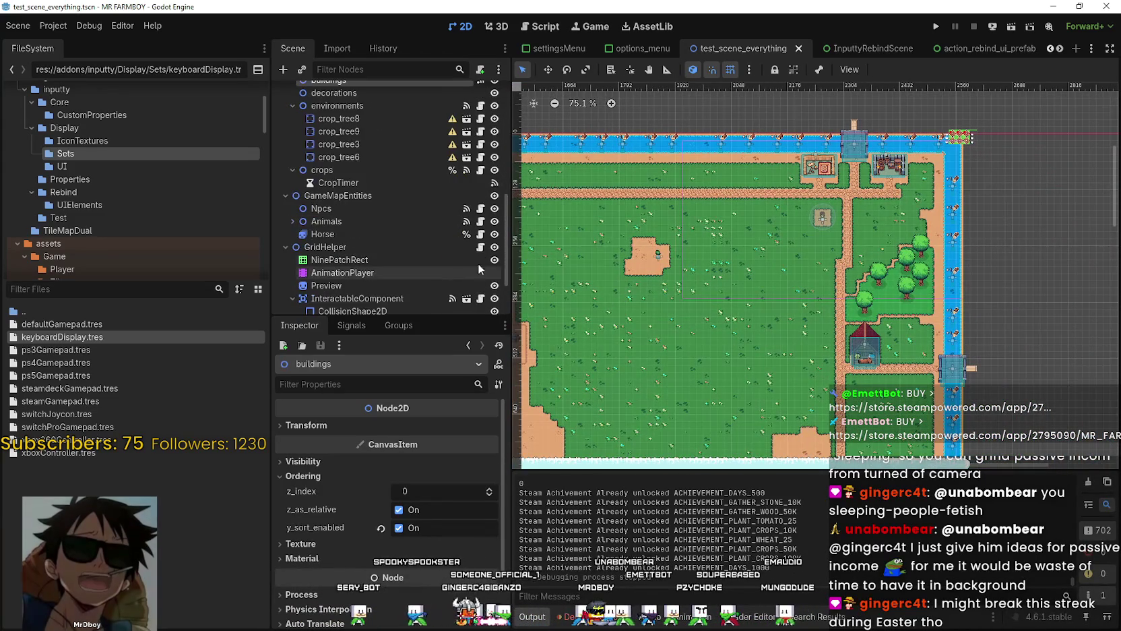
scroll(505, 233, "down", 3)
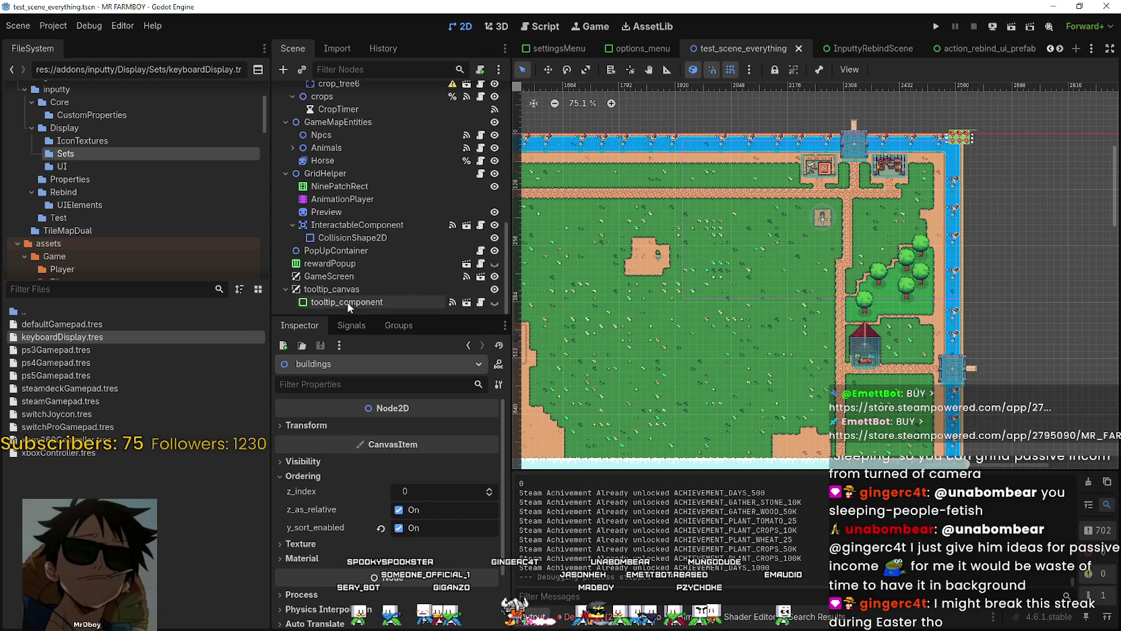
left_click(343, 277)
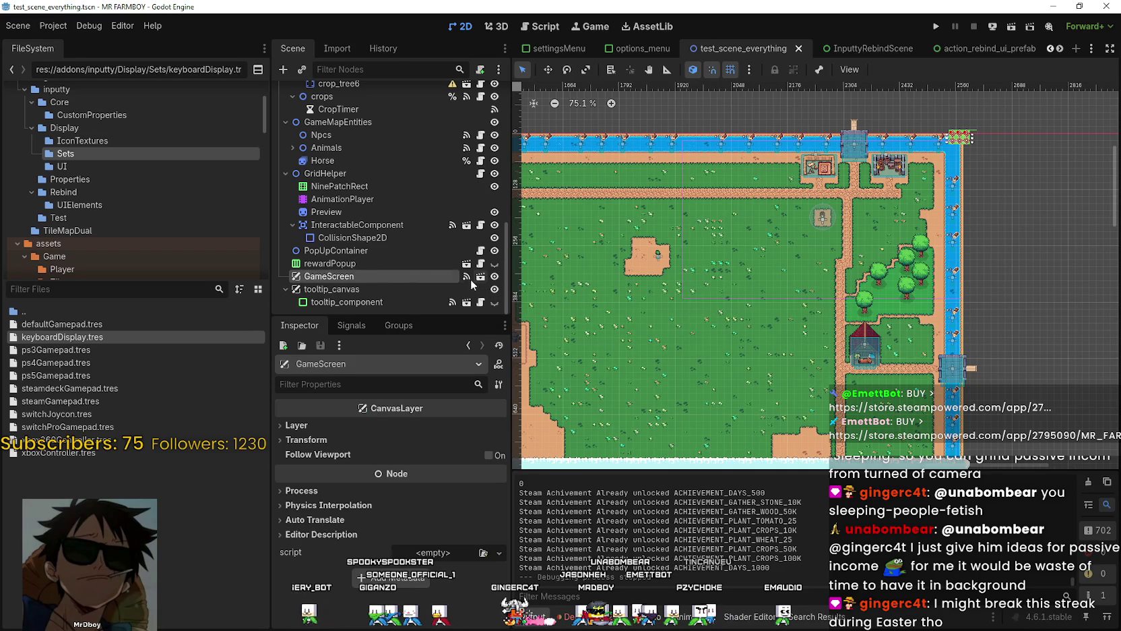
left_click(479, 277)
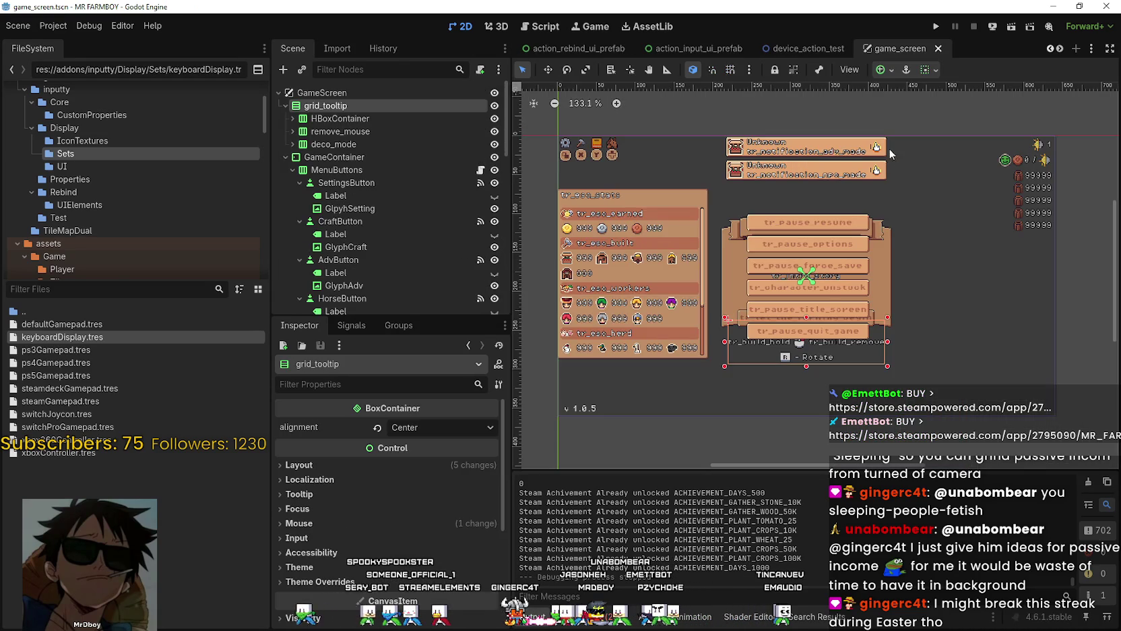
Step: Fold the grid_tooltip and GameContainer branches beneath the GameScreen root in the Scene dock
scroll(728, 309, "up", 2)
scroll(386, 181, "down", 2)
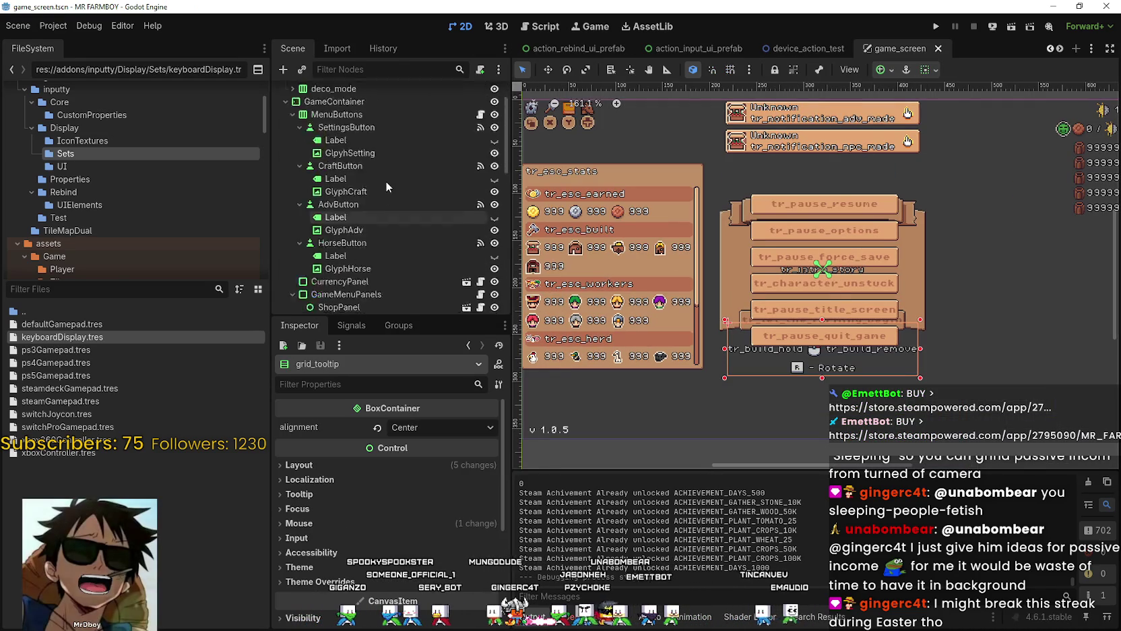
scroll(385, 180, "up", 2)
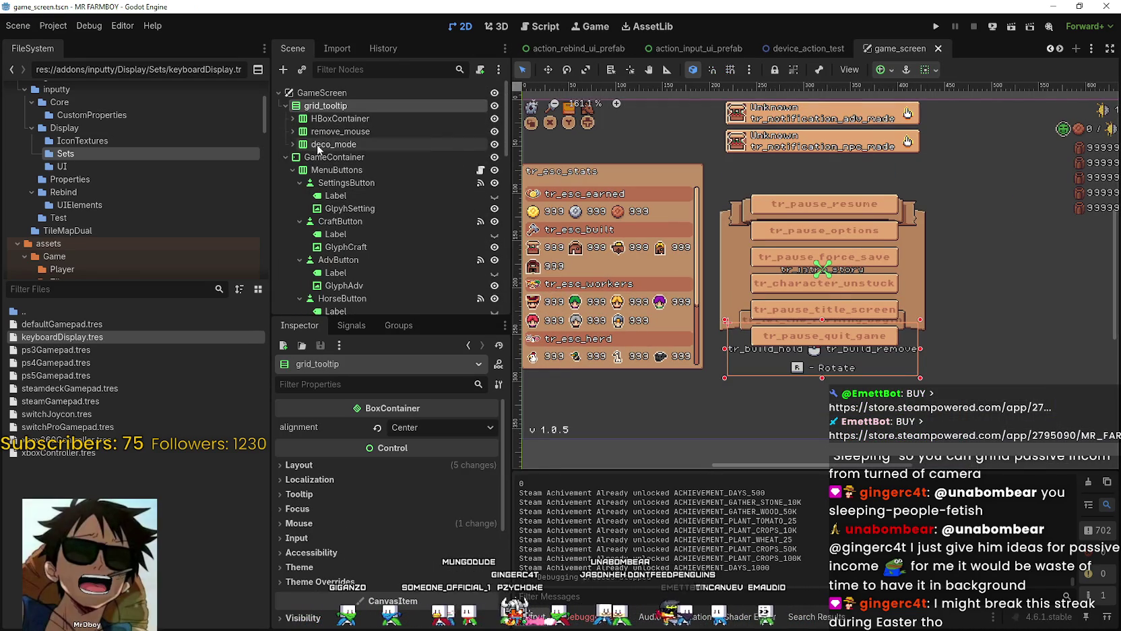
left_click(342, 117)
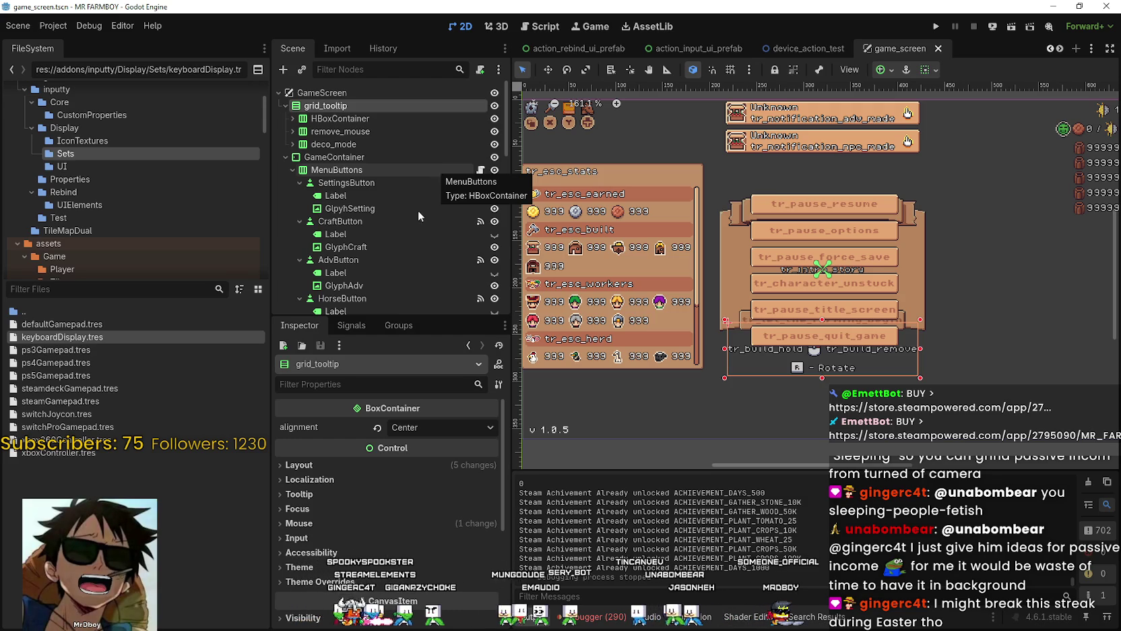
left_click(354, 143)
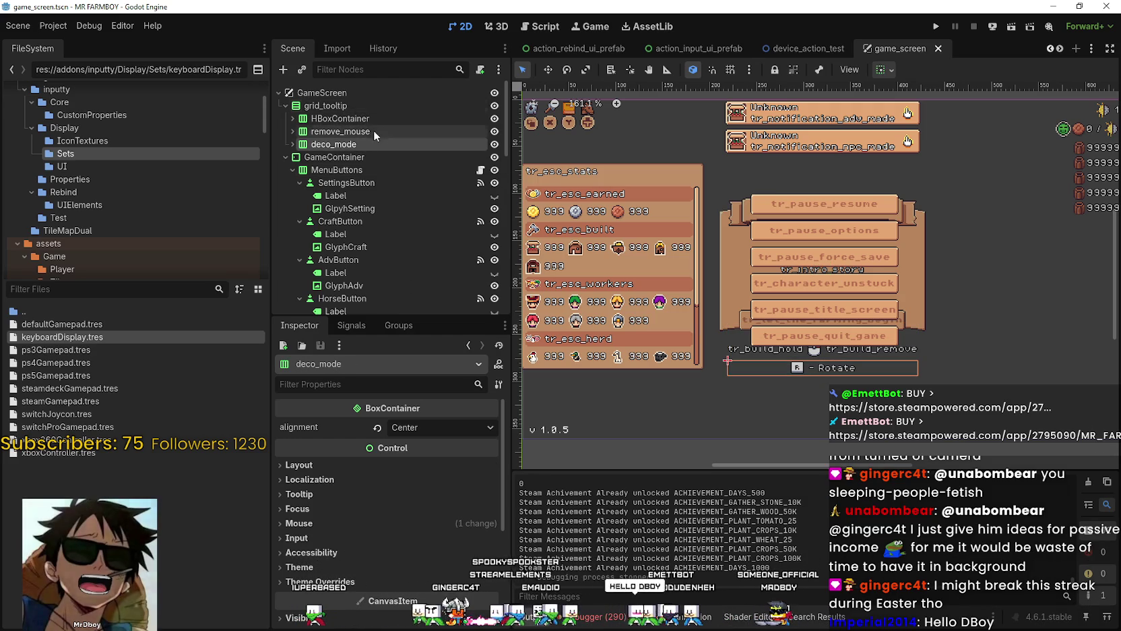
left_click(286, 105)
left_click(383, 93)
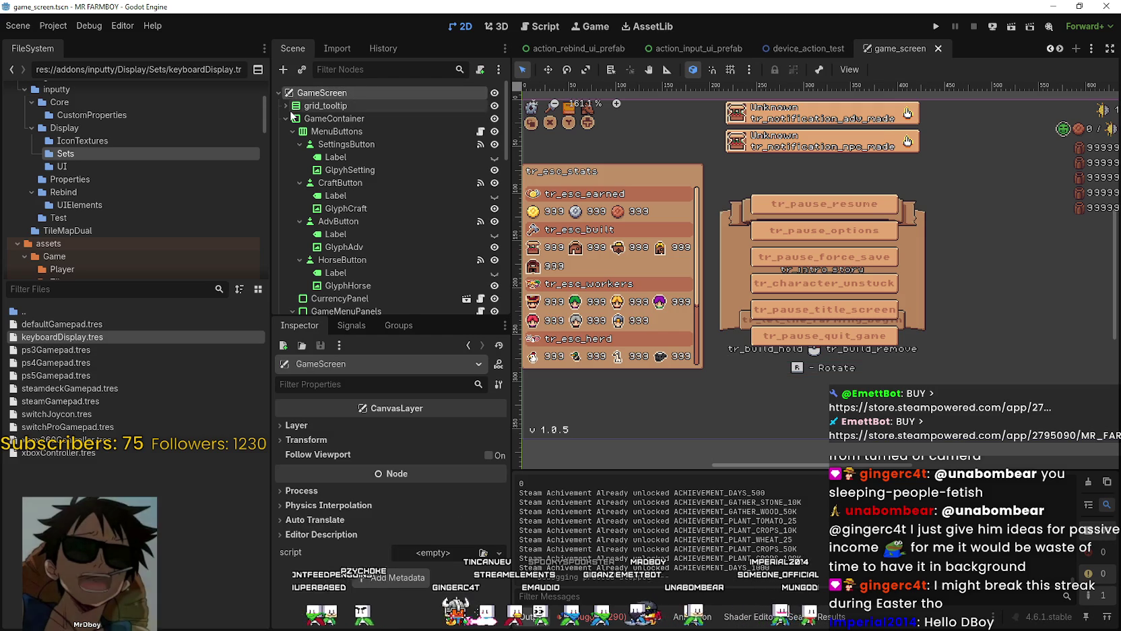
left_click(286, 118)
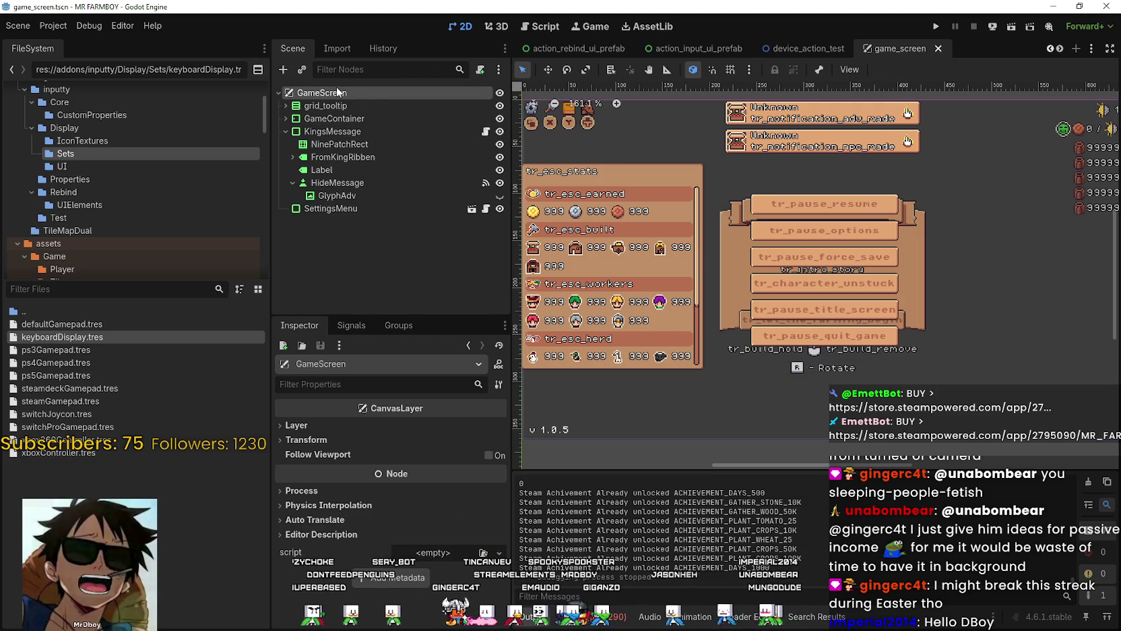
Step: Instance grid_tooltip_new.tscn under GameScreen by searching 'grid' in Instantiate Child Scene
right_click(339, 96)
left_click(405, 116)
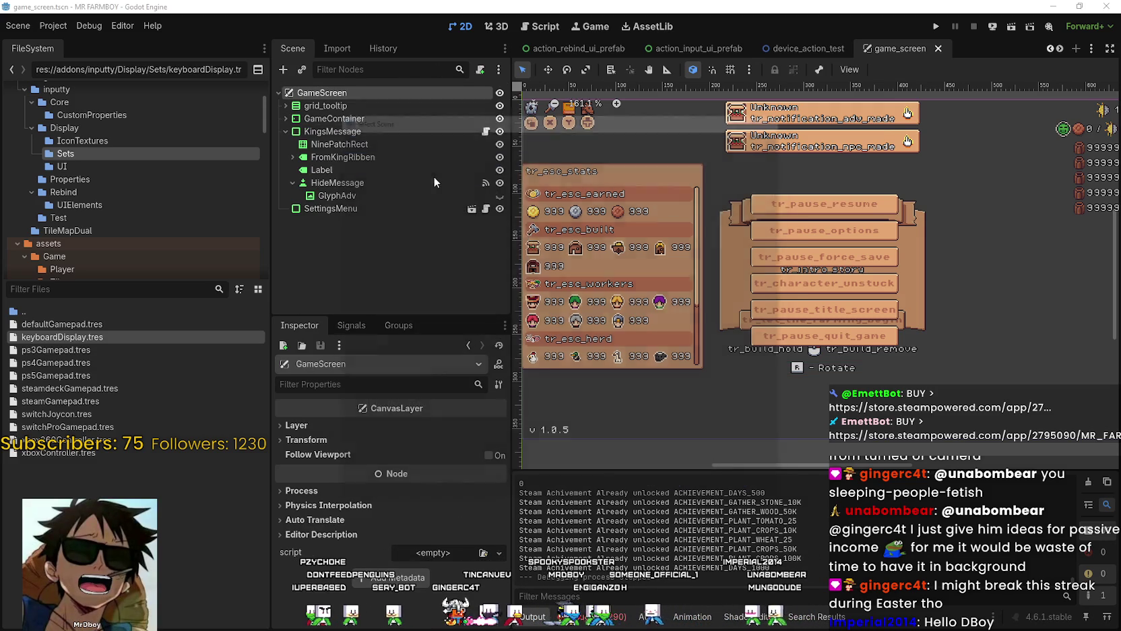
type("grid")
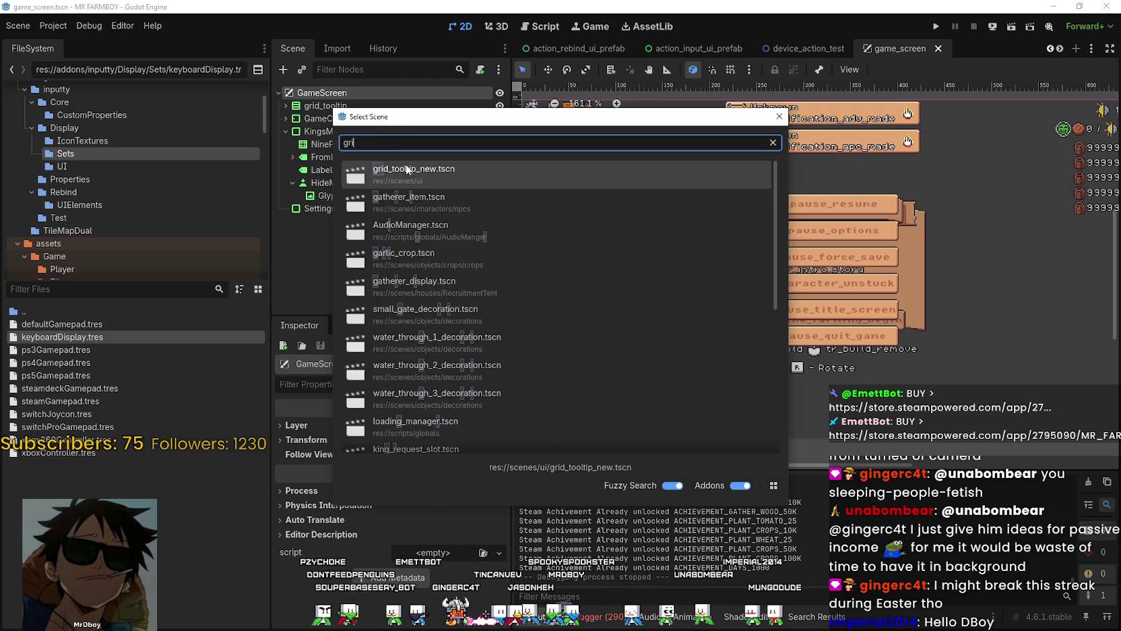
double_click(447, 177)
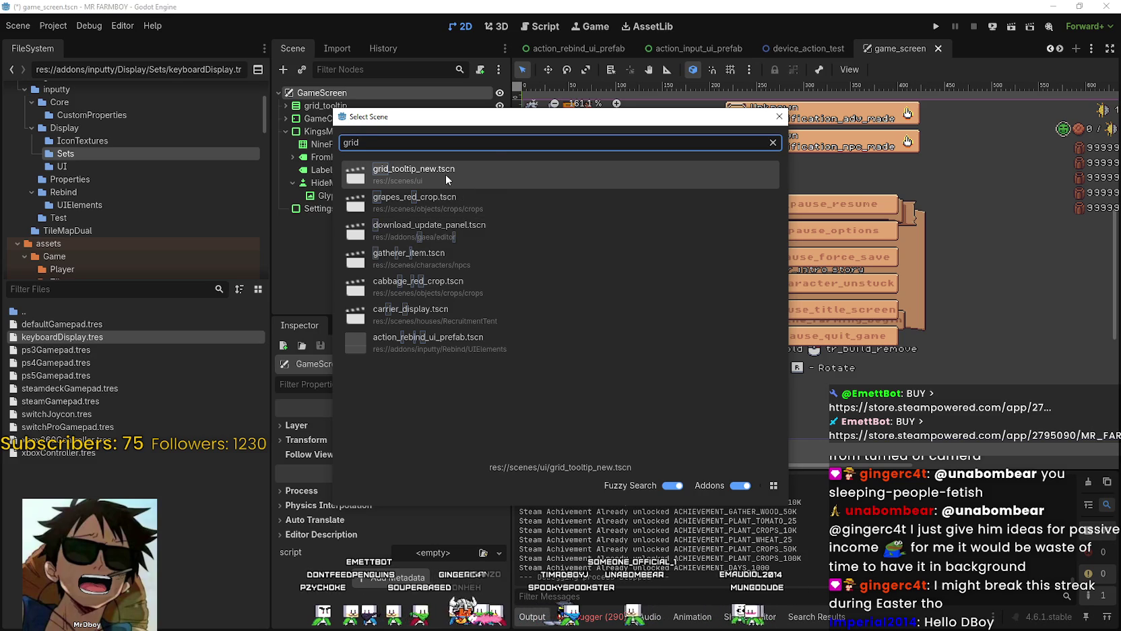
Step: Drag grid_tooltip_new directly under GameScreen and set its anchor preset to Center
left_click_drag(377, 221, 383, 99)
scroll(845, 278, "down", 3)
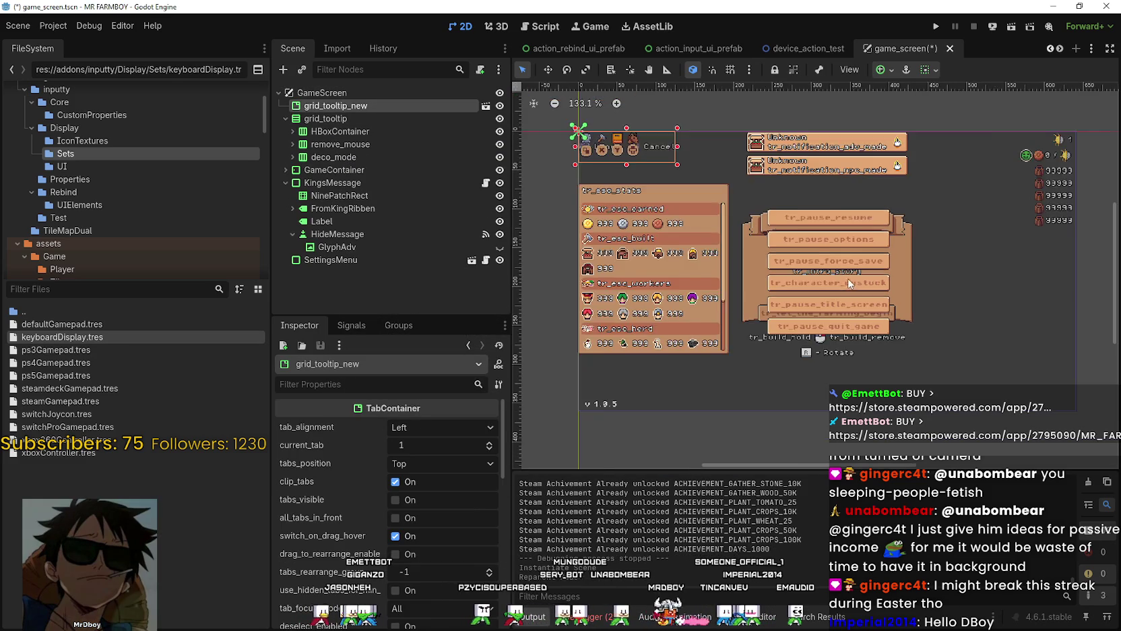
scroll(728, 181, "up", 1)
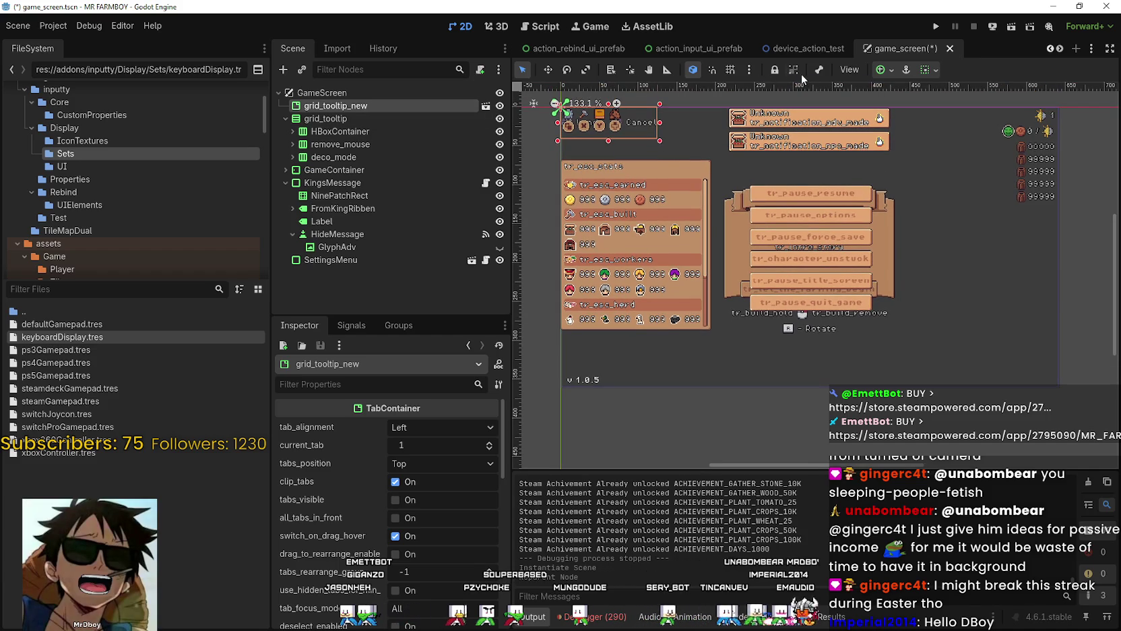
left_click(884, 70)
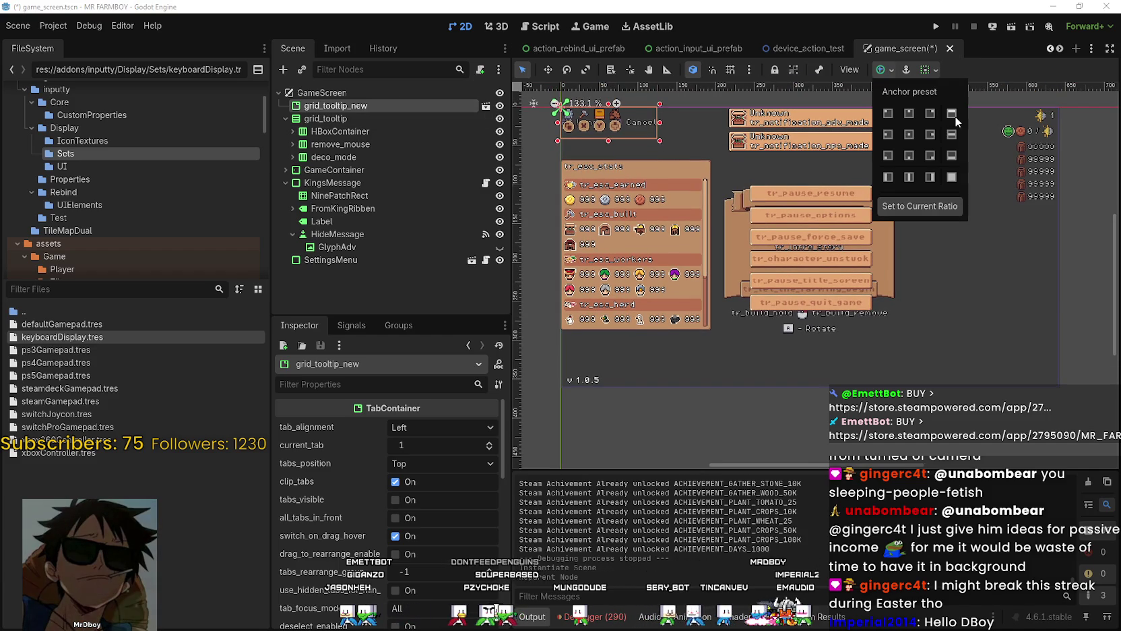
left_click(909, 134)
left_click(910, 156)
scroll(853, 369, "up", 4)
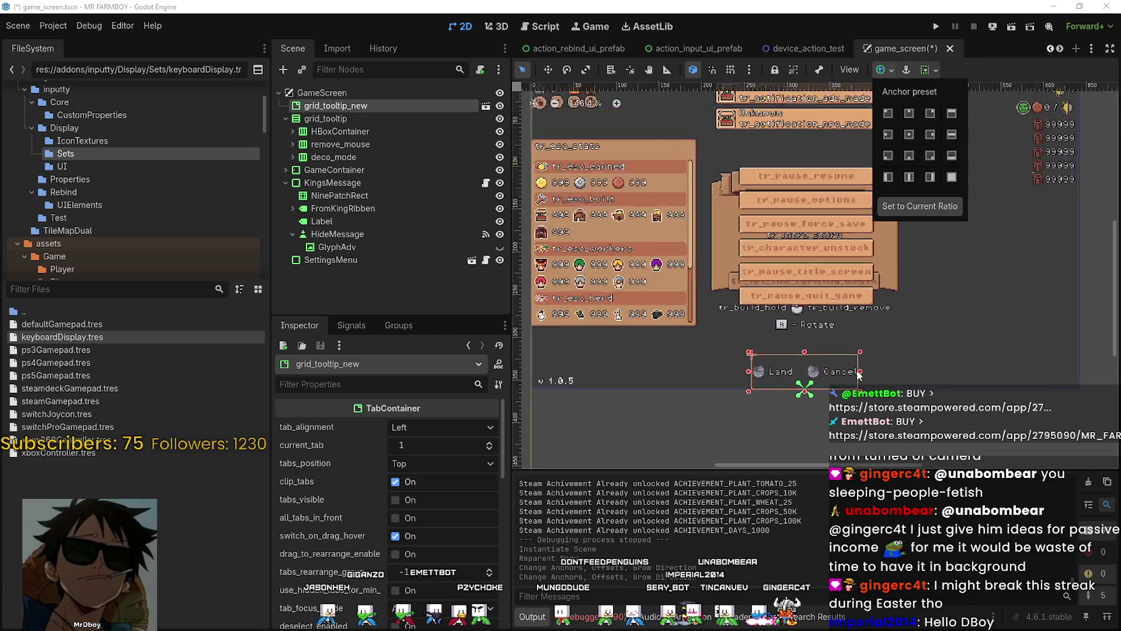
left_click(909, 135)
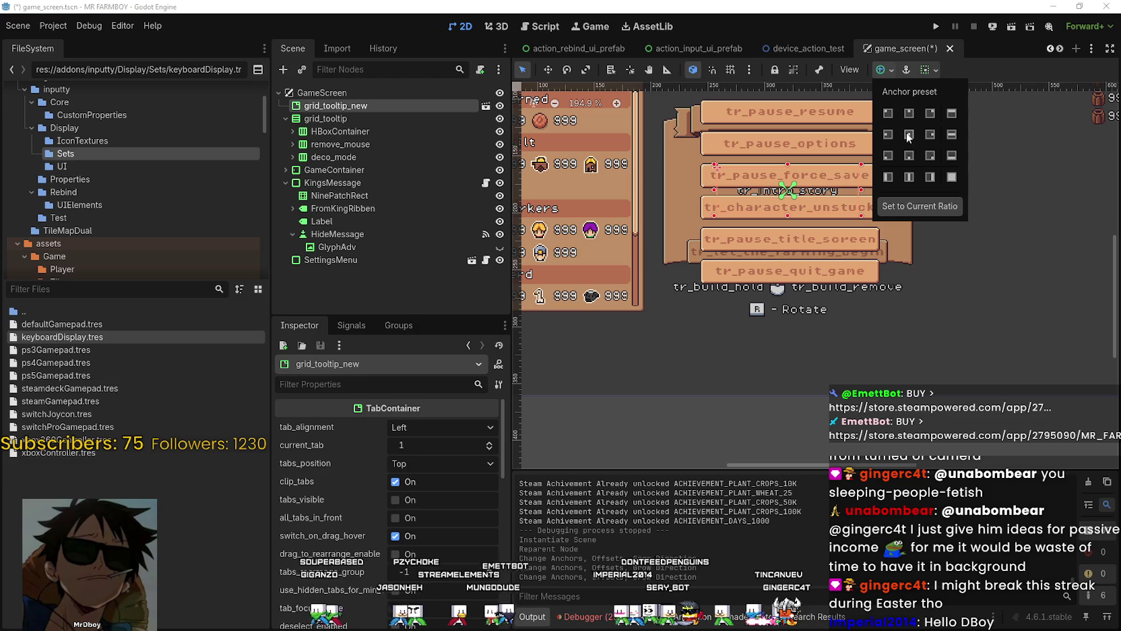
Step: Frame the old grid_tooltip and grid_tooltip_new on the canvas and nudge the new tooltip's position
left_click(368, 117)
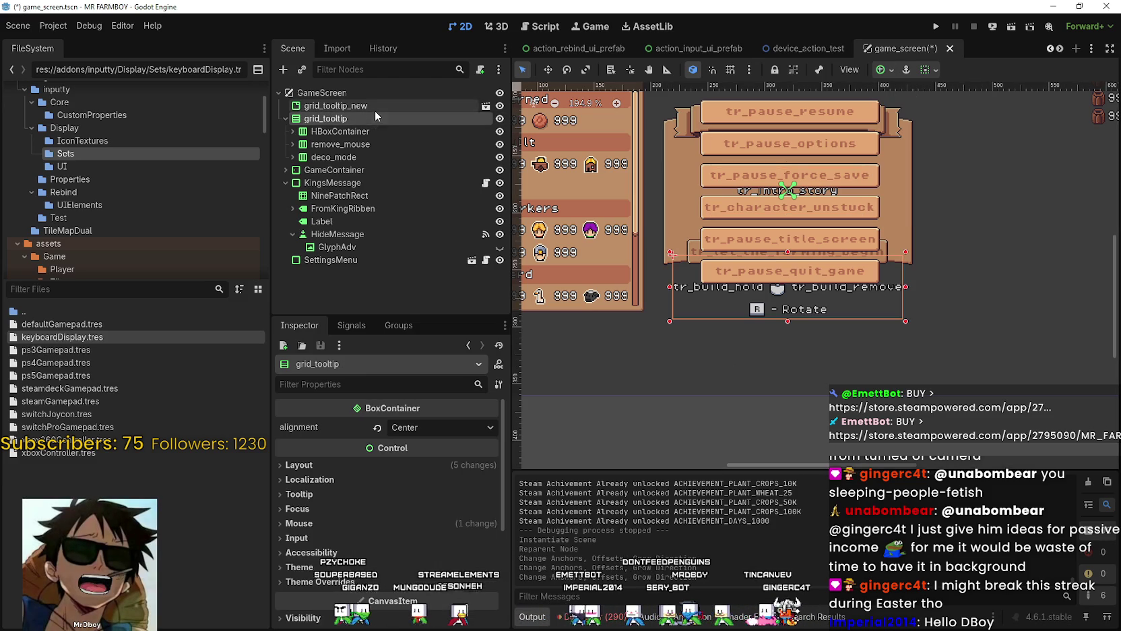
double_click(385, 117)
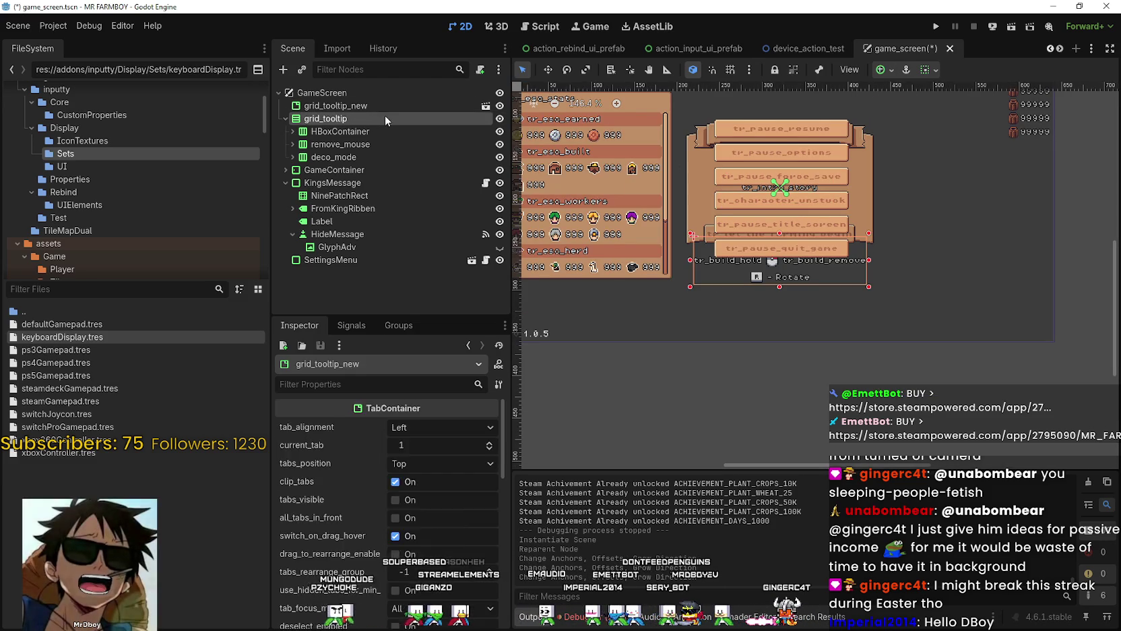
double_click(386, 108)
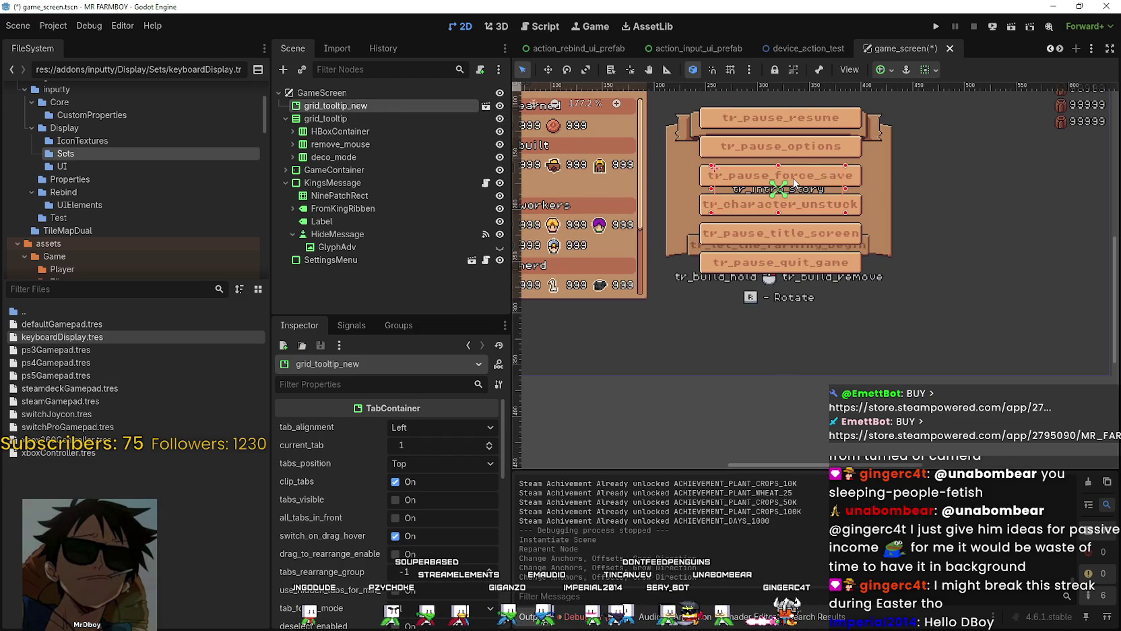
left_click(796, 182)
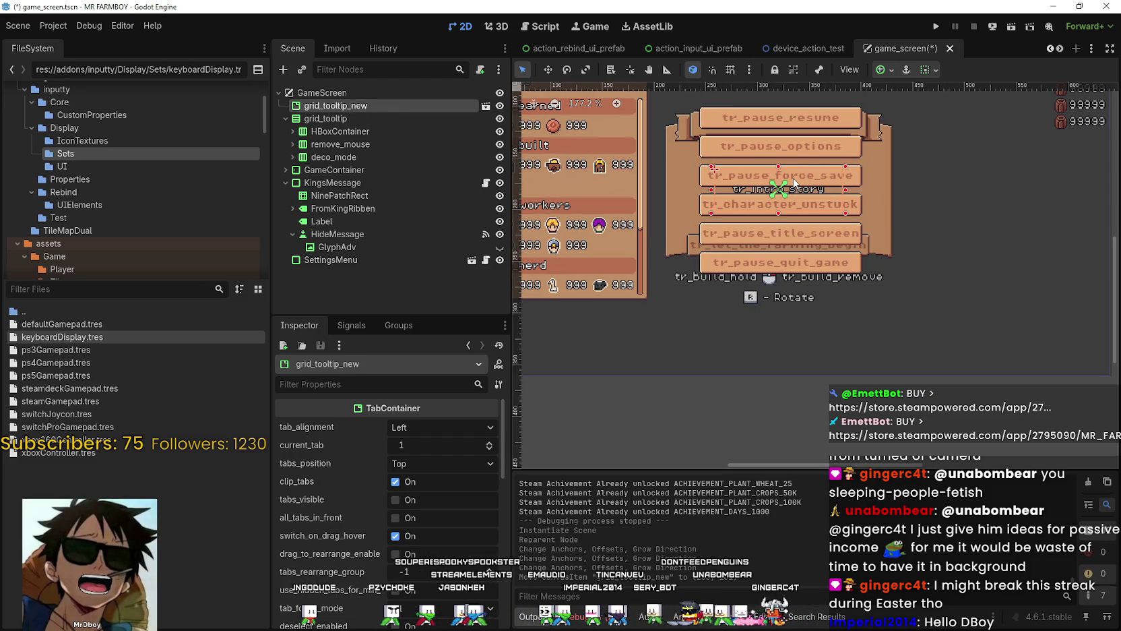
left_click(550, 70)
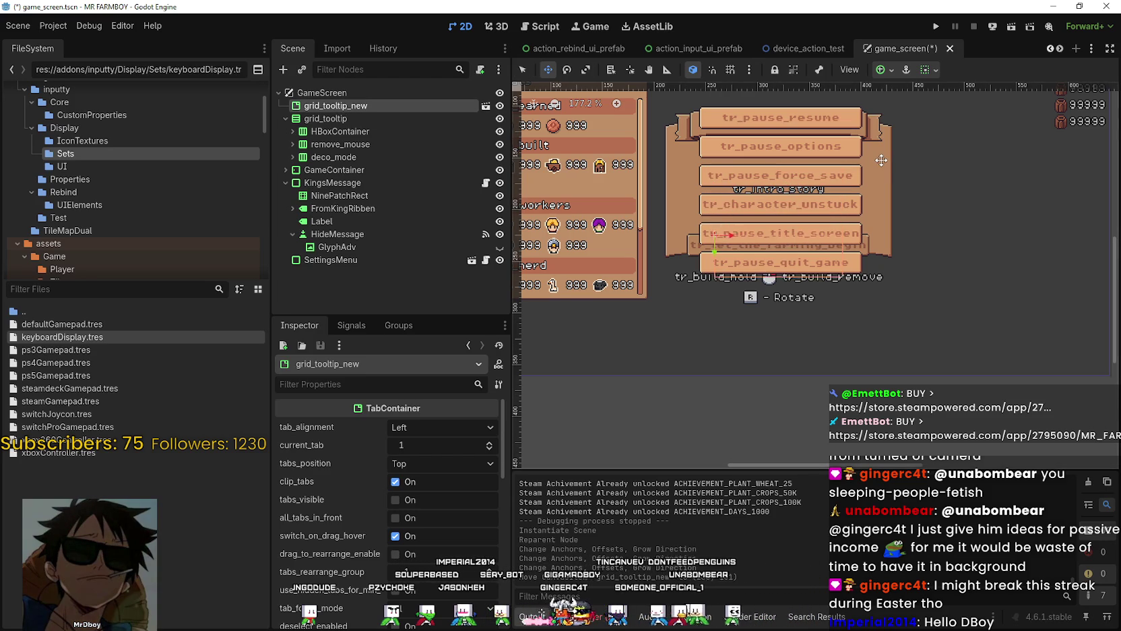
Step: Move grid_tooltip_new down and compare its placement with the old grid_tooltip
key("Down")
key("Down")
key("Down")
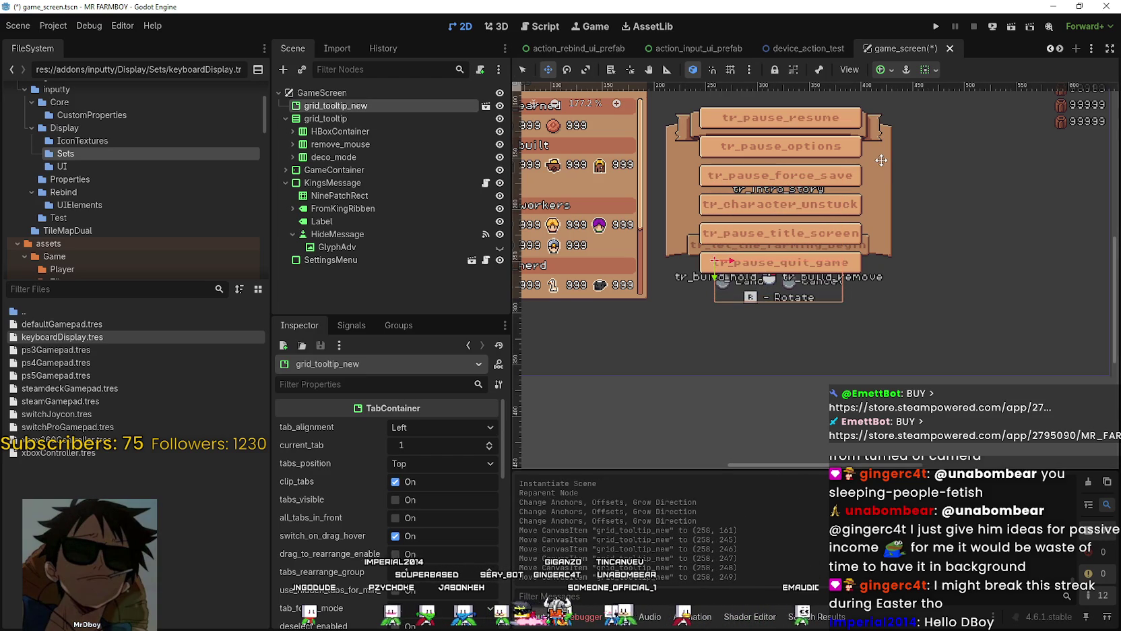
scroll(797, 308, "up", 3)
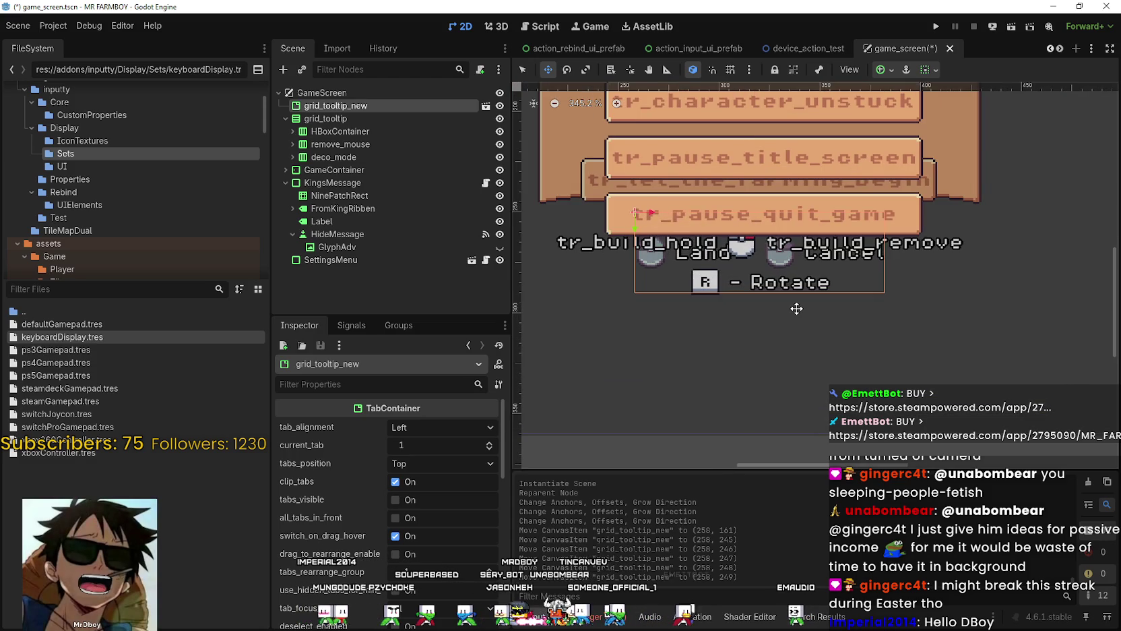
scroll(805, 305, "down", 1)
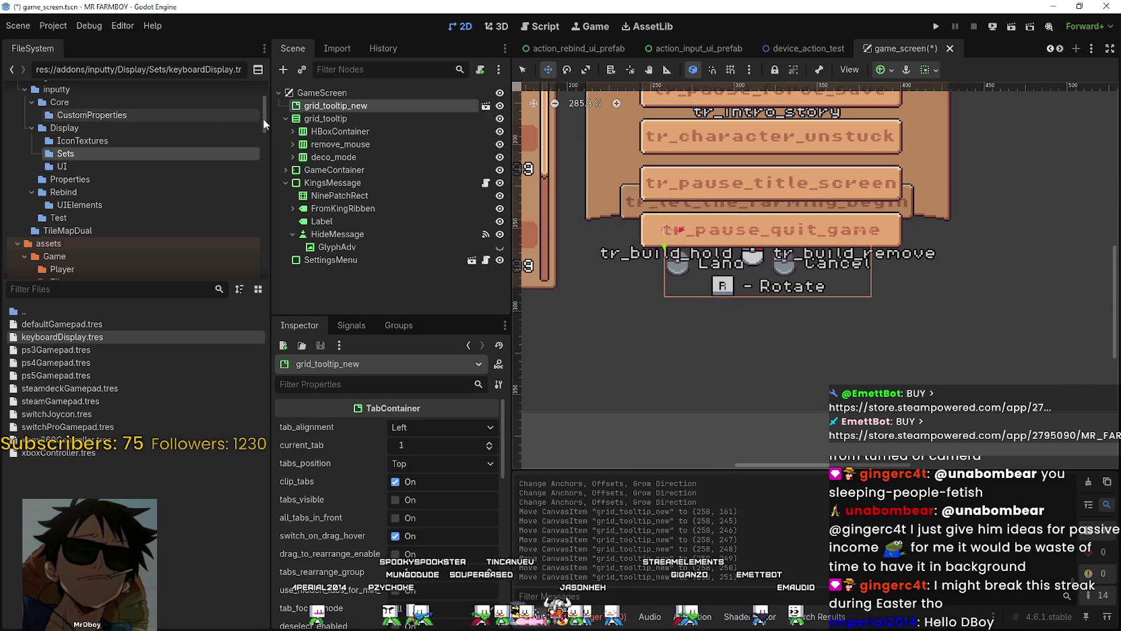
left_click(330, 117)
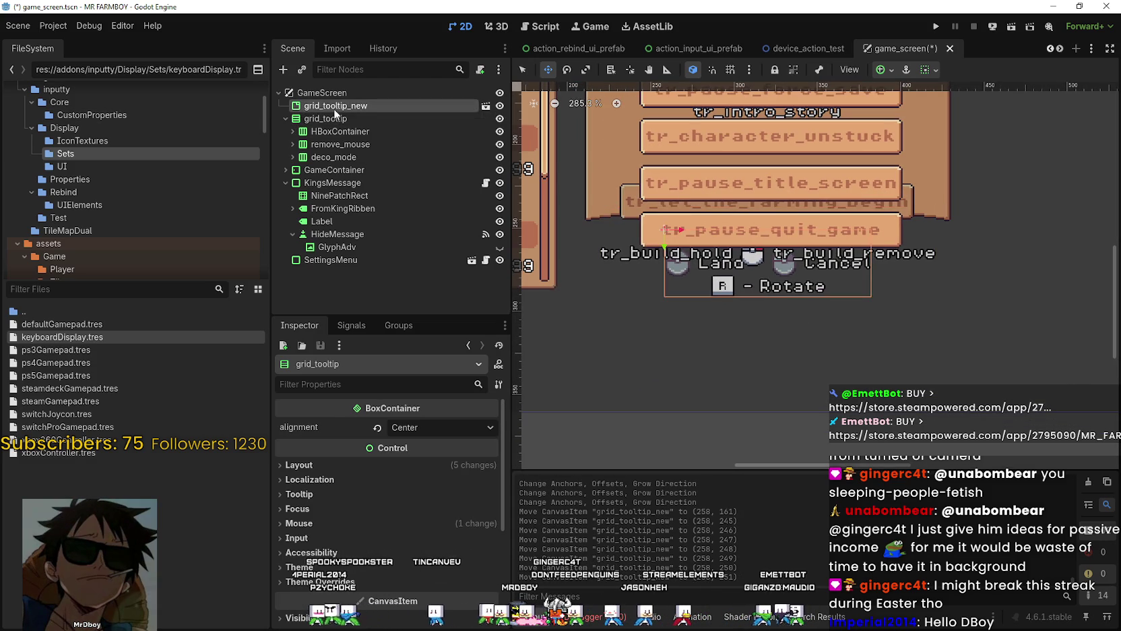
left_click(336, 105)
left_click(330, 118)
left_click(343, 107)
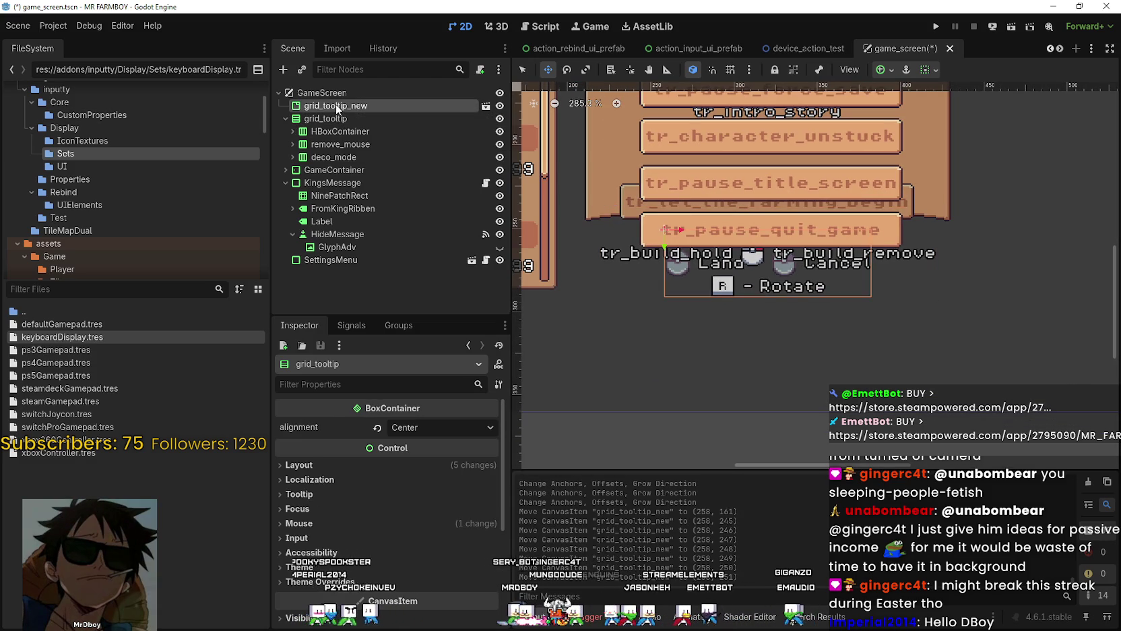
key("Up")
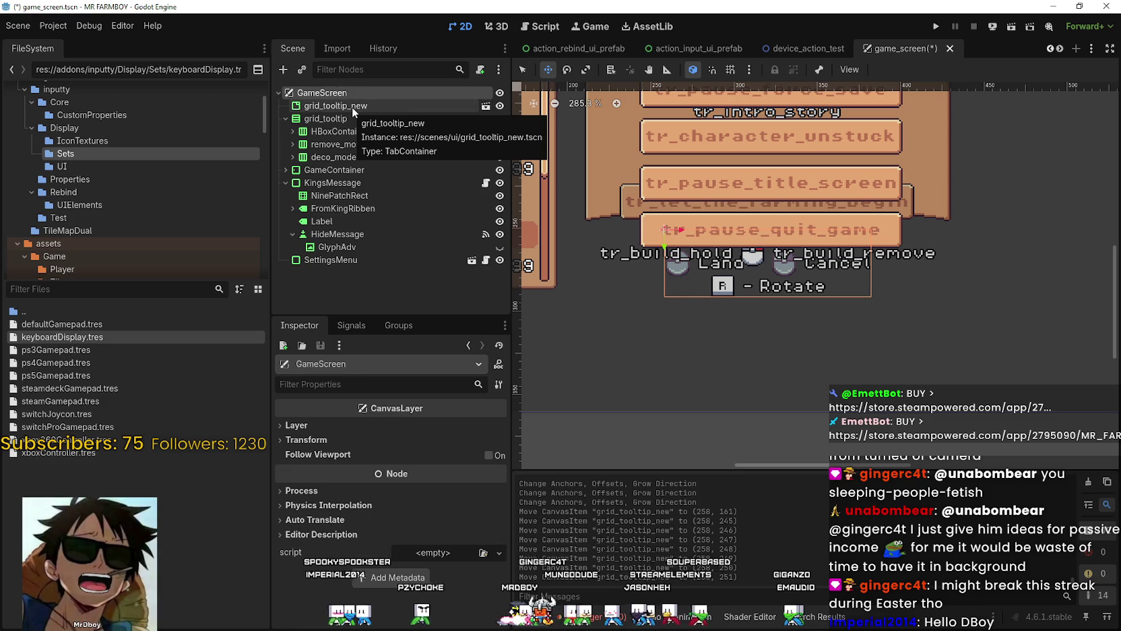
left_click(352, 107)
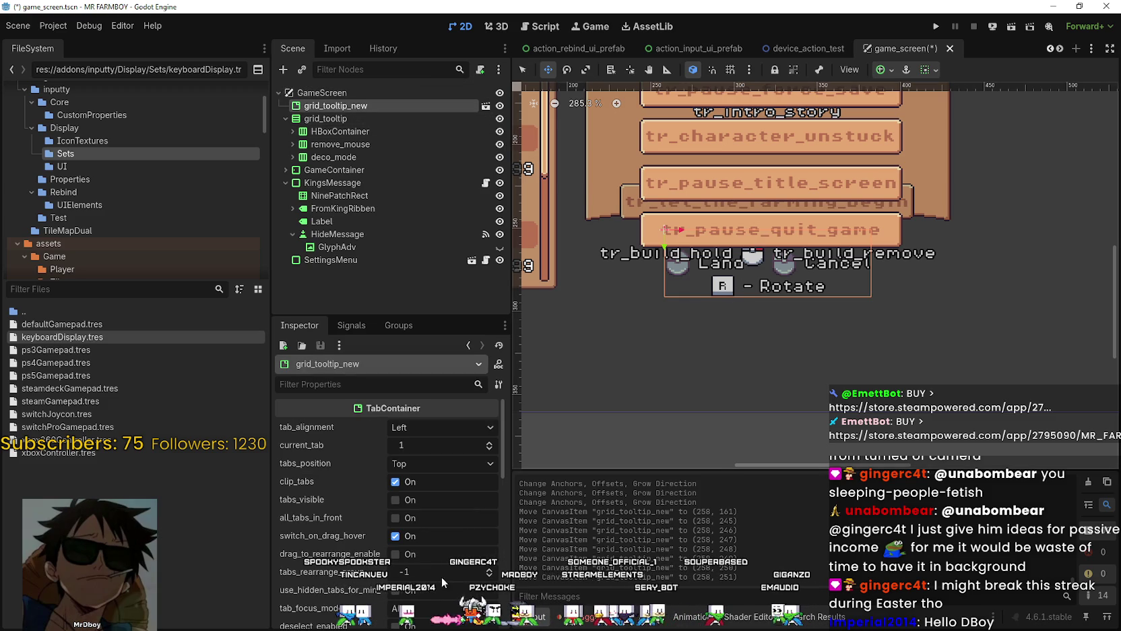
Step: Step current_tab up to 3 and fine-tune grid_tooltip_new to about (256, 255)
left_click(490, 443)
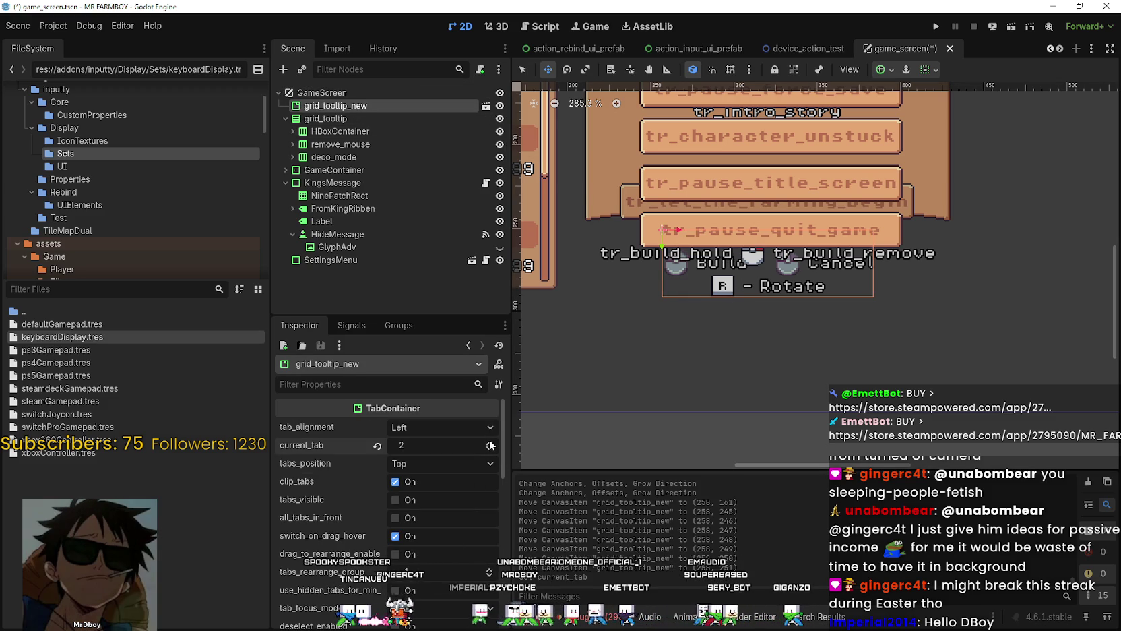
left_click(490, 443)
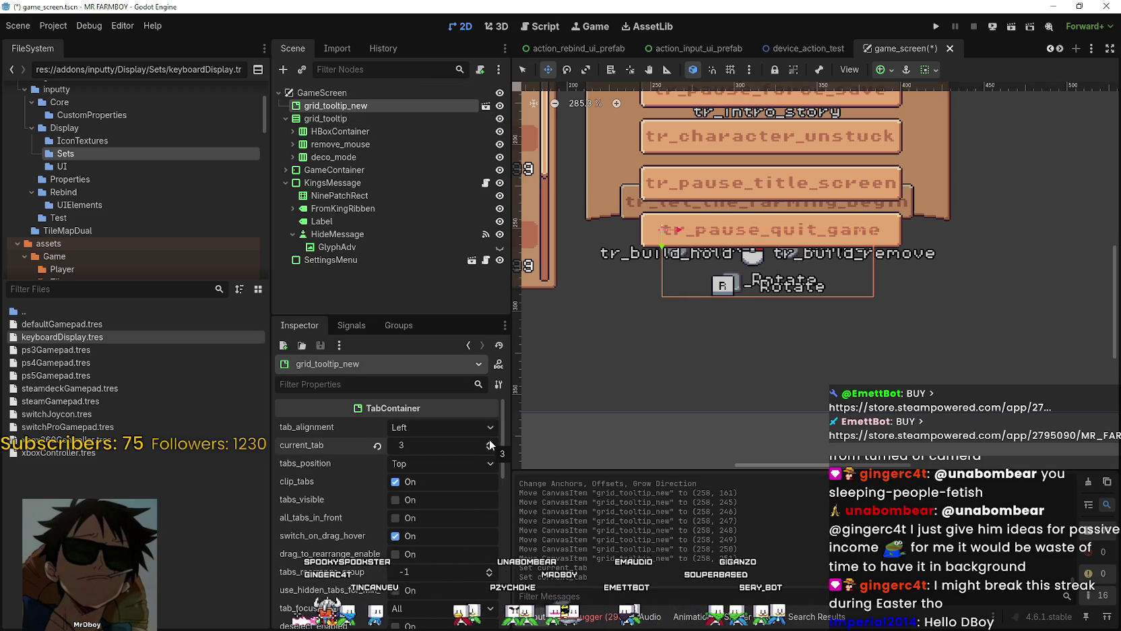
scroll(765, 254, "up", 3)
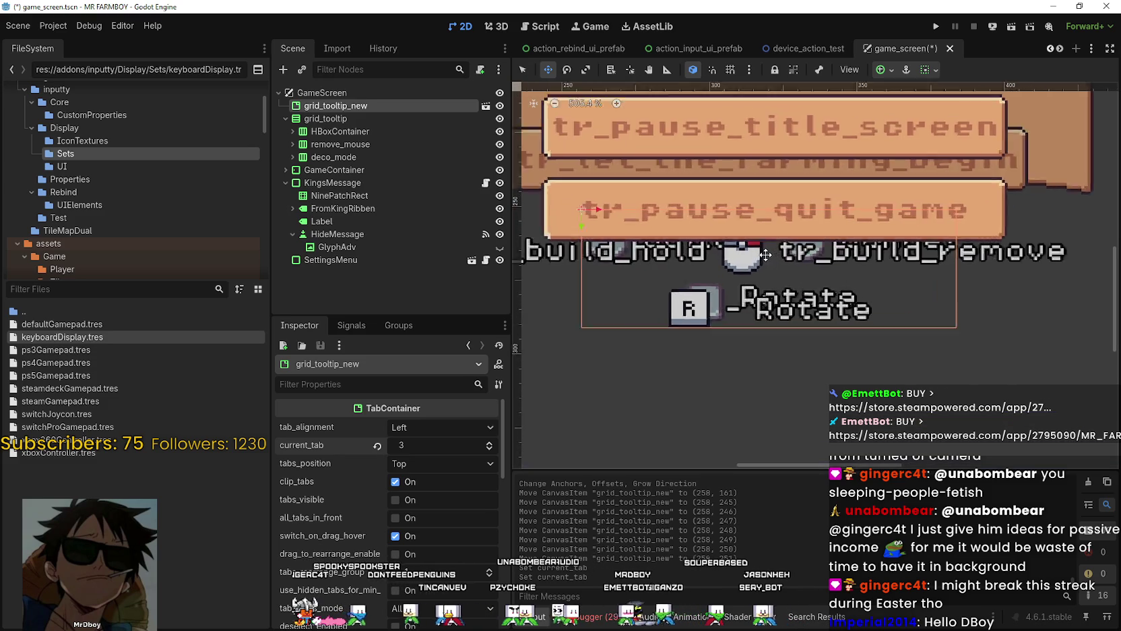
key("Down")
key("Down")
key("Down")
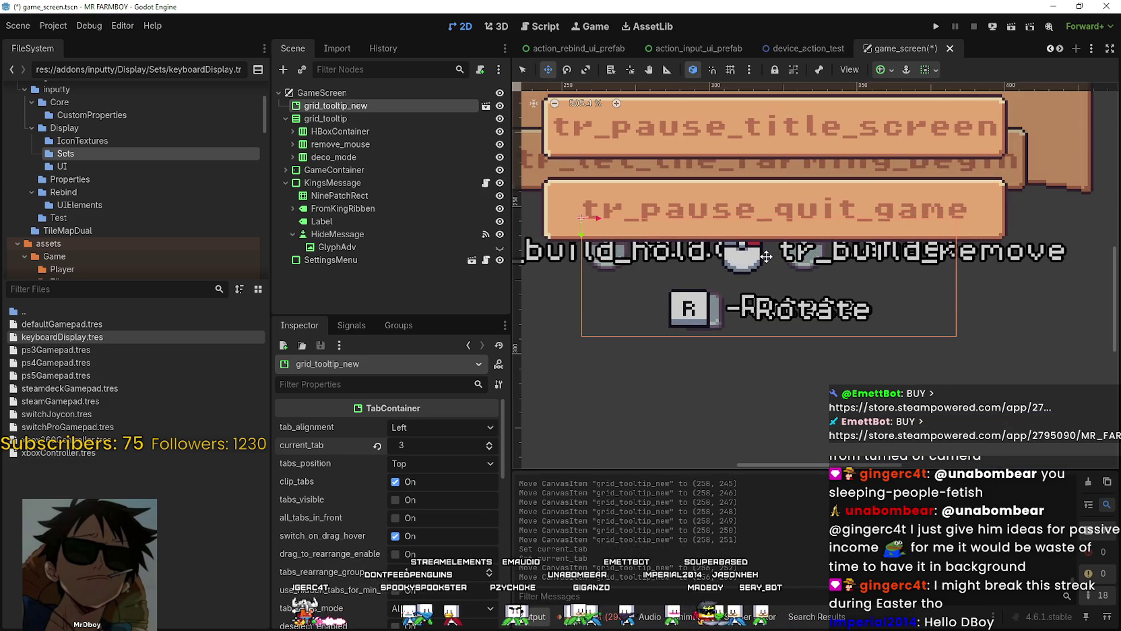
key("Up")
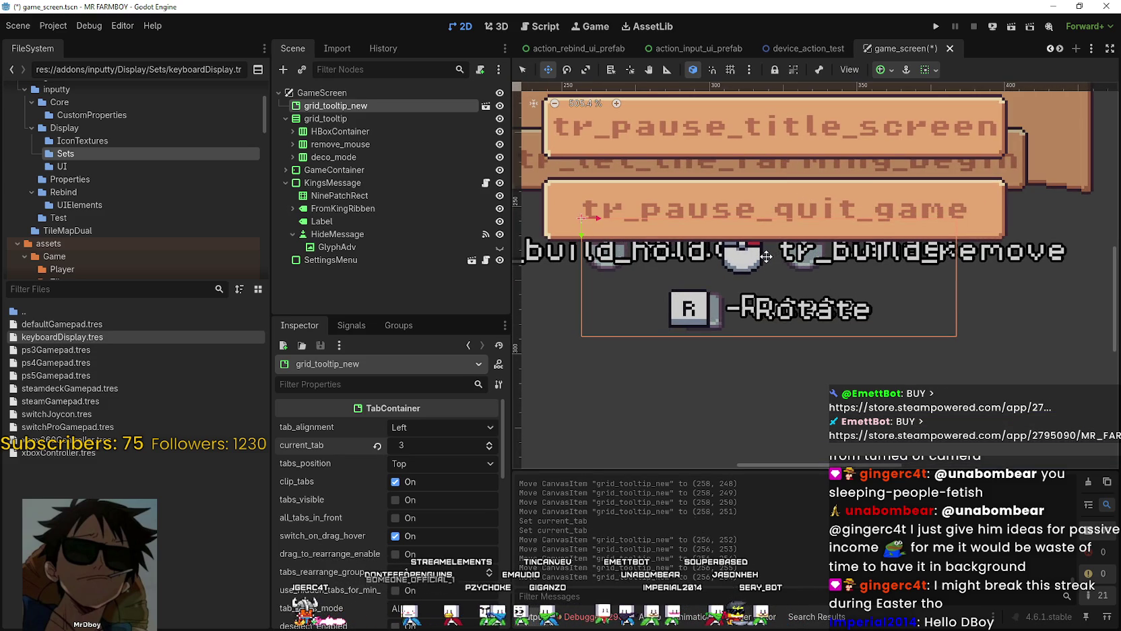
key("Up")
key("Down")
key("Down")
key("Down")
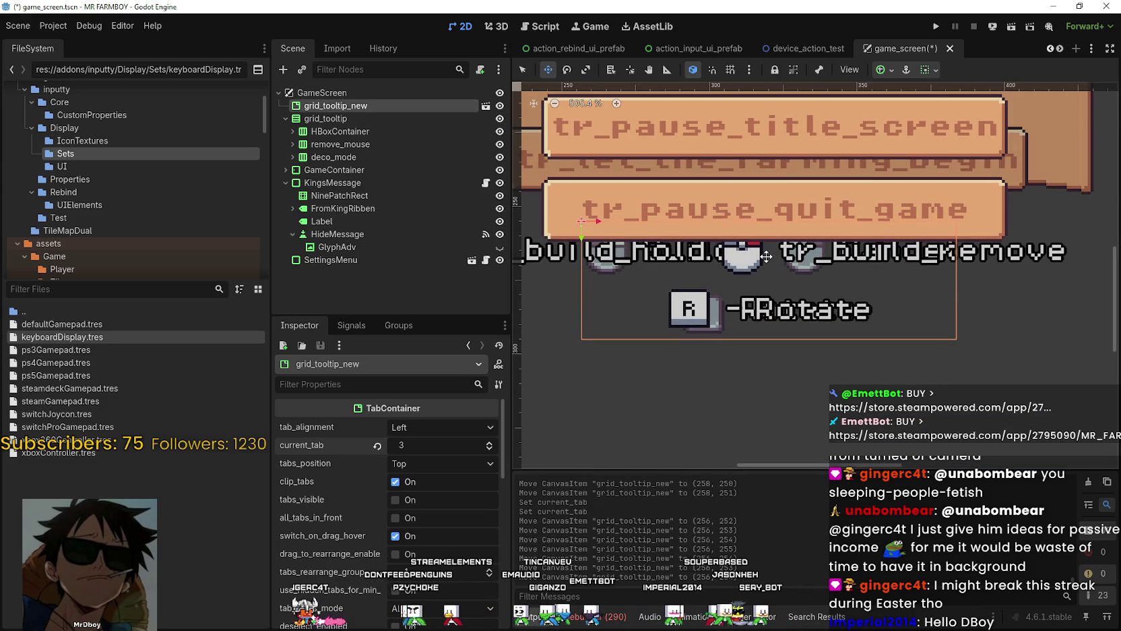
key("Up")
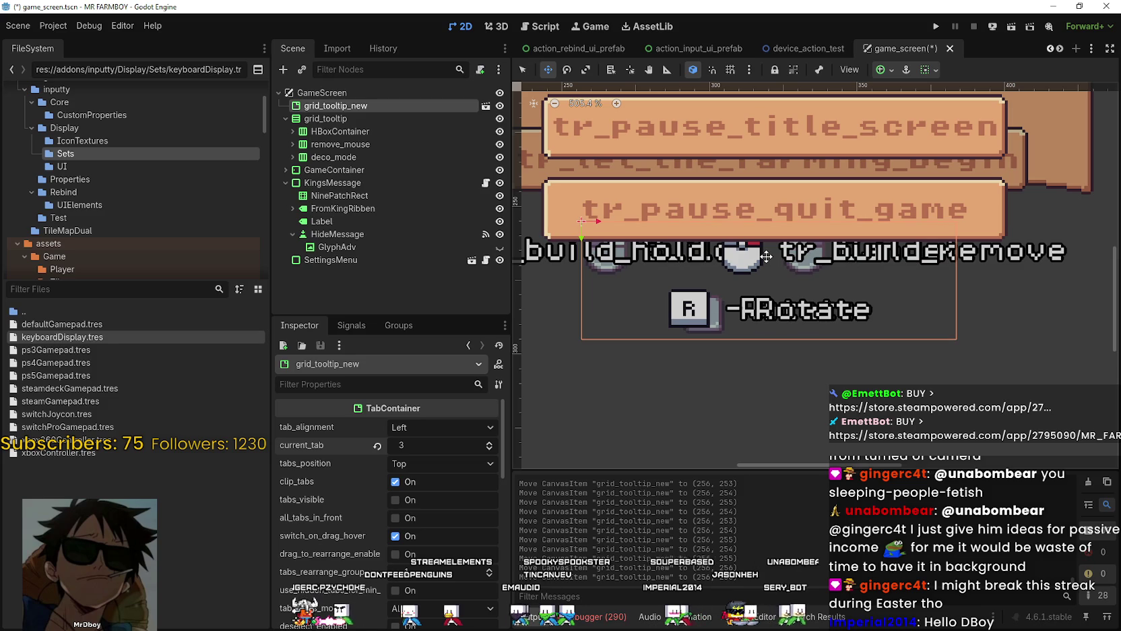
scroll(767, 256, "down", 4)
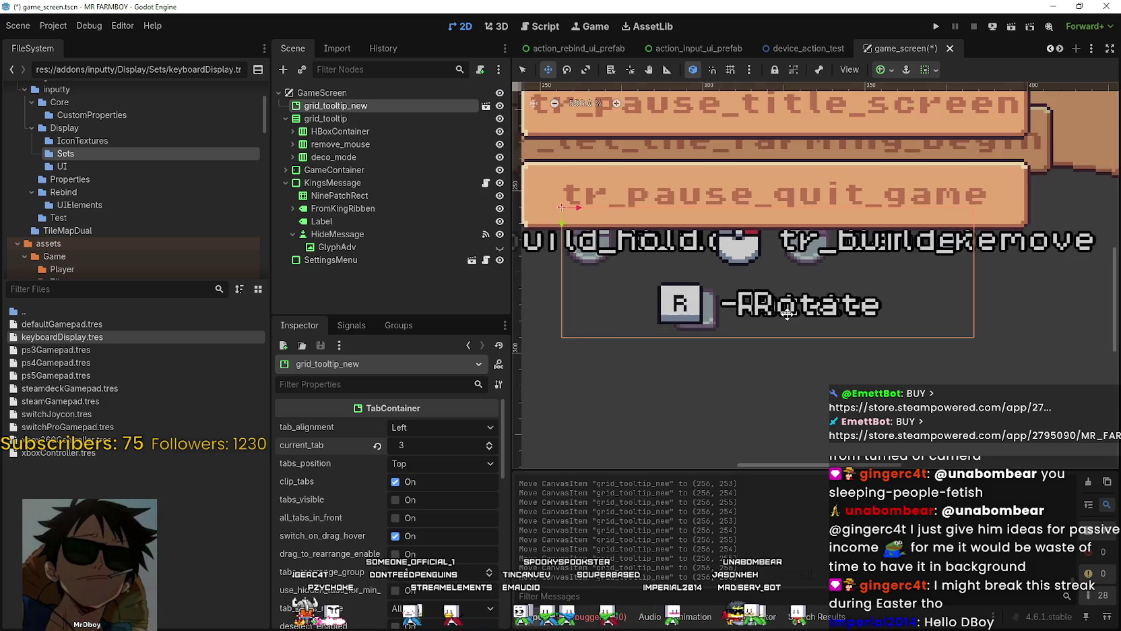
scroll(792, 311, "down", 1)
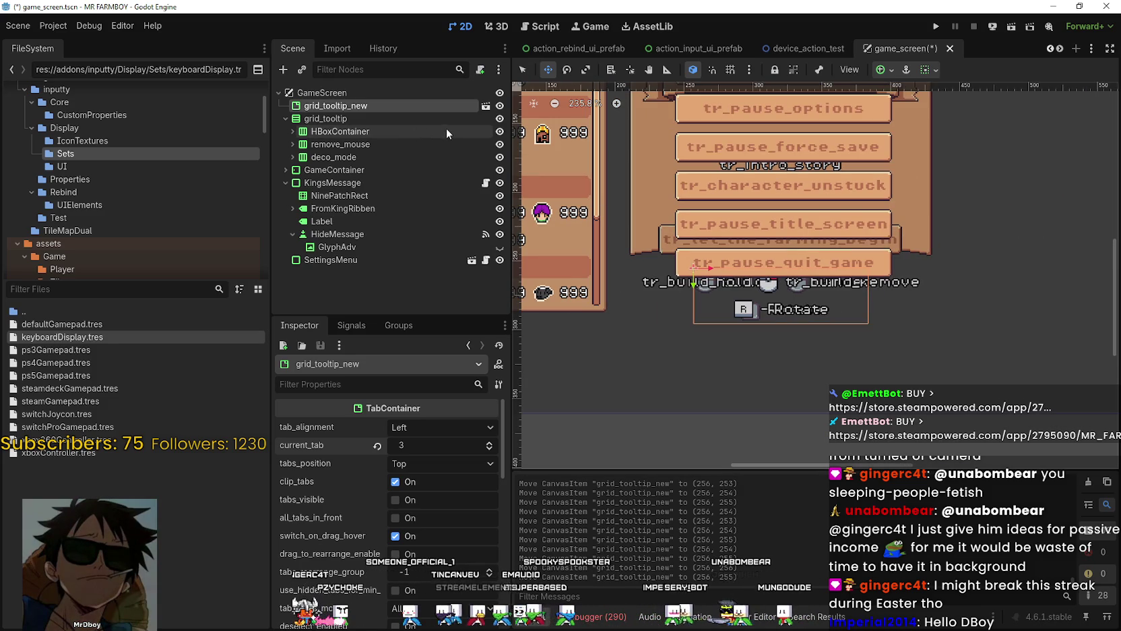
Step: Reset grid_tooltip_new's current_tab back to 1 and save game_screen.tscn
left_click(490, 442)
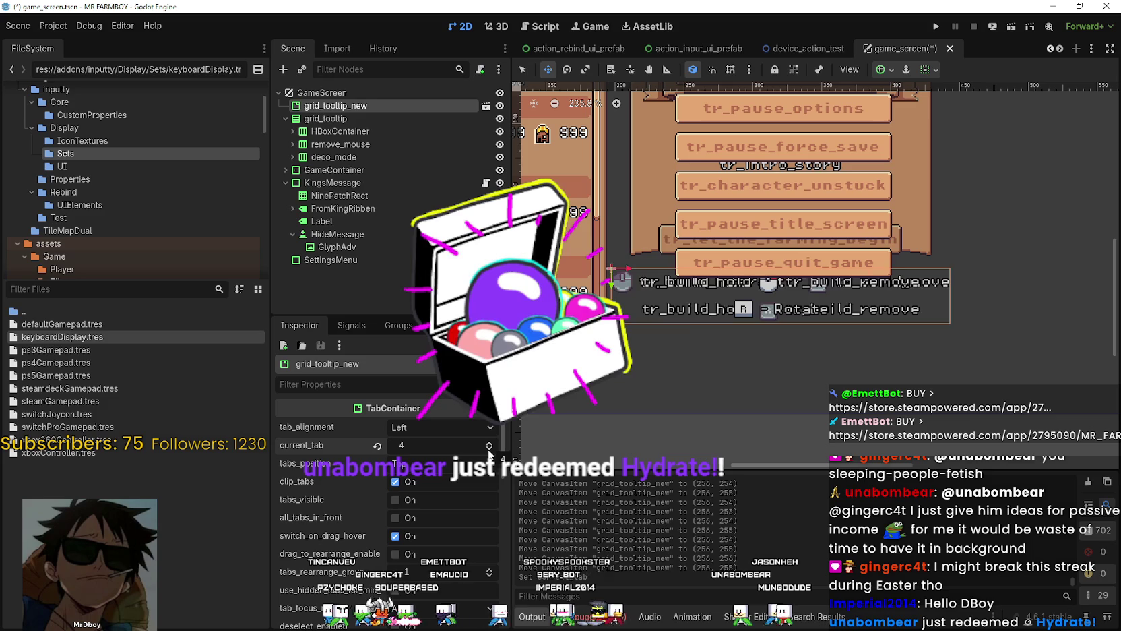
left_click(489, 449)
double_click(489, 449)
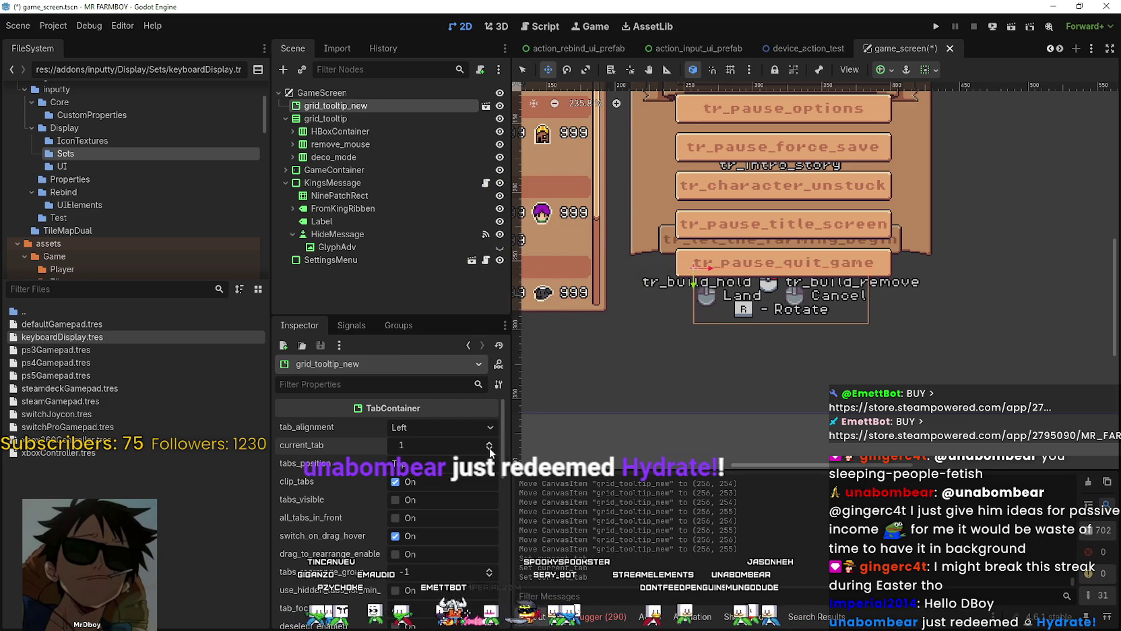
scroll(776, 263, "up", 1)
key("ctrl+s")
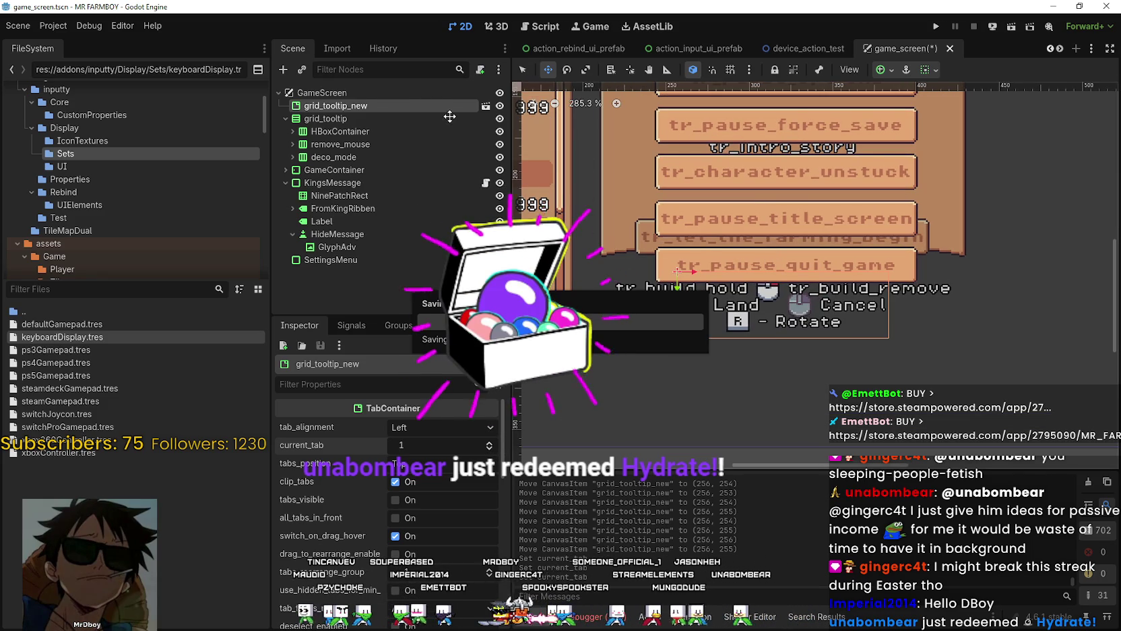
Step: Hide and collapse the old grid_tooltip, save again, and select grid_tooltip_new
left_click(499, 119)
left_click(326, 118)
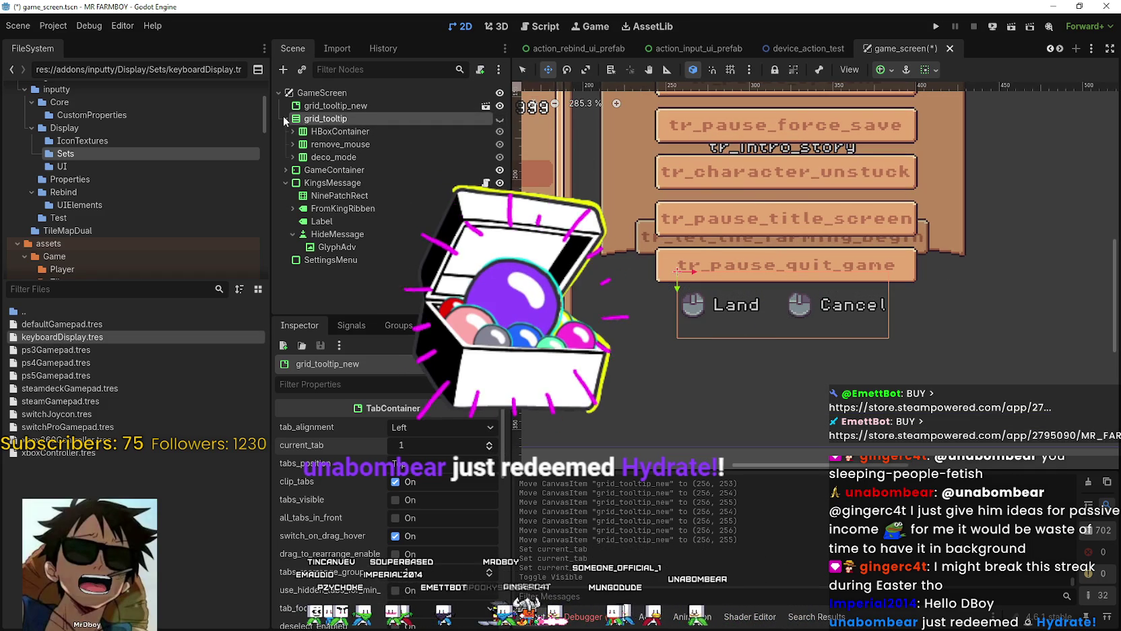
left_click(285, 119)
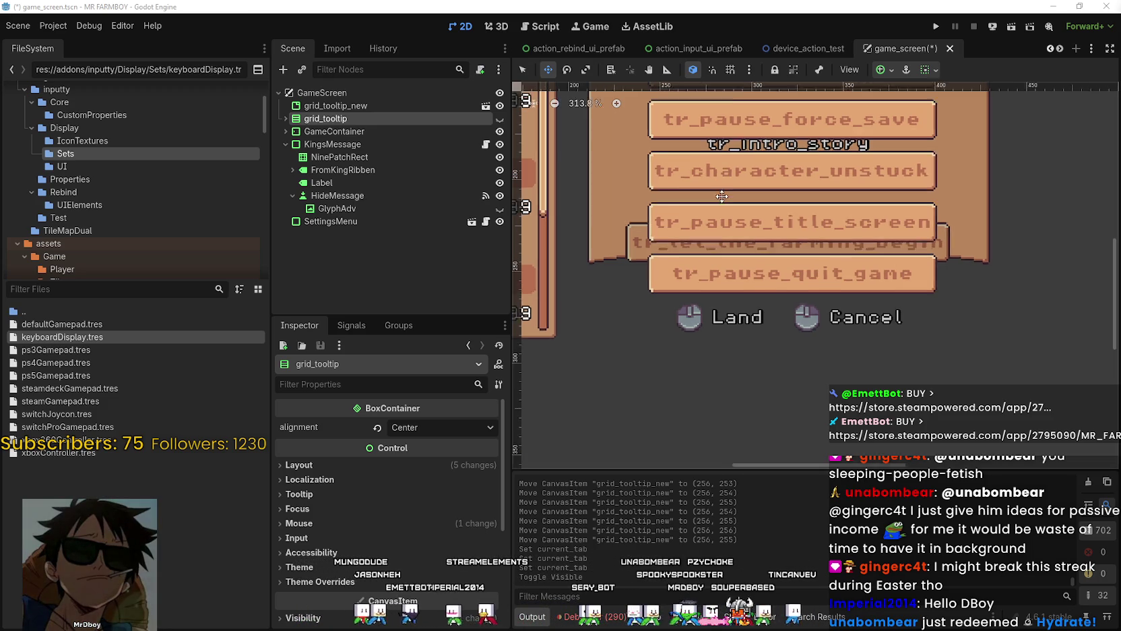
scroll(840, 283, "down", 2)
key("ctrl+s")
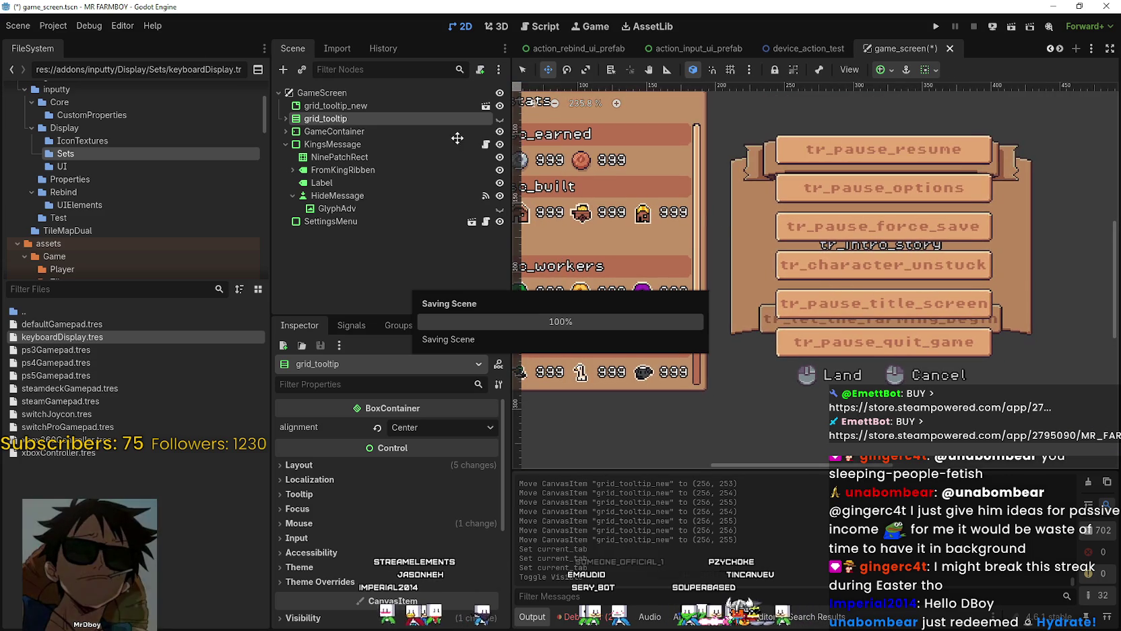
left_click(341, 106)
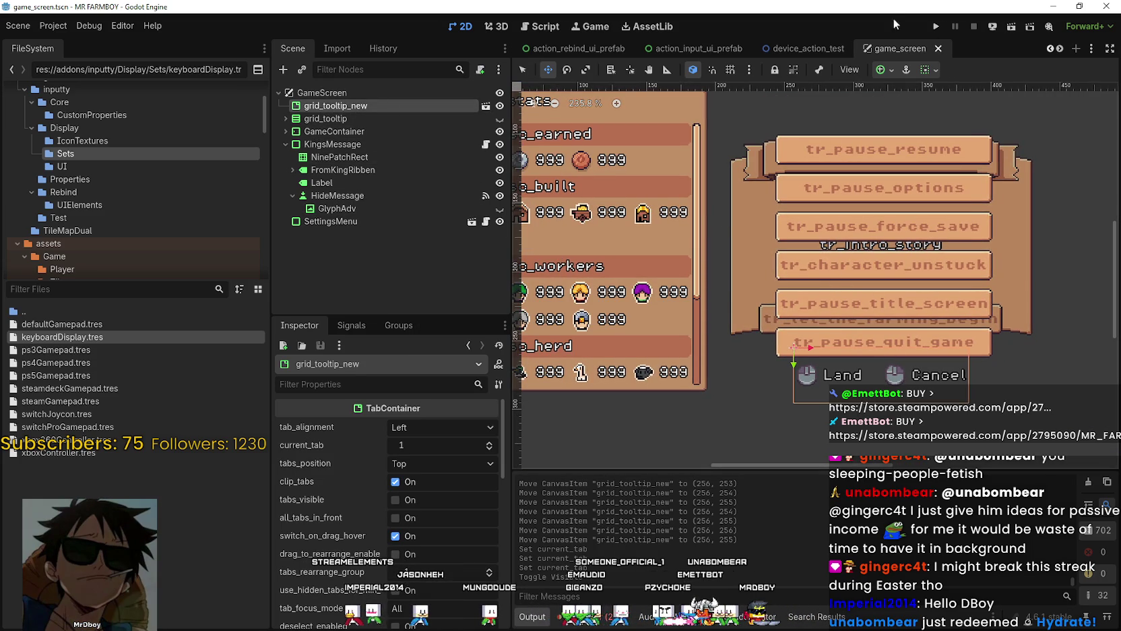
Step: Switch to test_scene_everything and open grid_helper.gd from the GridHelper node
left_click(1050, 48)
left_click(1050, 48)
left_click(1050, 49)
left_click(1050, 48)
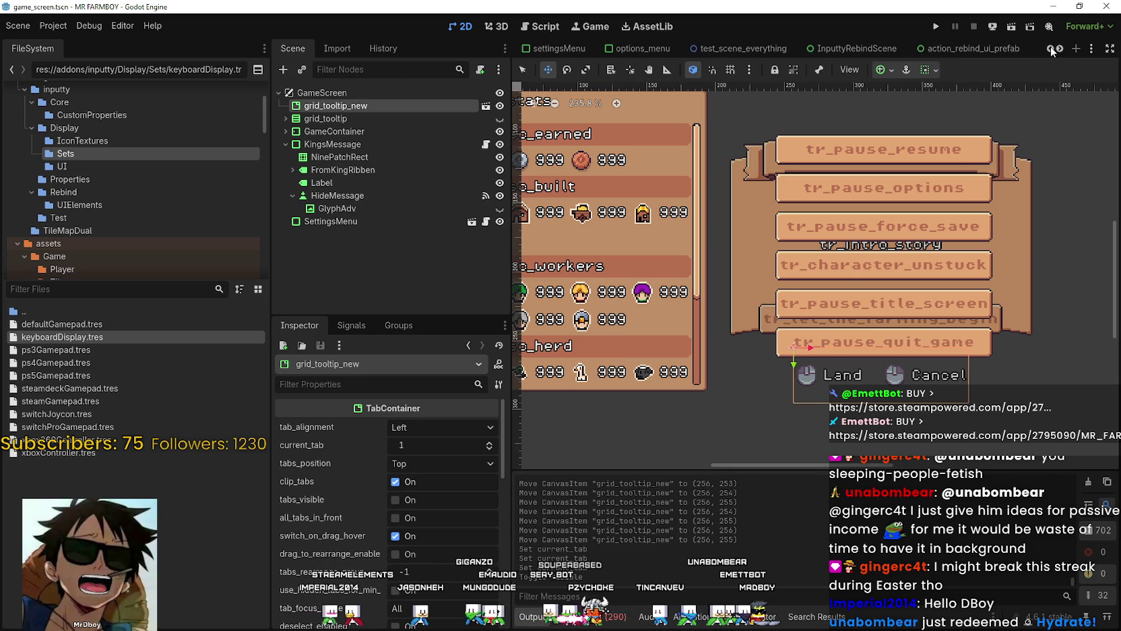
left_click(744, 50)
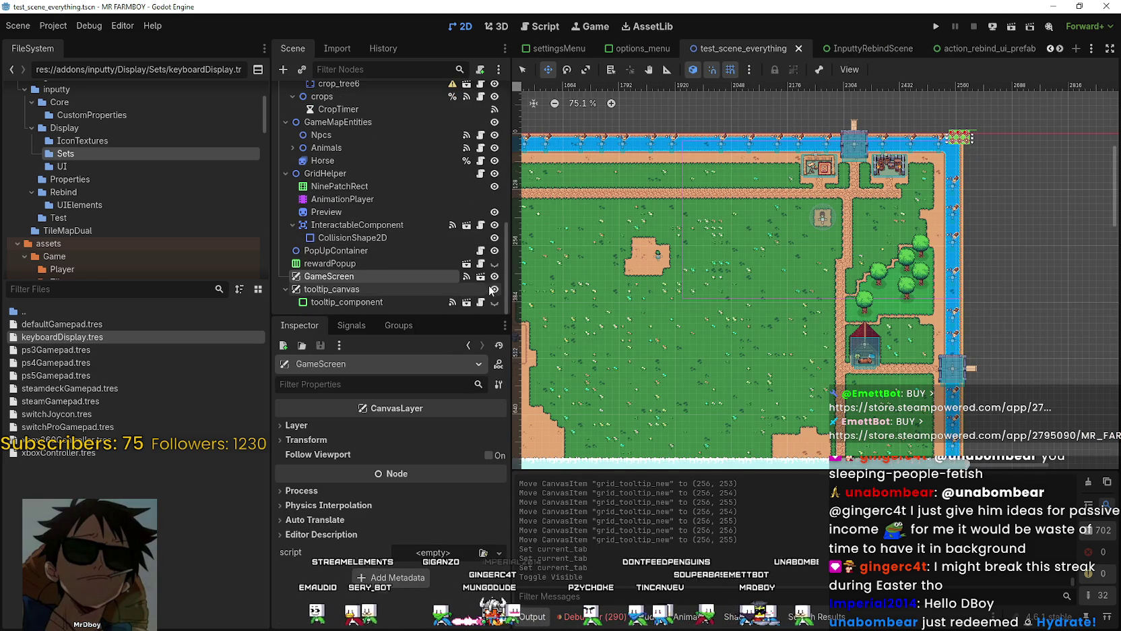
scroll(451, 222, "up", 3)
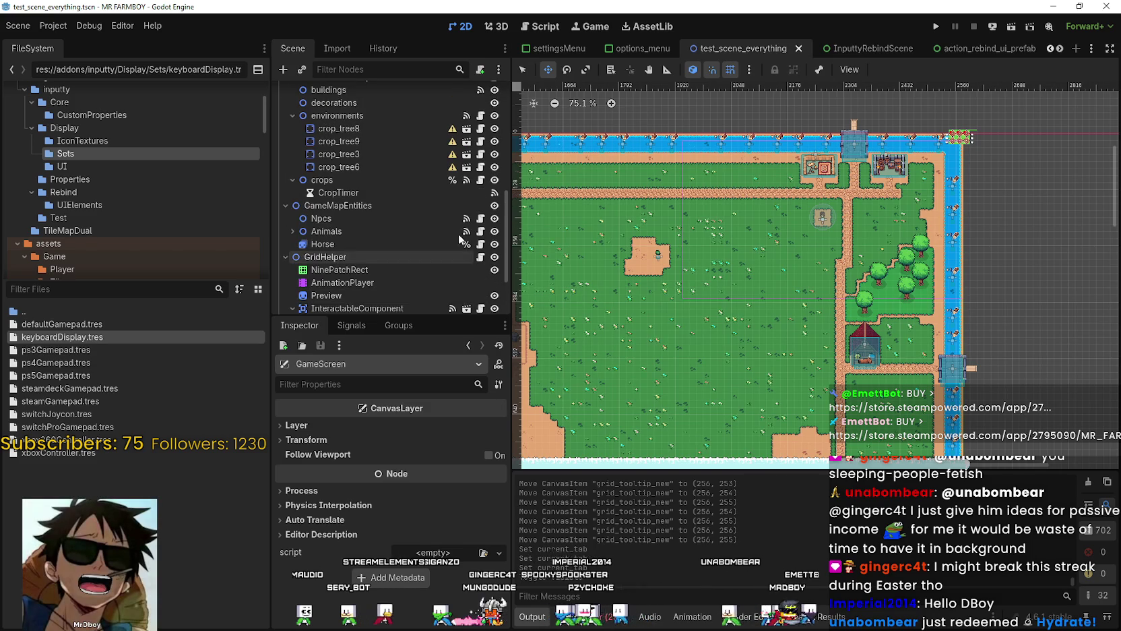
scroll(447, 199, "down", 3)
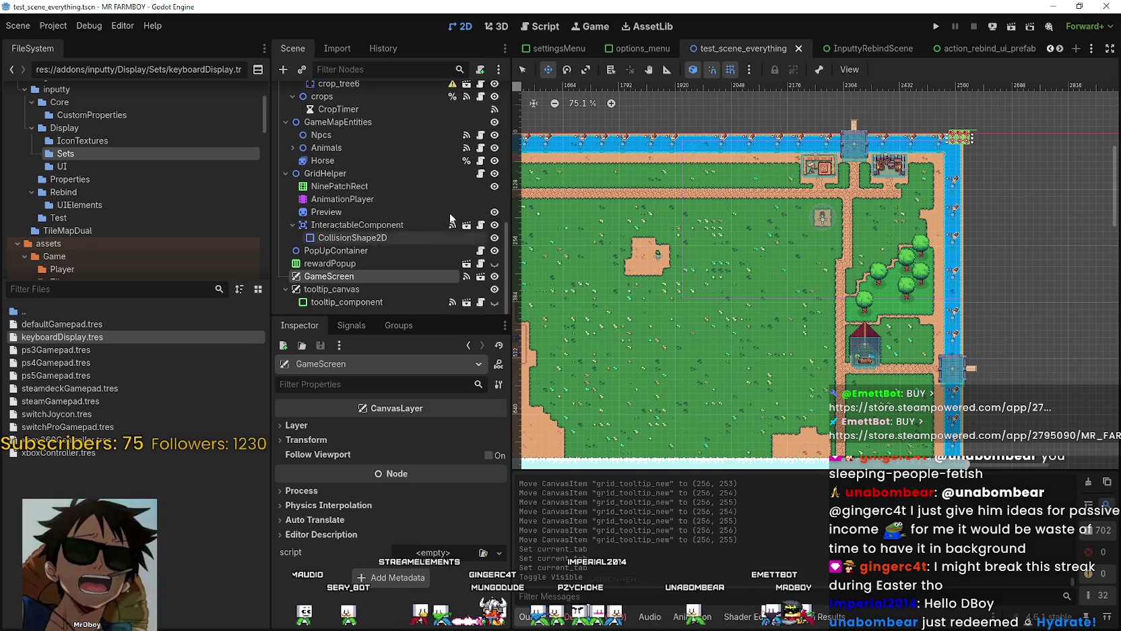
left_click(480, 173)
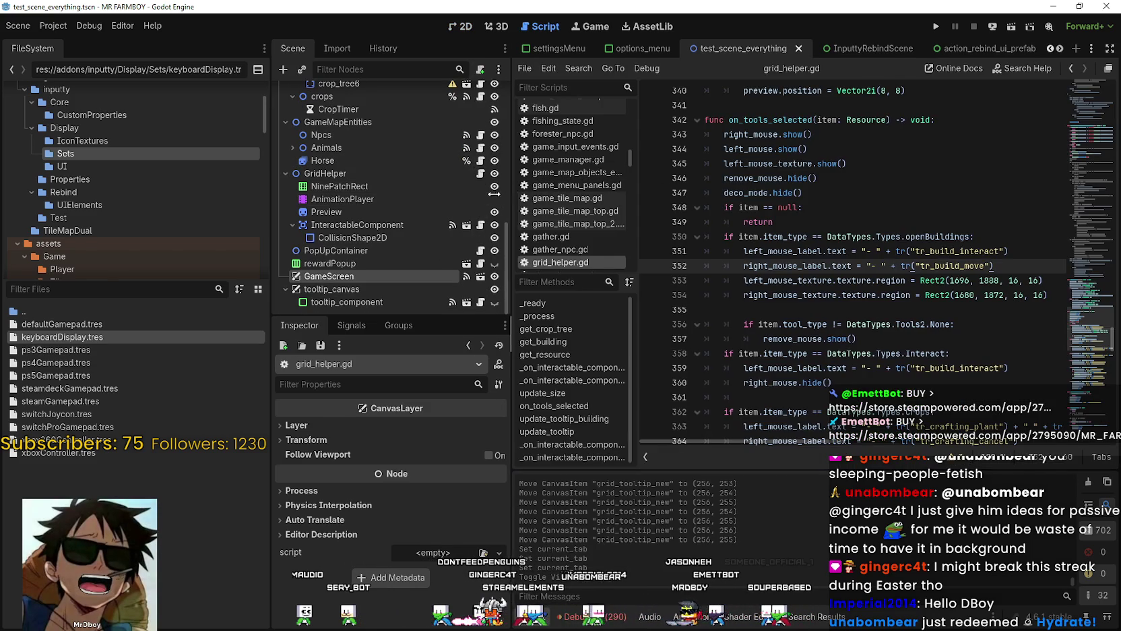
Step: Highlight right_mouse uses in on_tools_selected, then scroll to the top of grid_helper.gd
left_click(814, 213)
scroll(961, 374, "up", 1)
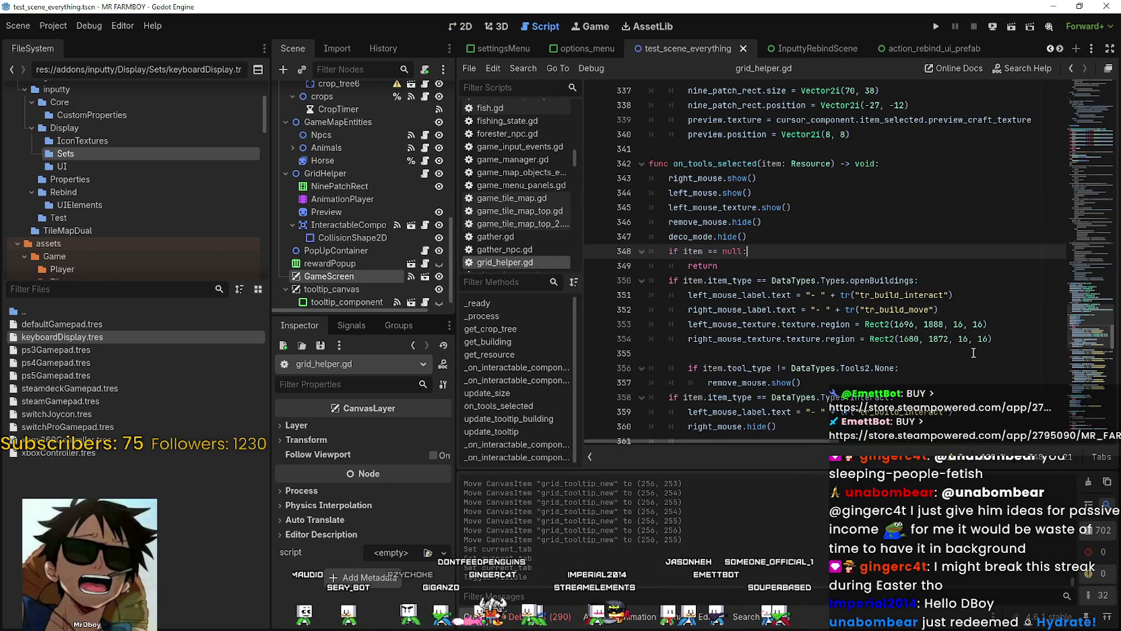
left_click(751, 193)
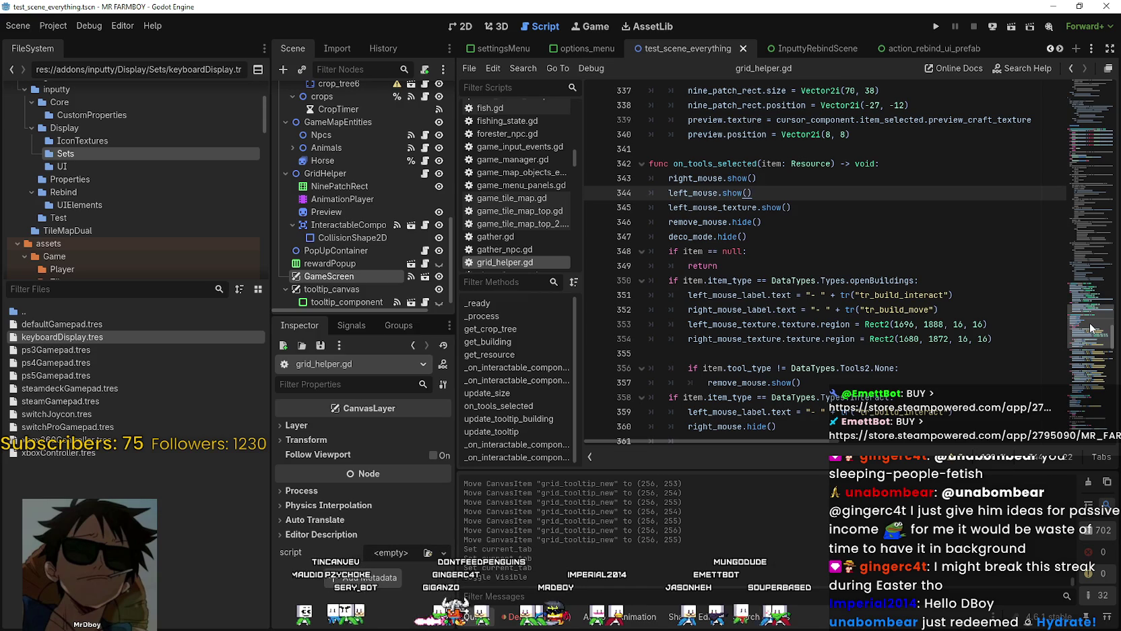
double_click(694, 178)
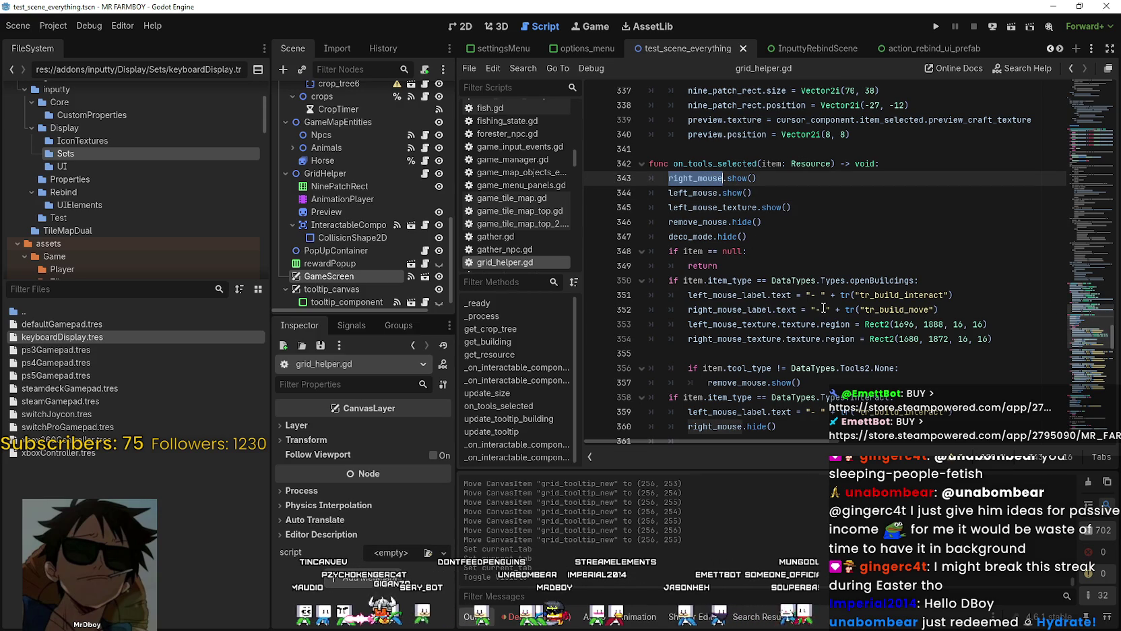
scroll(823, 308, "down", 1)
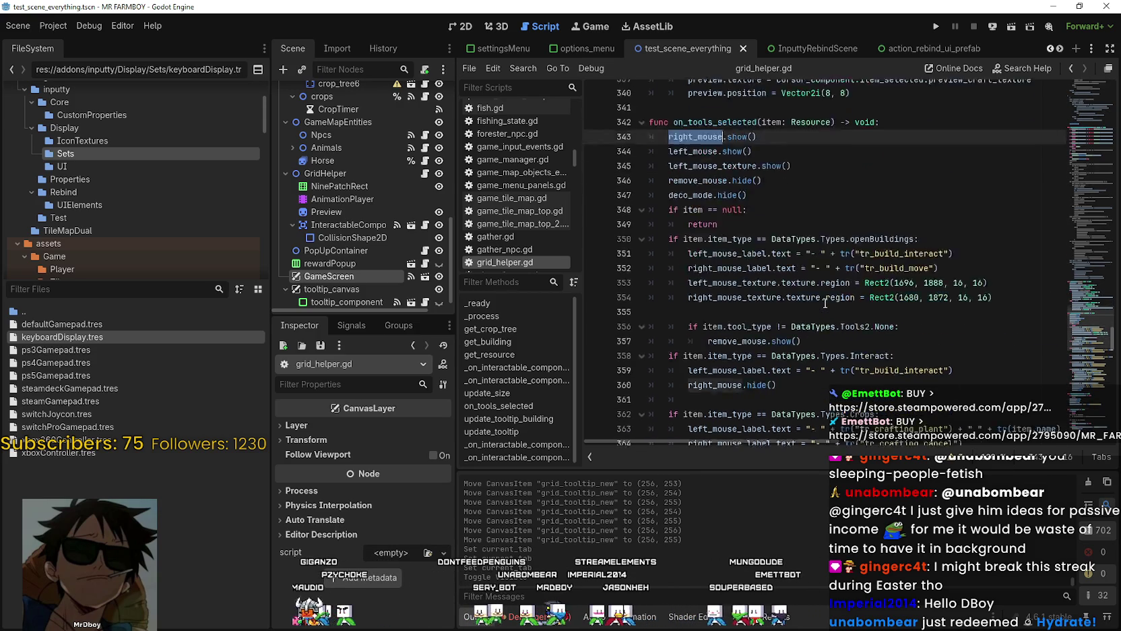
scroll(825, 304, "down", 2)
scroll(876, 306, "up", 4)
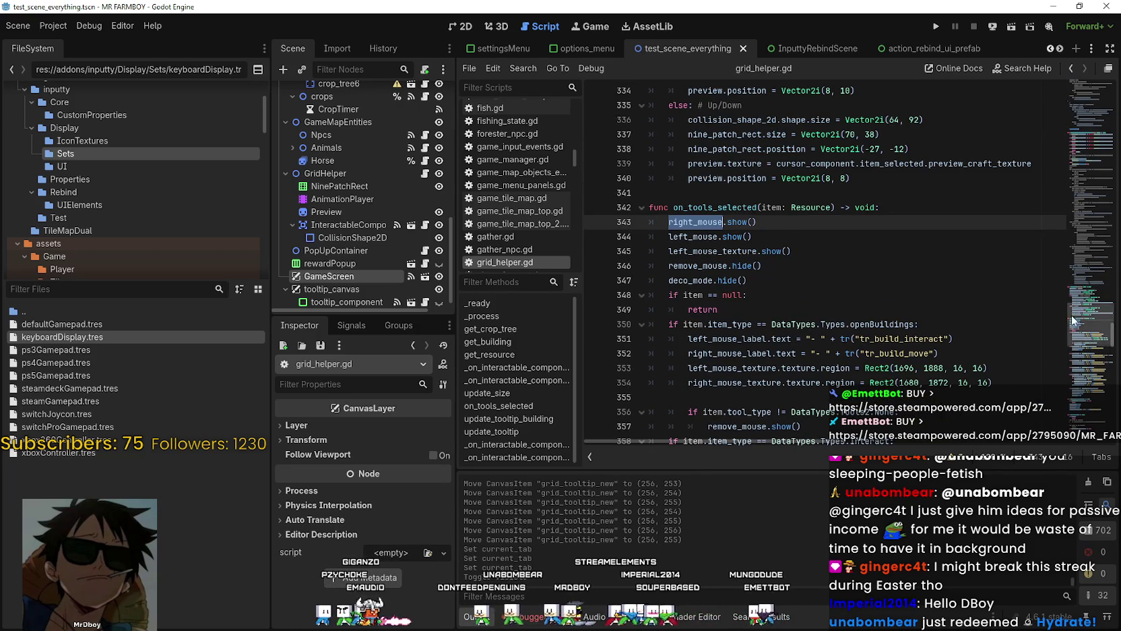
left_click_drag(1075, 321, 1103, 87)
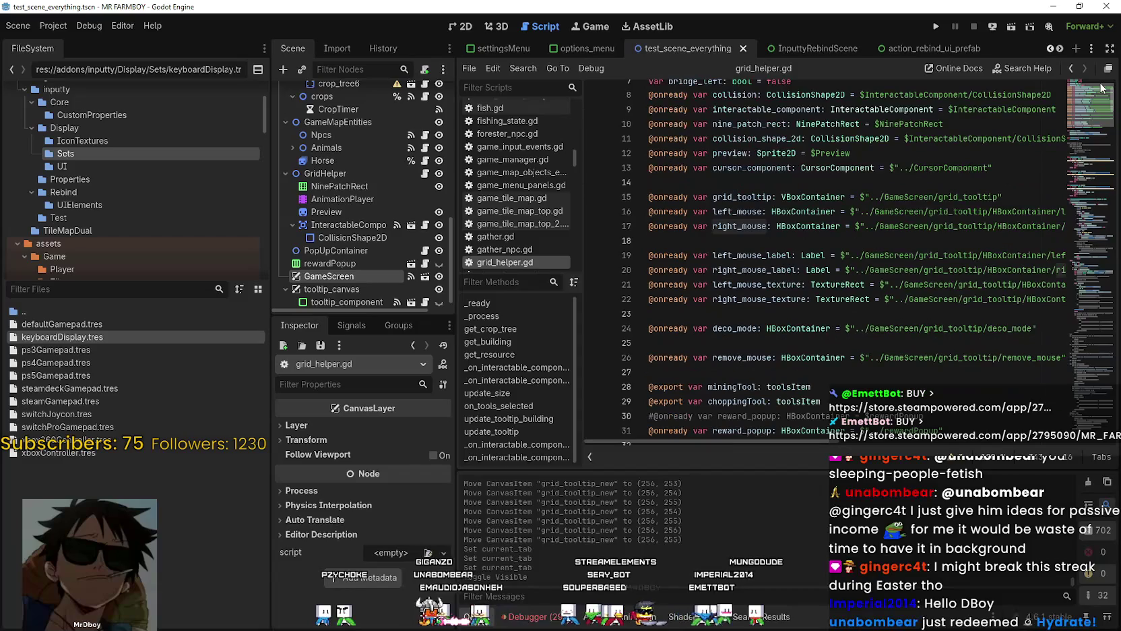
Step: Select '/grid_tooltip' in the GameScreen node path on line 15
double_click(966, 197)
left_click_drag(965, 197, 895, 201)
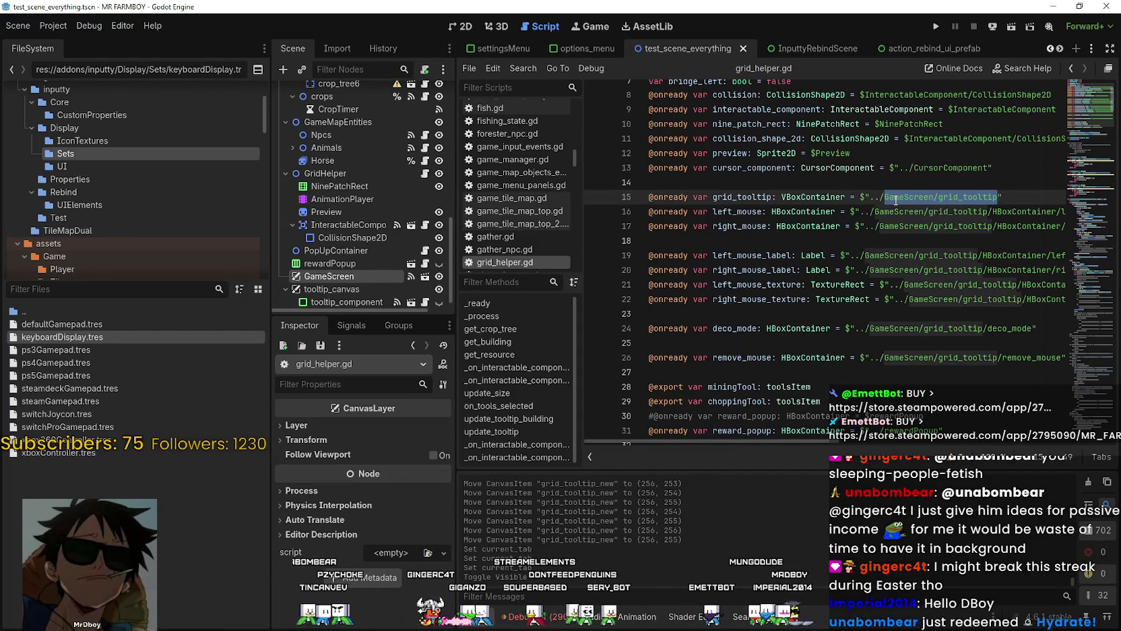
double_click(958, 196)
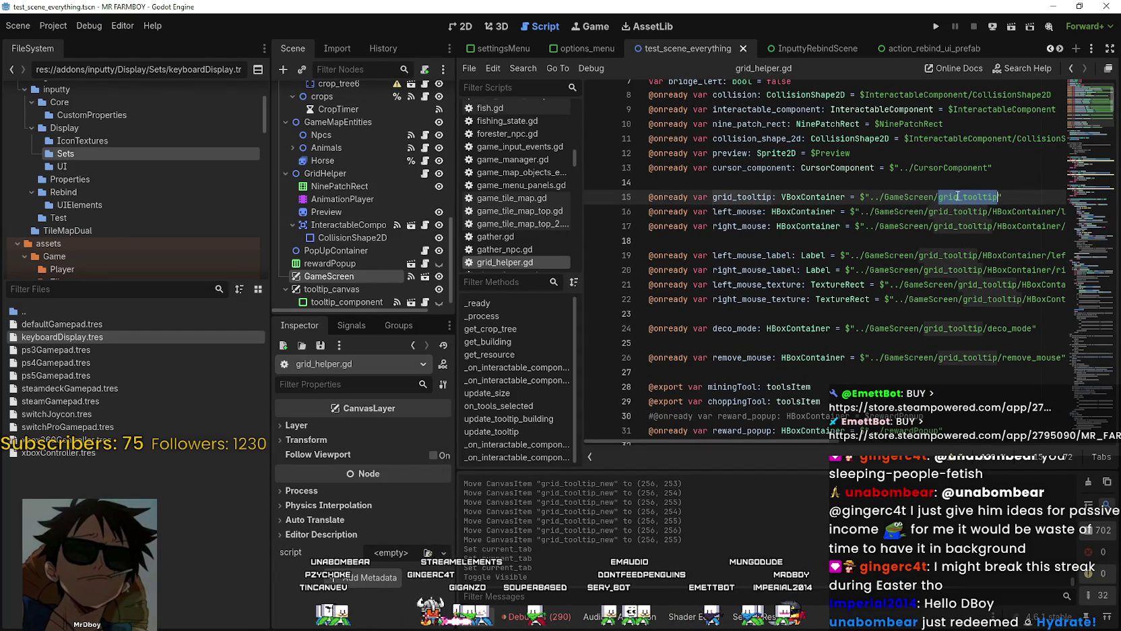
left_click_drag(959, 196, 935, 196)
Step: Search all project files for /grid_tooltip and review the base_cursor_component.gd, grid_helper.gd and shop_item_new.gd matches
key("ctrl+shift+f")
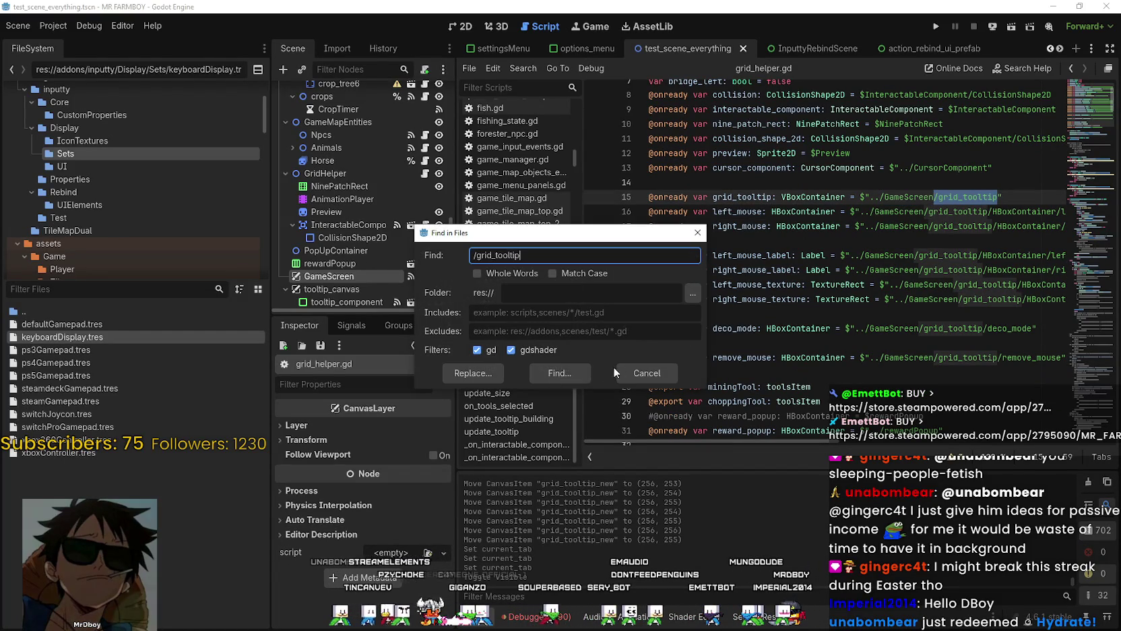
left_click(535, 370)
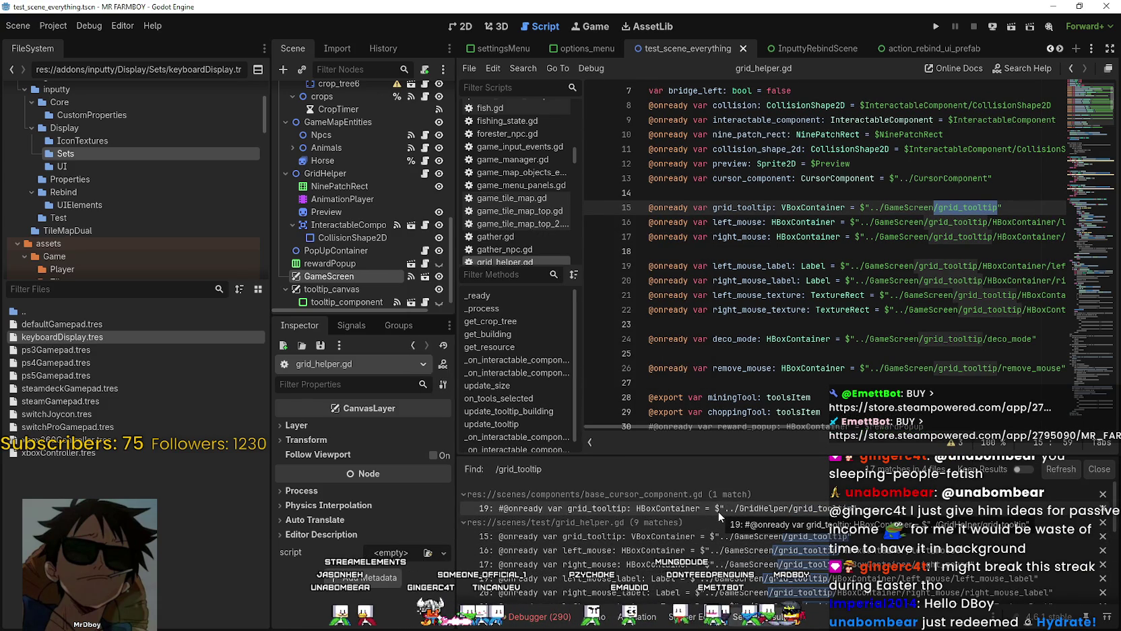
left_click(718, 512)
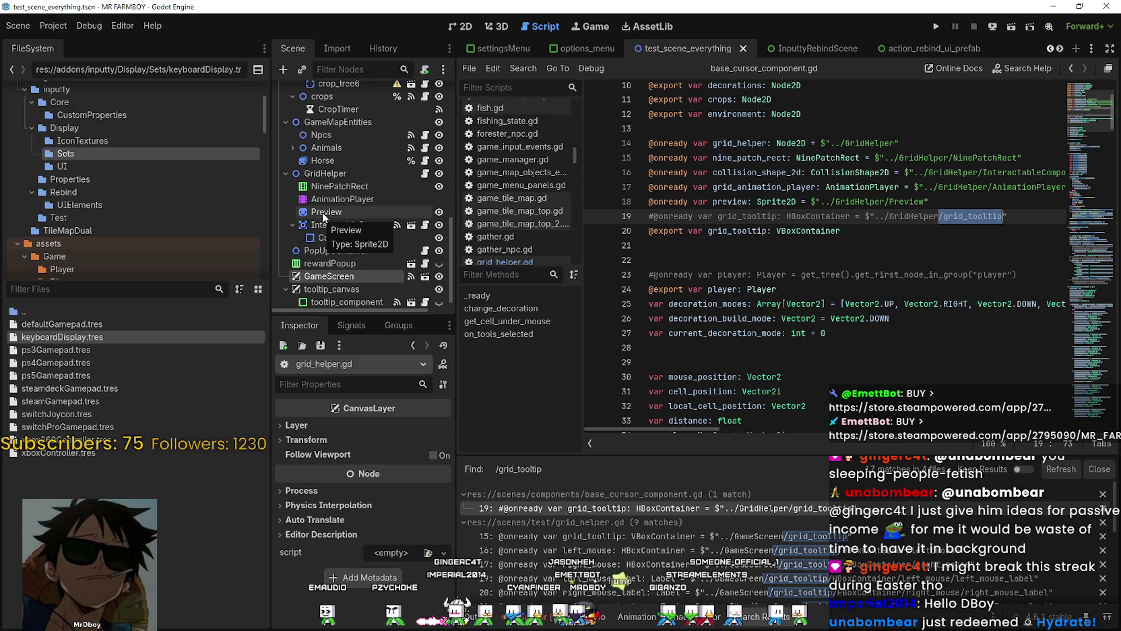
left_click(791, 550)
left_click(786, 535)
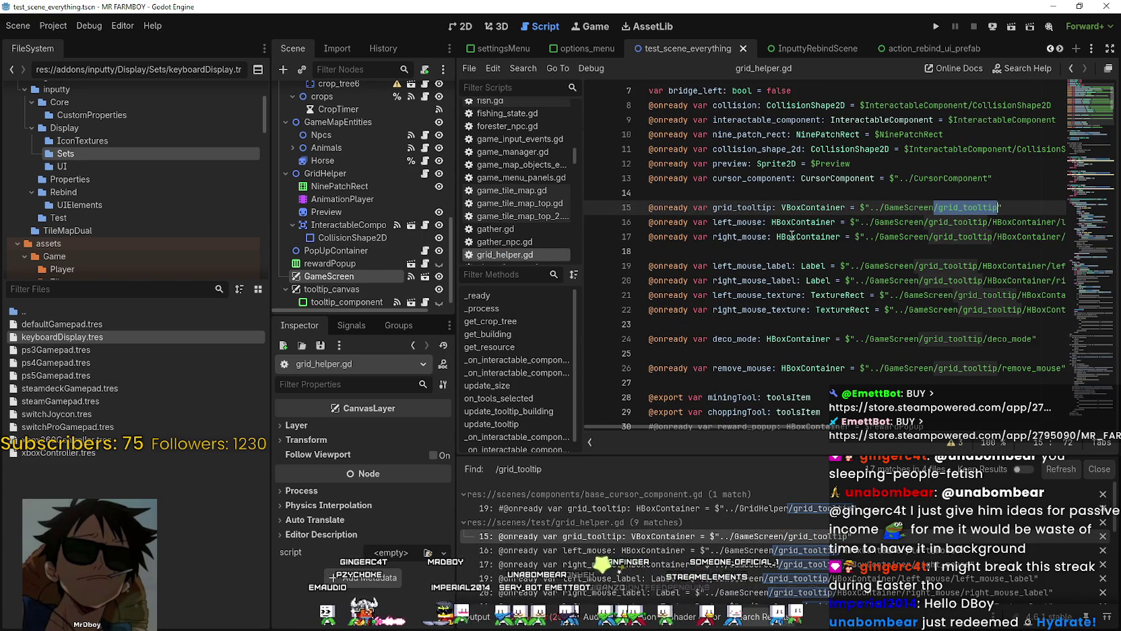
scroll(721, 554, "down", 4)
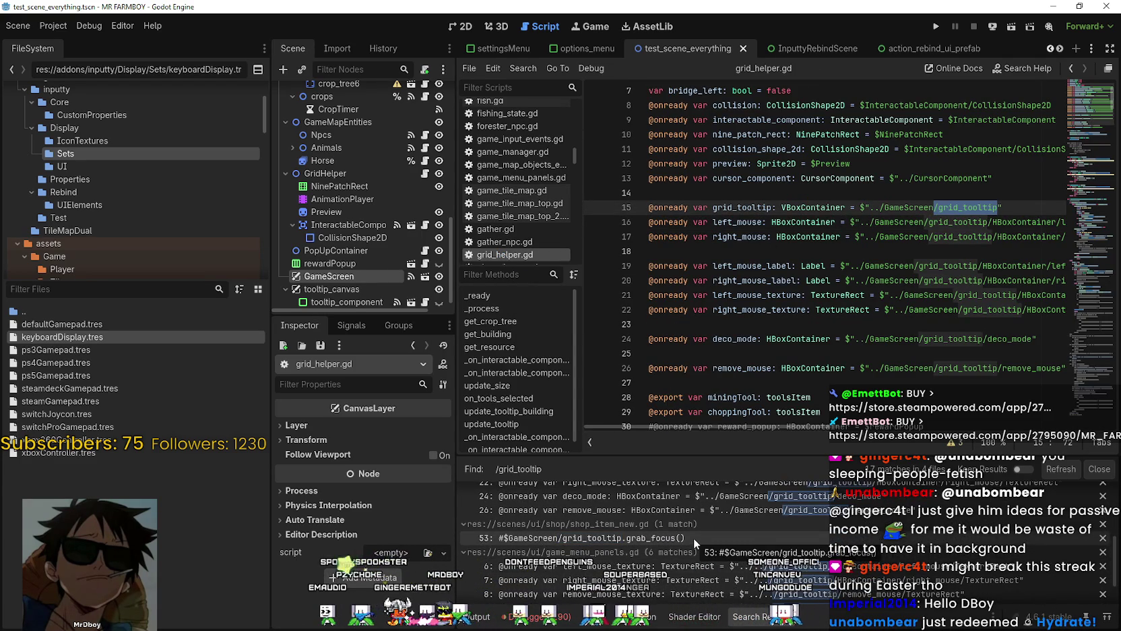
left_click(695, 537)
scroll(765, 288, "up", 2)
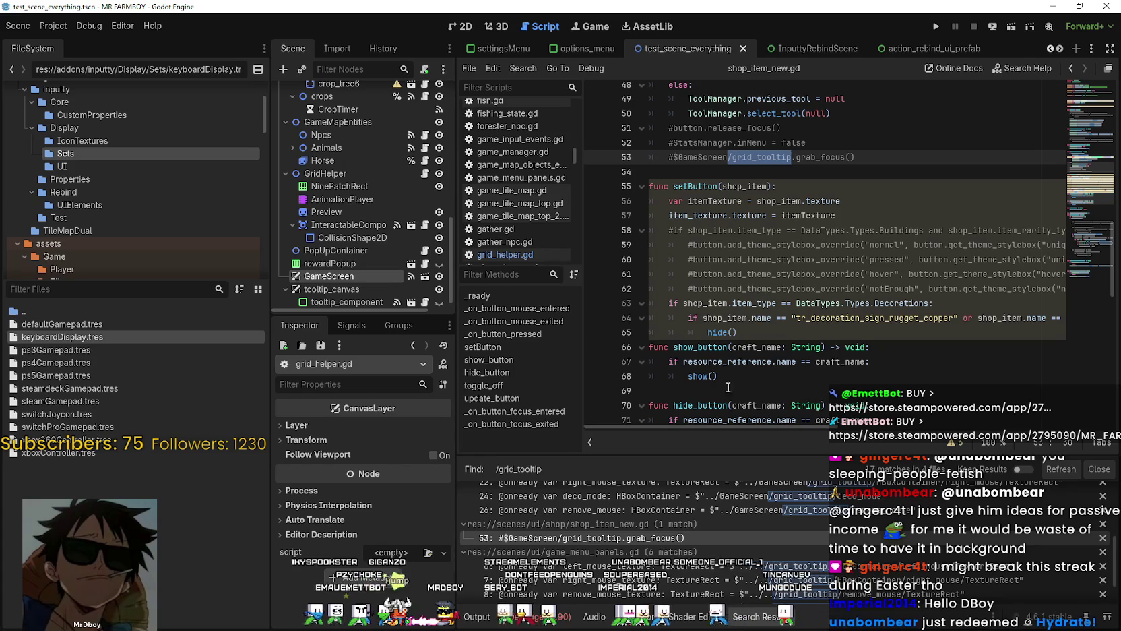
scroll(715, 552, "down", 1)
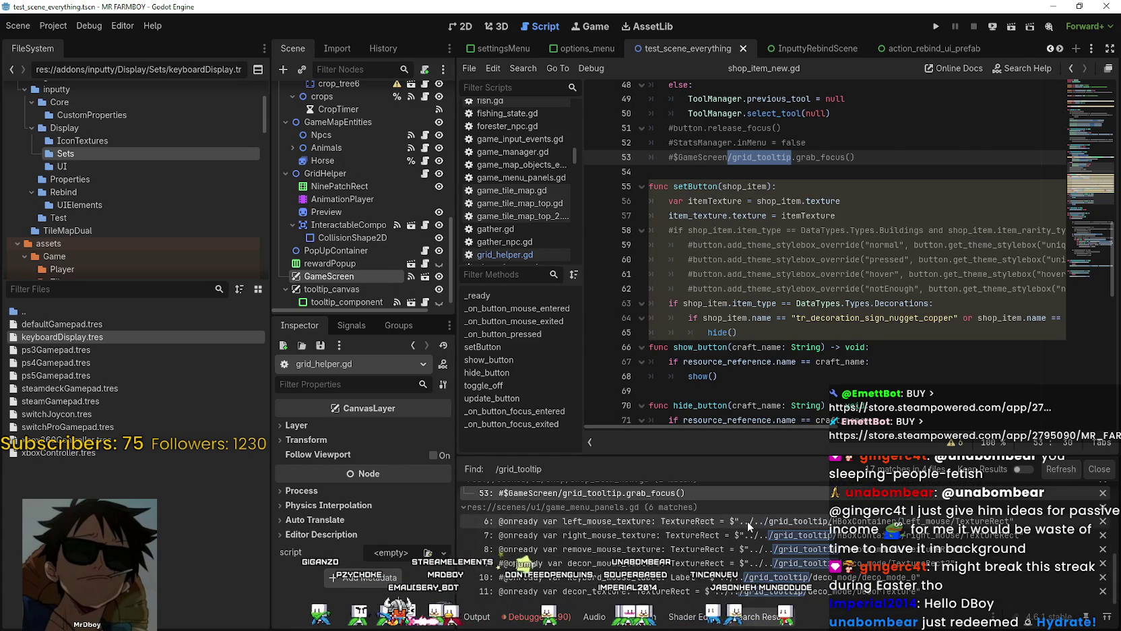
Step: Step through the game_menu_panels.gd matches on lines 6–11, ending at grid_helper.gd line 26
left_click(764, 523)
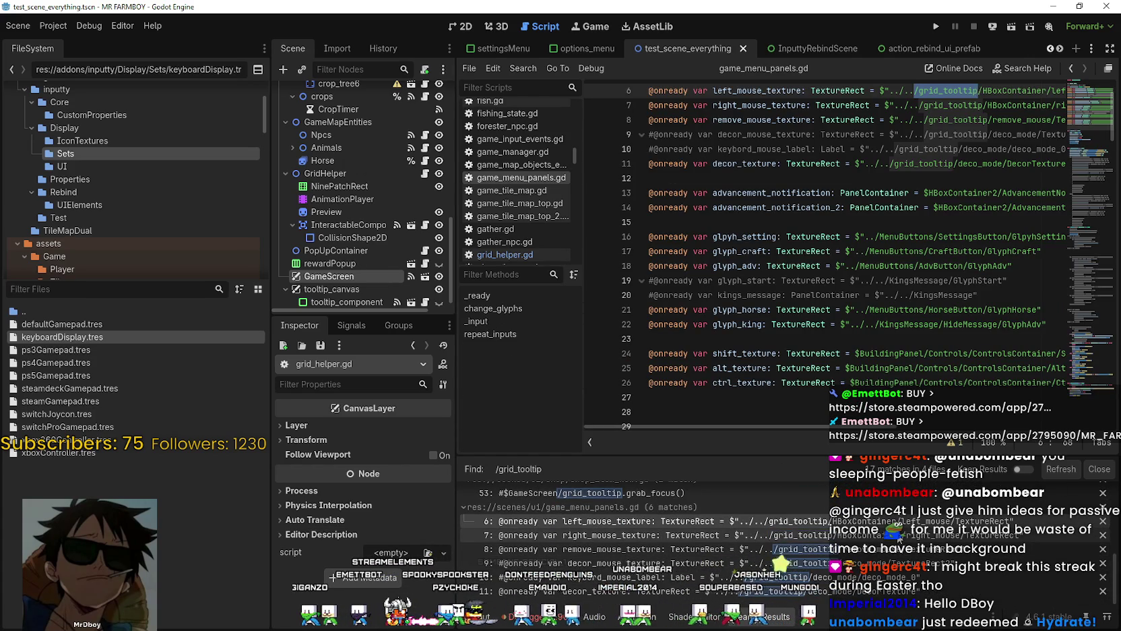
left_click(674, 535)
left_click(674, 549)
key("Down")
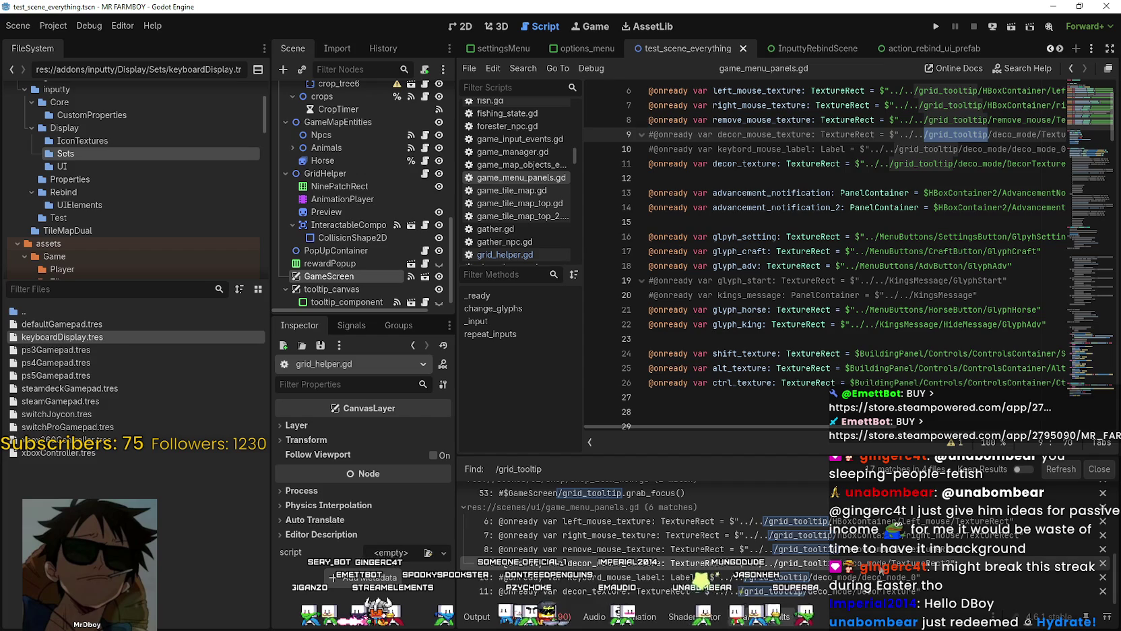
key("Down")
key("Down")
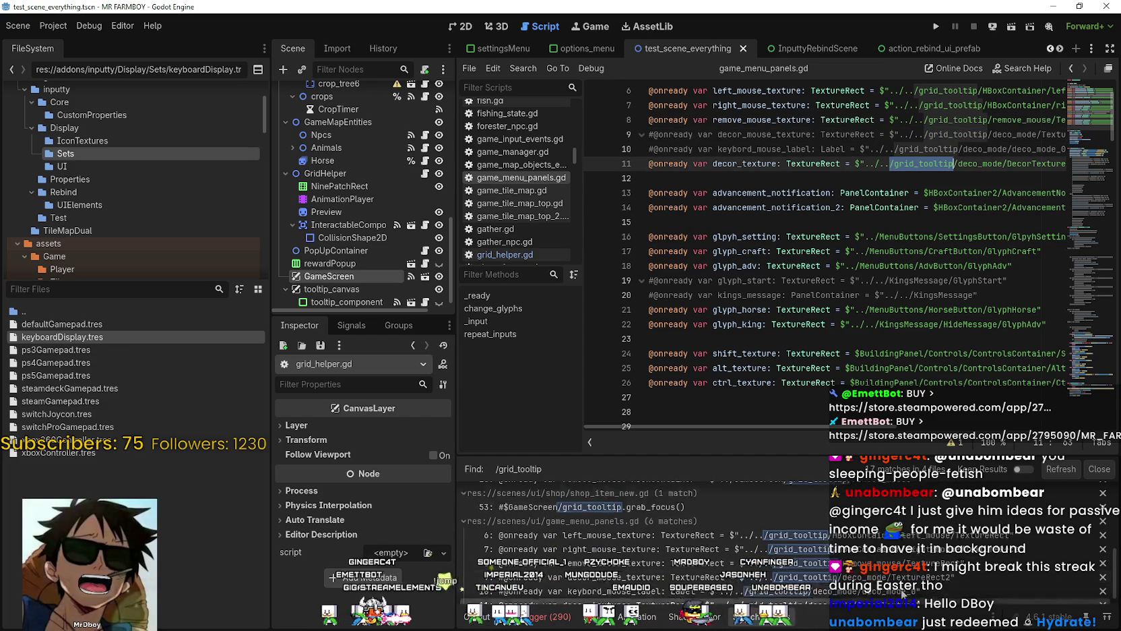
left_click(674, 535)
key("Down")
key("Down")
key("Down")
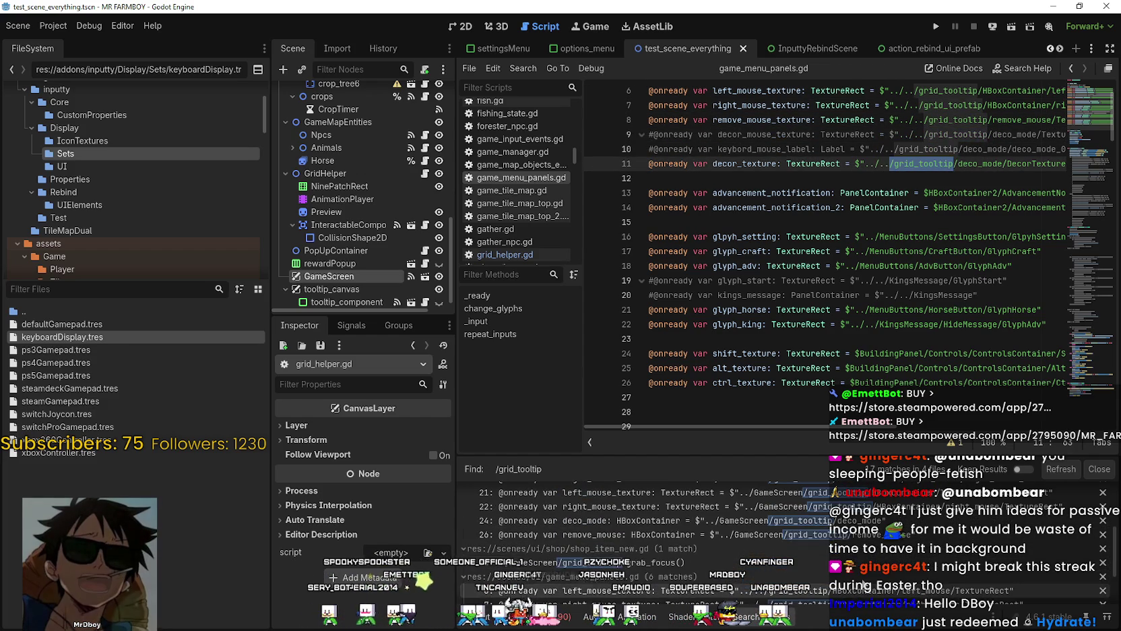
key("Down")
key("Down")
key("Down")
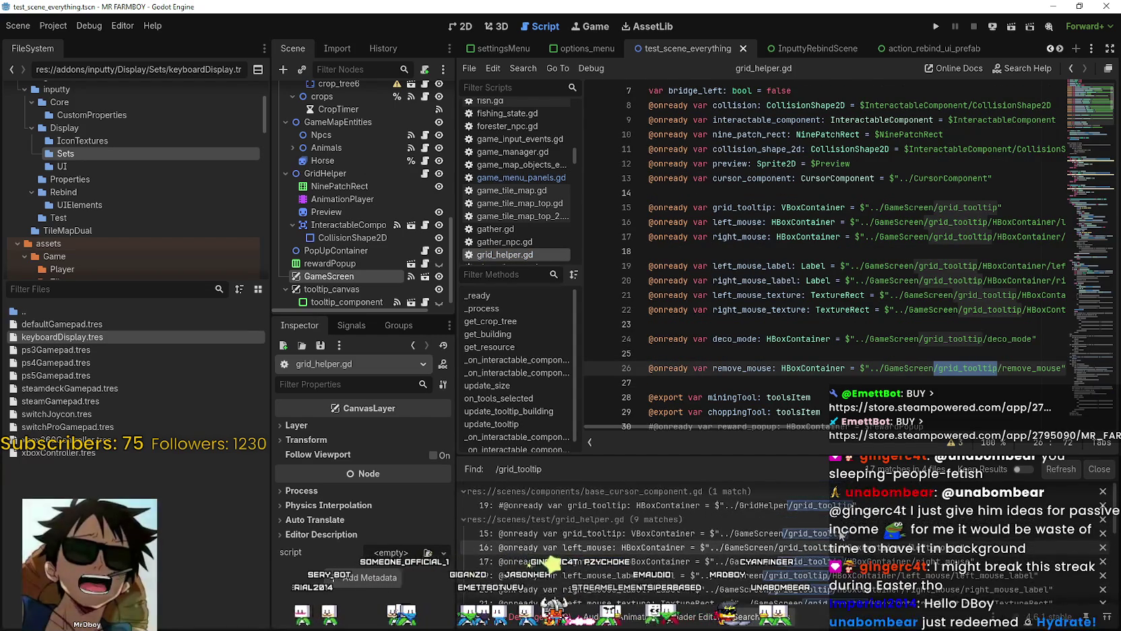
Step: Return to grid_helper.gd line 15 and mark out the old grid_tooltip reference lines 15–26
scroll(839, 535, "up", 2)
left_click(839, 533)
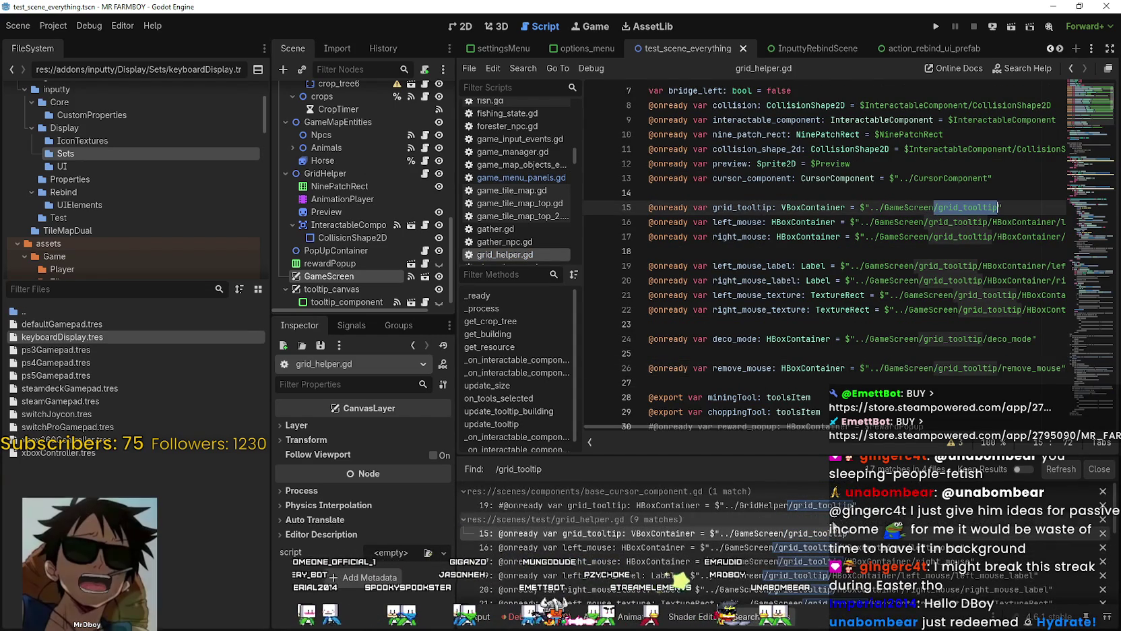
left_click(840, 255)
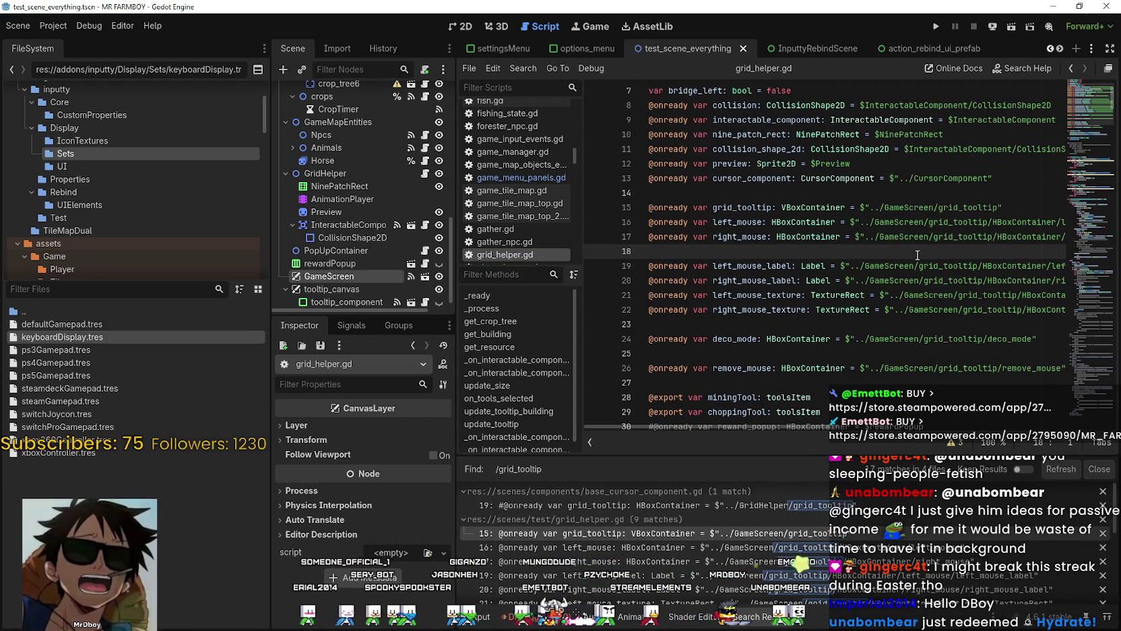
left_click_drag(840, 254, 670, 178)
mouse_move(727, 322)
left_mouse_down()
mouse_move(667, 250)
mouse_move(670, 178)
left_mouse_up()
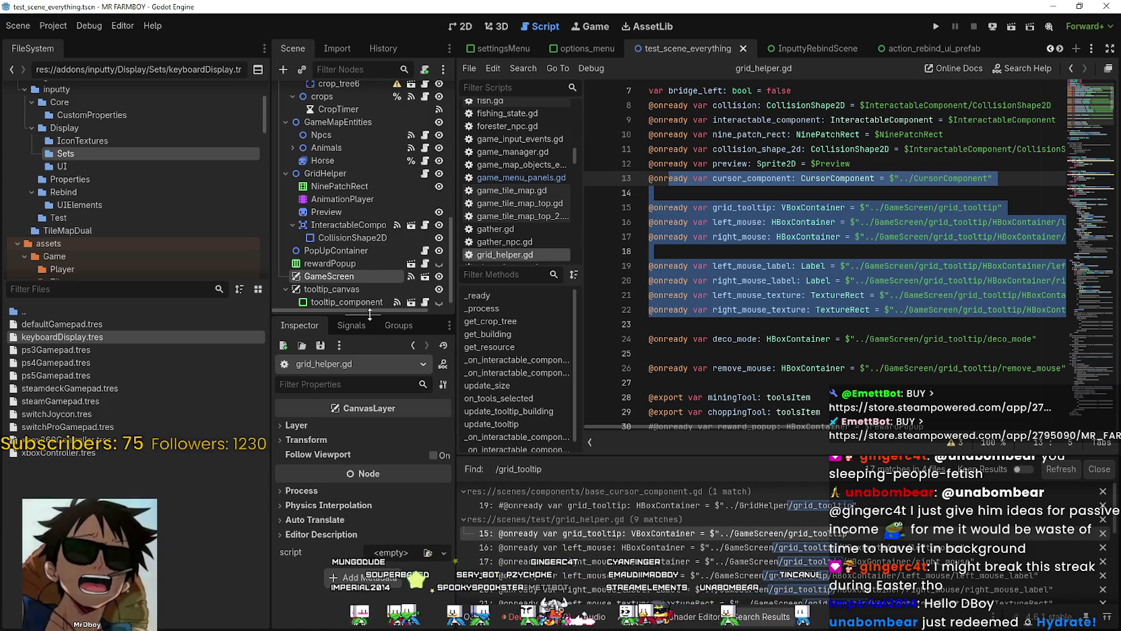
left_click_drag(370, 314, 370, 409)
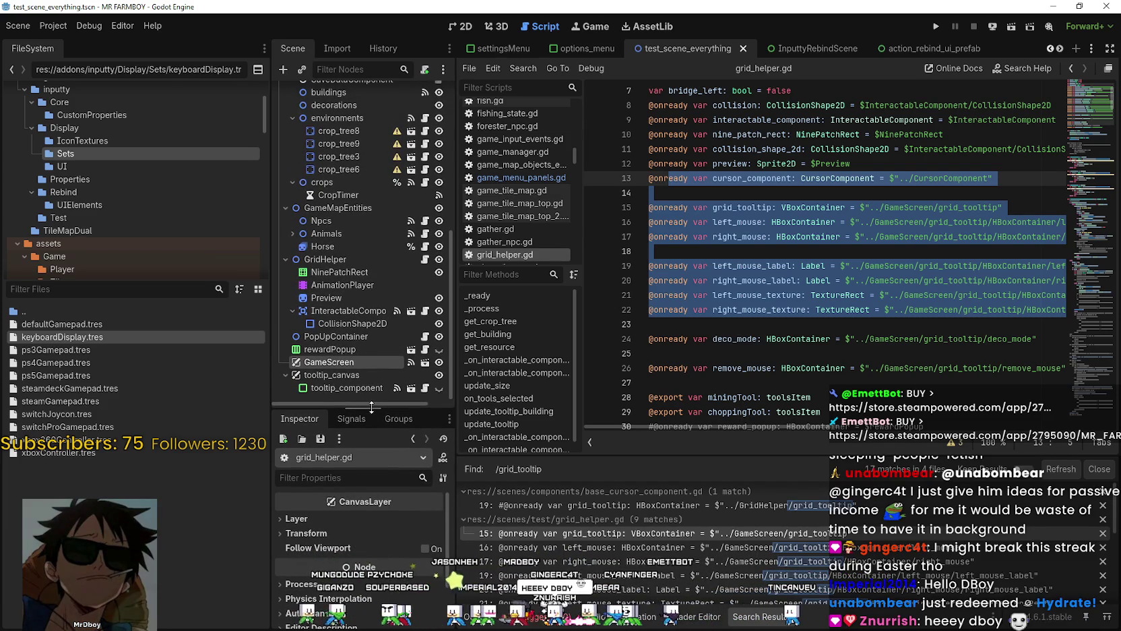
left_click(716, 326)
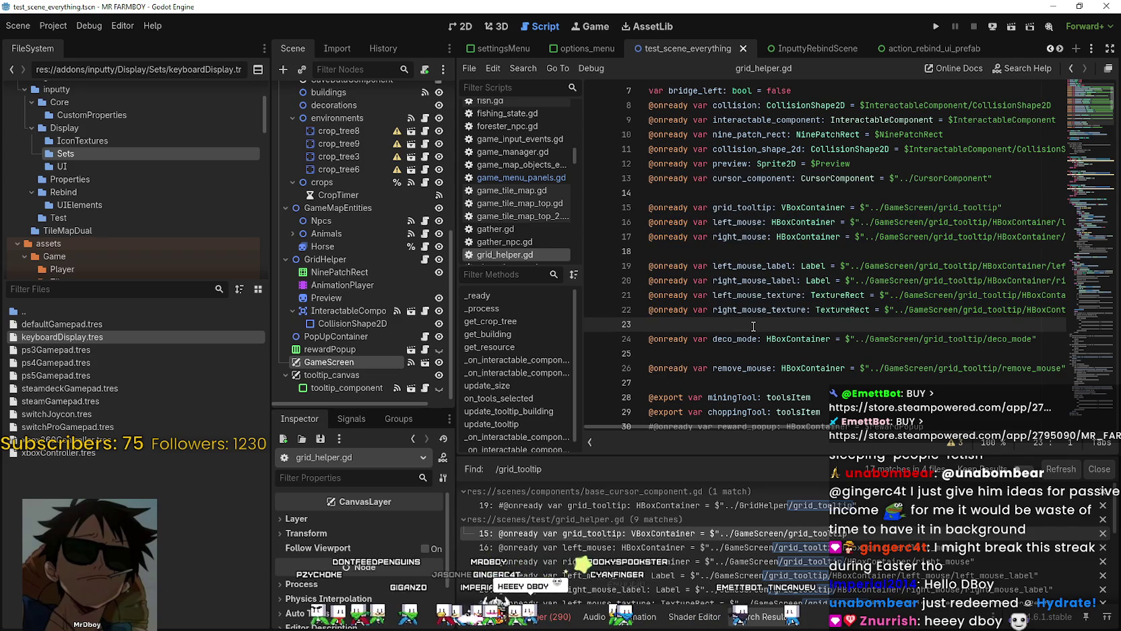
mouse_move(754, 326)
left_mouse_down()
mouse_move(681, 270)
mouse_move(647, 194)
mouse_move(645, 204)
left_mouse_up()
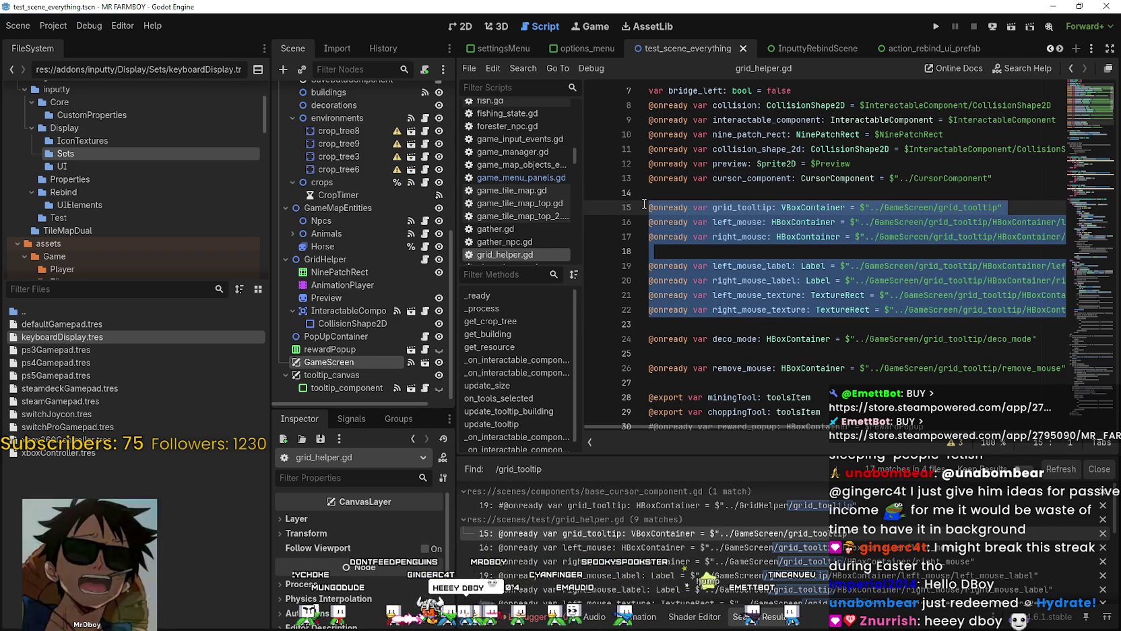
scroll(918, 552, "down", 3)
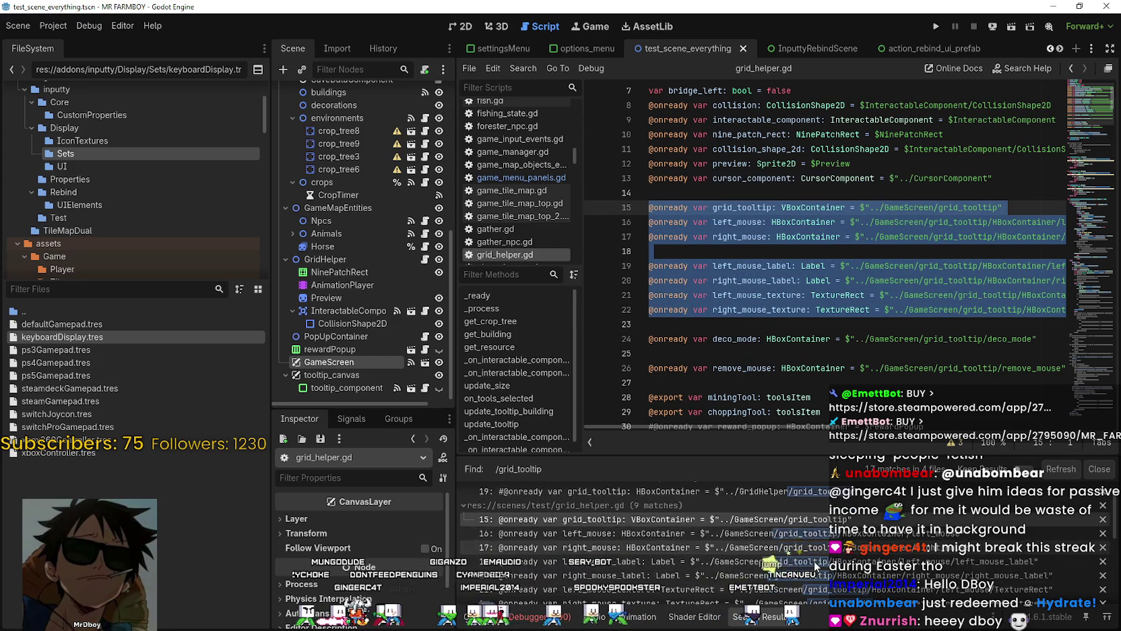
scroll(728, 283, "down", 2)
left_click(717, 293)
left_click_drag(717, 293, 674, 236)
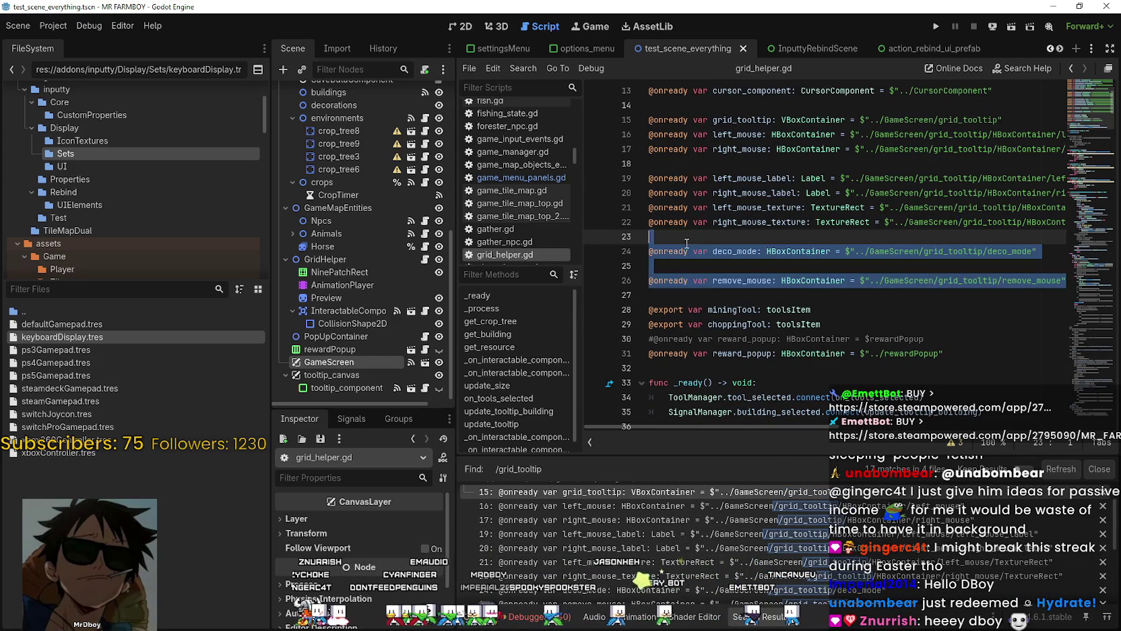
left_click(679, 267)
mouse_move(706, 293)
left_mouse_down()
mouse_move(674, 180)
mouse_move(708, 240)
mouse_move(711, 291)
mouse_move(723, 275)
mouse_move(687, 234)
mouse_move(697, 222)
mouse_move(656, 205)
left_mouse_up()
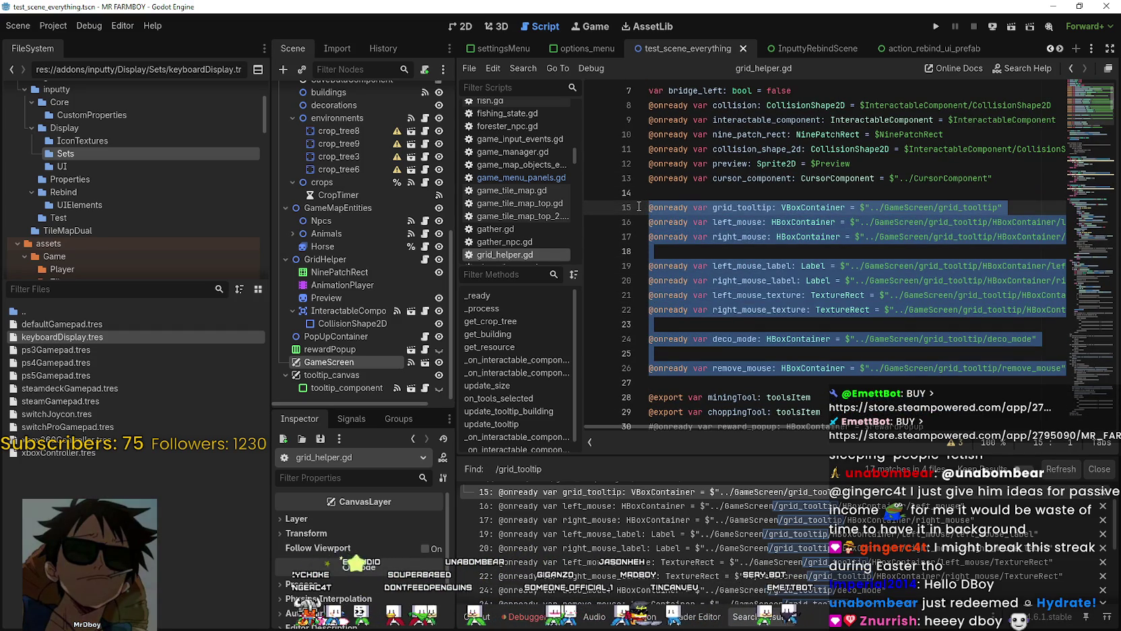
left_click(968, 279)
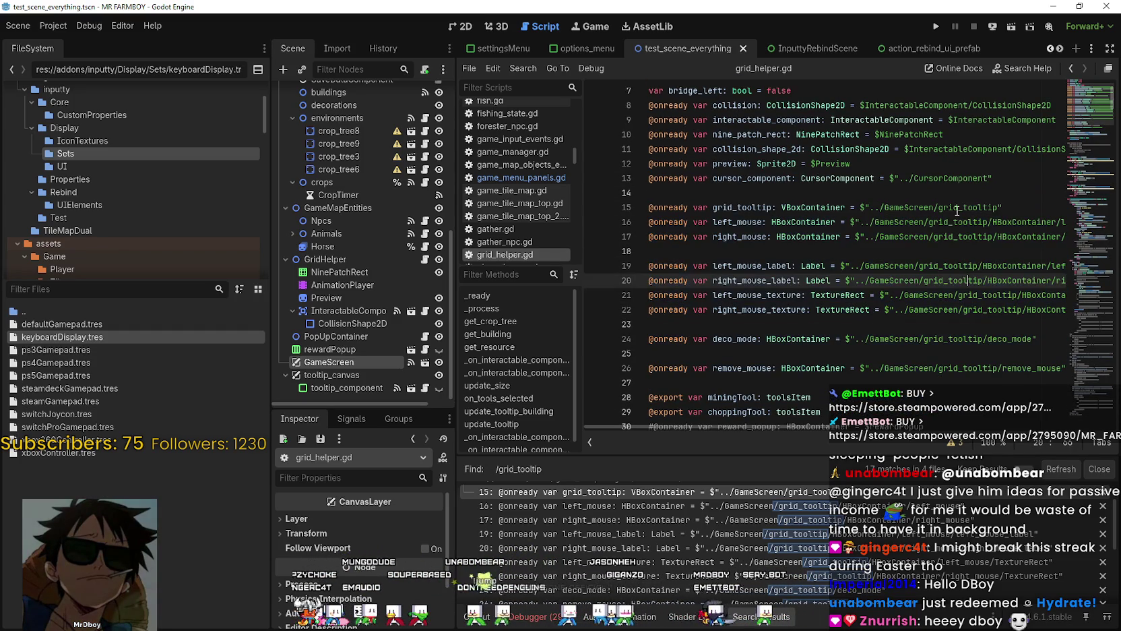
key("ctrl+f")
left_click(857, 328)
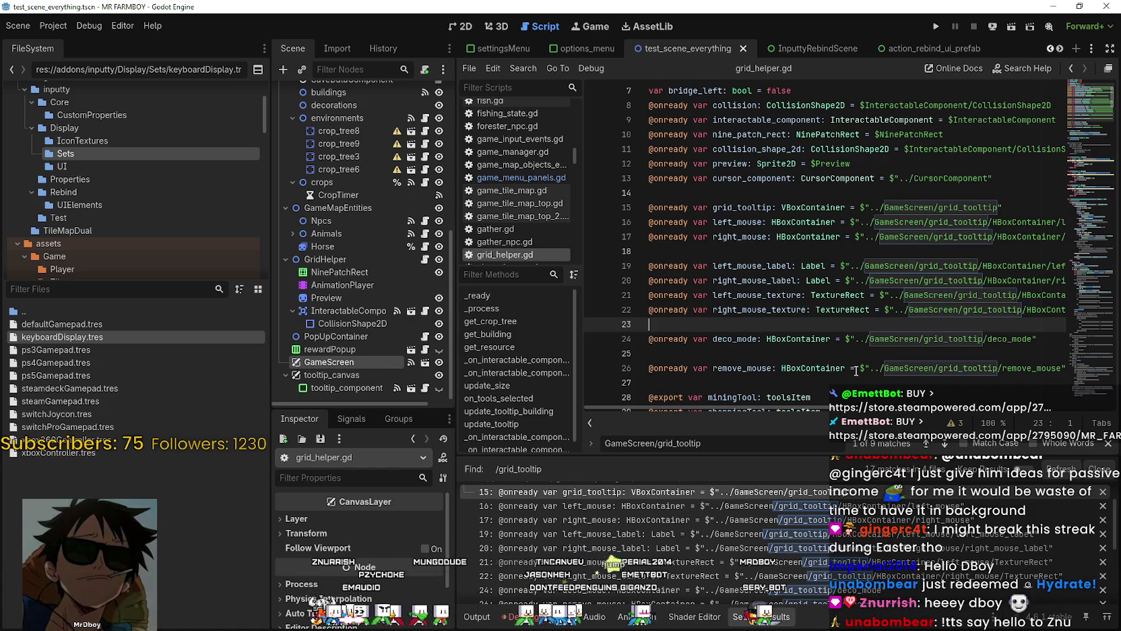
scroll(1033, 164, "down", 3)
mouse_move(1077, 116)
left_mouse_down()
mouse_move(1077, 321)
mouse_move(1076, 88)
left_mouse_up()
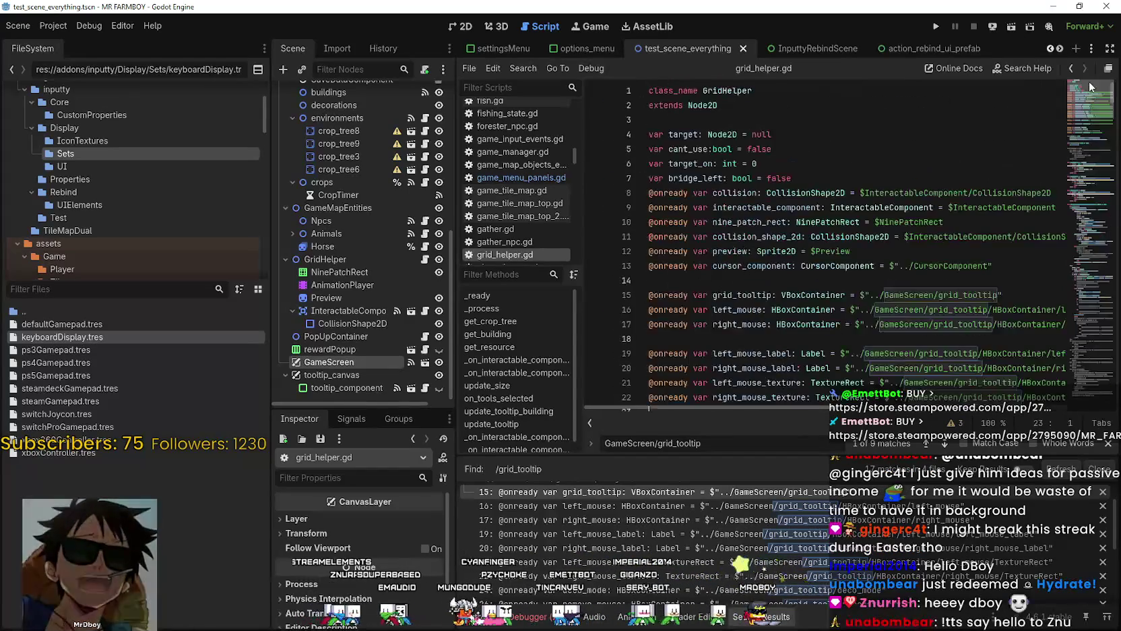
scroll(689, 303, "down", 3)
left_click(685, 326)
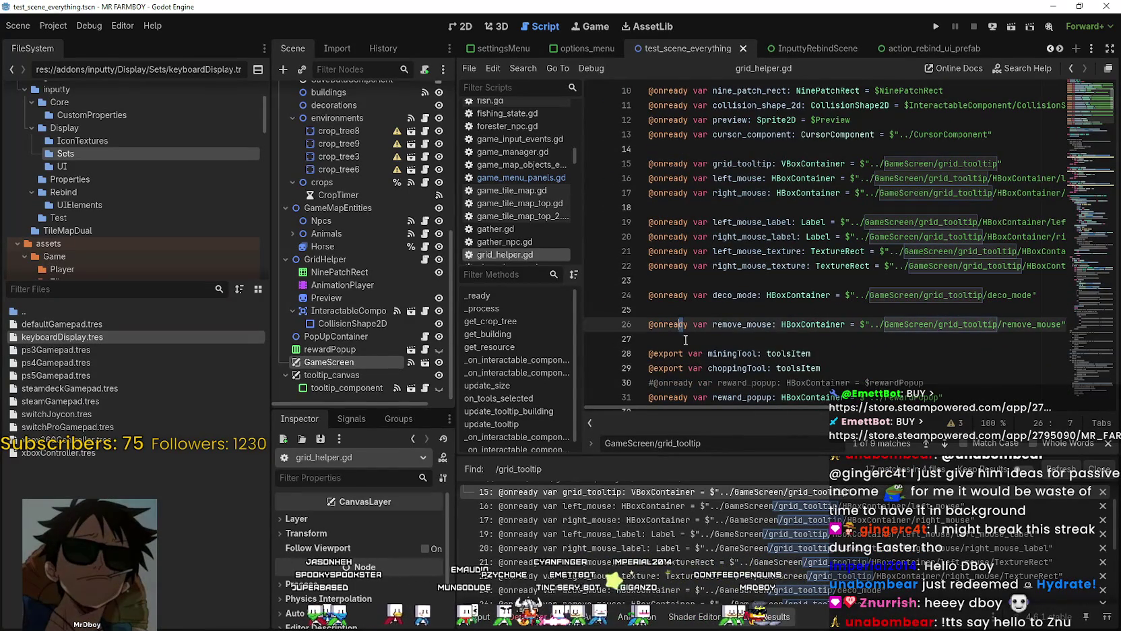
left_click_drag(685, 340, 639, 163)
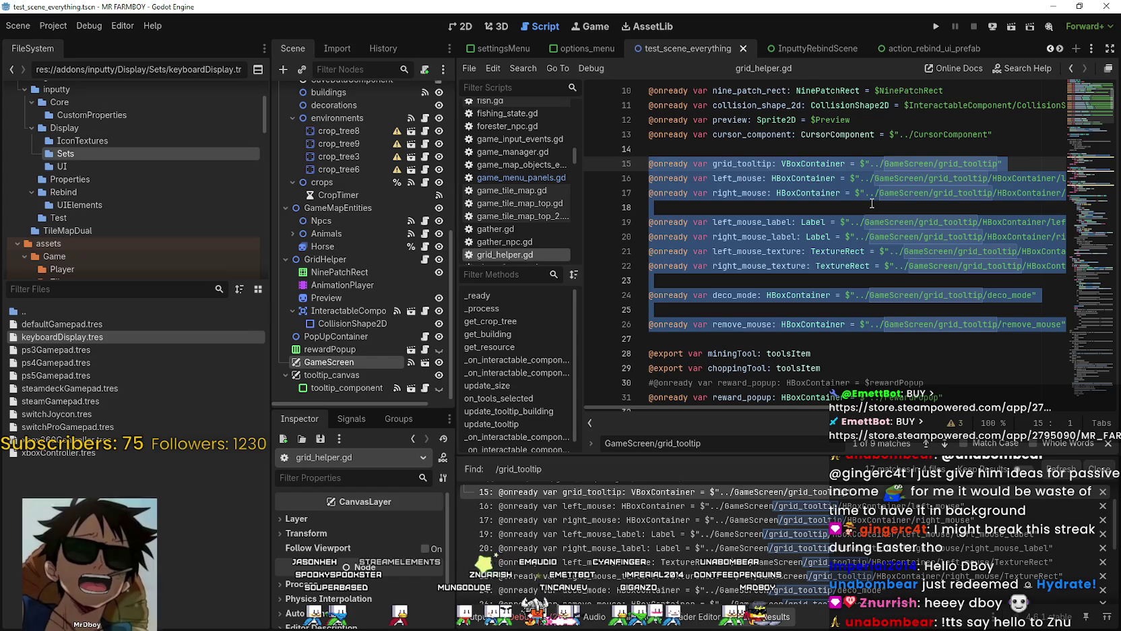
key("ctrl+k")
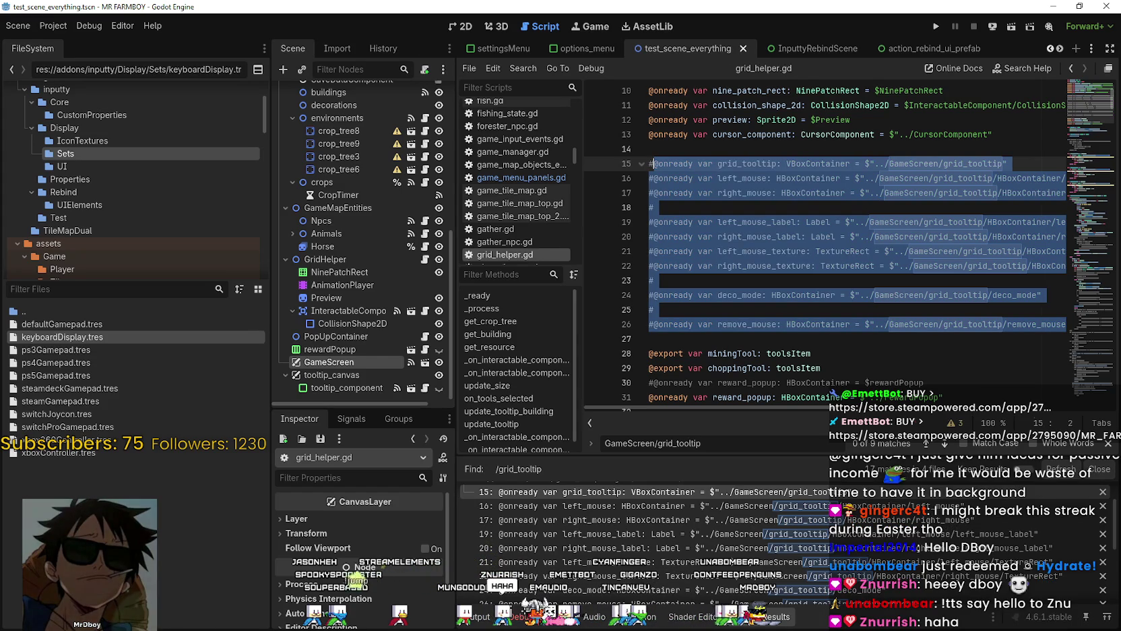
Step: Insert a blank line 27 below the commented-out references
left_click(764, 337)
scroll(728, 256, "down", 3)
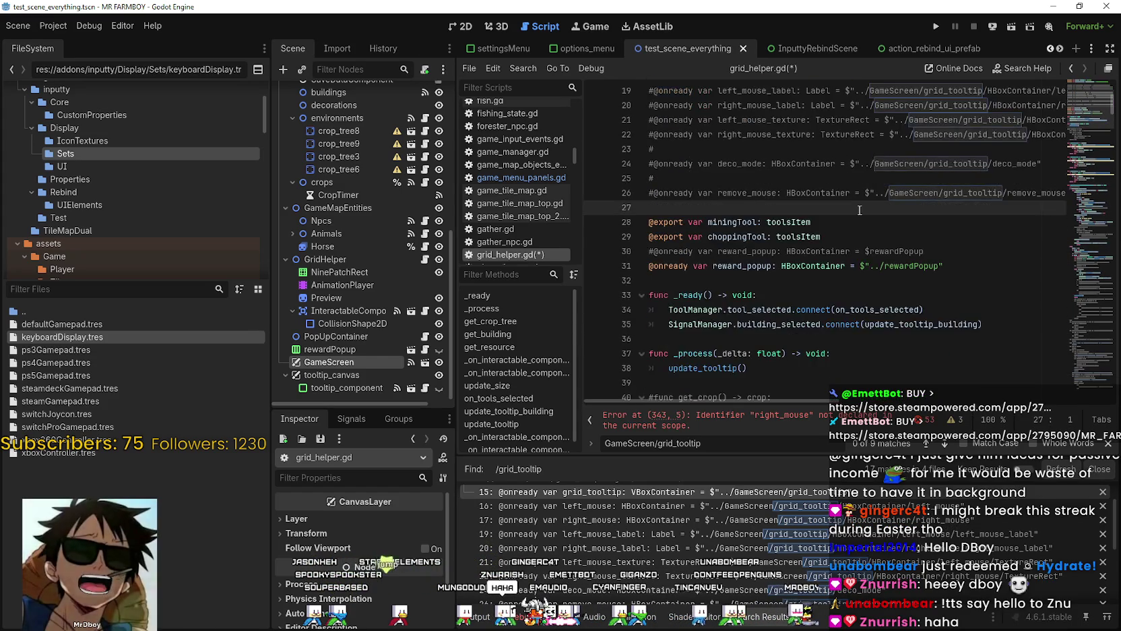
key("Return")
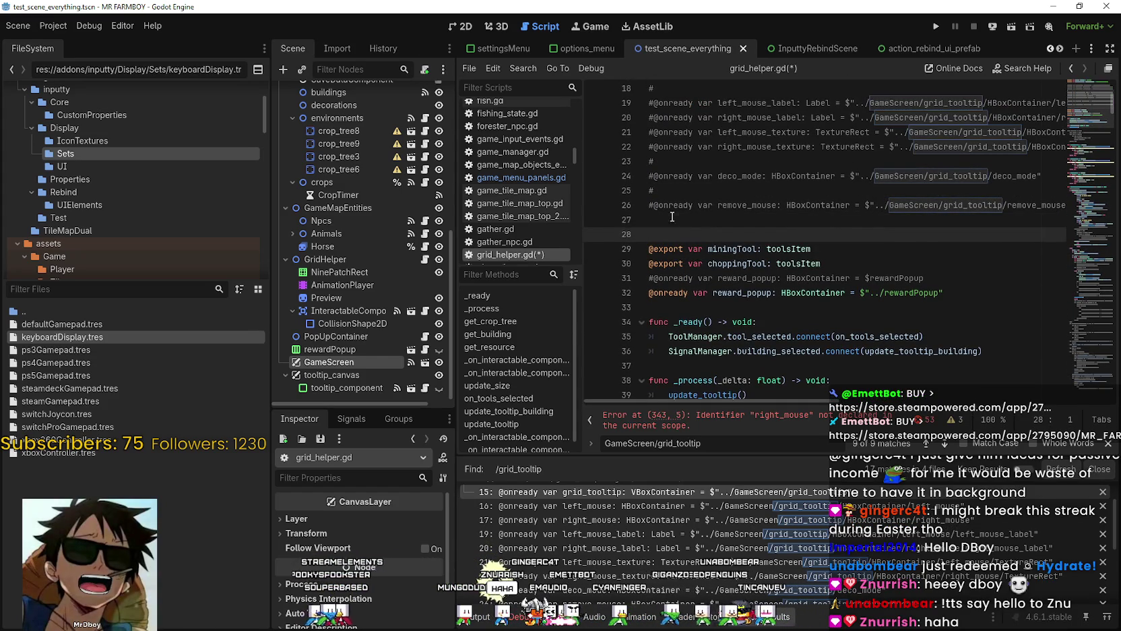
key("Up")
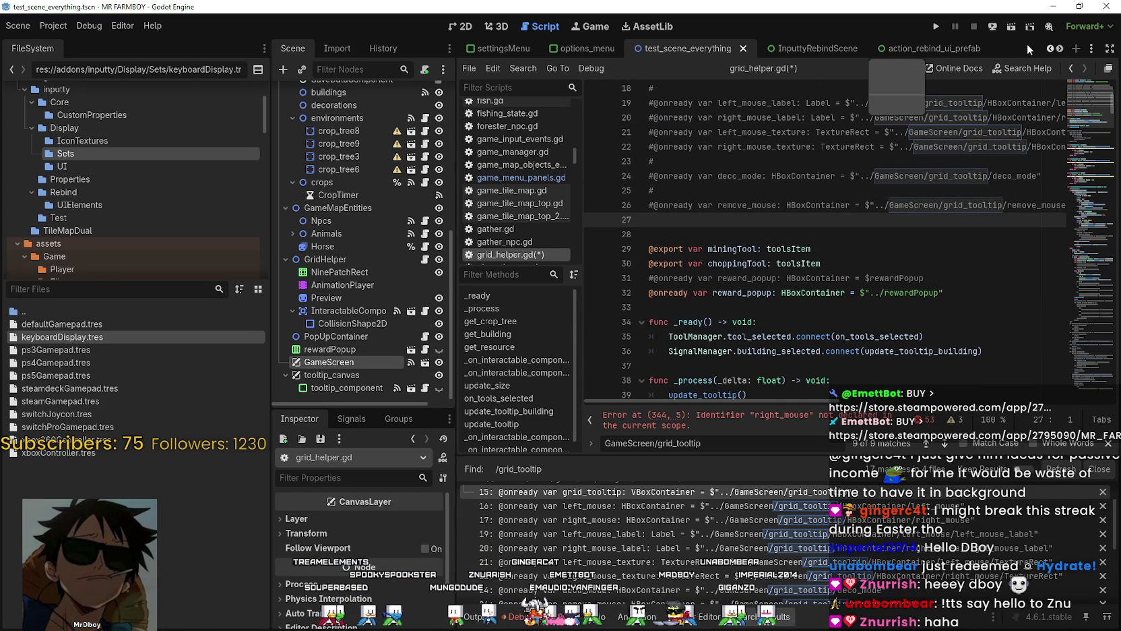
Step: In the game_screen scene, make the grid_tooltip_new node accessible by unique name
left_click(1061, 50)
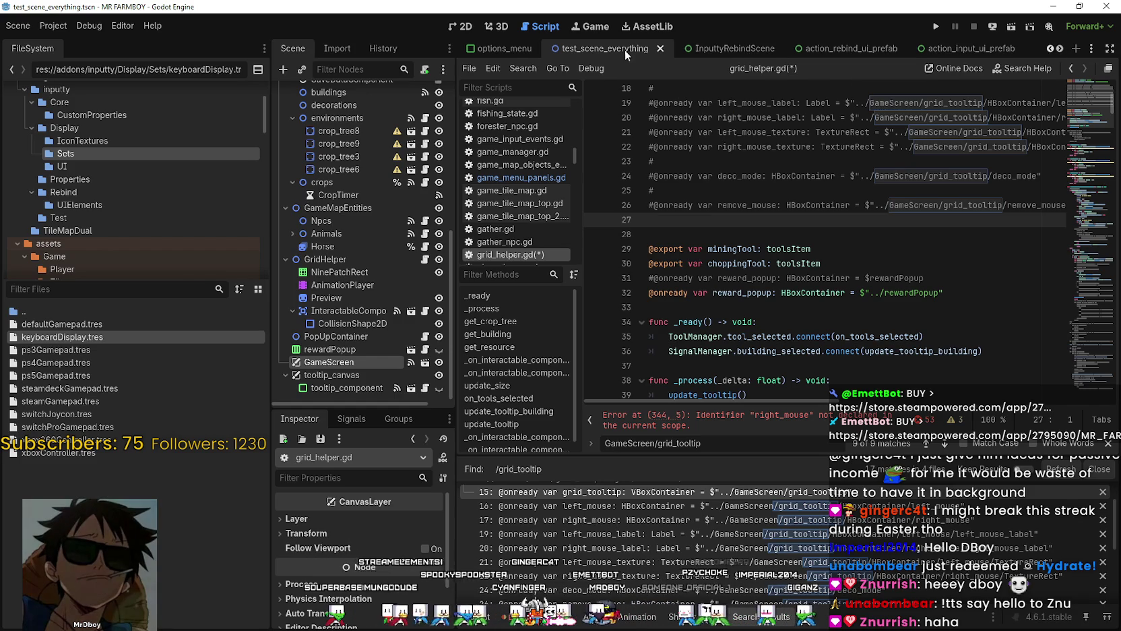
mouse_move(1002, 51)
left_mouse_down()
mouse_move(673, 52)
mouse_move(866, 53)
left_mouse_up()
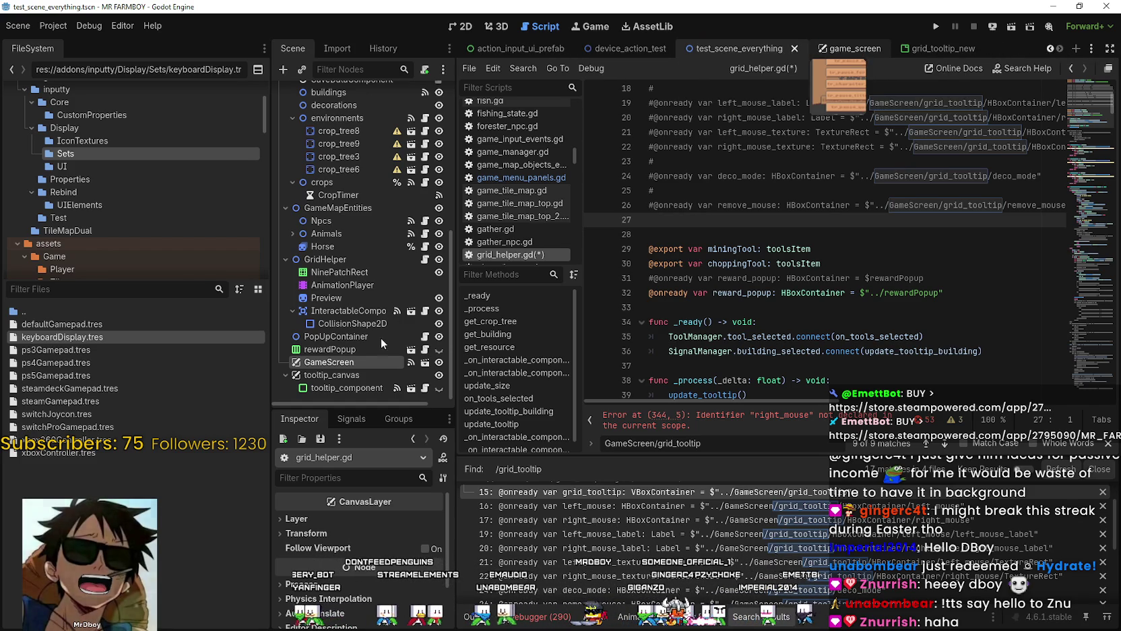
left_click(835, 50)
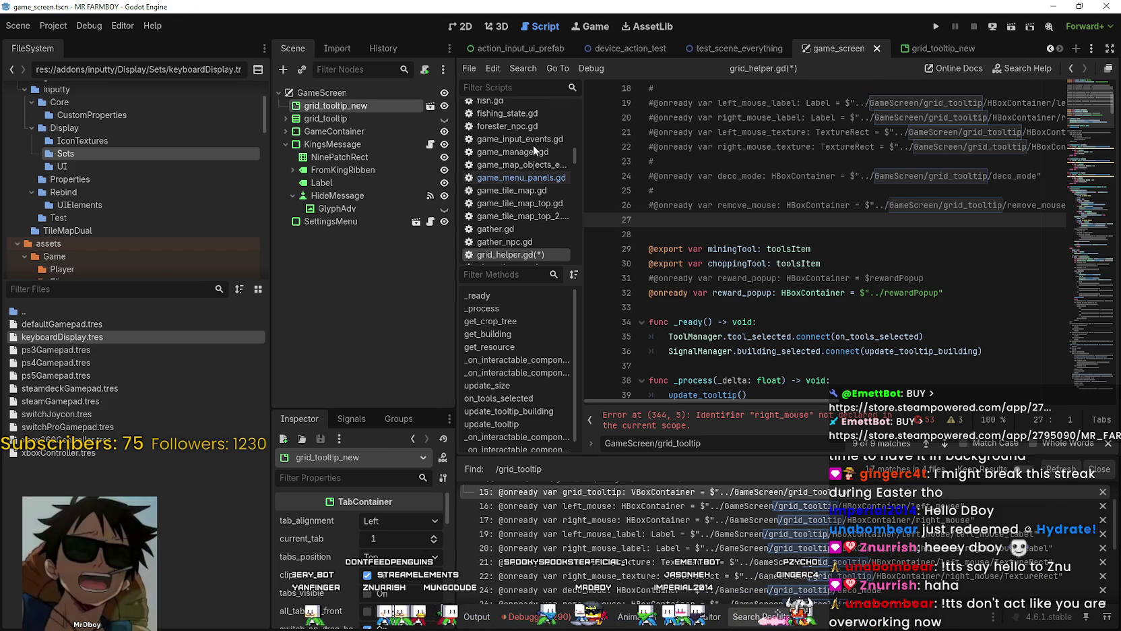
right_click(333, 106)
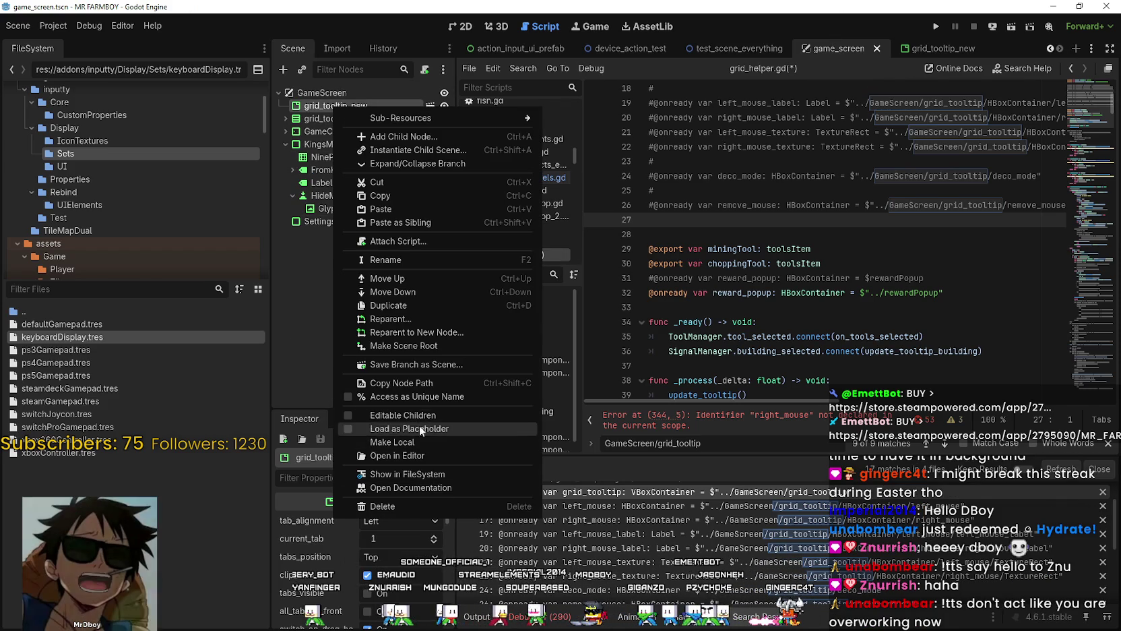
left_click(410, 399)
right_click(355, 105)
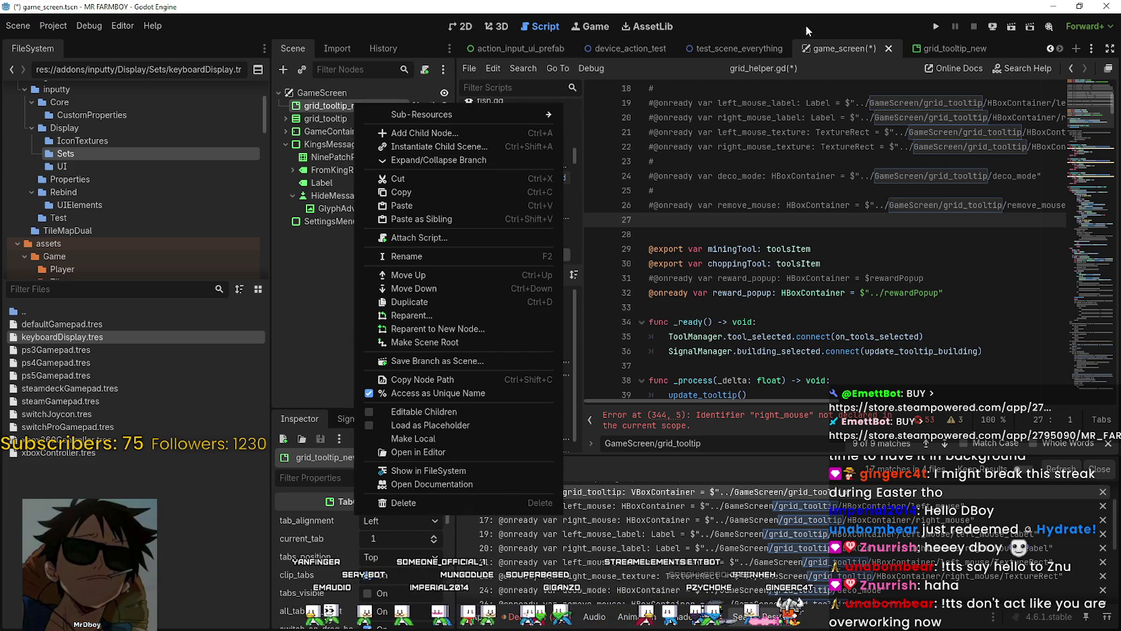
left_click(319, 115)
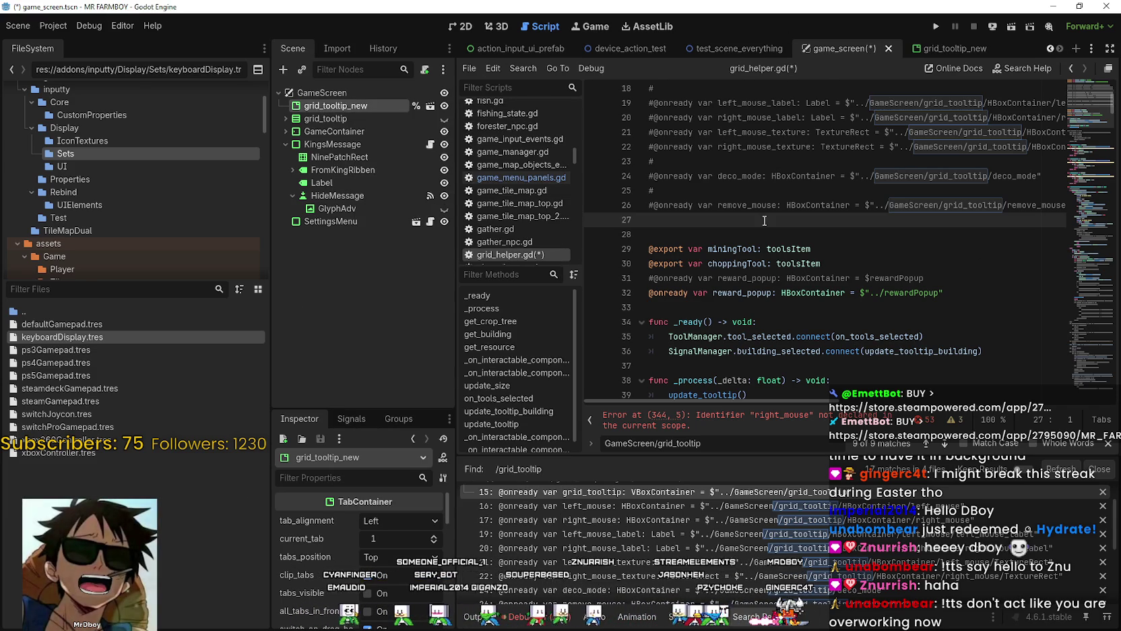
mouse_move(371, 107)
left_mouse_down()
mouse_move(722, 237)
mouse_move(713, 226)
left_mouse_up()
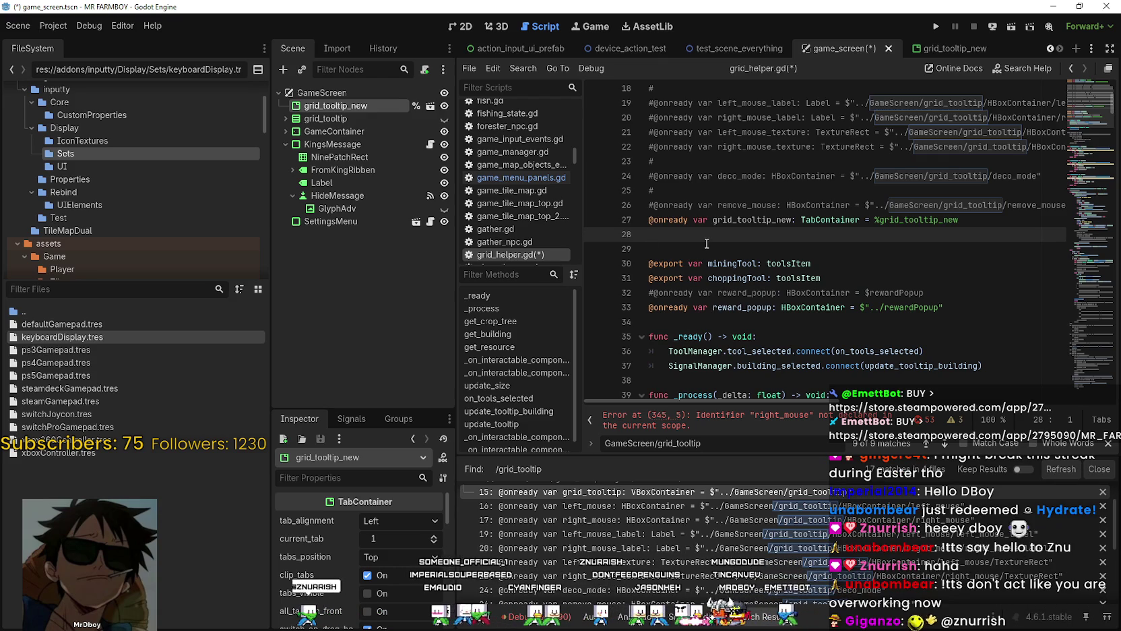
double_click(738, 225)
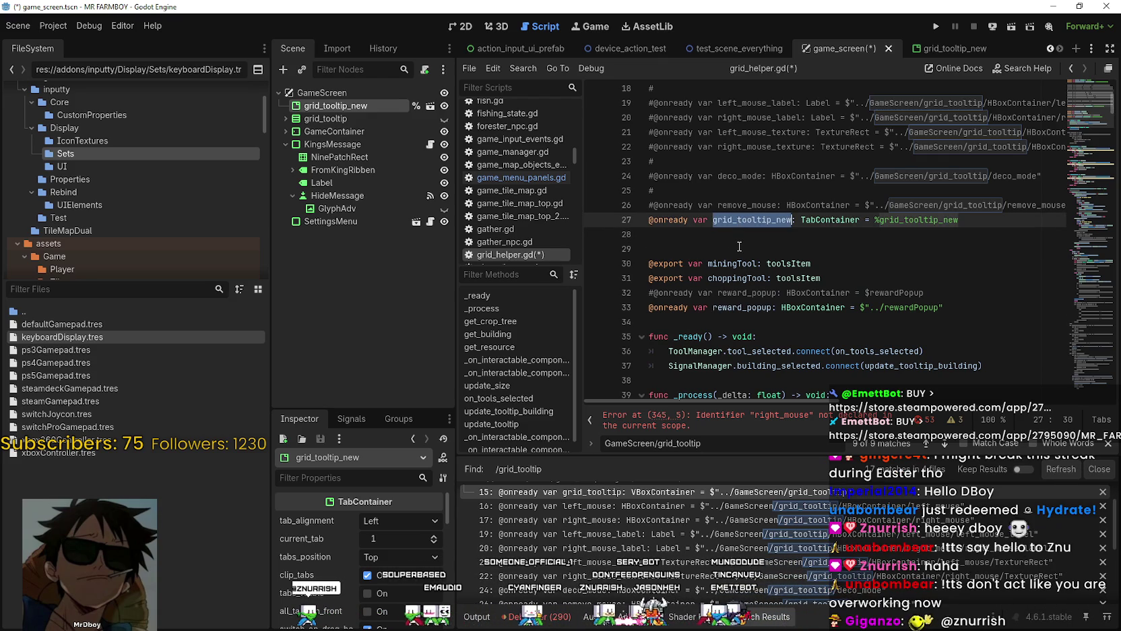
left_click(739, 236)
scroll(739, 236, "down", 4)
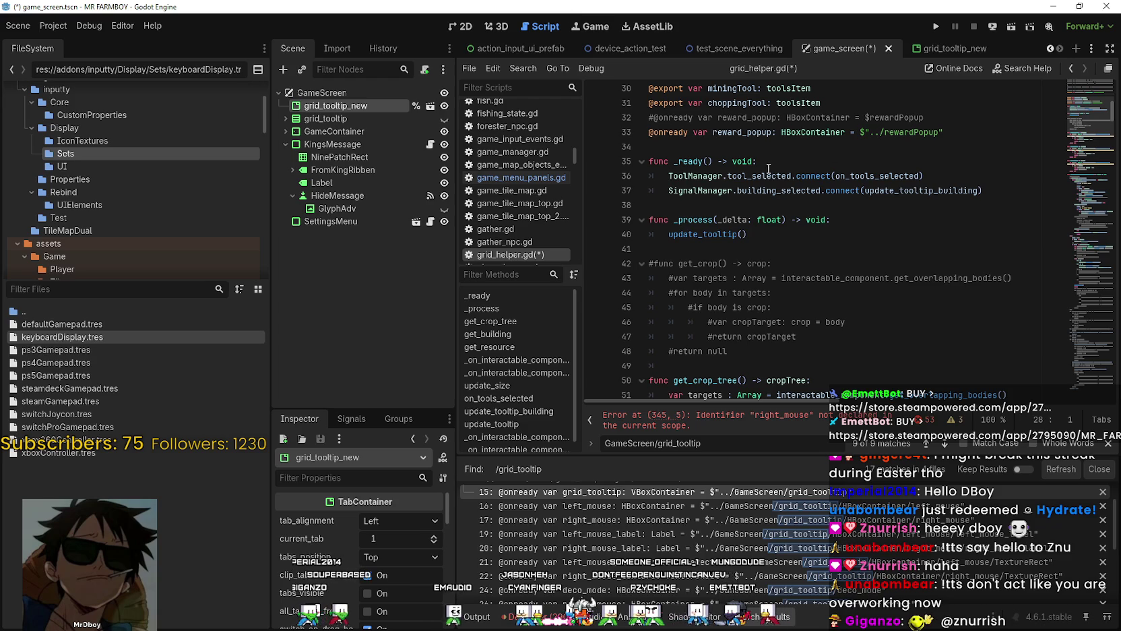
Step: Scroll to on_tools_selected and put the caret in its remove_mouse.hide() and deco_mode.hide() calls
scroll(768, 168, "down", 6)
left_click_drag(1071, 122, 1099, 320)
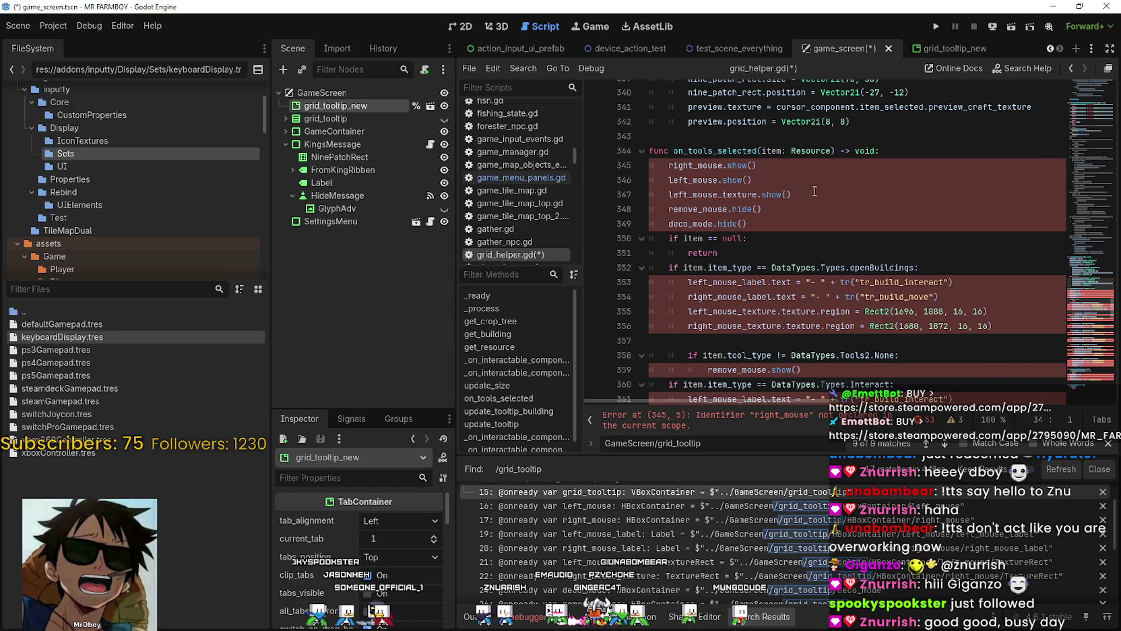
scroll(862, 233, "down", 4)
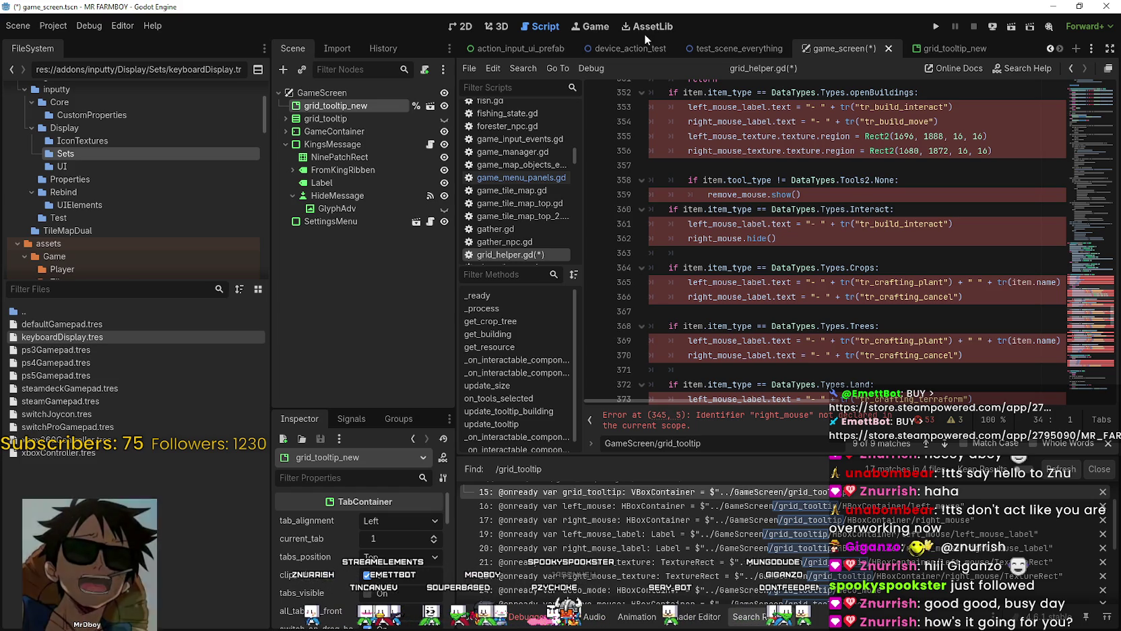
scroll(938, 266, "up", 5)
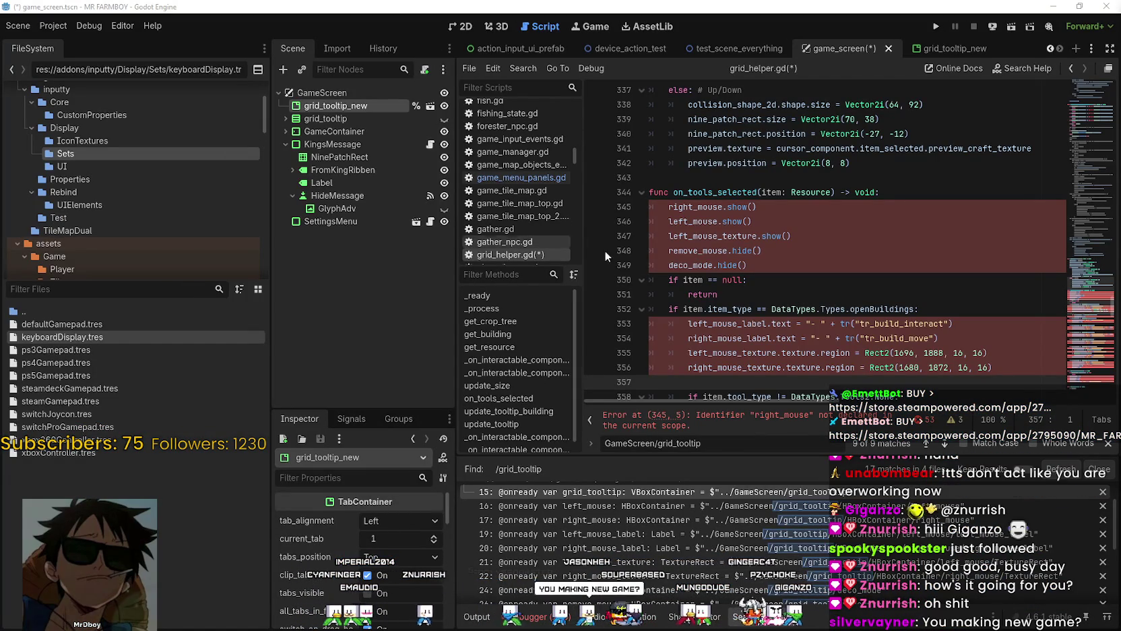
scroll(755, 330, "up", 2)
left_click(758, 338)
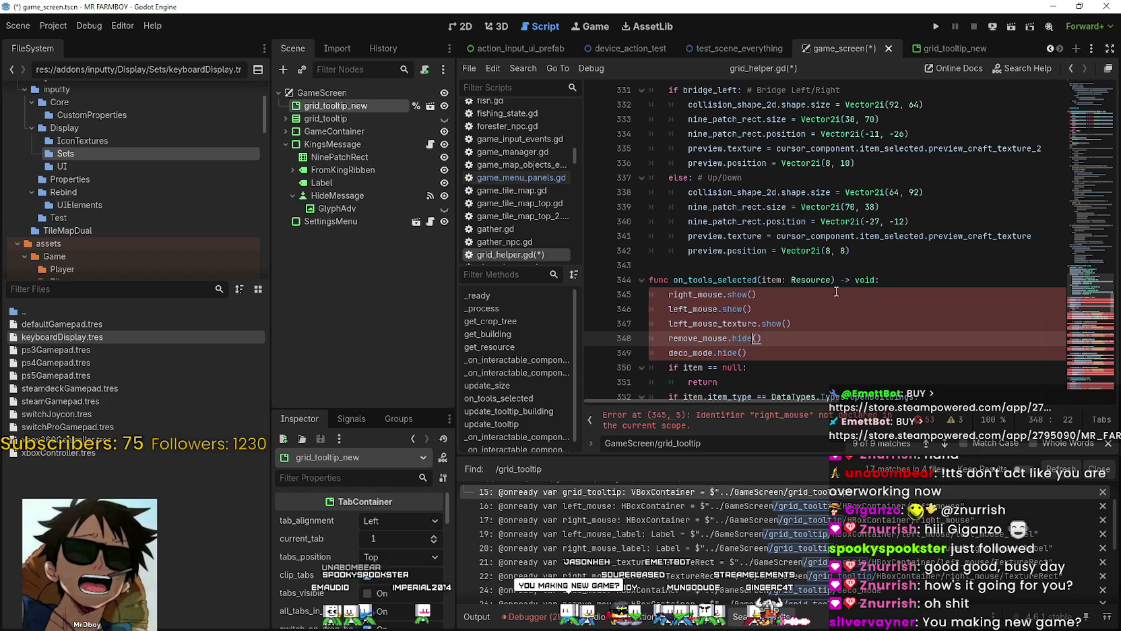
left_click(820, 353)
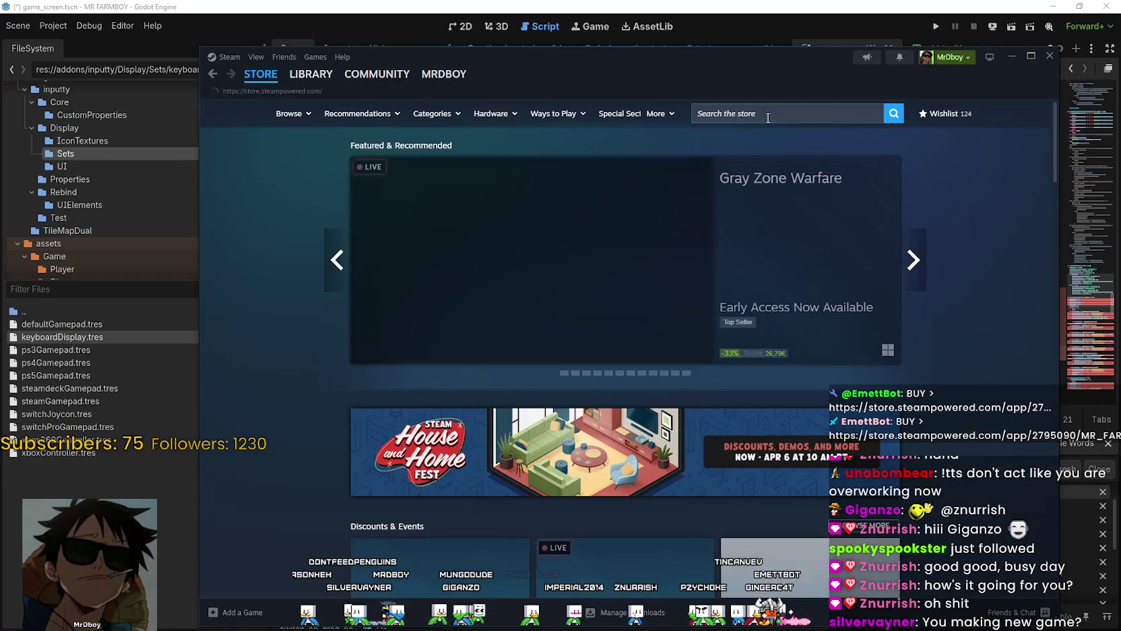
left_click(790, 113)
type("MR FARMB")
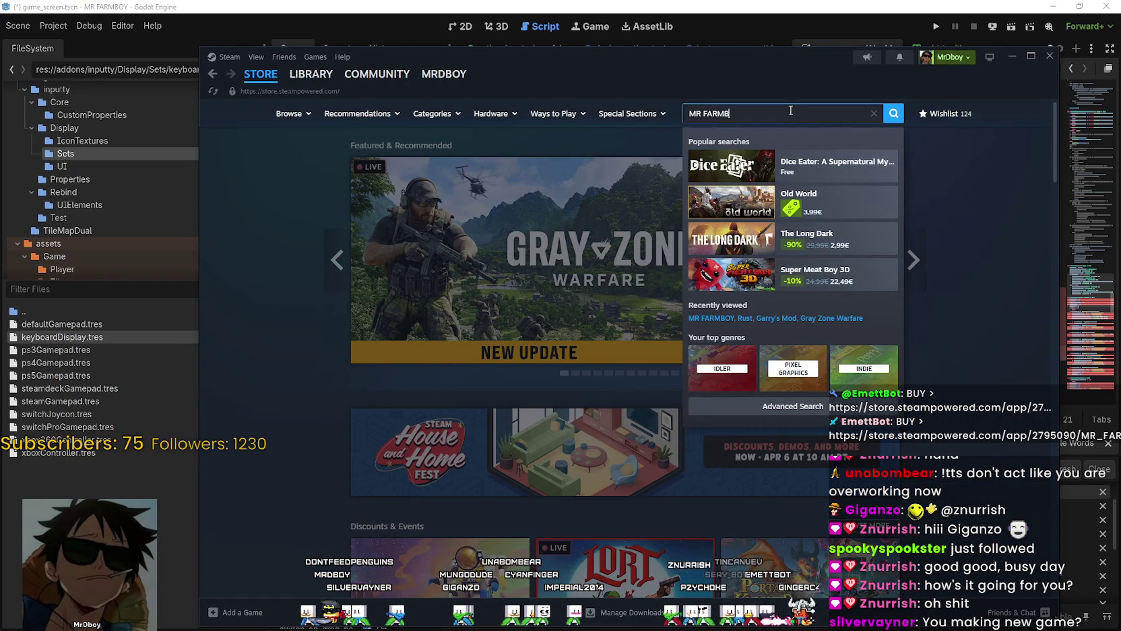
type("OY")
left_click(822, 165)
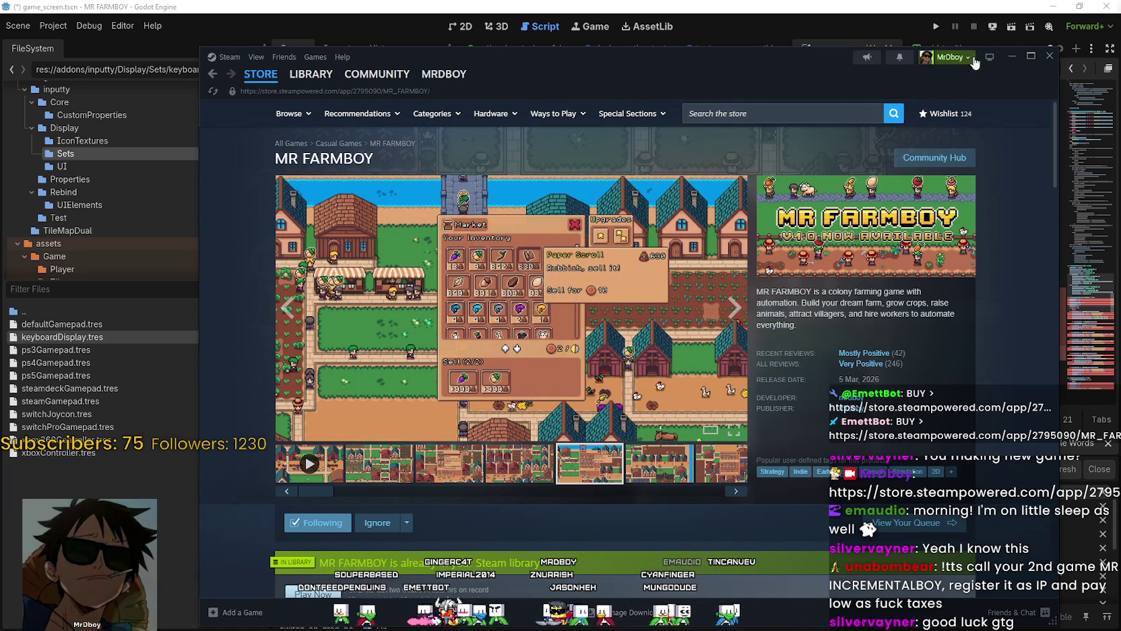
left_click(935, 158)
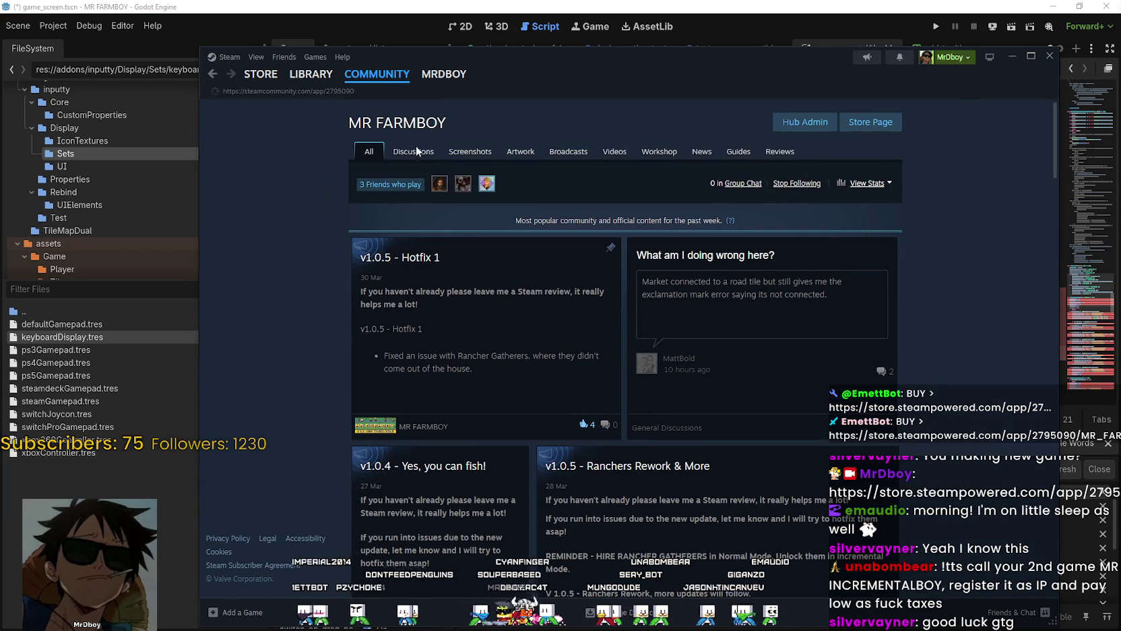
left_click(415, 152)
Step: Comment out the five old show/hide calls on lines 345–349 of on_tools_selected
key("alt+Tab")
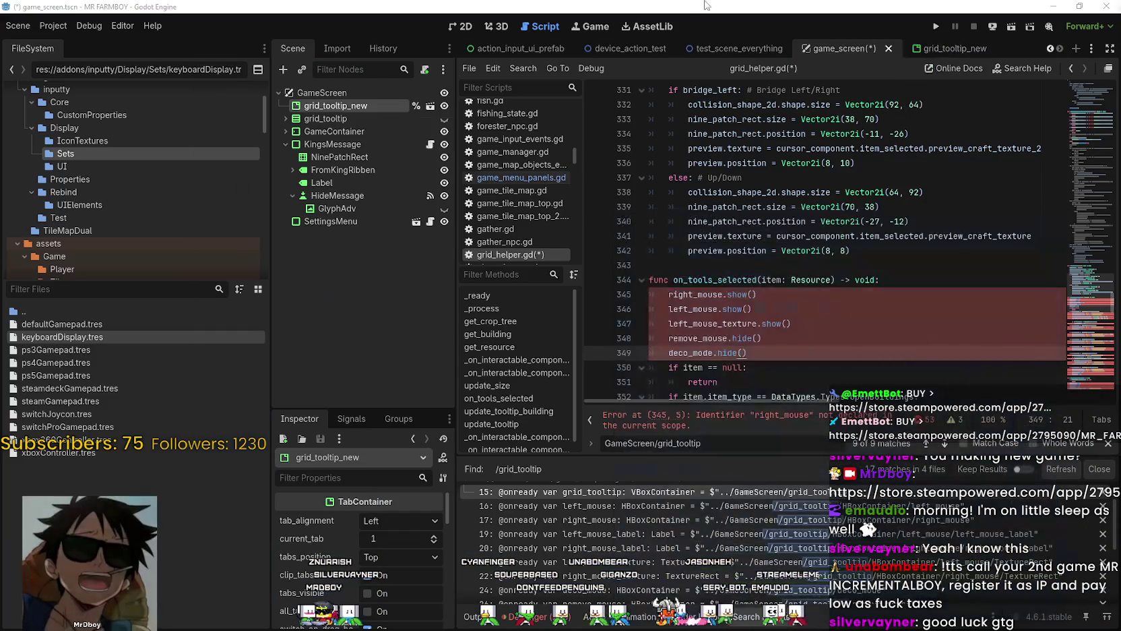
scroll(763, 224, "down", 5)
mouse_move(763, 225)
left_mouse_down()
mouse_move(674, 192)
mouse_move(650, 162)
left_mouse_up()
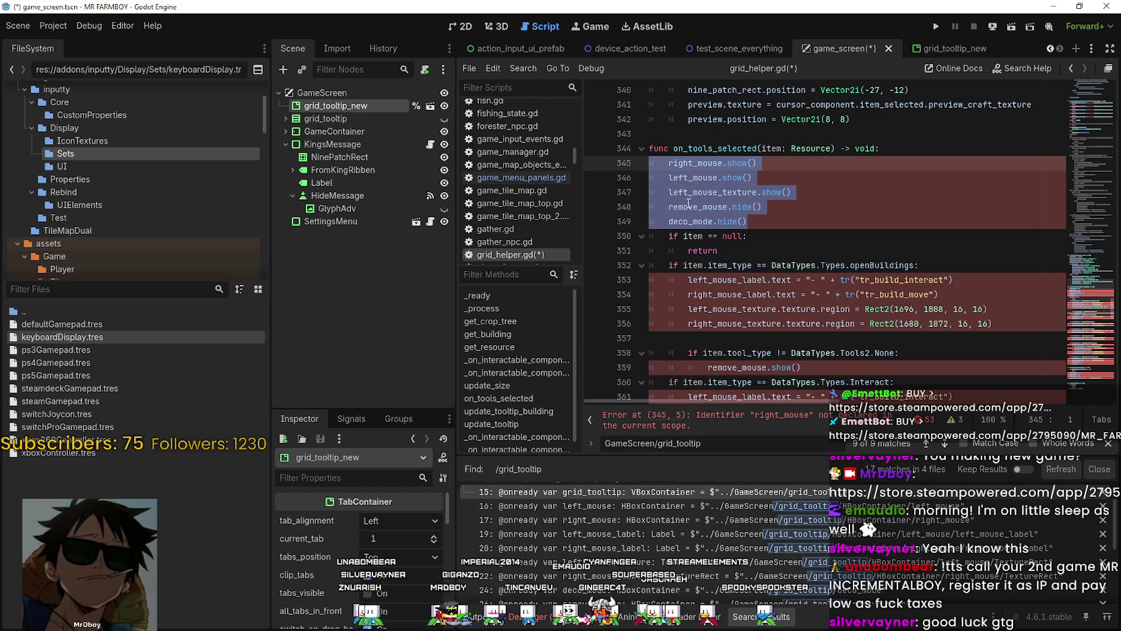
left_click(739, 264)
scroll(897, 338, "down", 2)
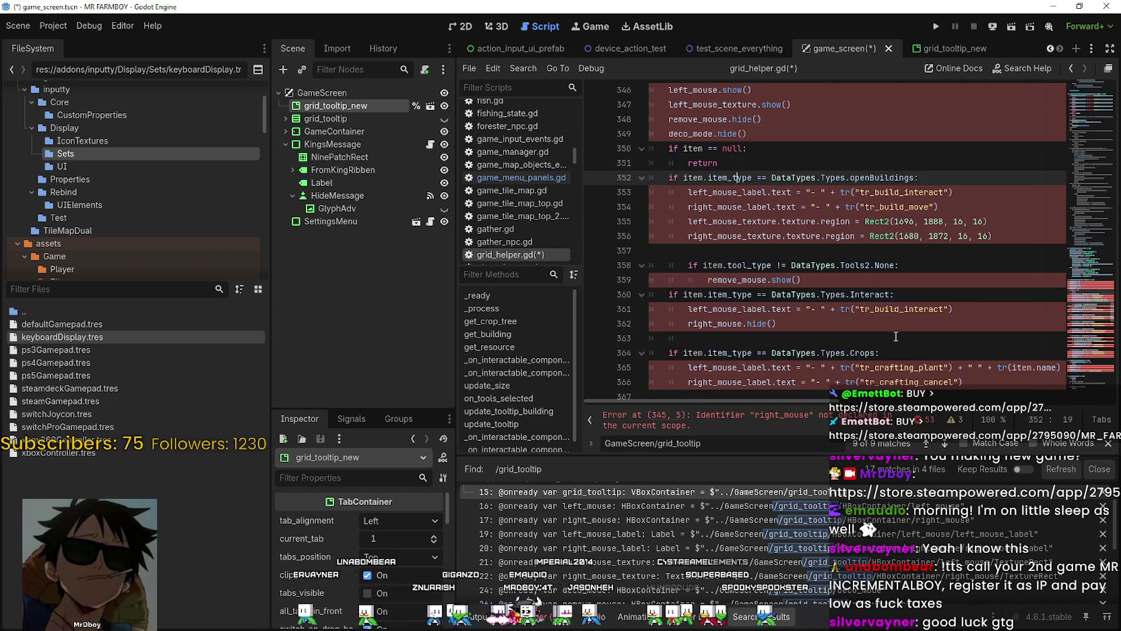
scroll(896, 335, "up", 2)
left_click_drag(768, 221, 610, 165)
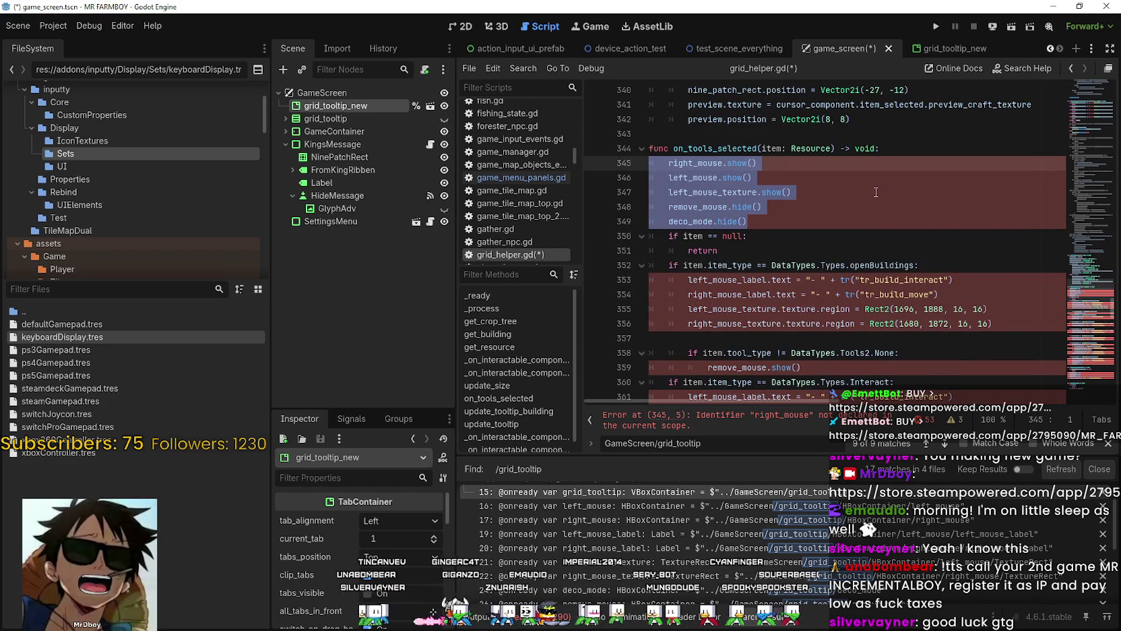
key("ctrl+k")
scroll(856, 222, "down", 2)
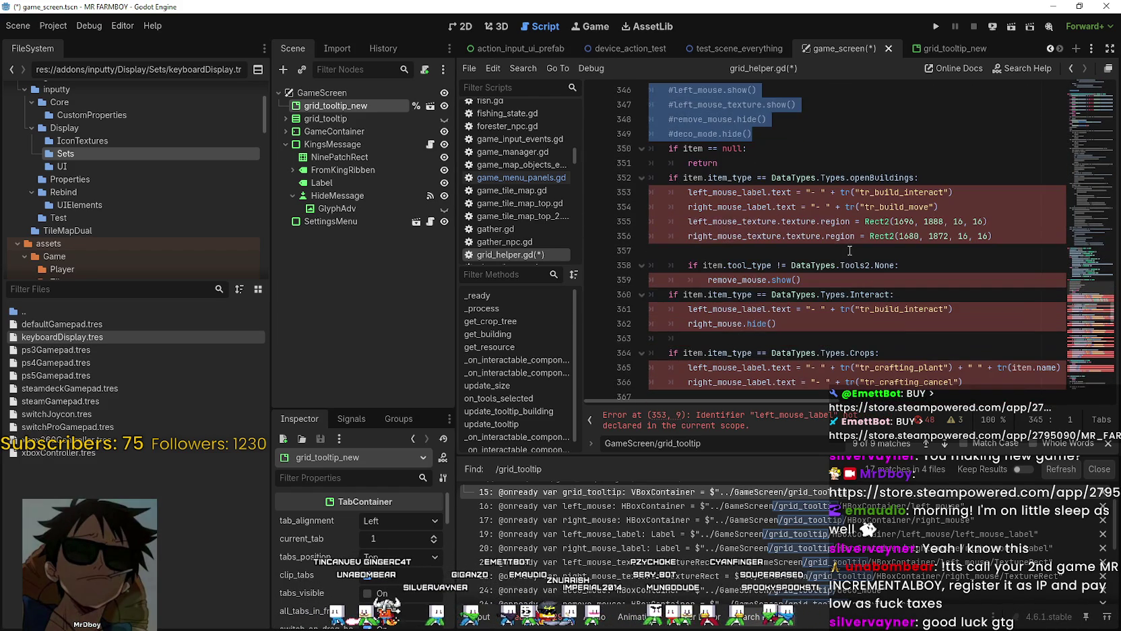
left_click(850, 251)
Step: Inspect the remaining label, remove_mouse and Tools2.None lines under the openBuildings block
left_click_drag(1015, 242, 588, 188)
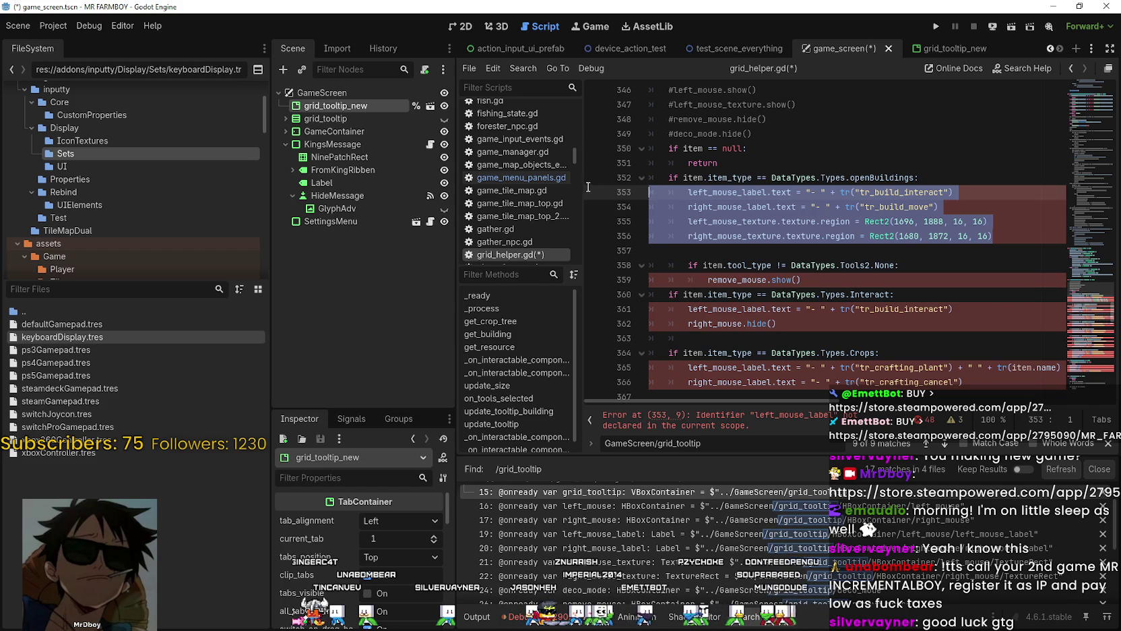
left_click_drag(802, 279, 663, 276)
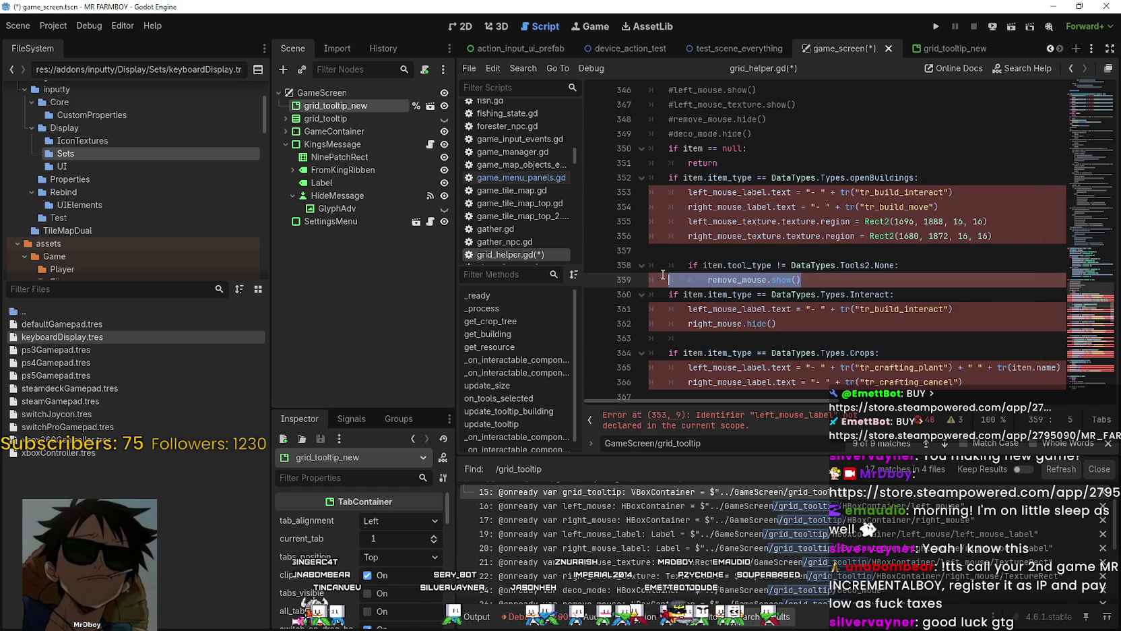
left_click_drag(663, 273, 661, 272)
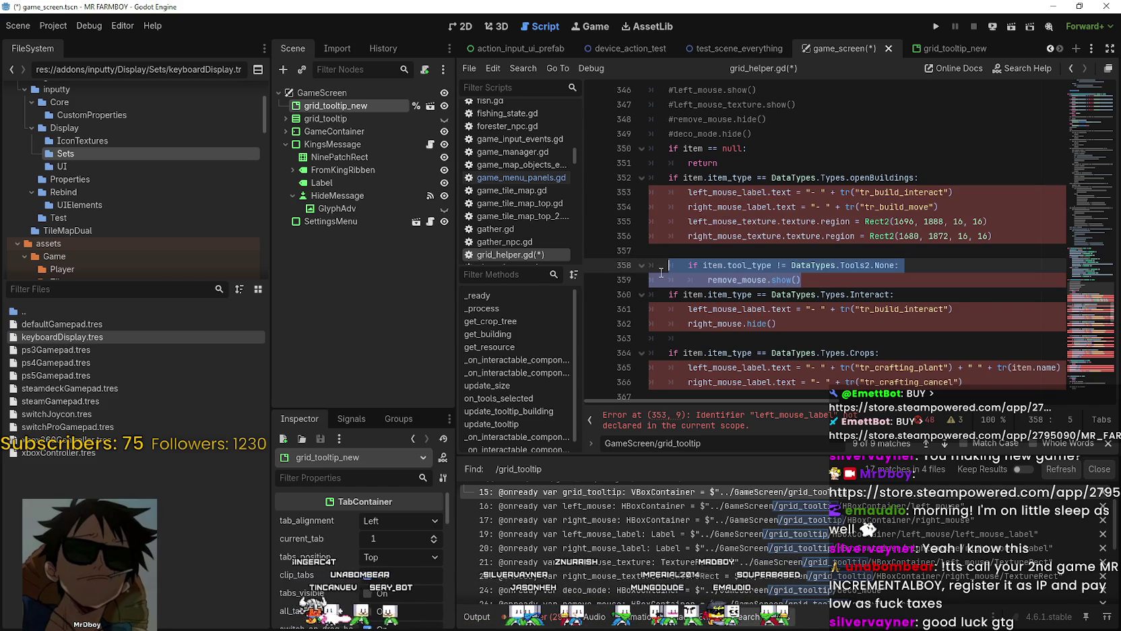
left_click(854, 265)
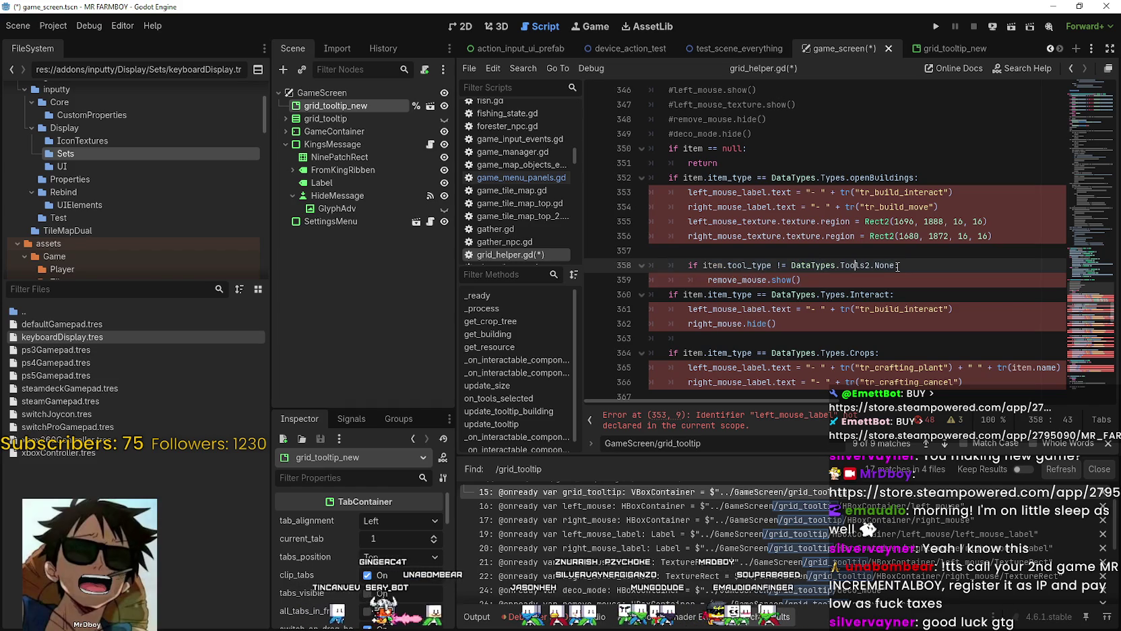
mouse_move(888, 265)
left_mouse_down()
mouse_move(701, 264)
mouse_move(694, 214)
mouse_move(674, 193)
left_mouse_up()
left_click(698, 251)
left_click_drag(855, 294, 672, 265)
mouse_move(827, 280)
left_mouse_down()
mouse_move(672, 265)
mouse_move(792, 265)
mouse_move(644, 261)
left_mouse_up()
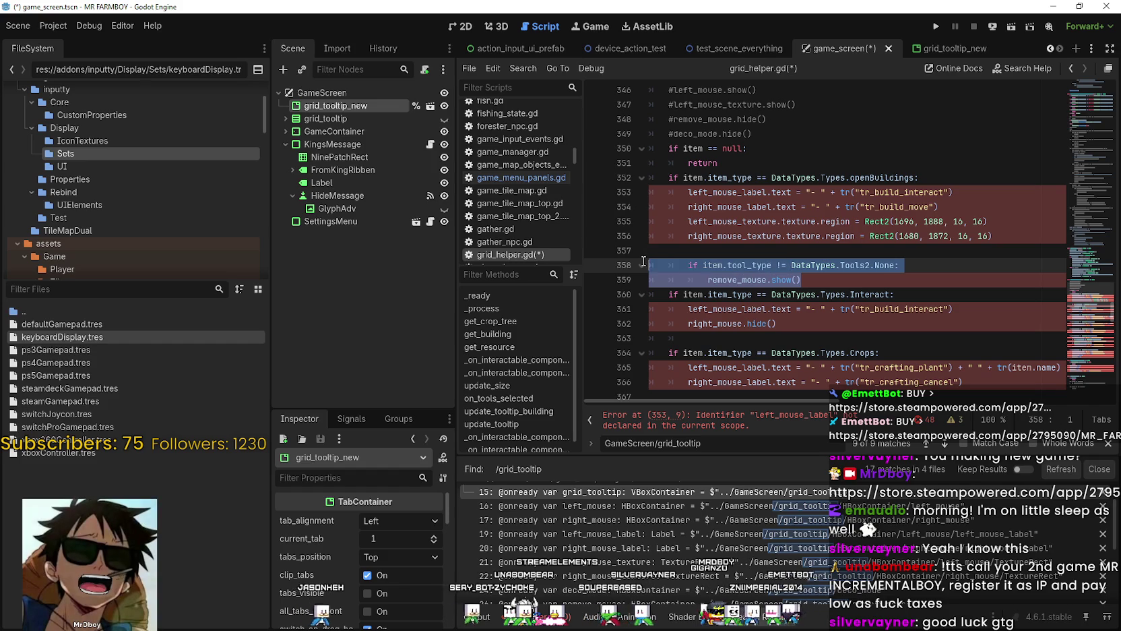
left_click(761, 280)
double_click(705, 119)
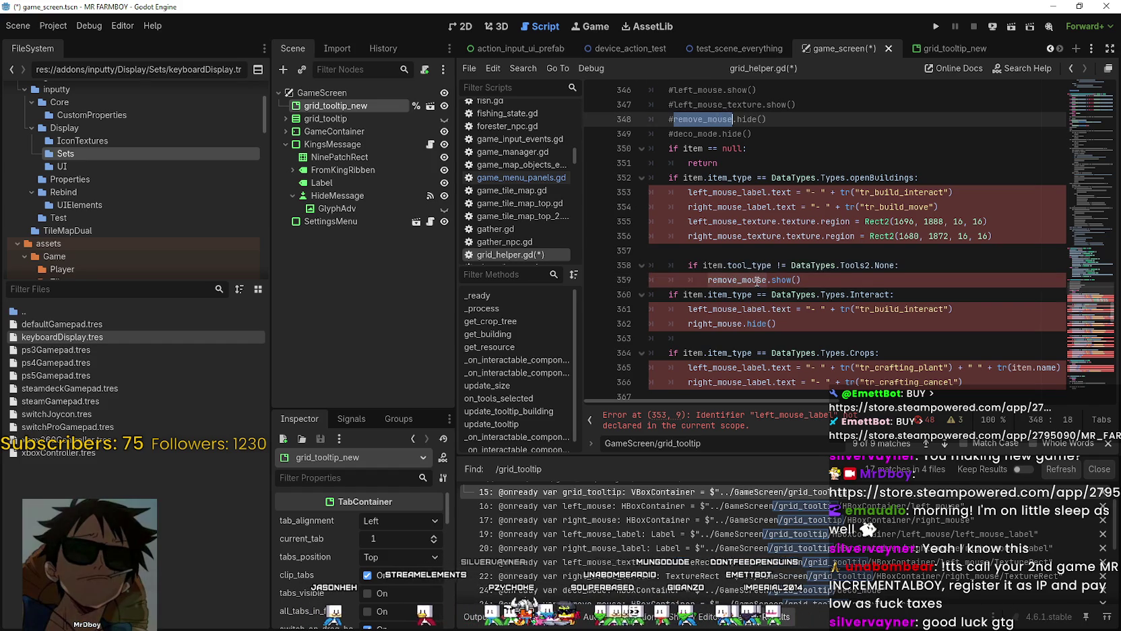
scroll(768, 297, "down", 2)
double_click(749, 223)
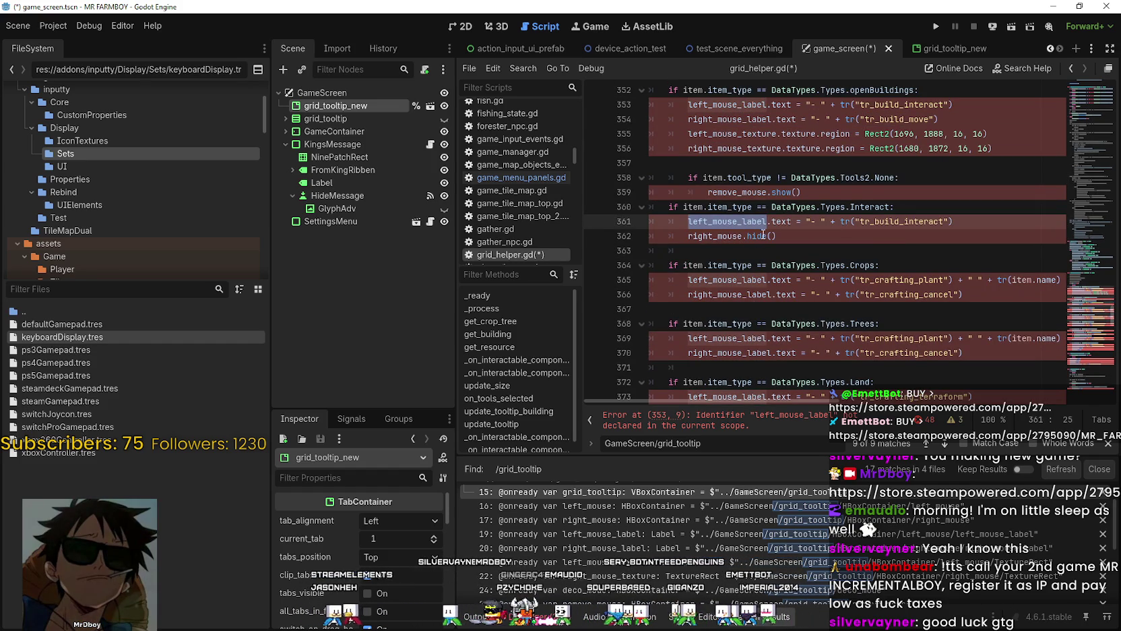
left_click_drag(861, 193, 657, 89)
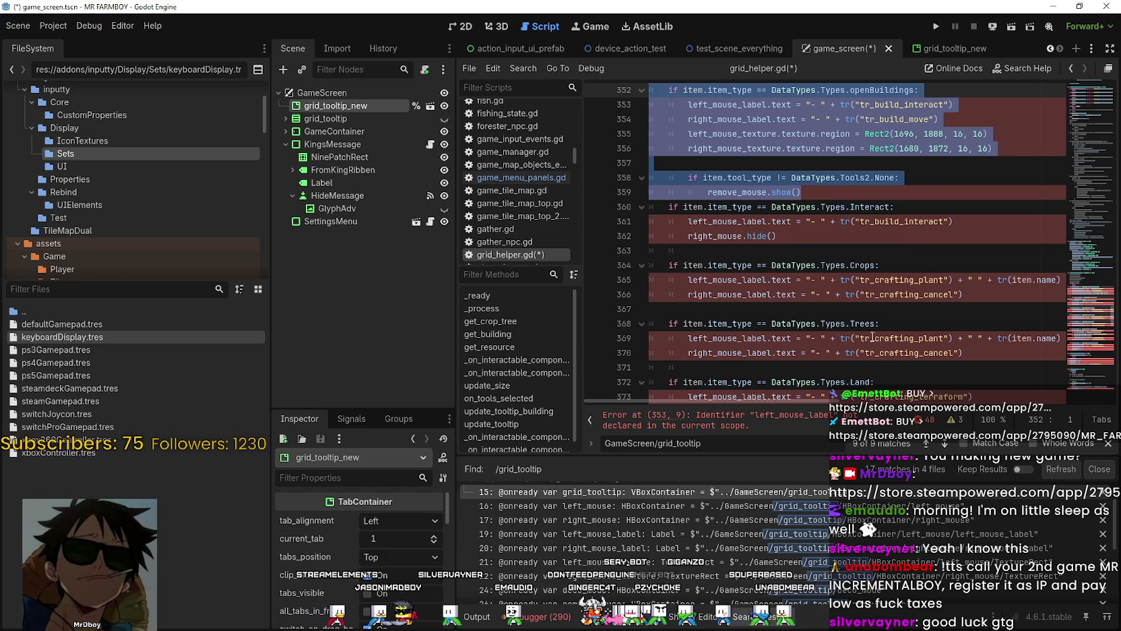
left_click(802, 222)
scroll(811, 249, "down", 5)
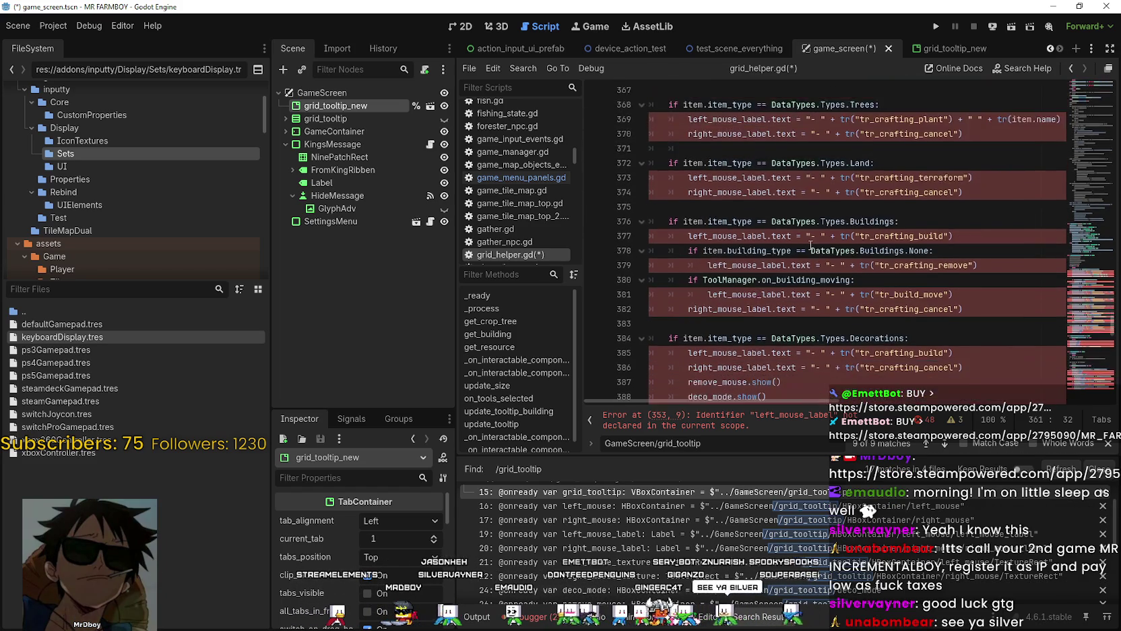
scroll(810, 245, "down", 15)
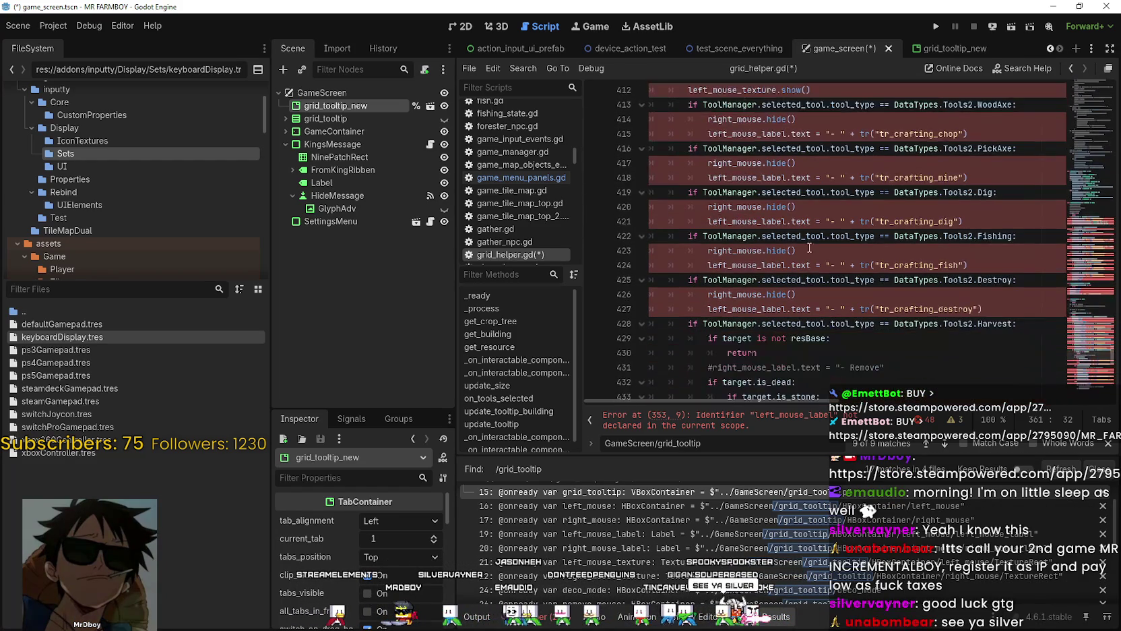
scroll(809, 247, "down", 11)
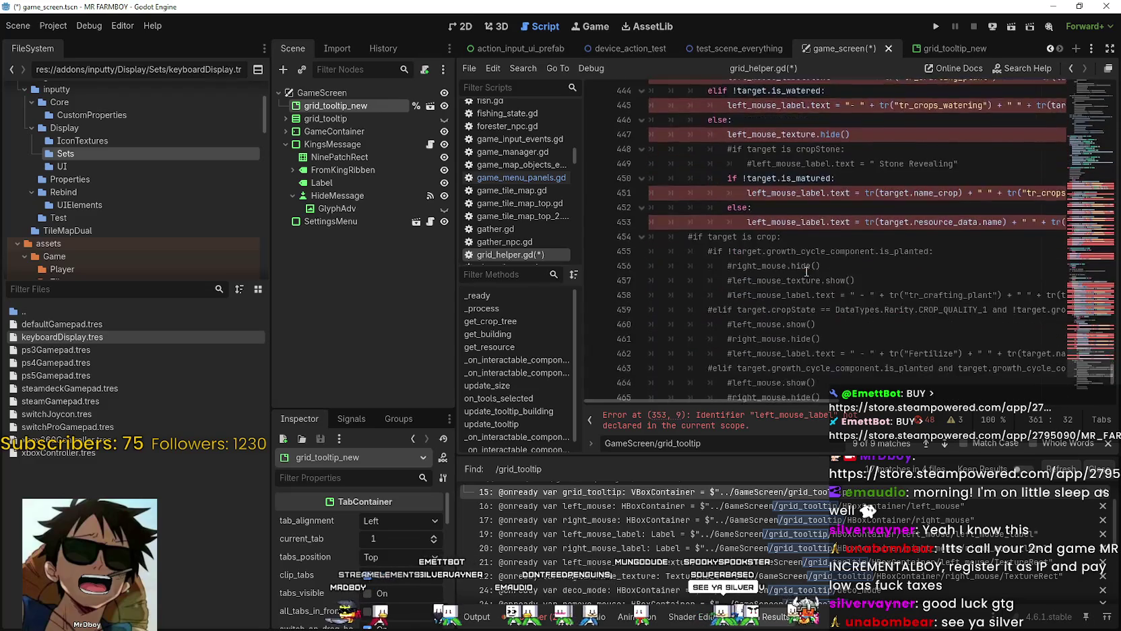
scroll(806, 271, "down", 8)
scroll(829, 280, "up", 12)
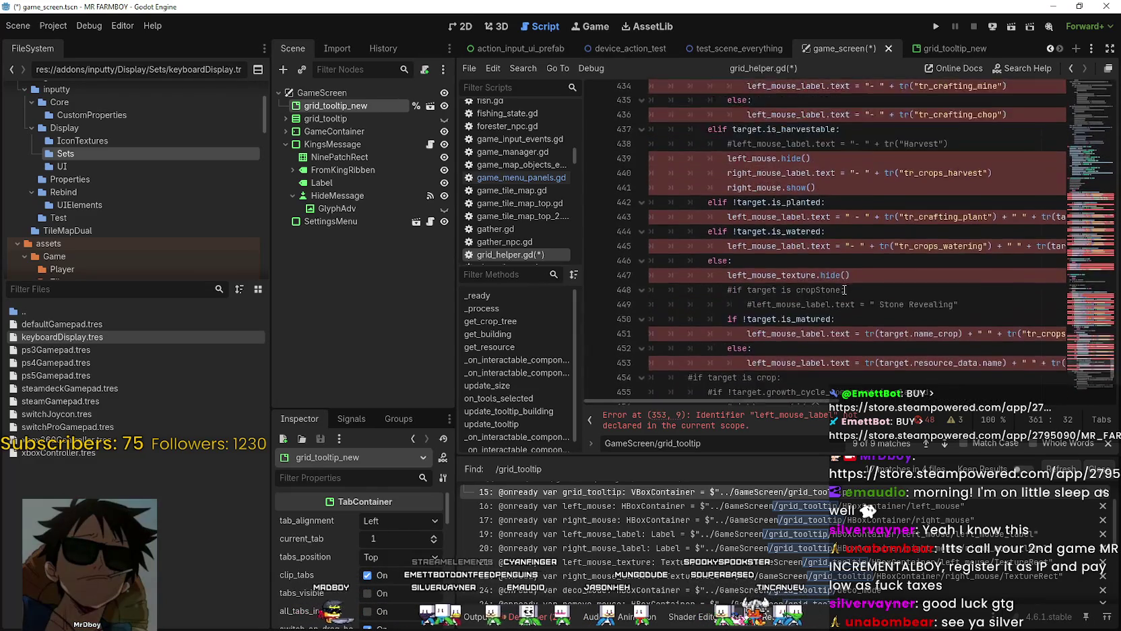
scroll(808, 287, "up", 19)
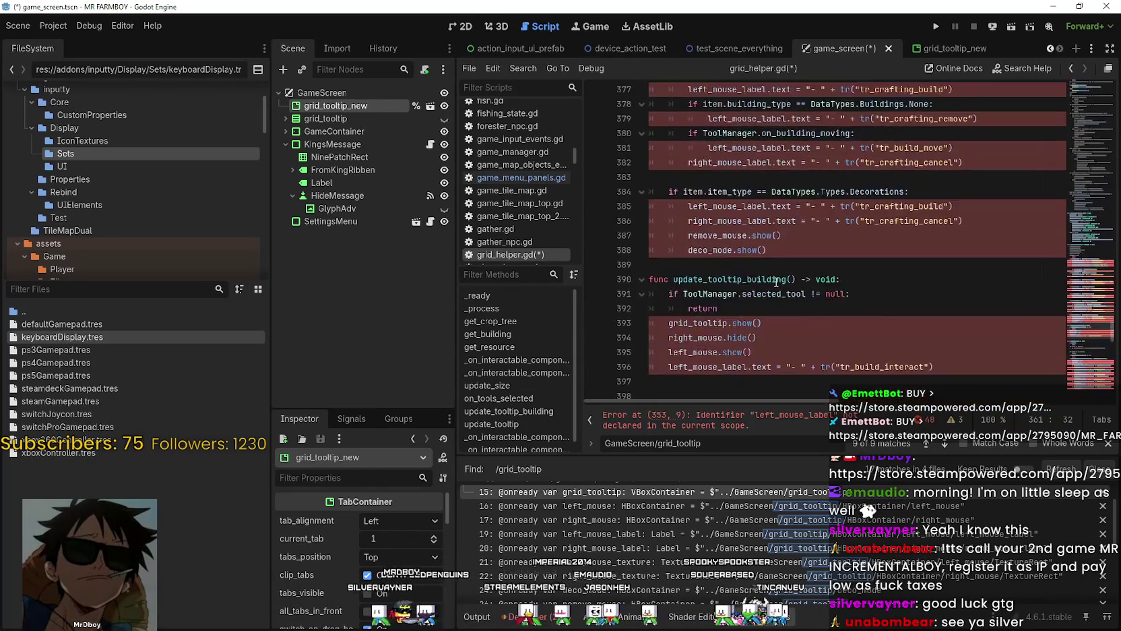
scroll(776, 282, "up", 3)
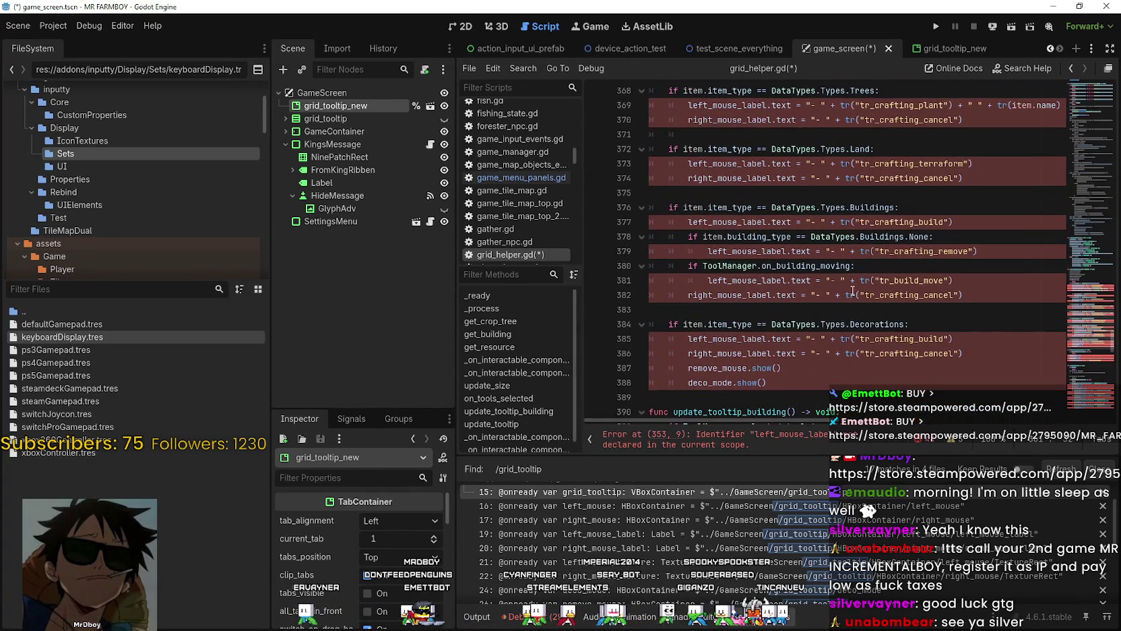
left_click(1109, 443)
scroll(847, 299, "up", 13)
scroll(842, 293, "down", 5)
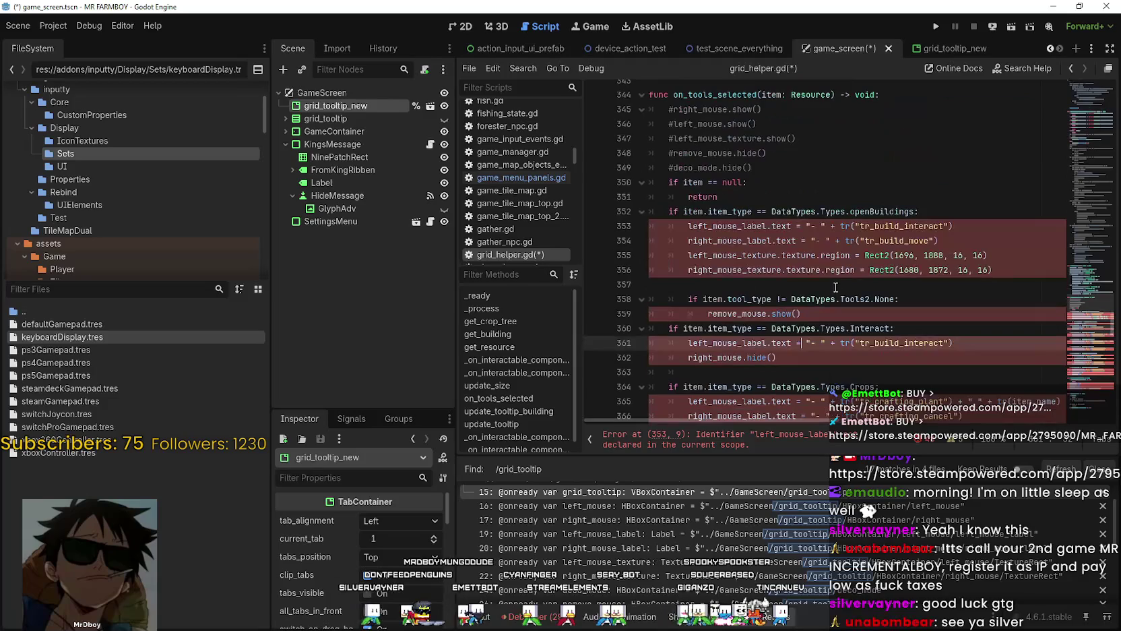
scroll(715, 258, "down", 2)
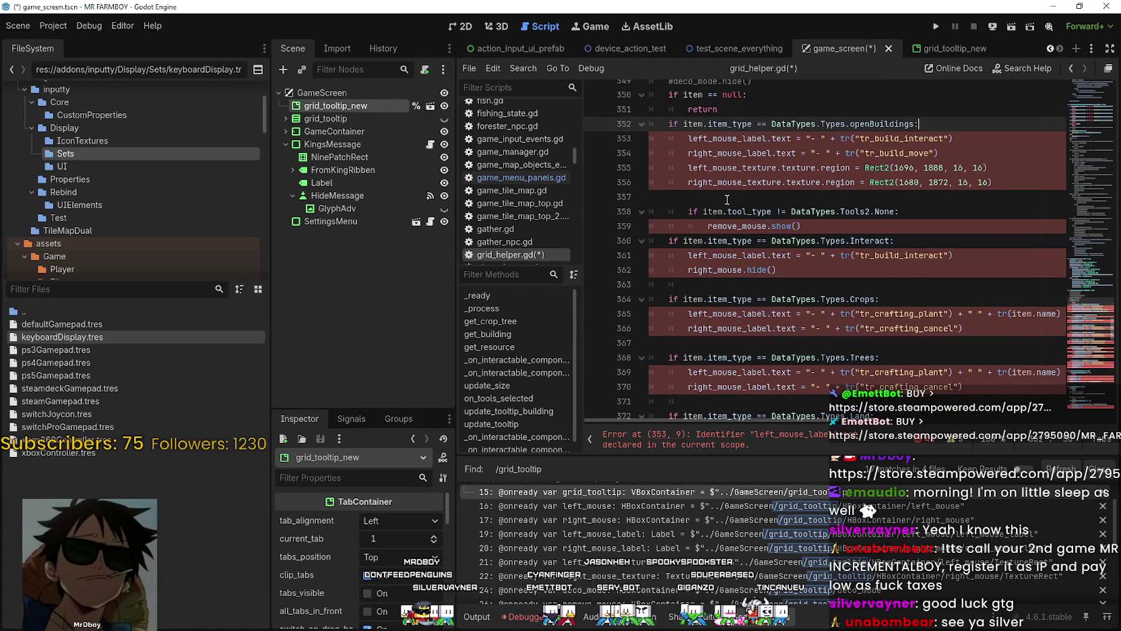
scroll(902, 247, "down", 1)
scroll(1082, 342, "down", 9)
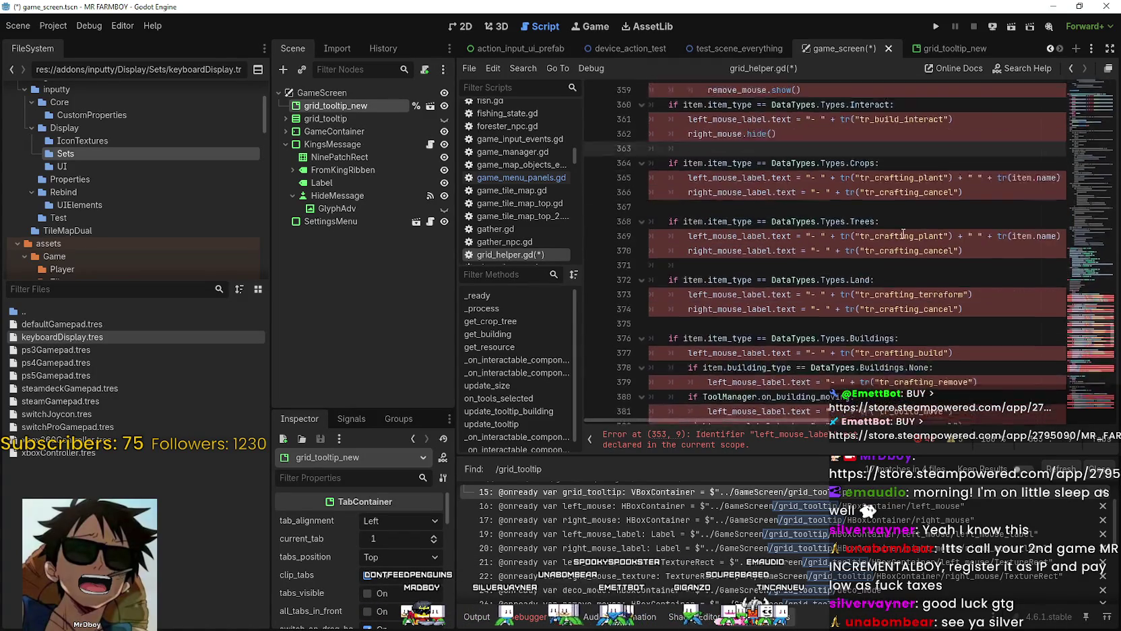
scroll(1080, 342, "up", 4)
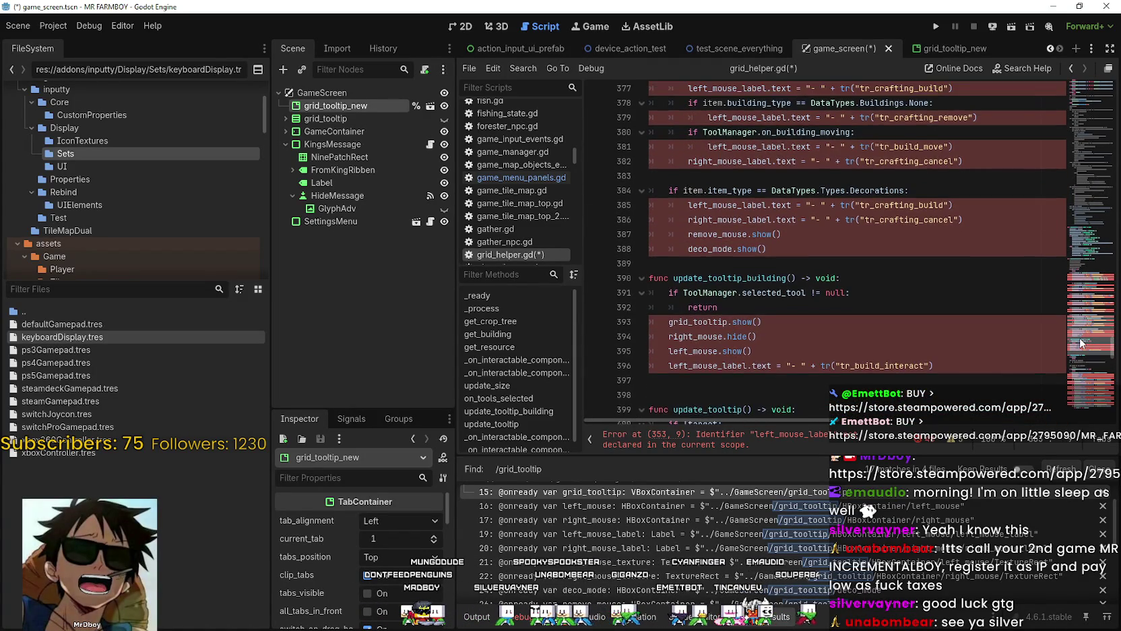
scroll(1081, 335, "up", 12)
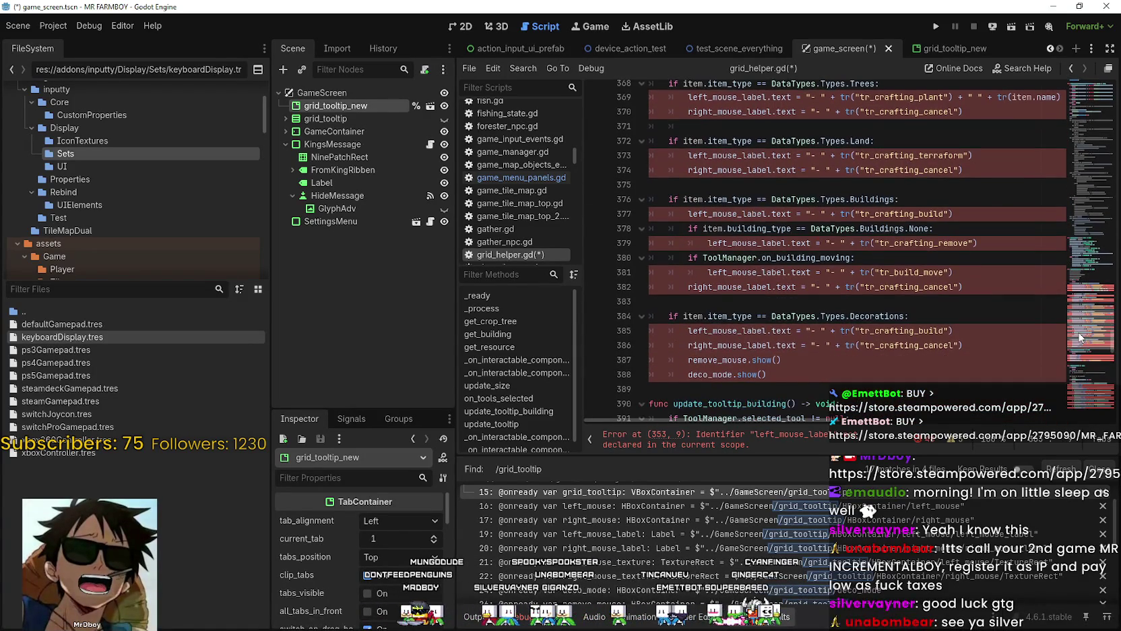
scroll(1077, 310, "down", 4)
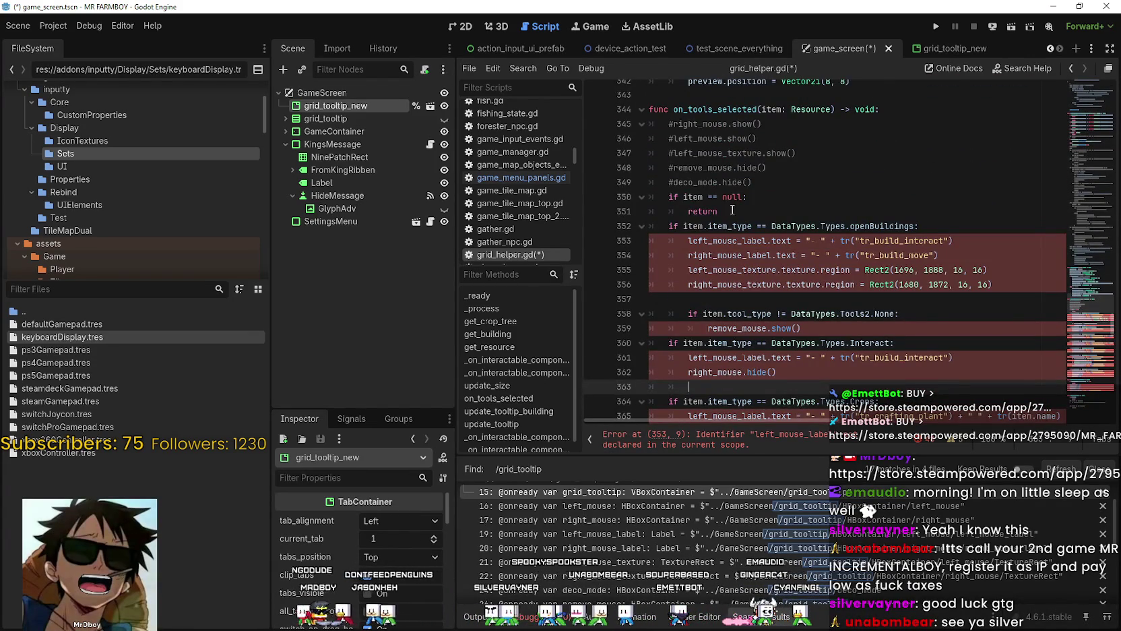
scroll(804, 314, "down", 3)
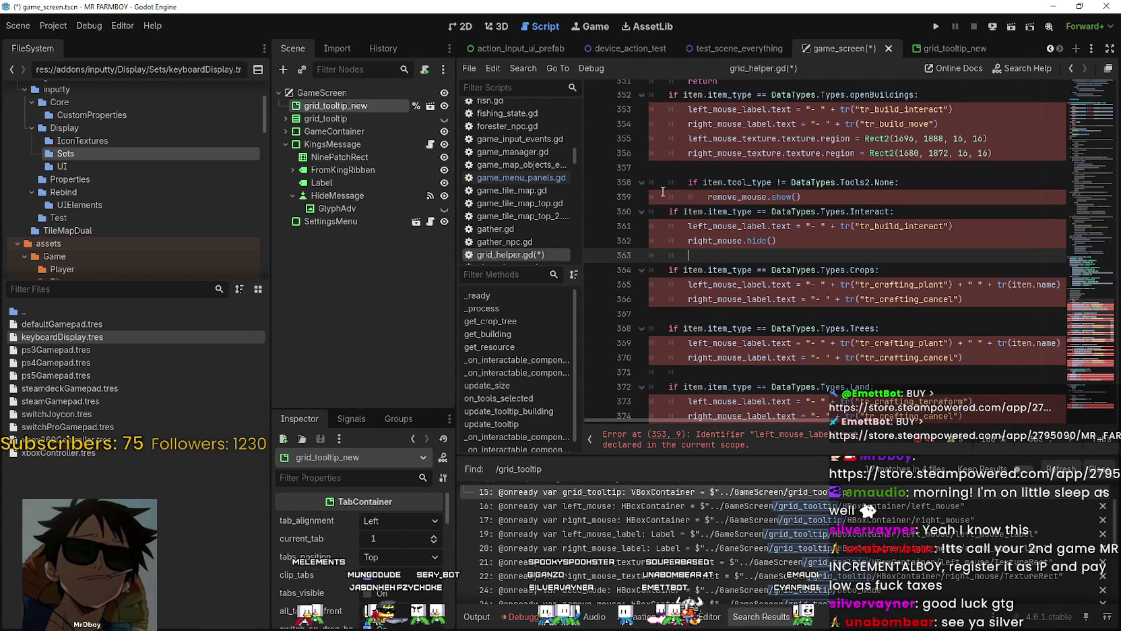
mouse_move(653, 182)
left_mouse_down()
mouse_move(687, 256)
mouse_move(742, 290)
mouse_move(818, 250)
mouse_move(840, 165)
left_mouse_up()
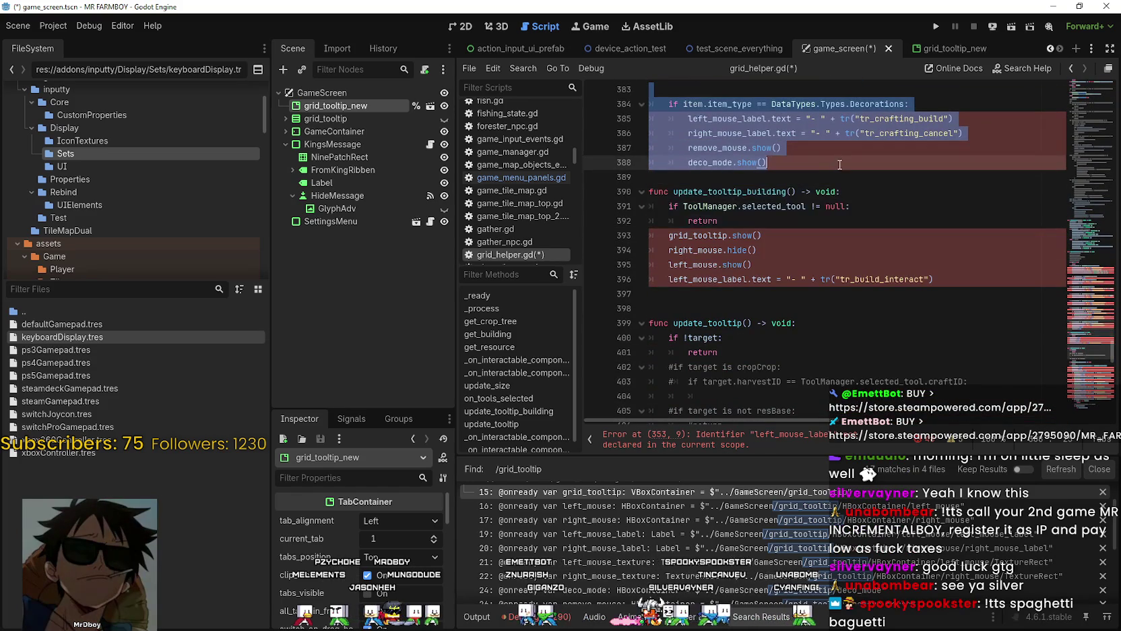
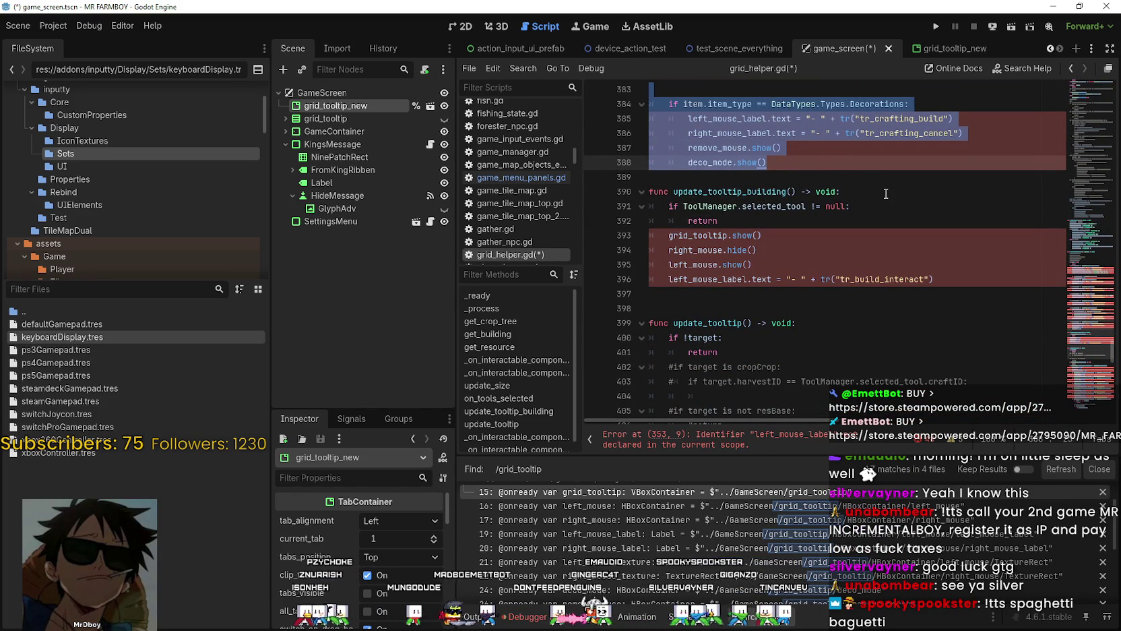
Step: Select update_tooltip in grid_helper.gd and search the script for it
scroll(886, 194, "down", 14)
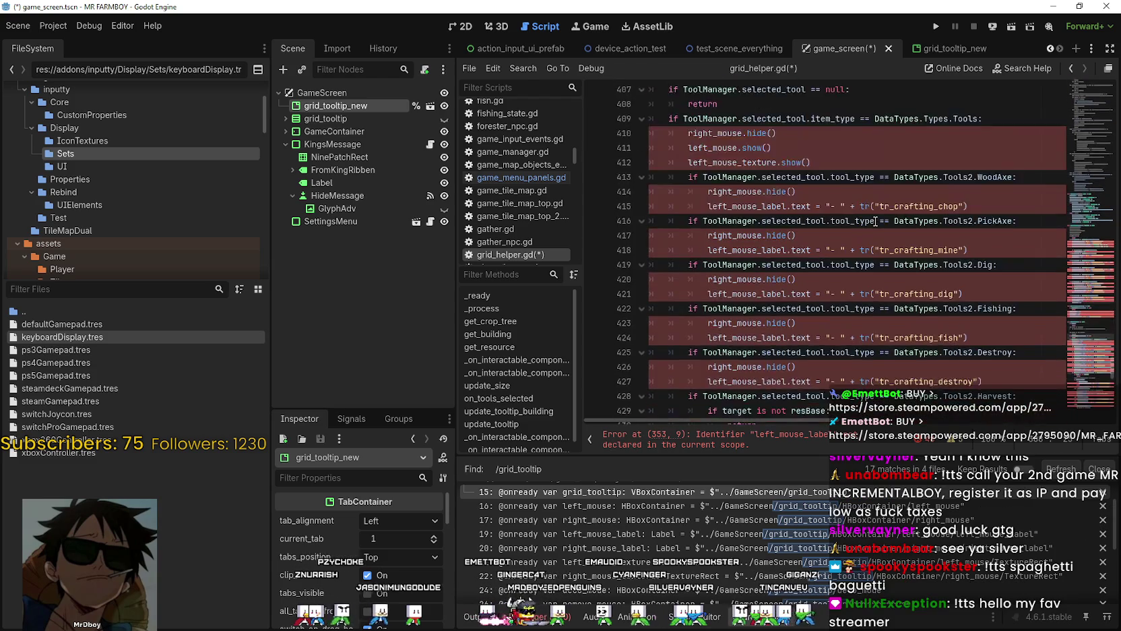
scroll(871, 220, "down", 5)
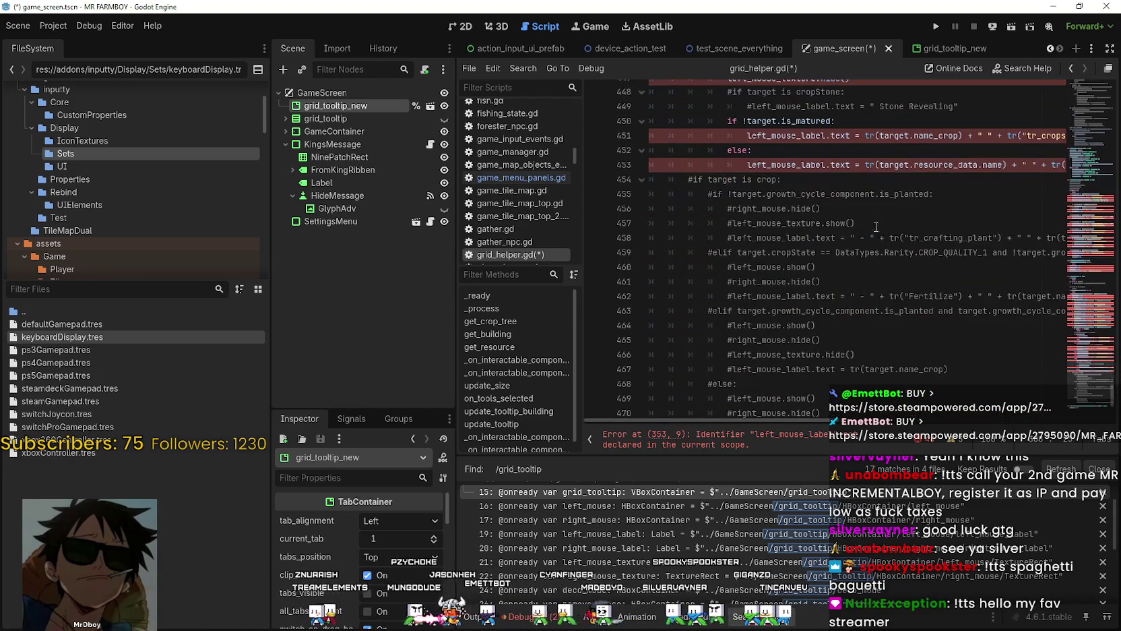
left_click(1086, 365)
mouse_move(1085, 364)
left_mouse_down()
mouse_move(1081, 274)
mouse_move(1081, 339)
mouse_move(1066, 306)
mouse_move(1063, 348)
mouse_move(1065, 335)
left_mouse_up()
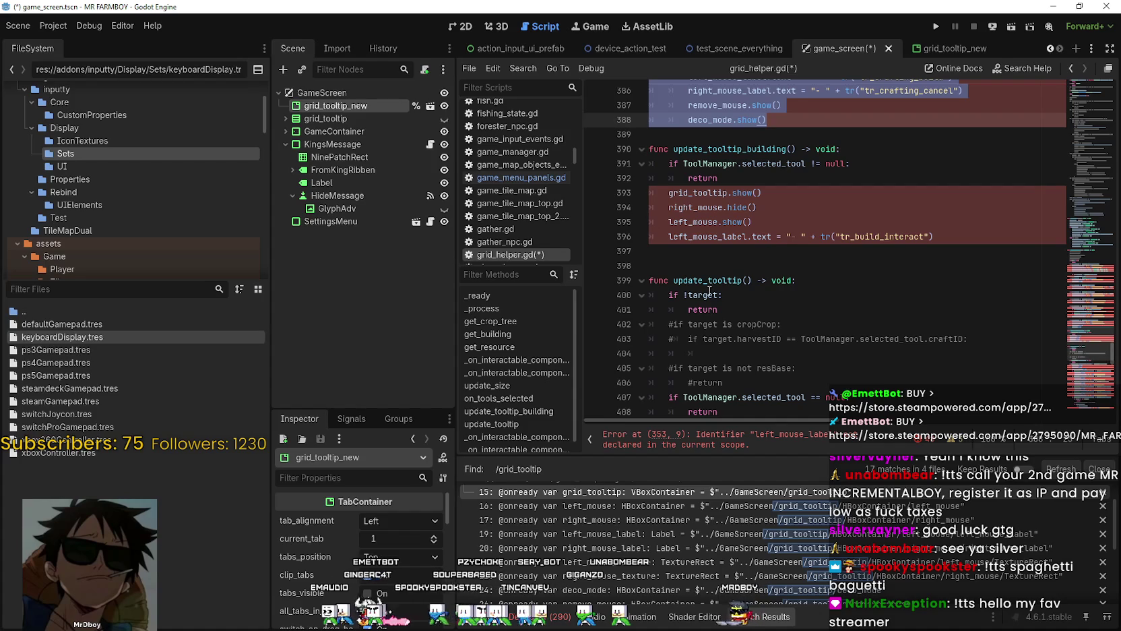
double_click(701, 314)
key("ctrl+f")
Step: Step back through every update_tooltip match, including the update_tooltip() call inside _process
left_click(928, 445)
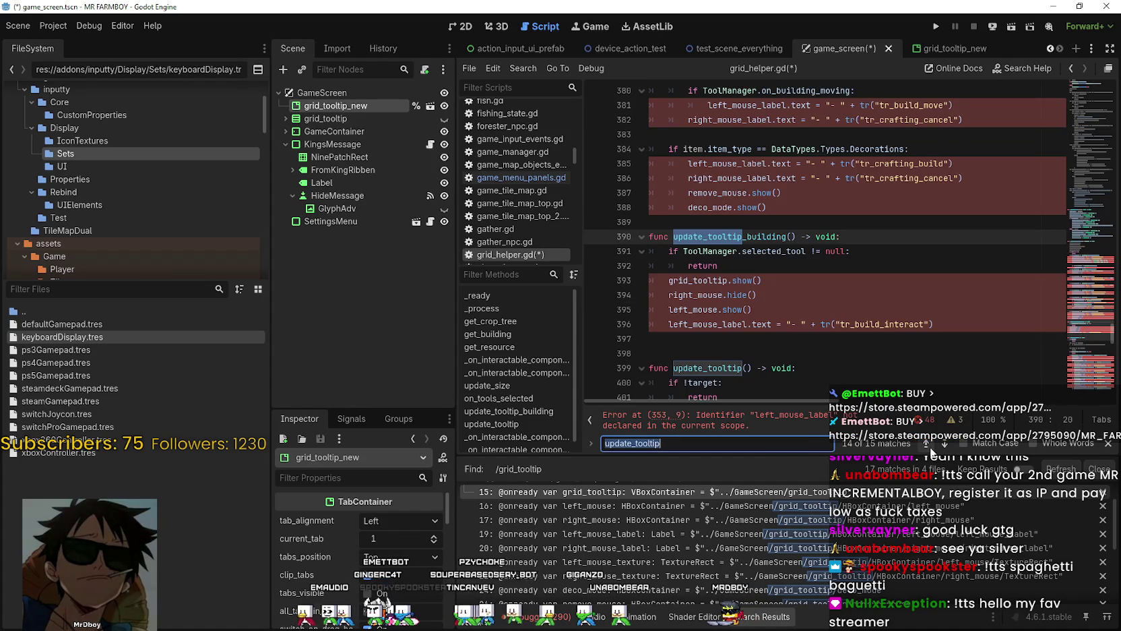
left_click(927, 445)
left_click(926, 443)
left_click(926, 443)
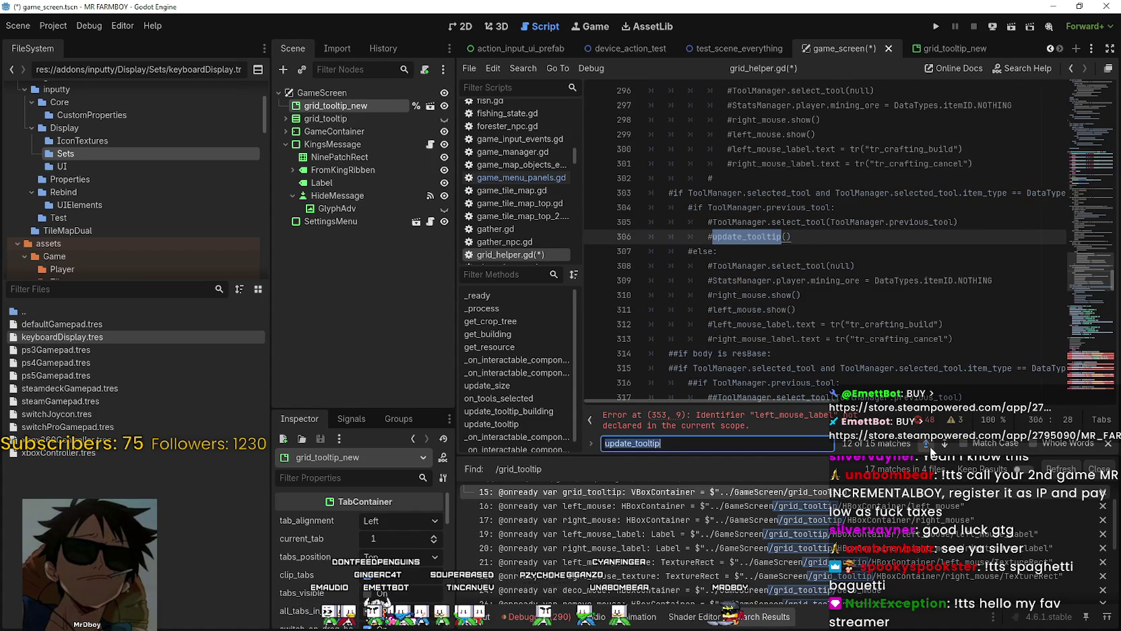
left_click(926, 443)
left_click(927, 442)
left_click(926, 443)
left_click(927, 444)
left_click(927, 445)
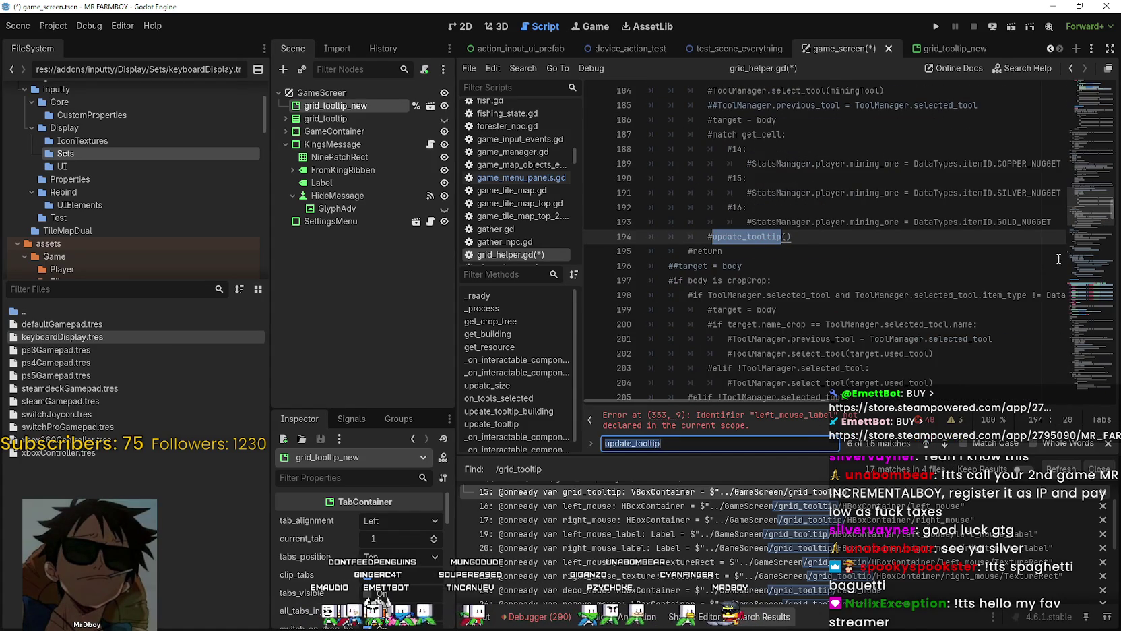
scroll(1073, 229, "down", 3)
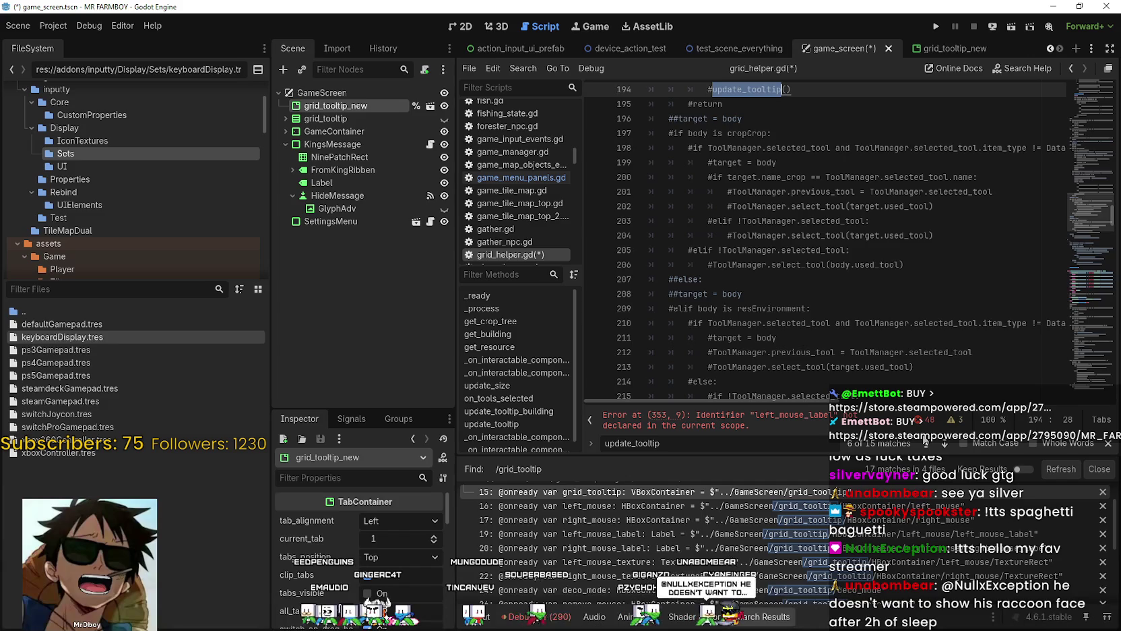
left_click(927, 442)
left_click(927, 442)
left_click(928, 444)
left_click(927, 444)
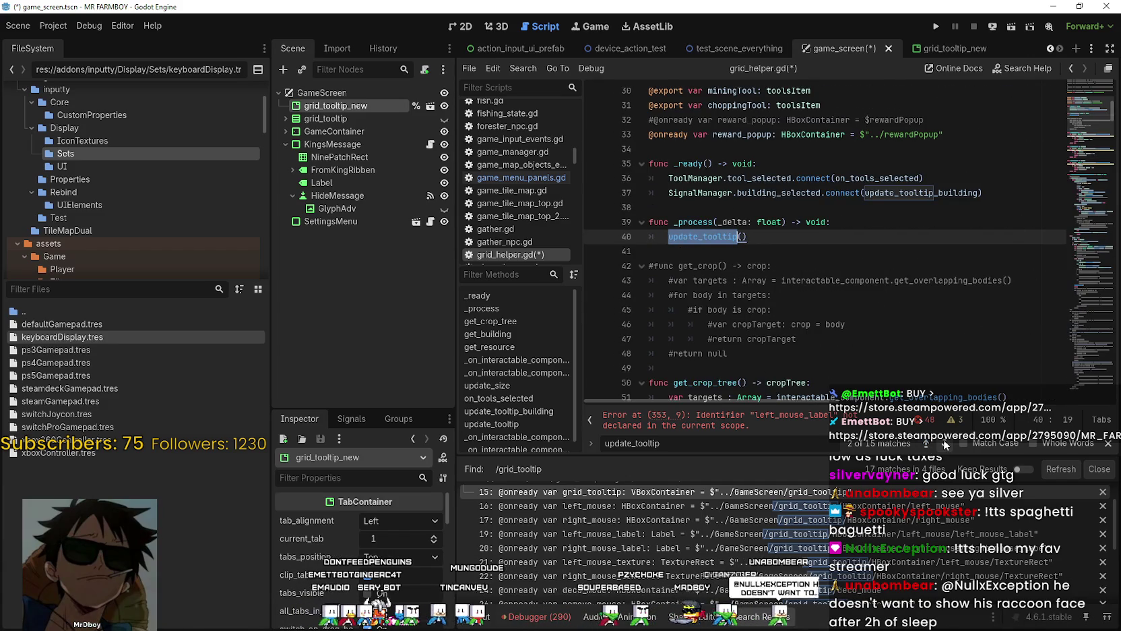
left_click_drag(746, 237, 657, 240)
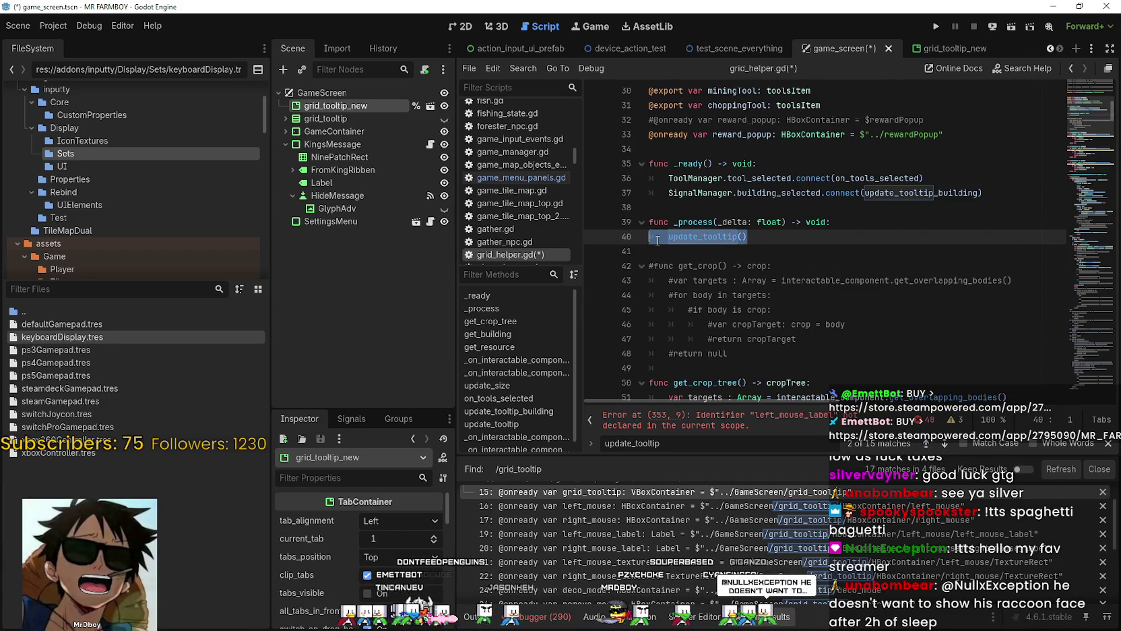
left_click(943, 443)
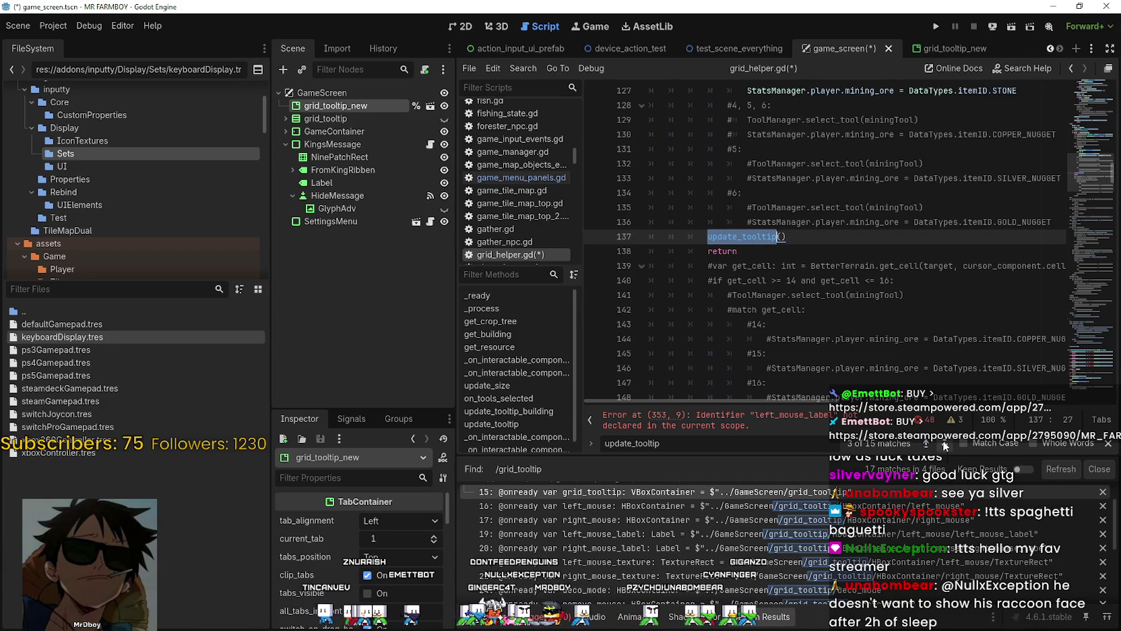
scroll(1073, 170, "down", 1)
left_click_drag(1073, 169, 1074, 309)
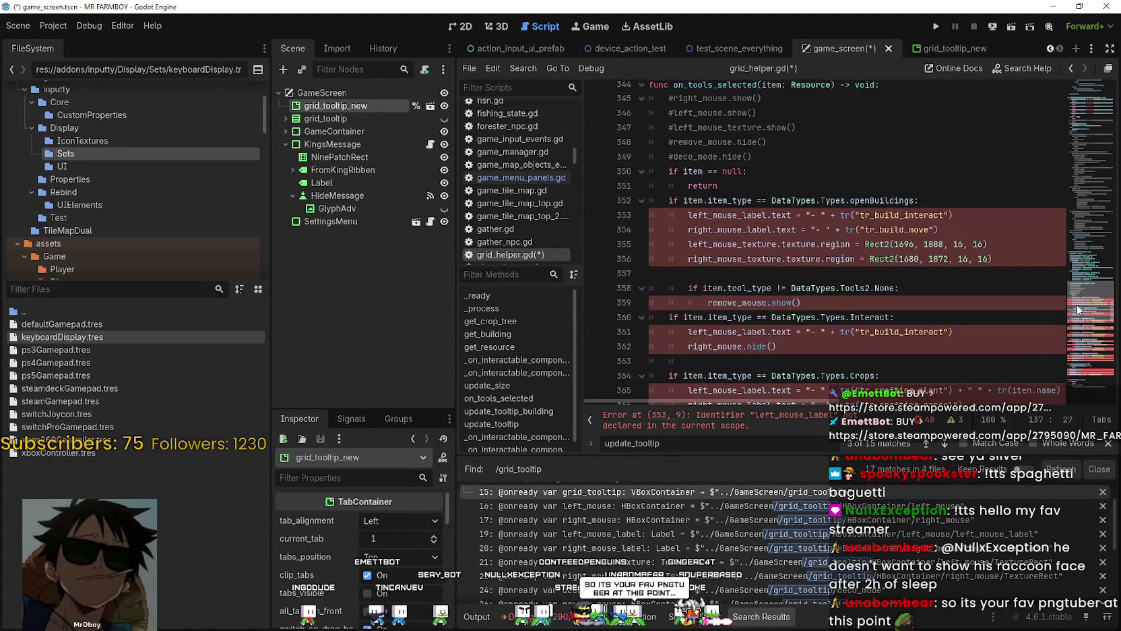
Step: Comment out the four Decorations branch tooltip lines
left_click_drag(743, 270, 646, 216)
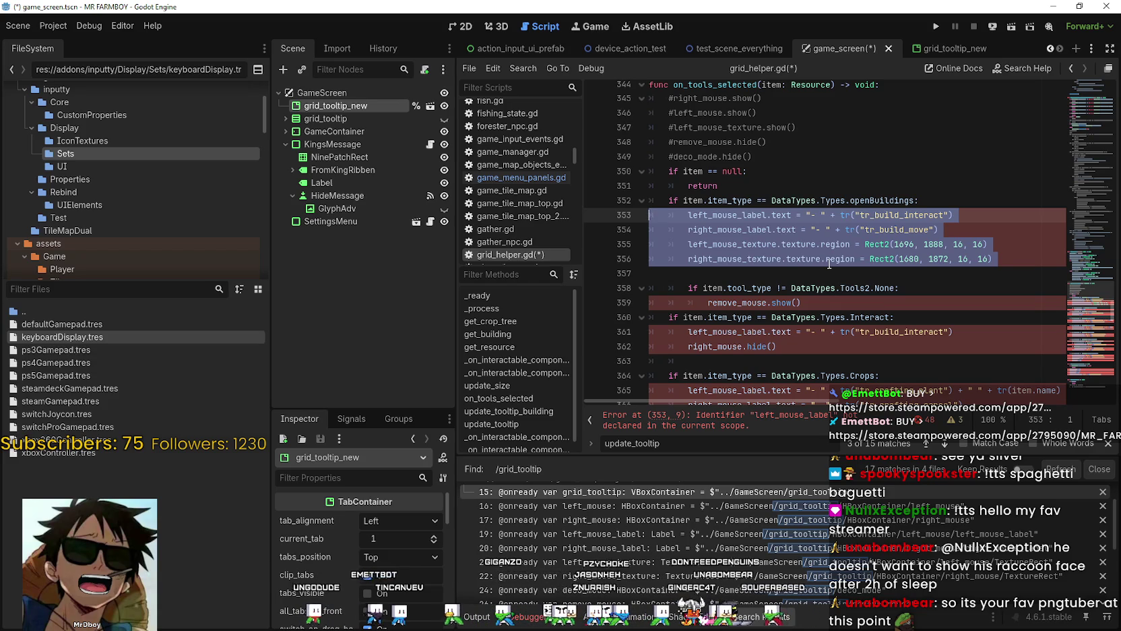
scroll(833, 233, "up", 1)
scroll(795, 250, "down", 3)
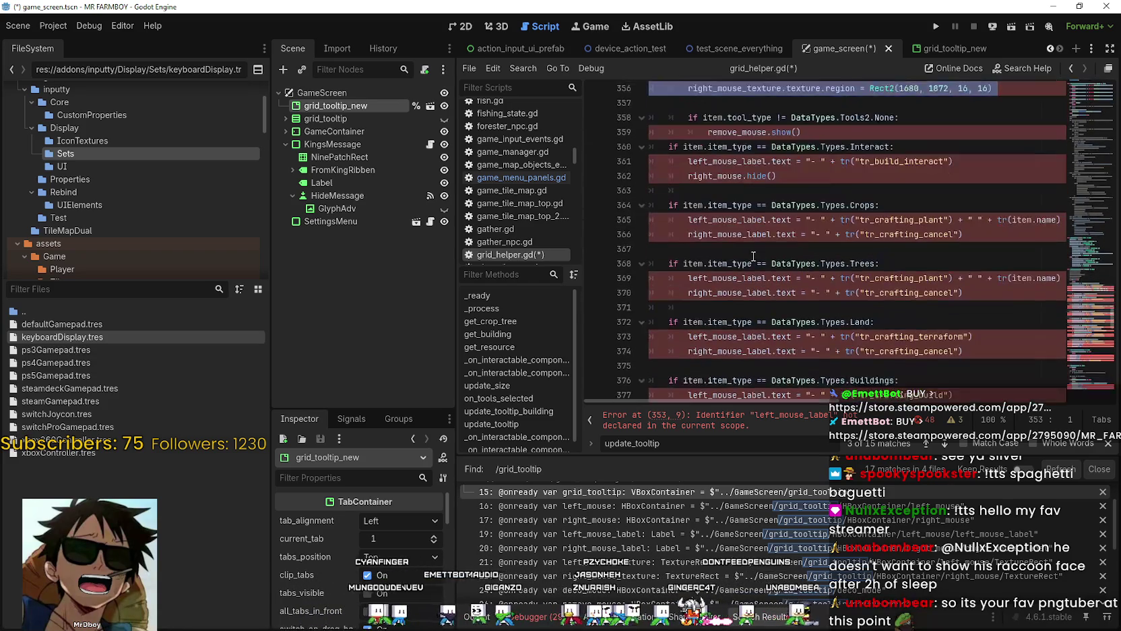
scroll(727, 278, "up", 3)
key("Left")
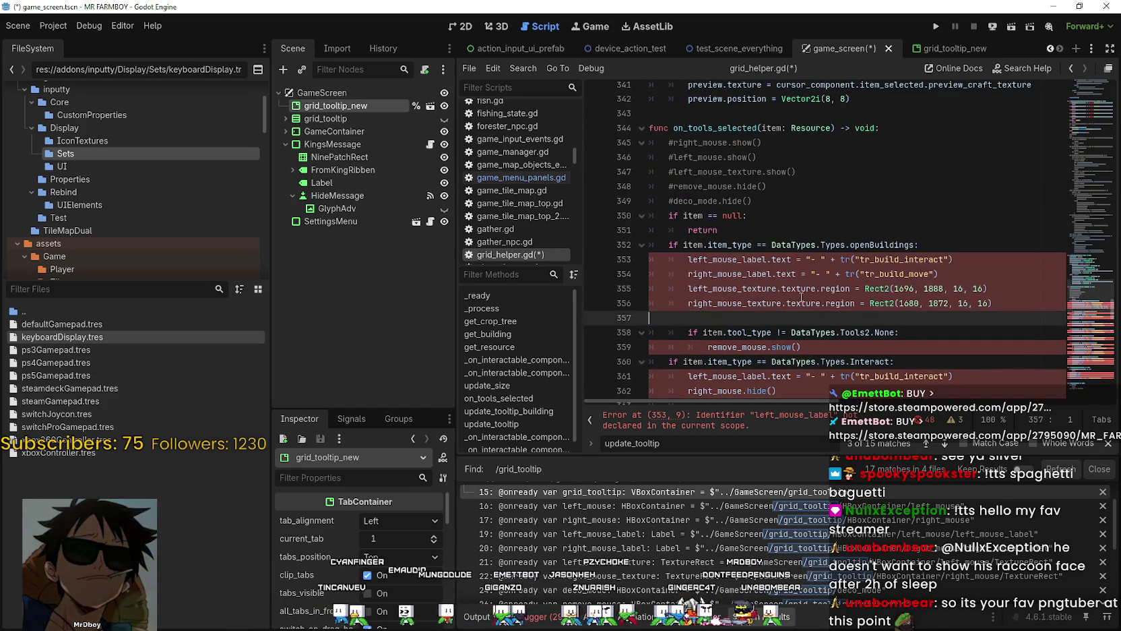
key("shift+Up")
key("shift+Up")
left_click(827, 326)
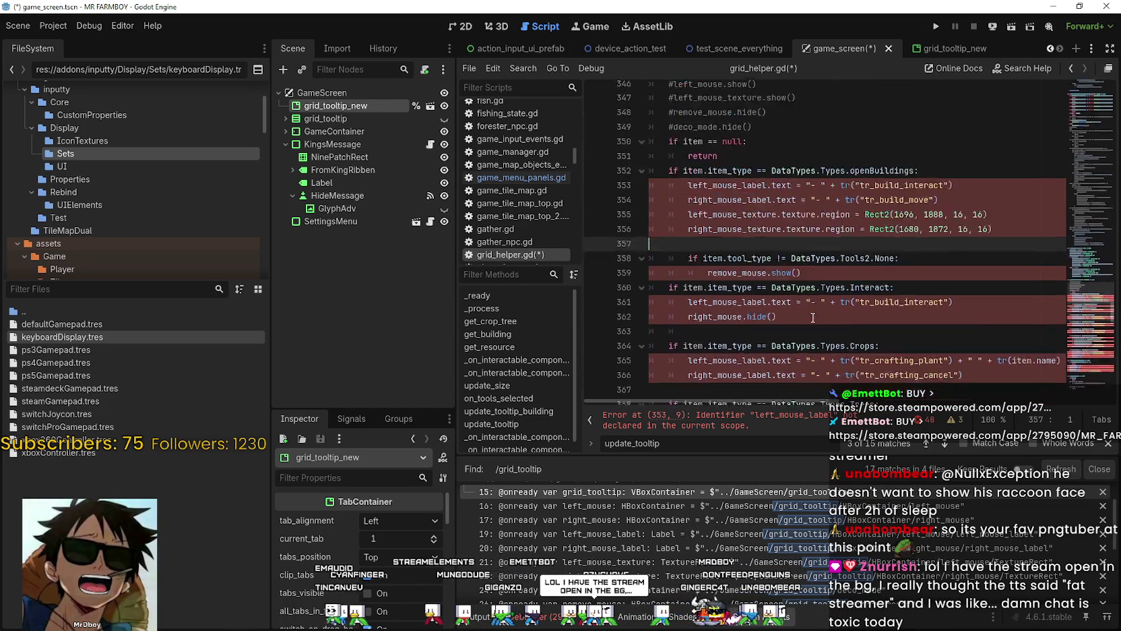
scroll(842, 323, "down", 4)
scroll(857, 320, "up", 1)
scroll(795, 322, "down", 9)
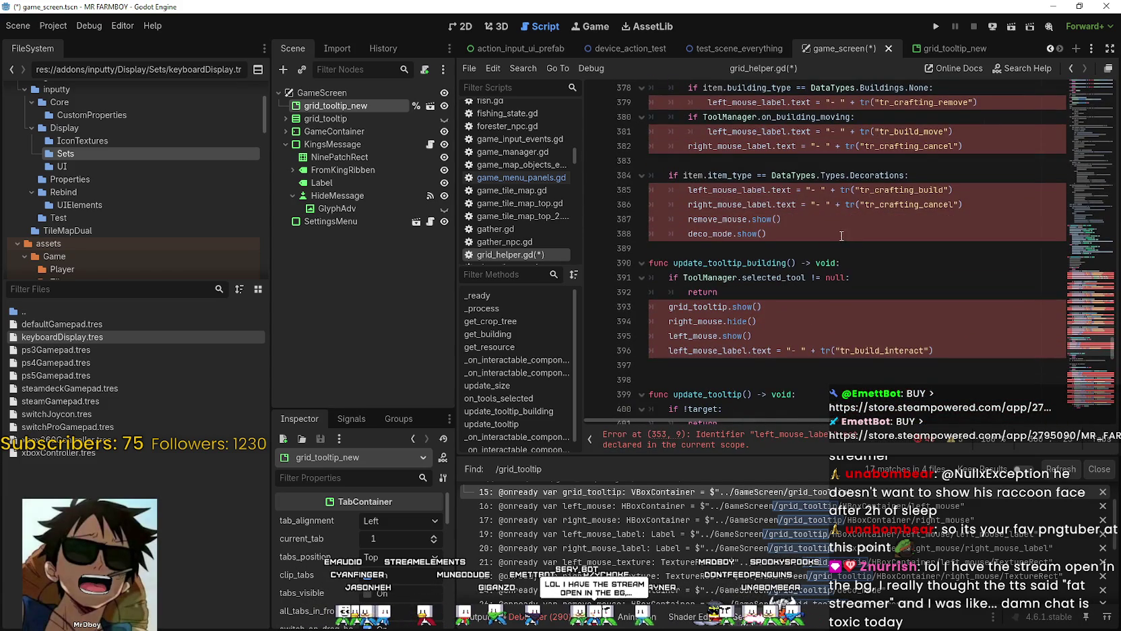
mouse_move(841, 235)
left_mouse_down()
mouse_move(674, 176)
mouse_move(650, 190)
left_mouse_up()
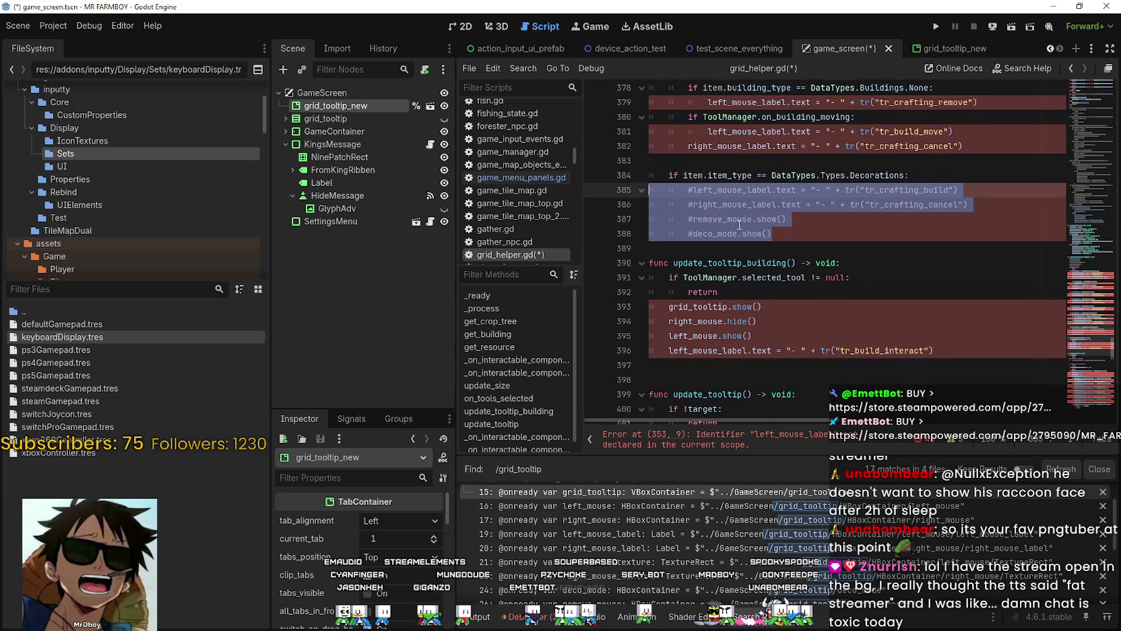
key("ctrl+k")
Step: Comment out the Buildings, Land and Trees branch label lines
scroll(783, 225, "up", 3)
left_click_drag(963, 263, 941, 248)
left_click_drag(783, 225, 641, 189)
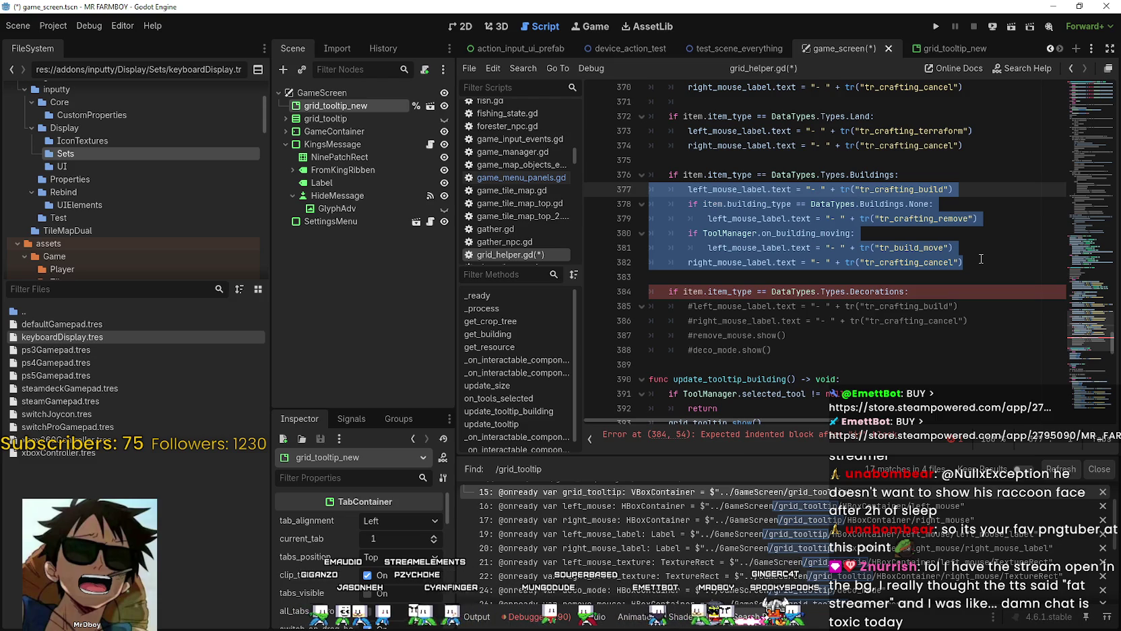
key("ctrl+k")
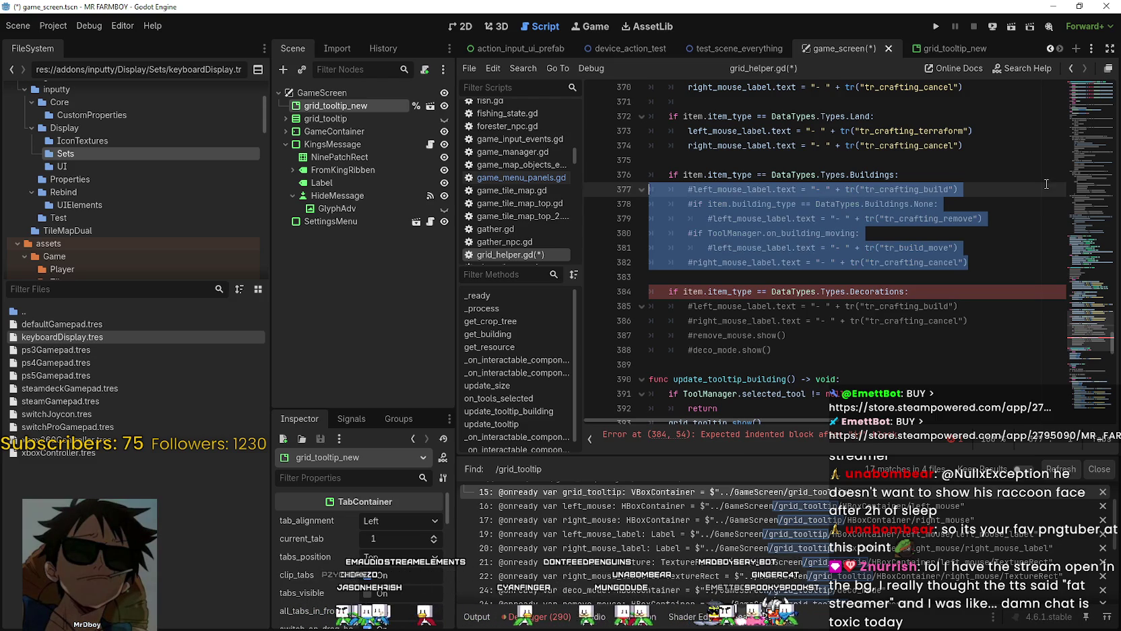
scroll(923, 222, "up", 3)
mouse_move(990, 277)
left_mouse_down()
mouse_move(755, 222)
mouse_move(651, 266)
left_mouse_up()
key("ctrl+k")
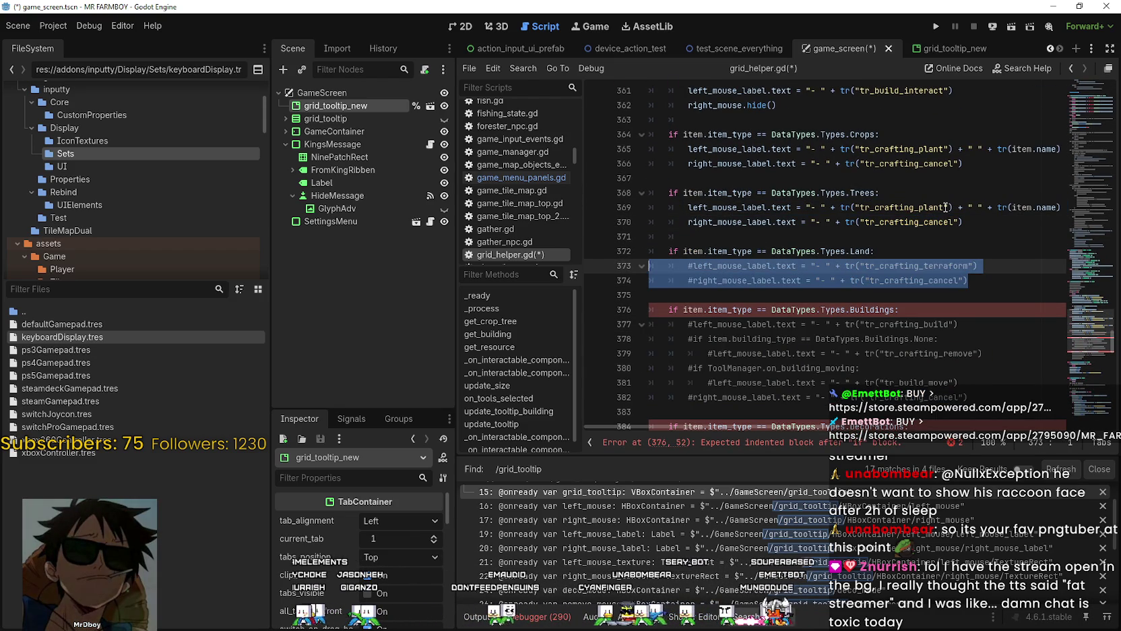
left_click_drag(964, 222, 563, 208)
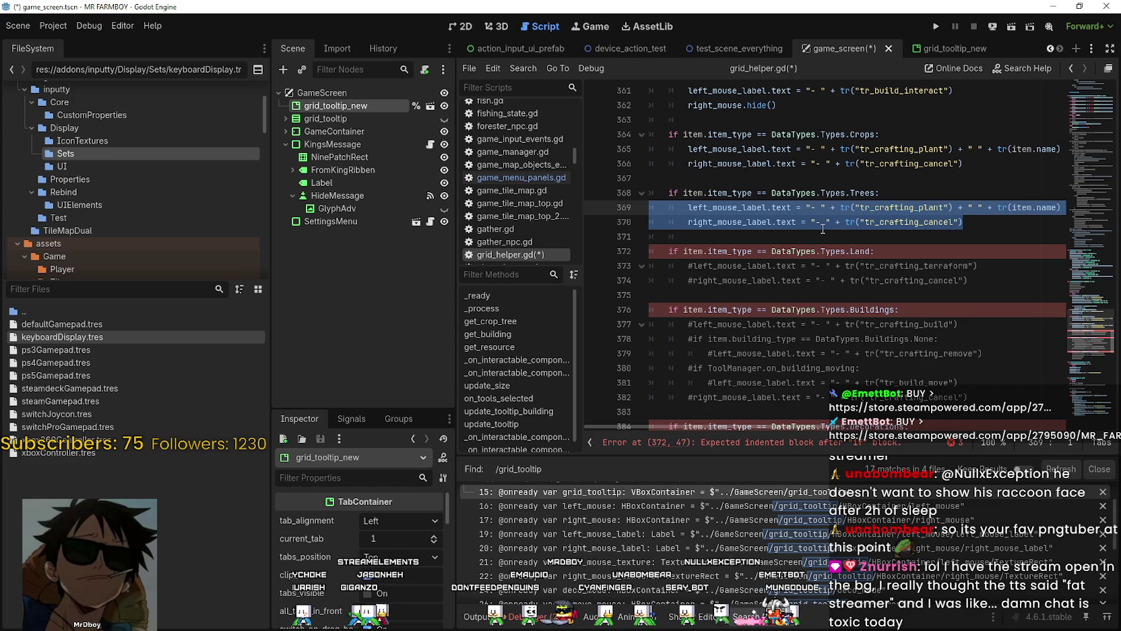
key("ctrl+k")
Step: Comment out the Crops and Interact branch lines
scroll(819, 243, "up", 2)
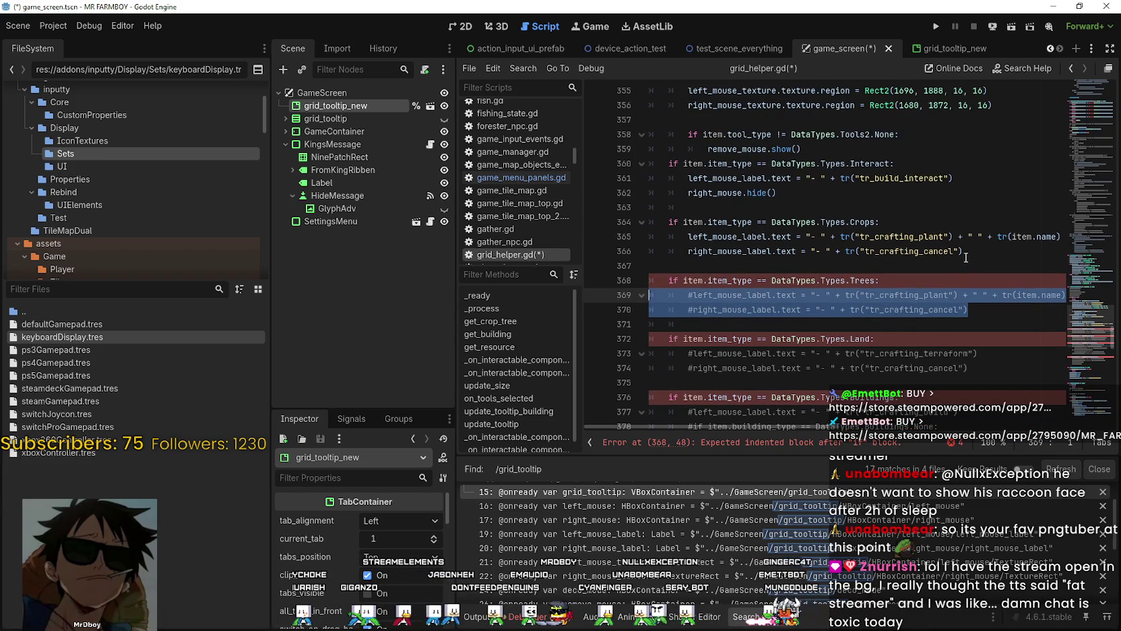
left_click_drag(966, 257, 657, 234)
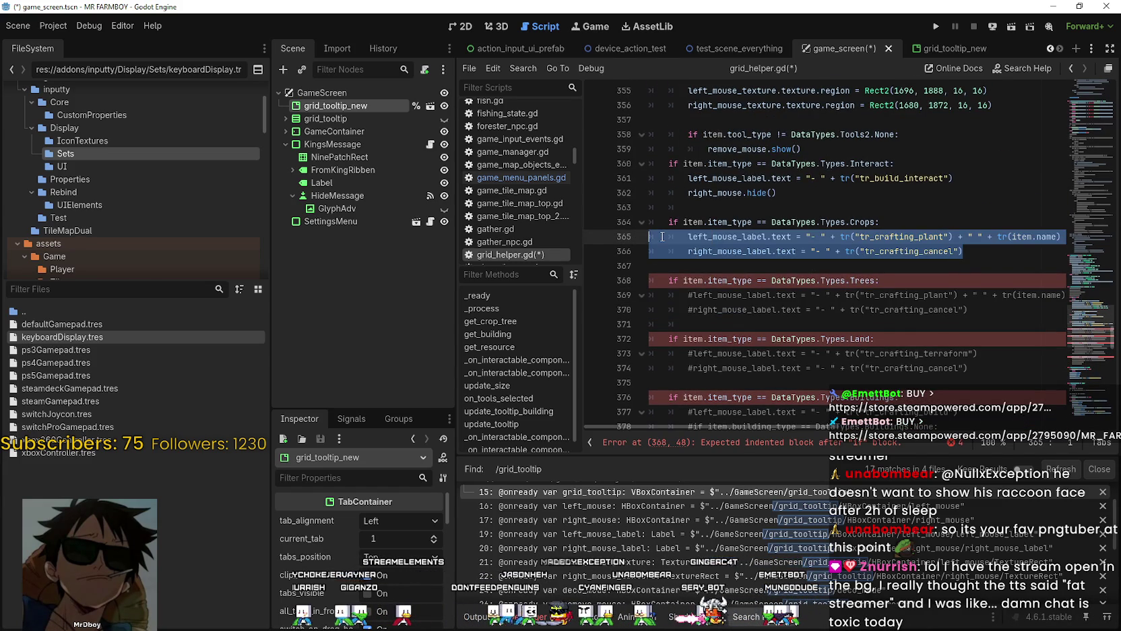
key("ctrl+k")
left_click(709, 211)
scroll(741, 223, "up", 1)
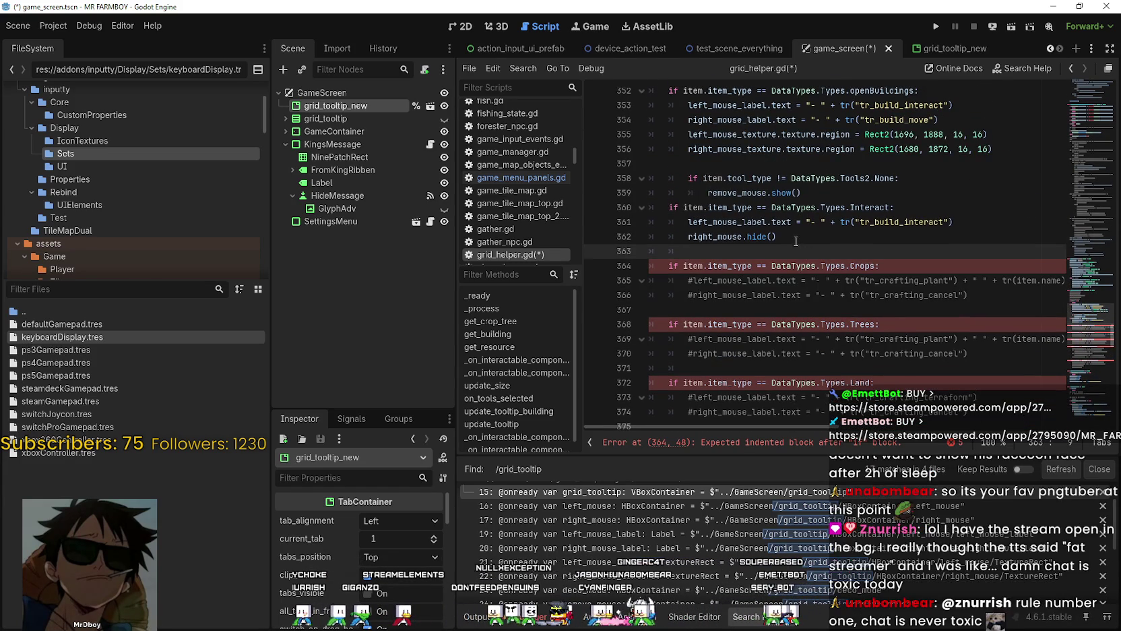
left_click_drag(796, 240, 632, 216)
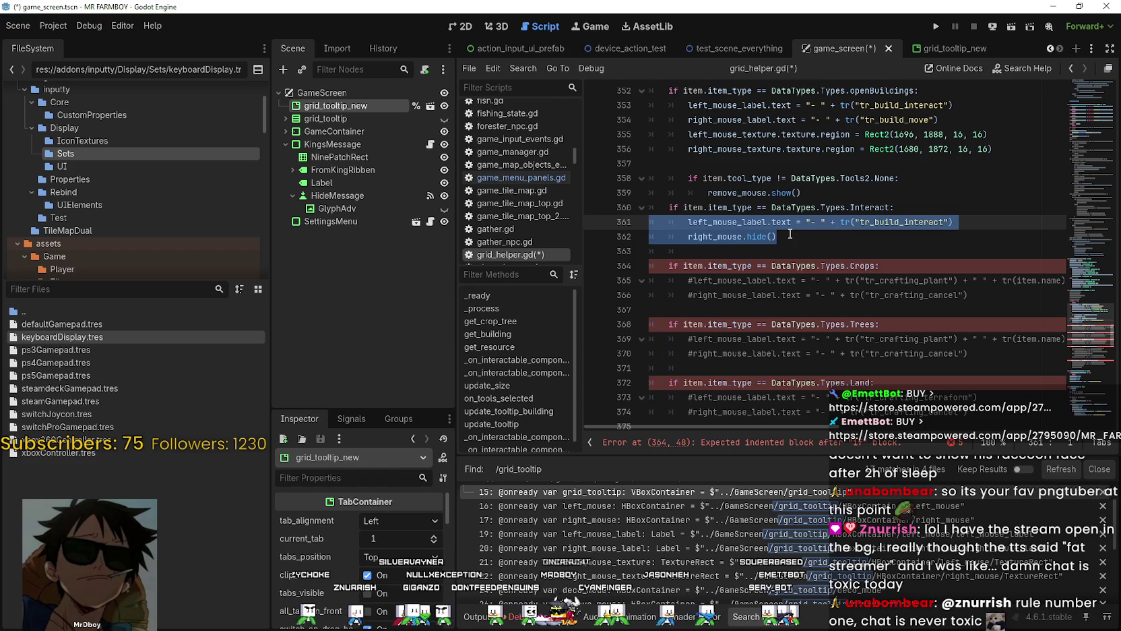
key("ctrl+k")
Step: Comment out the old label and texture lines under the openBuildings branch
scroll(810, 214, "up", 2)
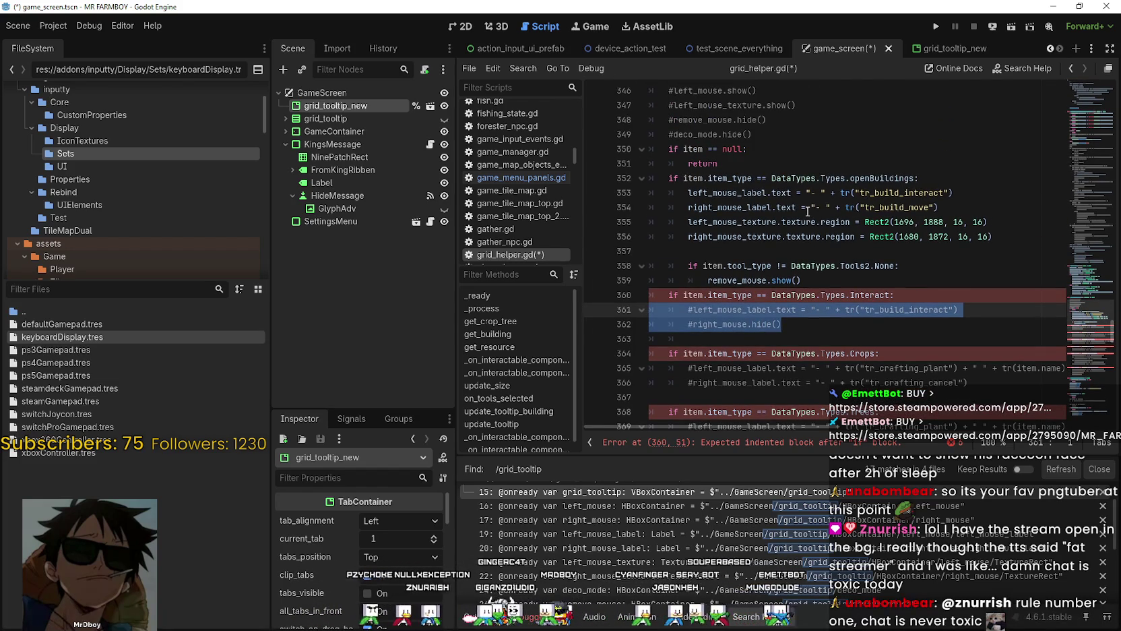
double_click(870, 177)
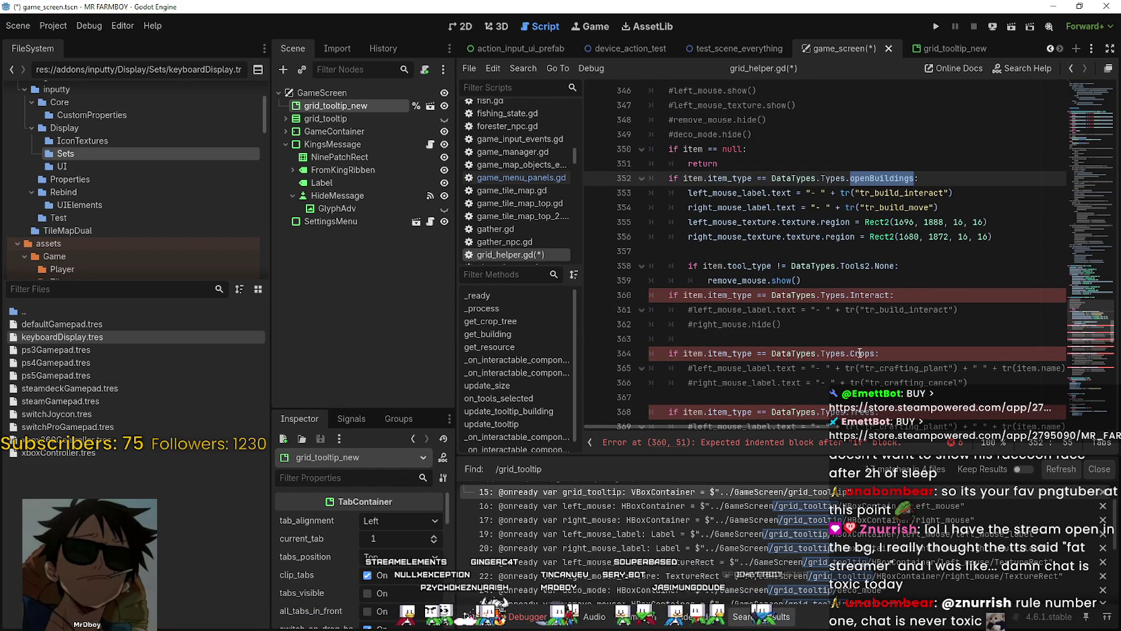
scroll(848, 328, "down", 7)
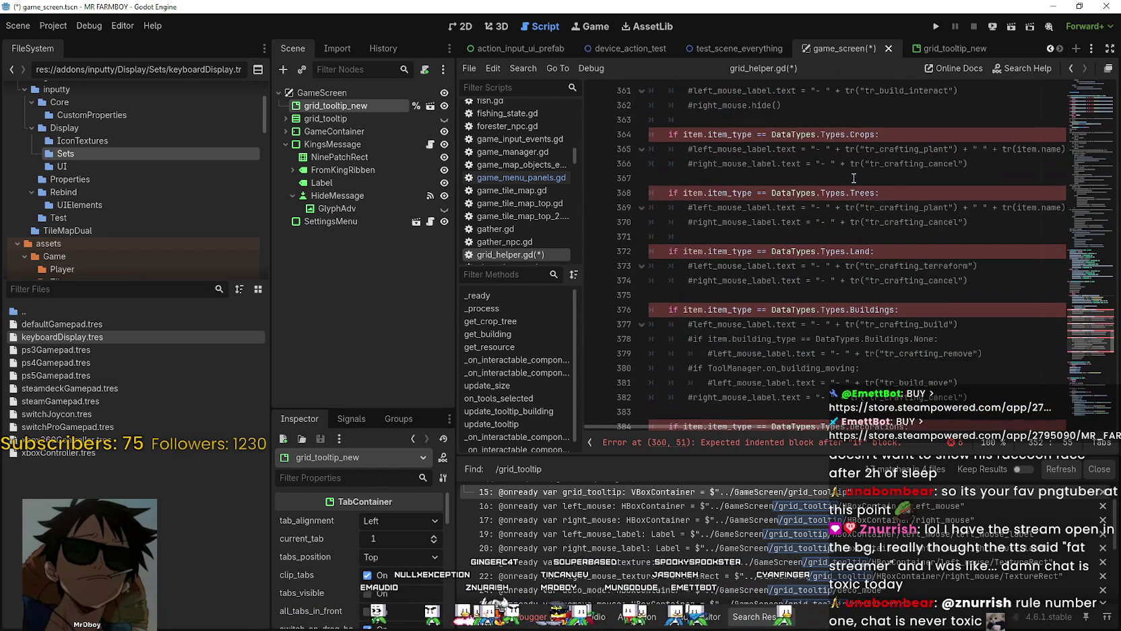
double_click(865, 222)
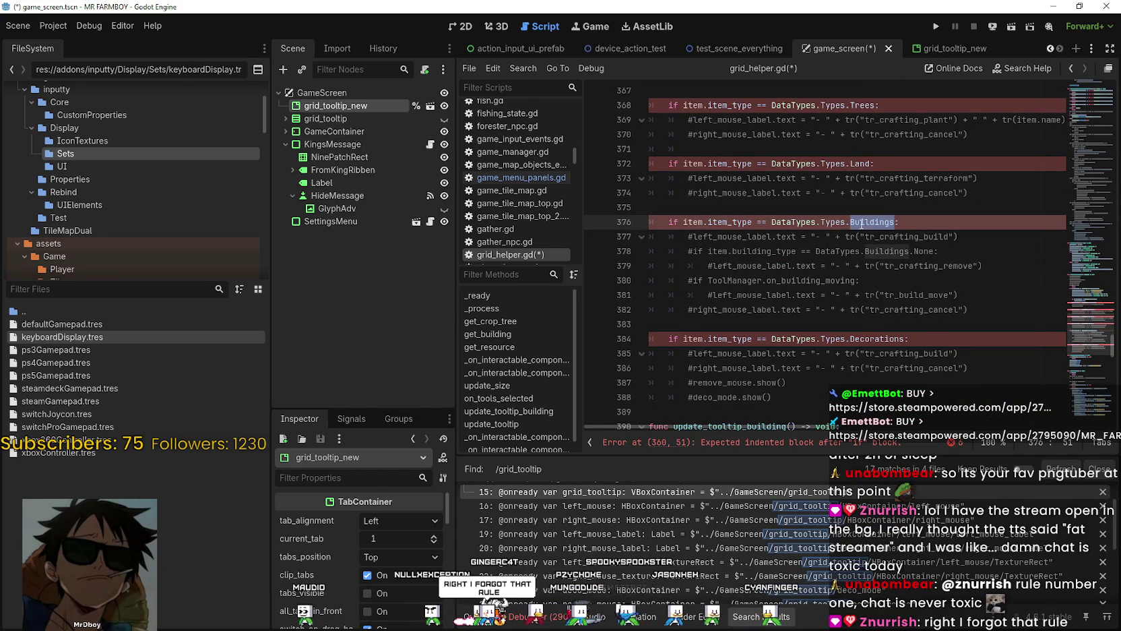
scroll(861, 223, "up", 1)
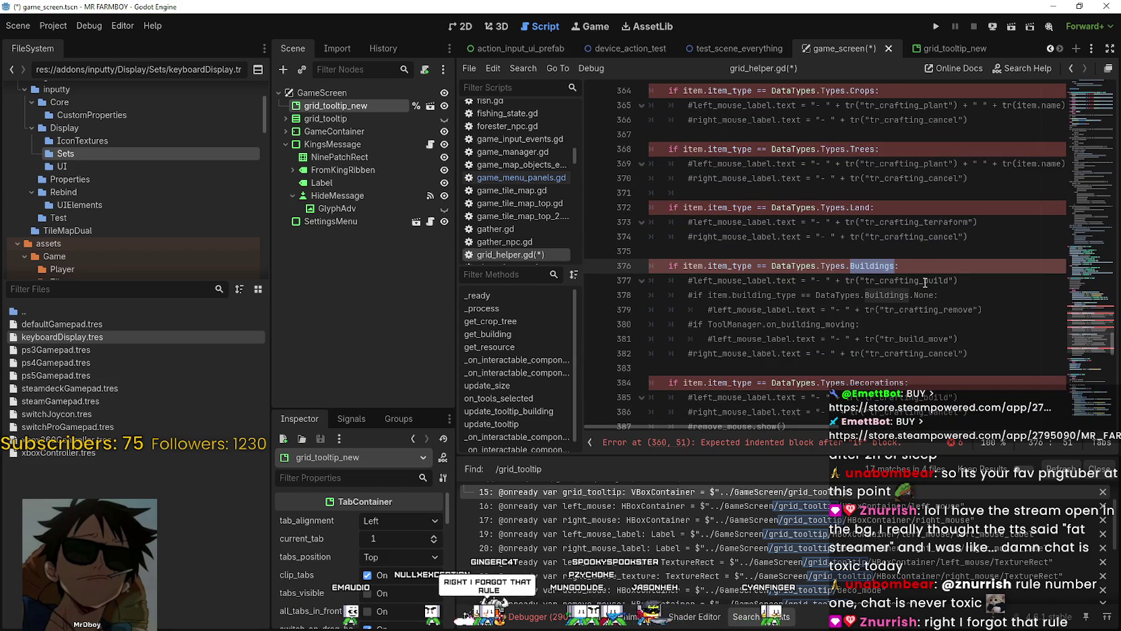
double_click(923, 281)
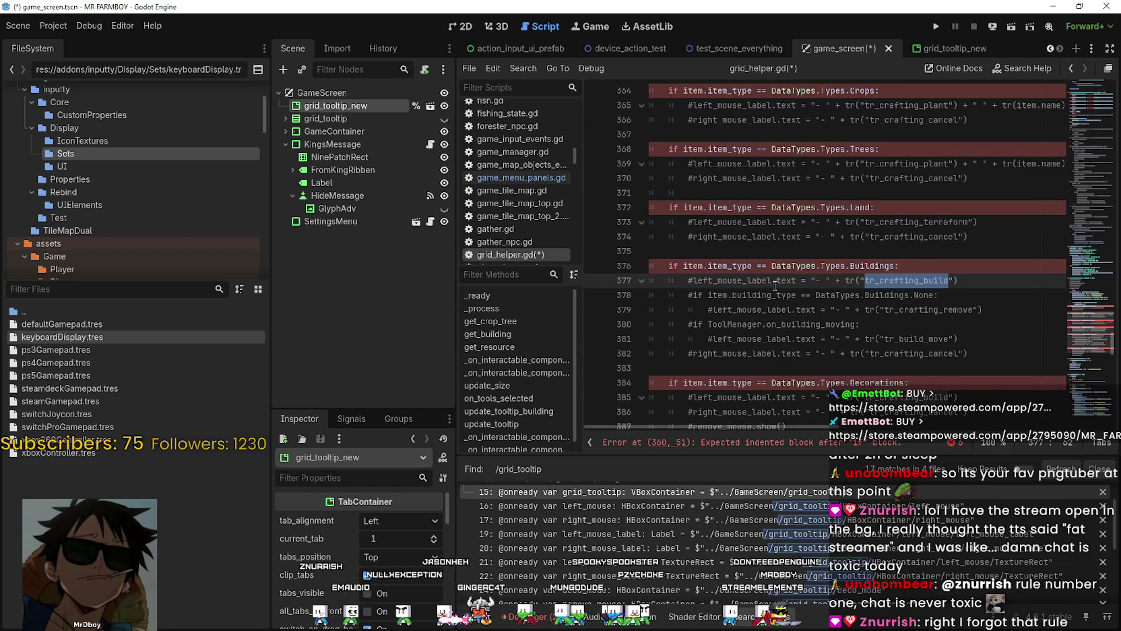
scroll(775, 285, "up", 6)
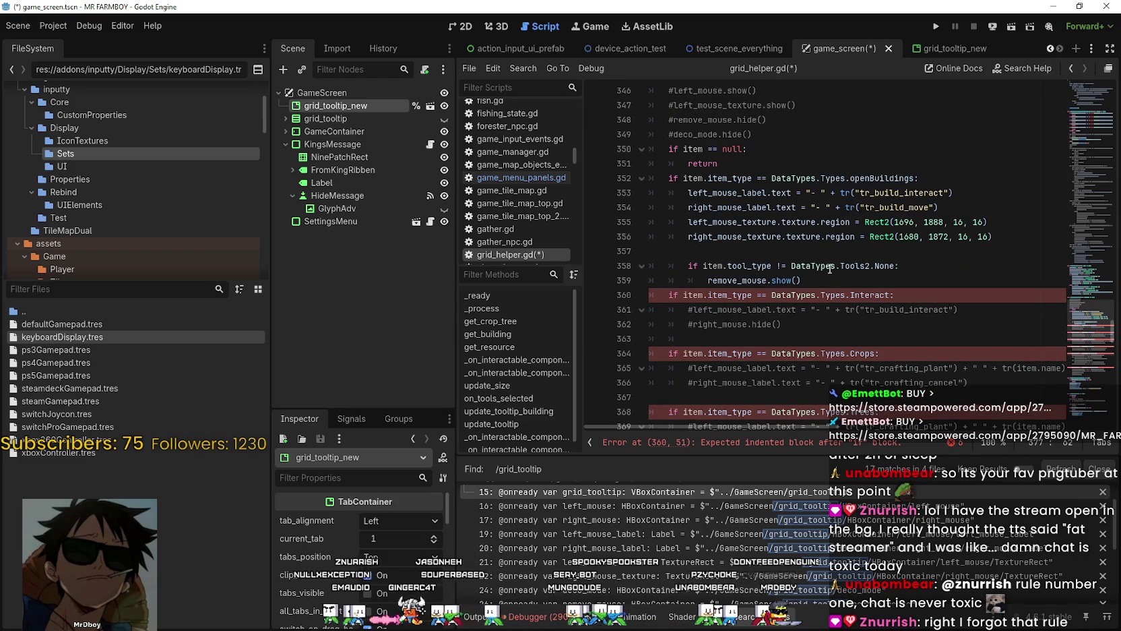
left_click_drag(823, 278, 594, 193)
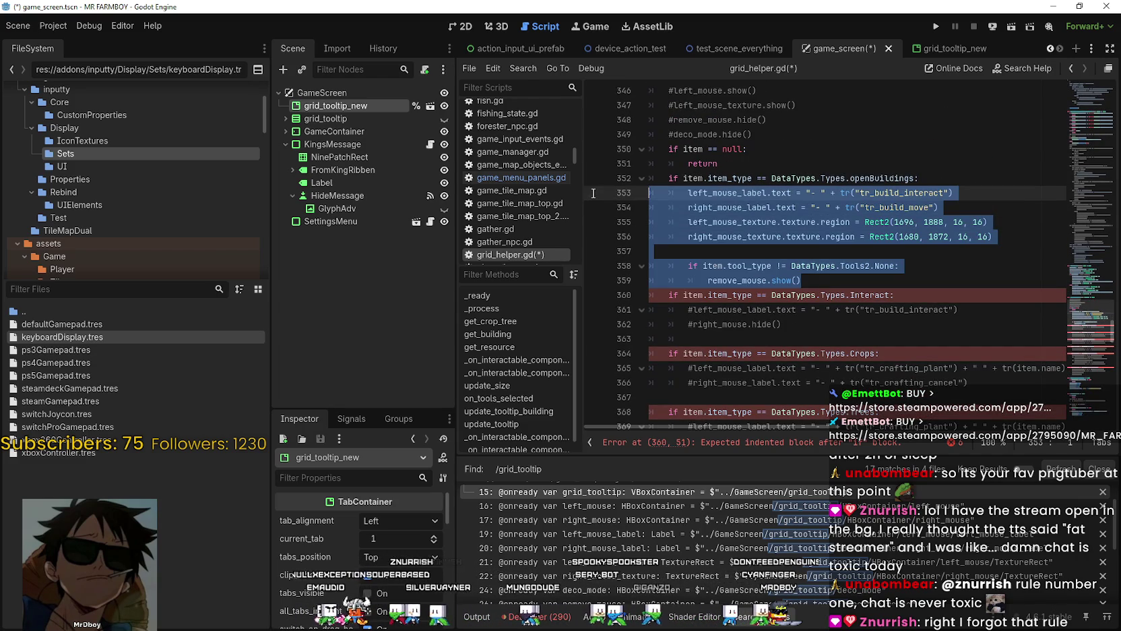
key("ctrl+k")
Step: Add a new indented empty line below the openBuildings condition
double_click(903, 179)
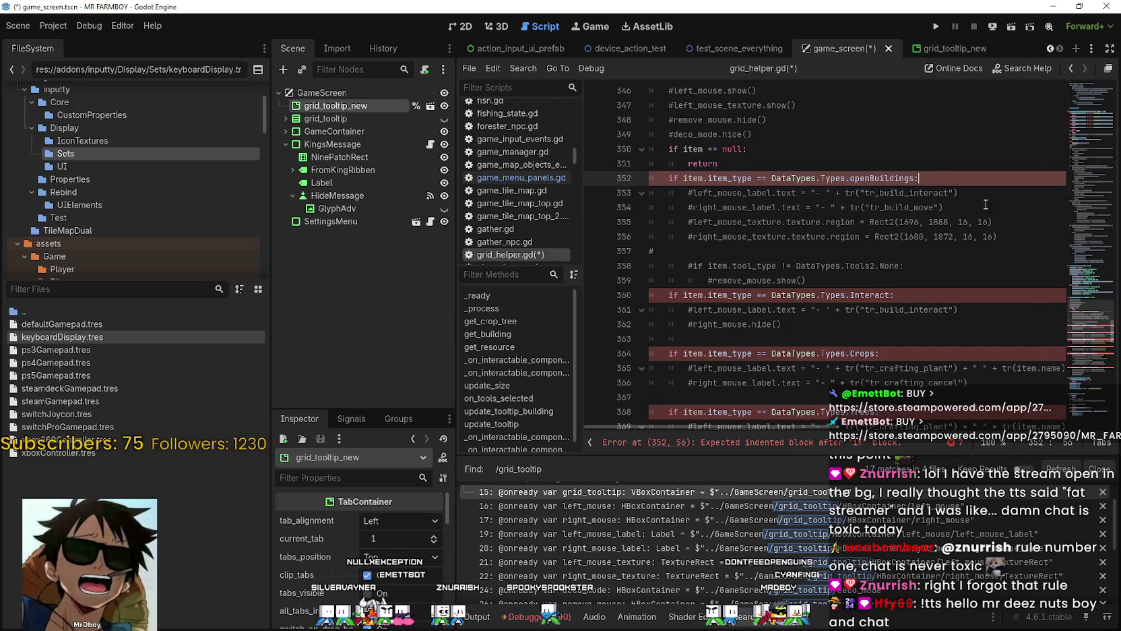
left_click(932, 178)
scroll(933, 202, "up", 1)
key("Return")
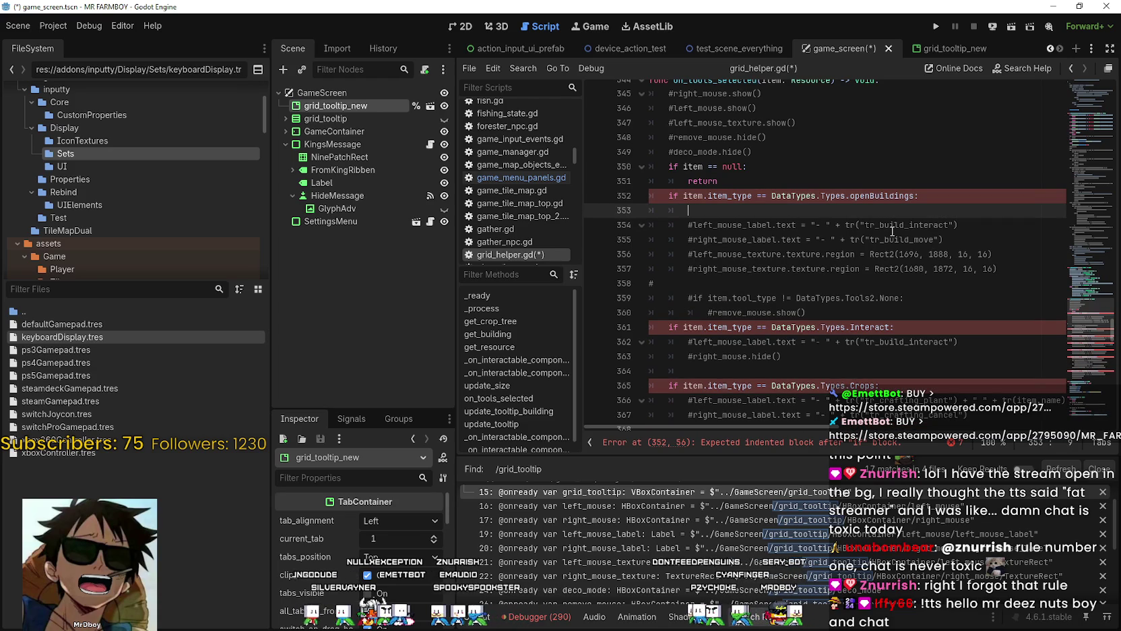
Step: Write grid_tooltip_new.current_tab = 4 under openBuildings, checking the grid_tooltip_new scene's tabs
type("grid_")
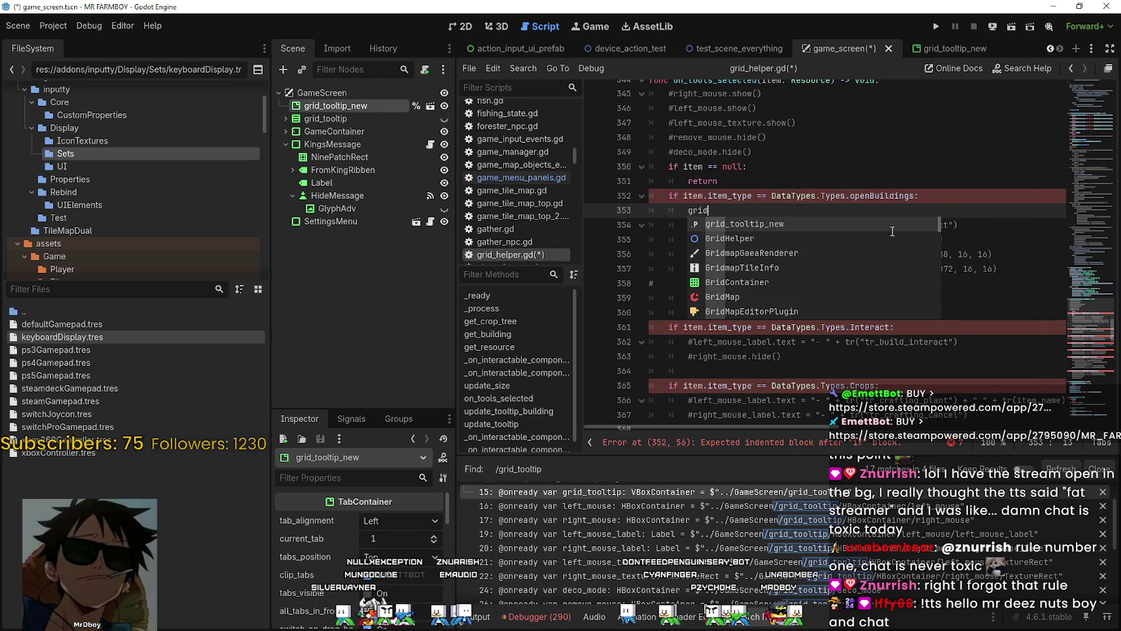
key("Return")
type(".current_tab")
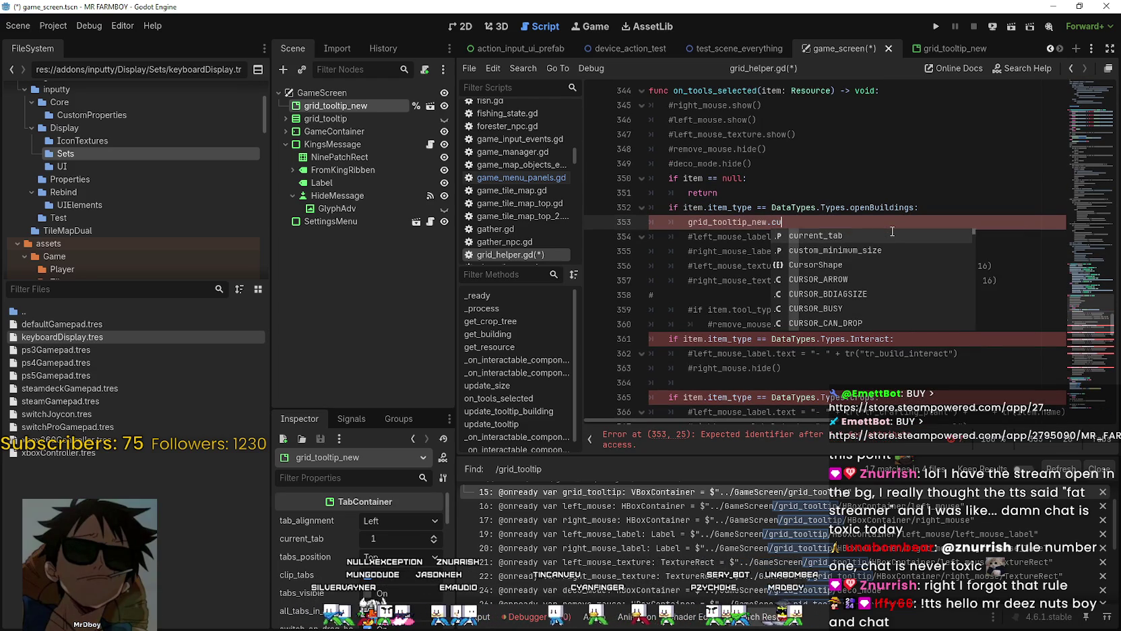
type(" =")
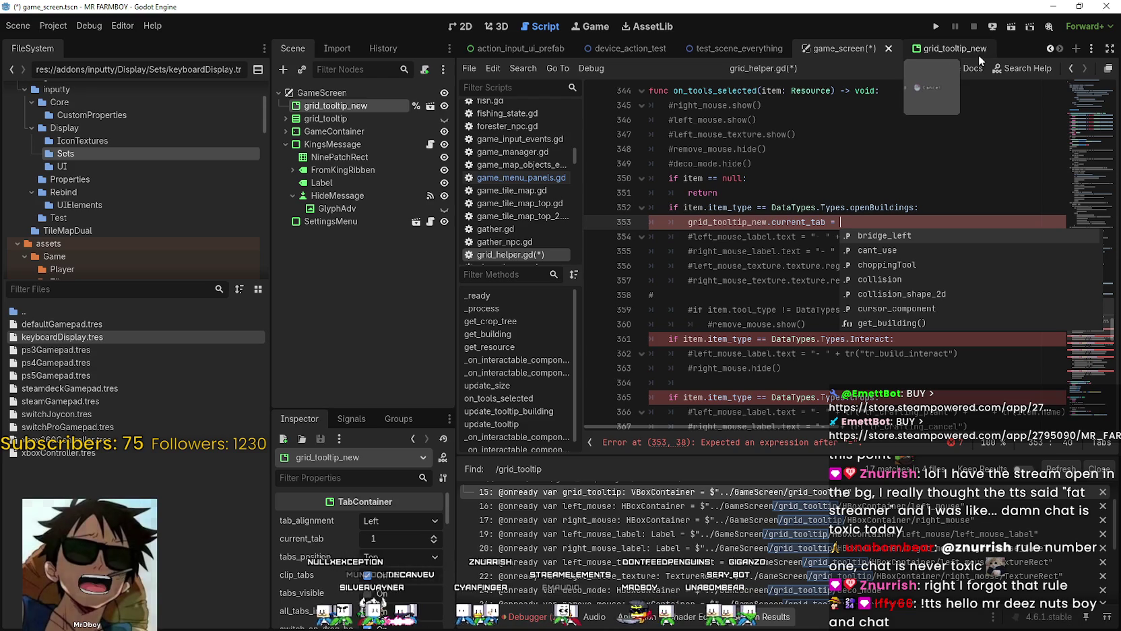
left_click(941, 48)
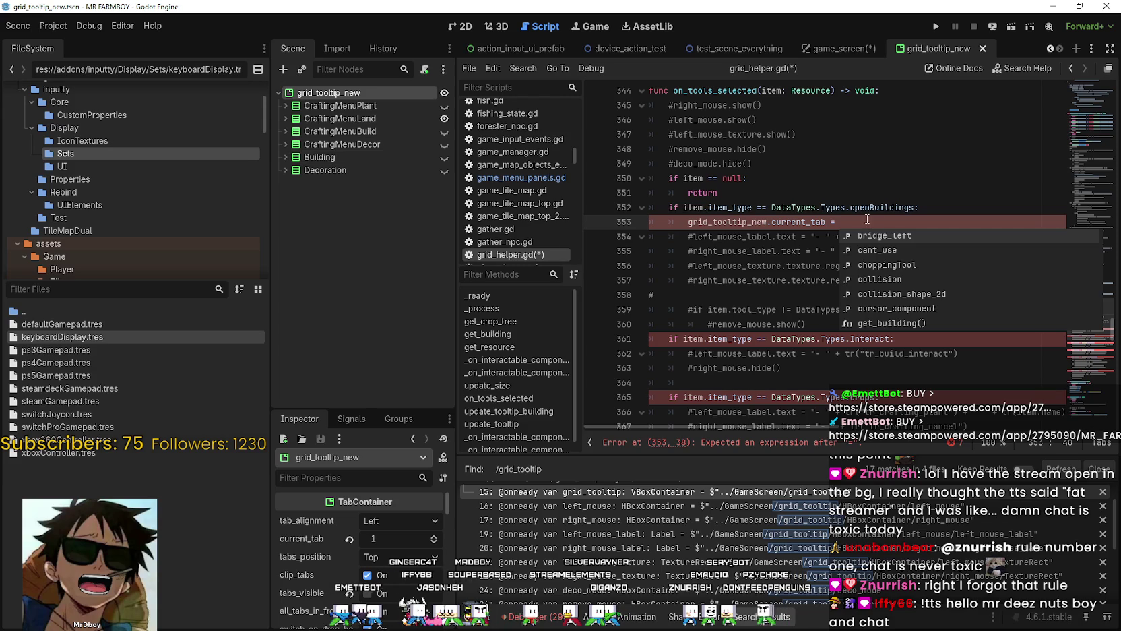
type("4")
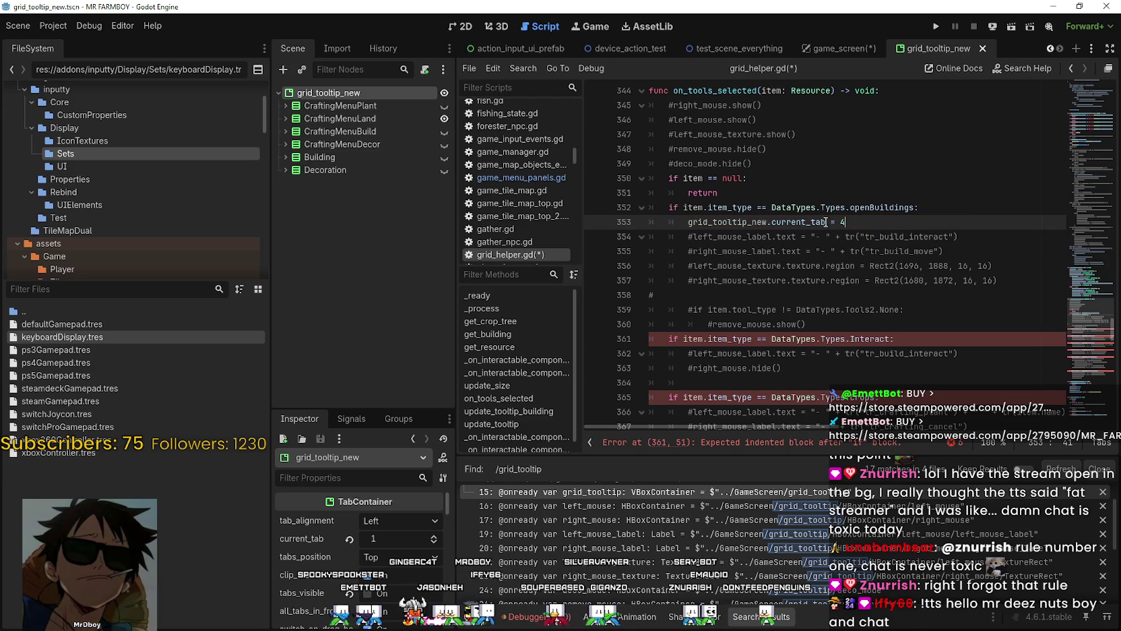
Step: Paste the current_tab assignment under the Interact and Crops conditions
left_click(948, 340)
key("Return")
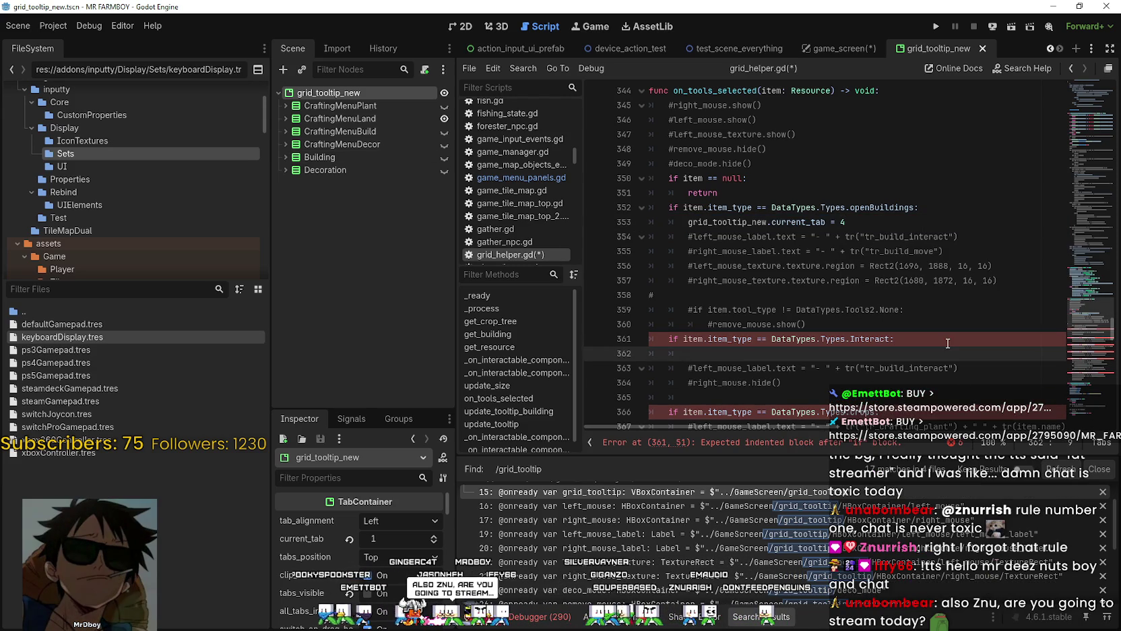
type("grid_tooltip_new.current_tab = 4")
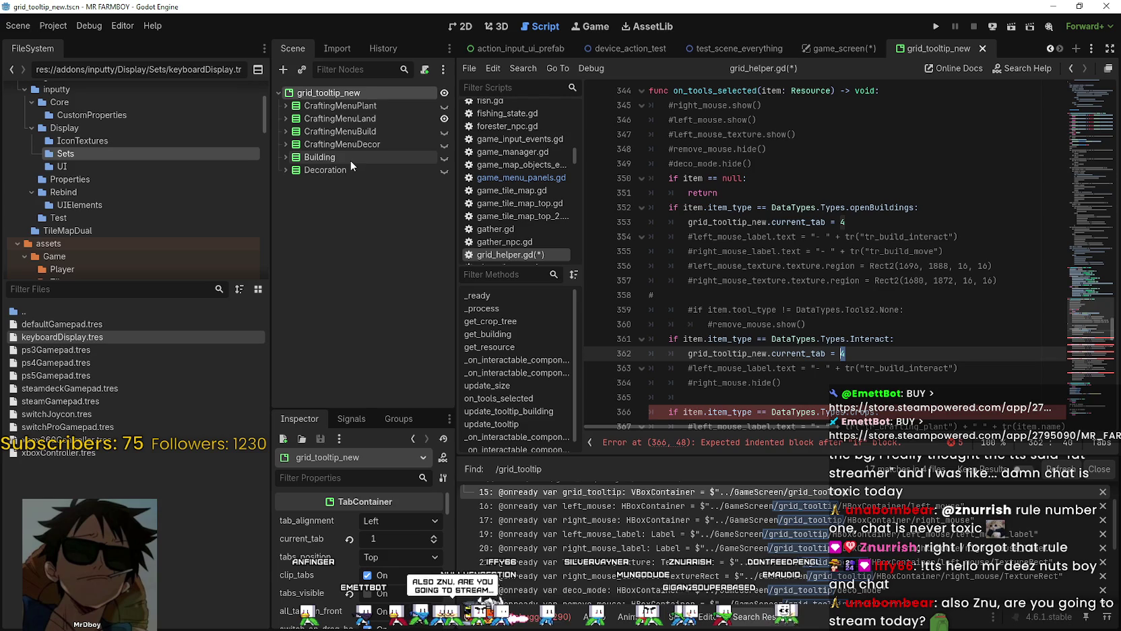
scroll(842, 283, "down", 2)
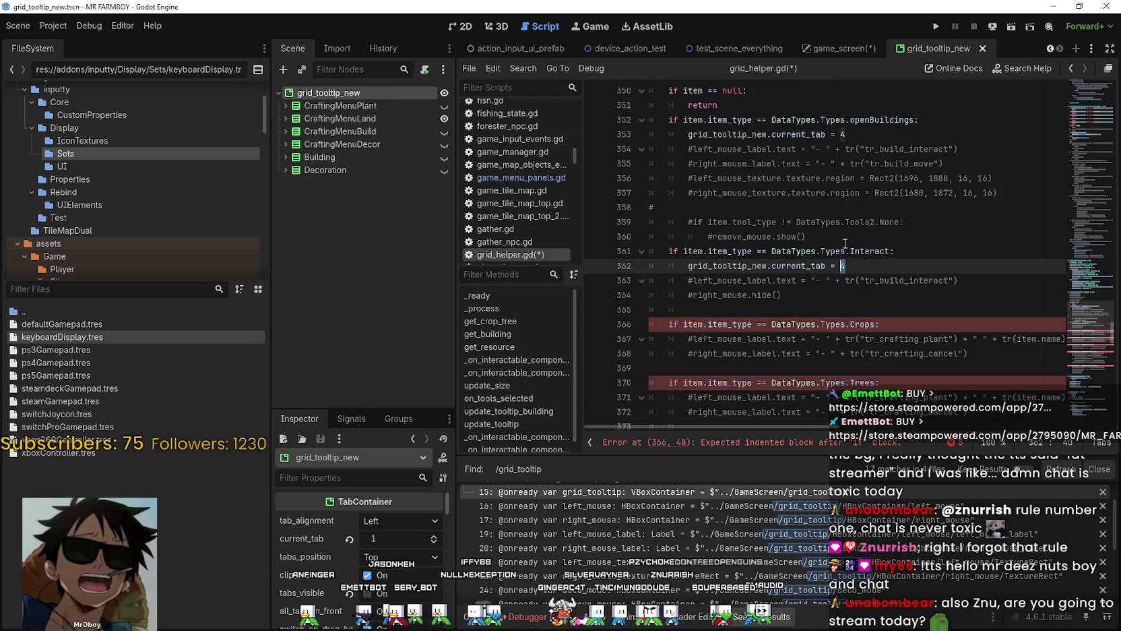
double_click(870, 251)
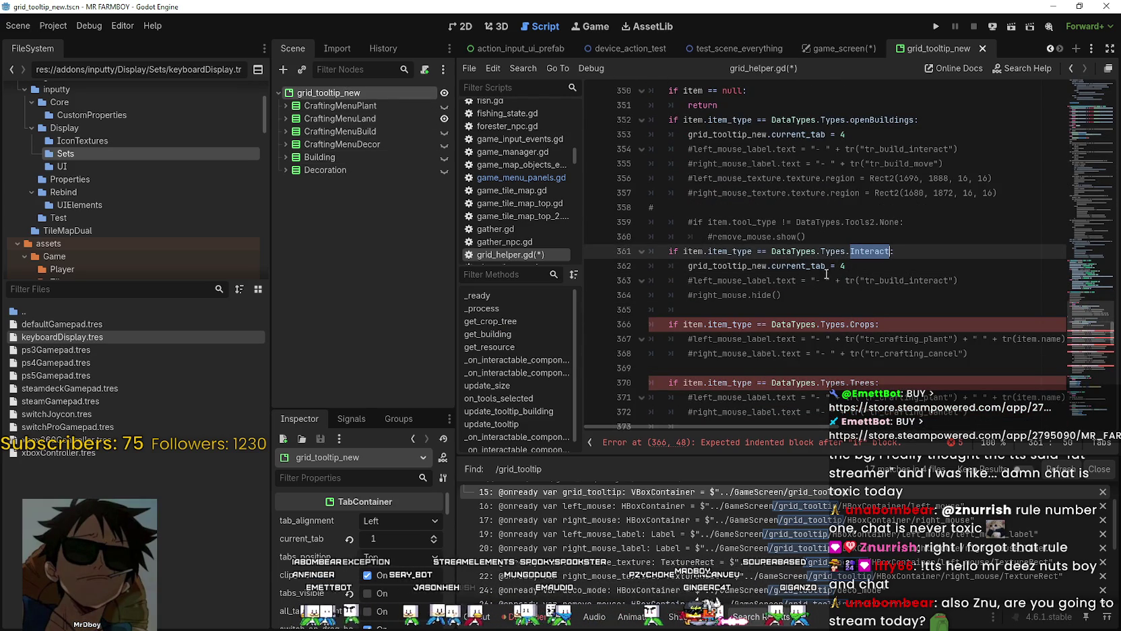
left_click(851, 269)
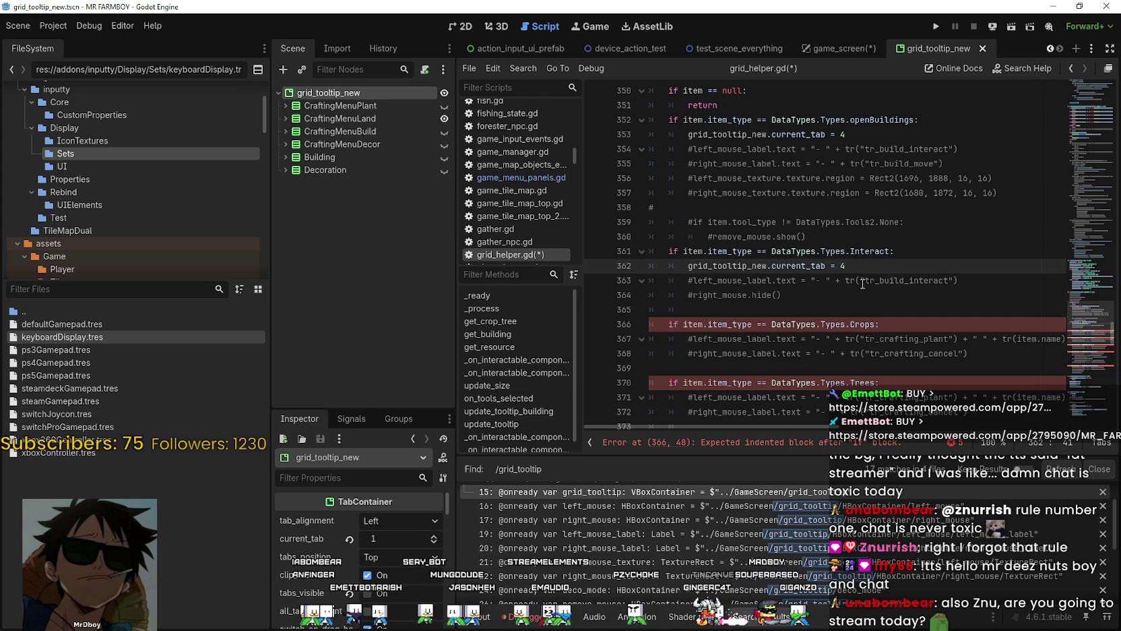
scroll(863, 283, "down", 2)
left_click(914, 239)
key("Return")
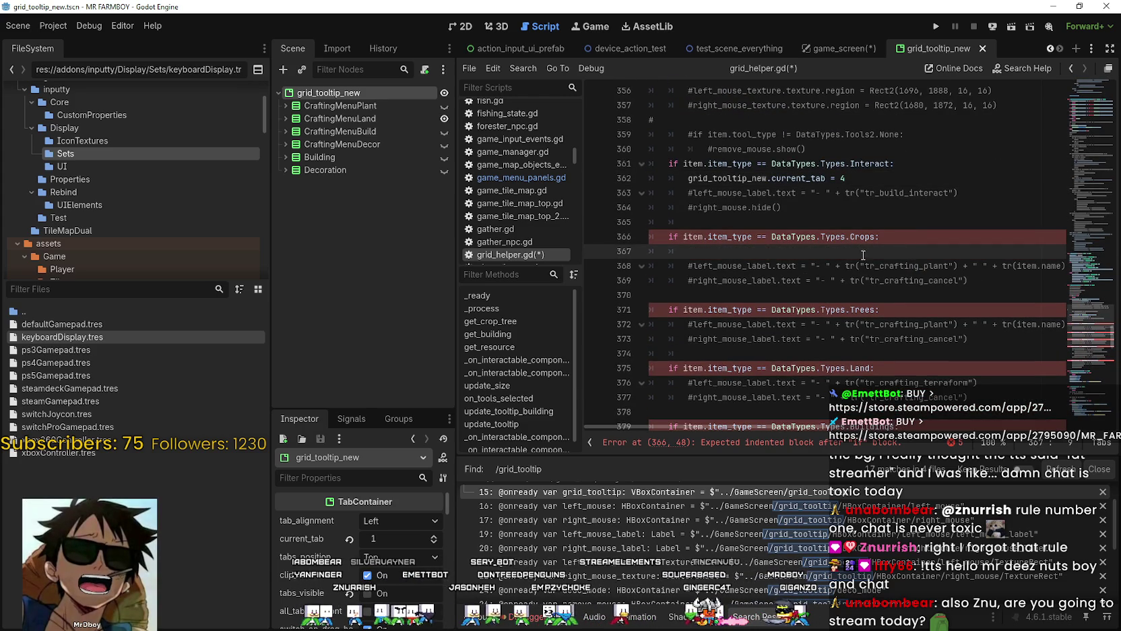
type("grid_tooltip_new.current_tab = 4")
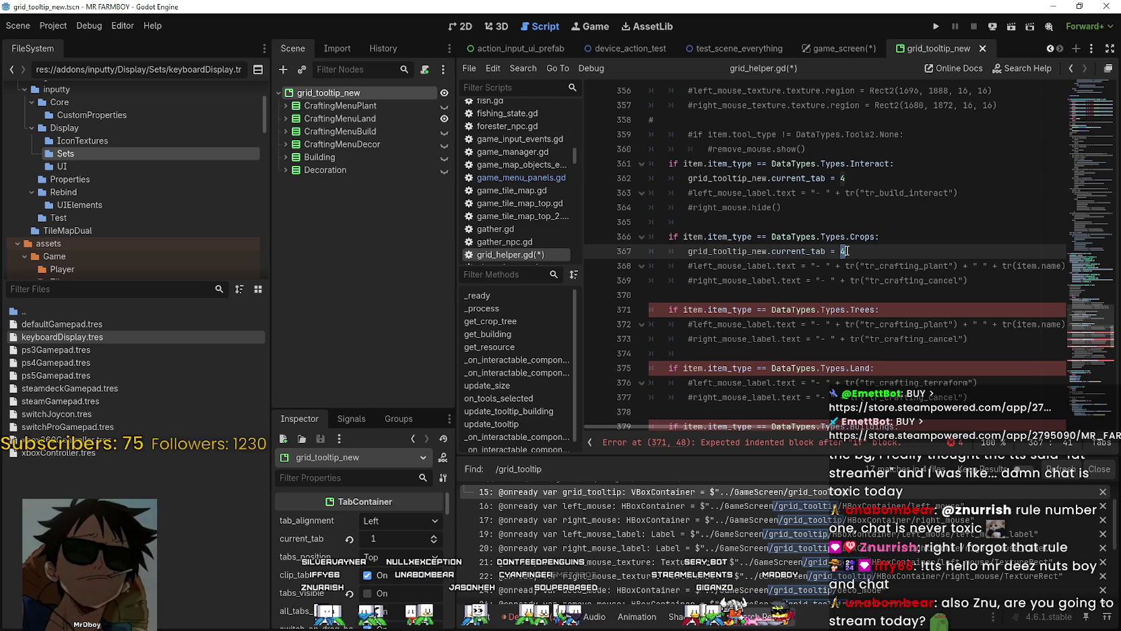
Step: Add the current_tab assignment under Trees (tab 0) and Land (tab 1)
scroll(849, 280, "down", 1)
left_click(908, 266)
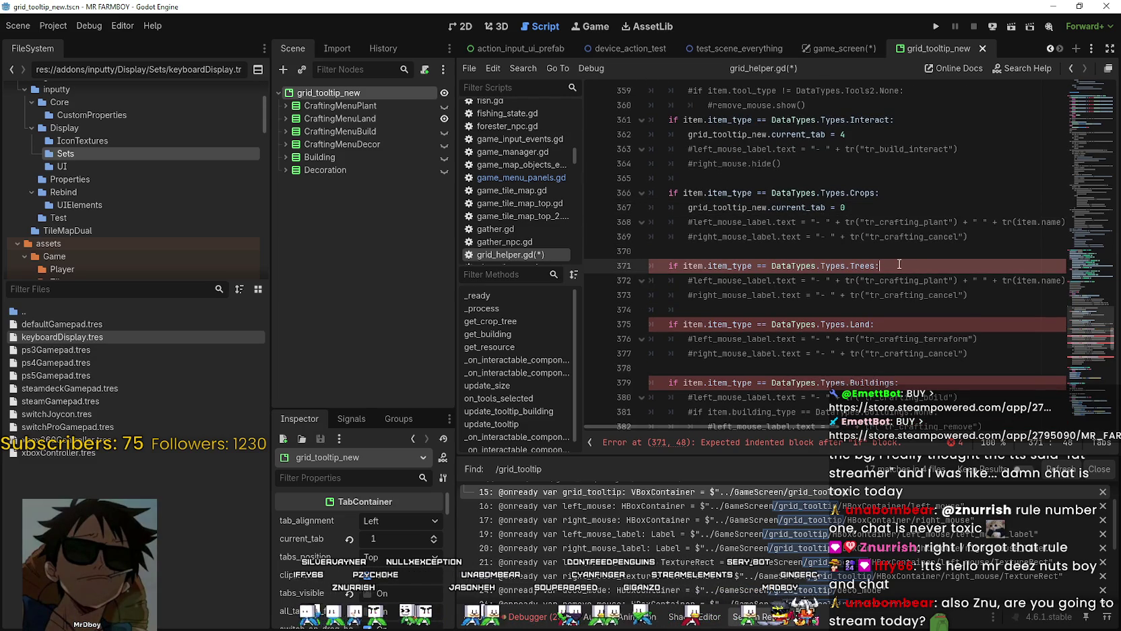
key("Return")
type("grid_tooltip_new.current_tab = 4")
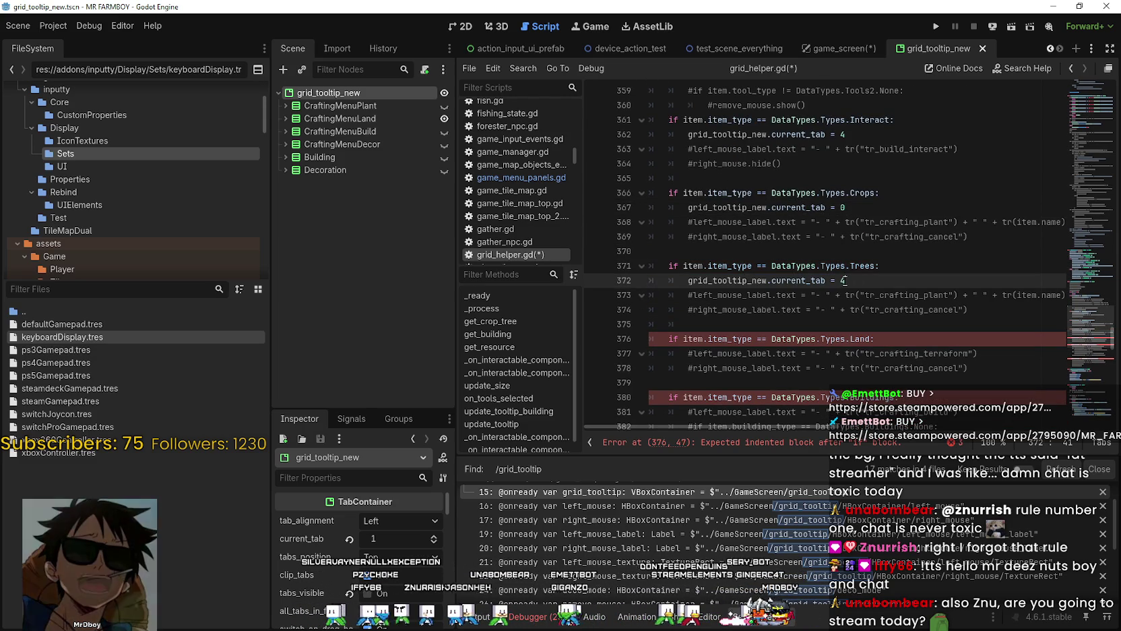
left_click(842, 280)
type("1")
scroll(849, 280, "down", 2)
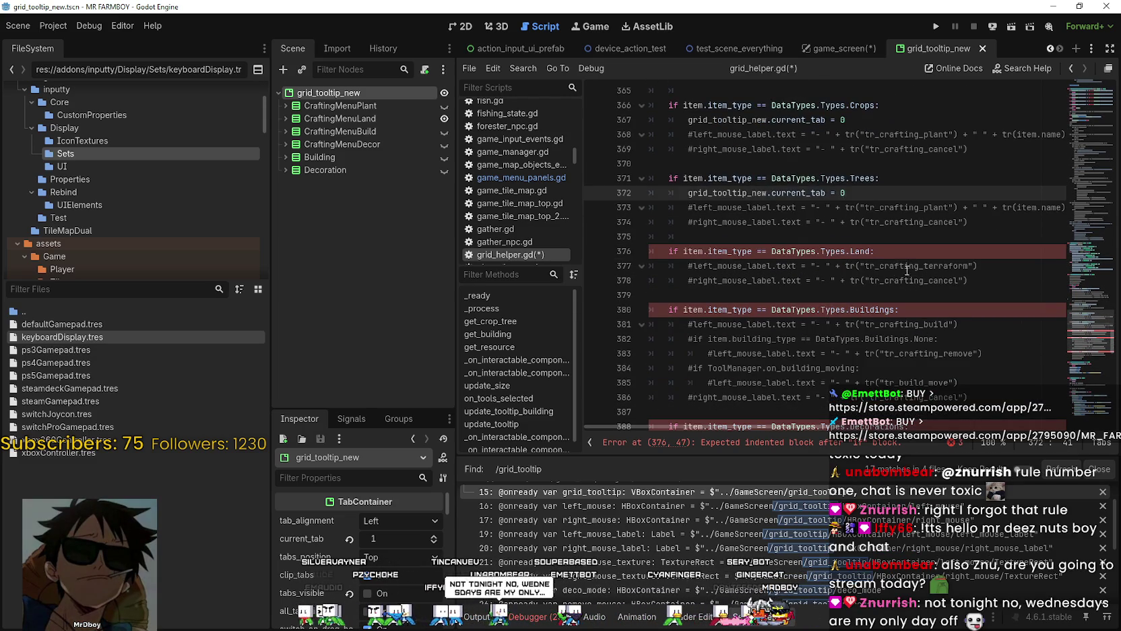
left_click(901, 251)
key("Return")
type("grid_tooltip_new.current_tab = 4")
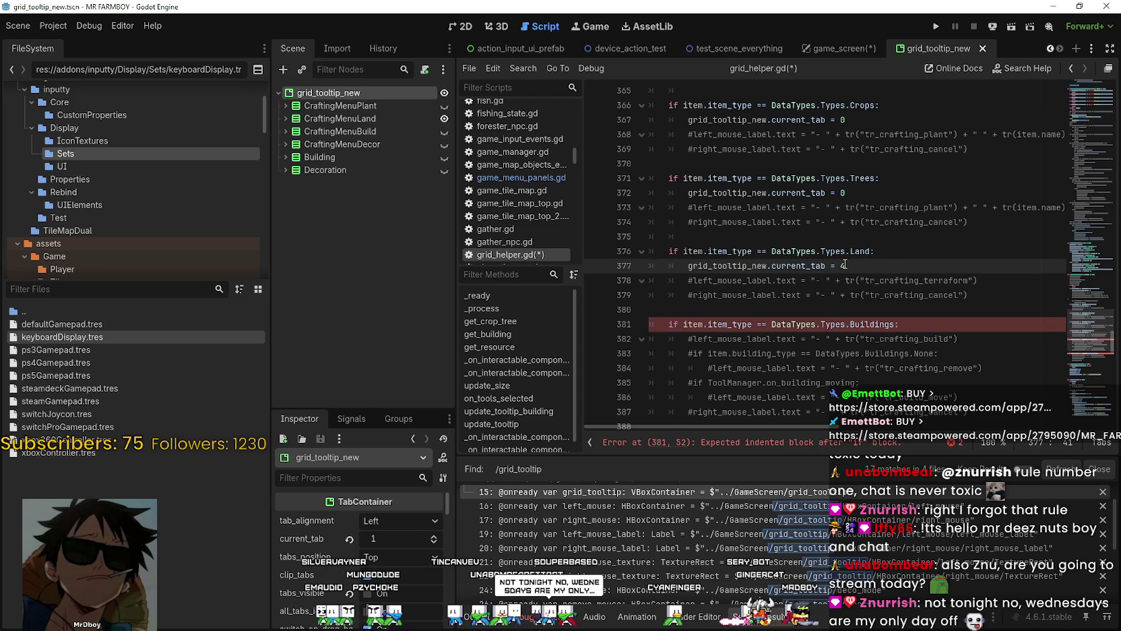
Step: Set current_tab to 2 under Buildings and 3 under Decorations
left_click(902, 324)
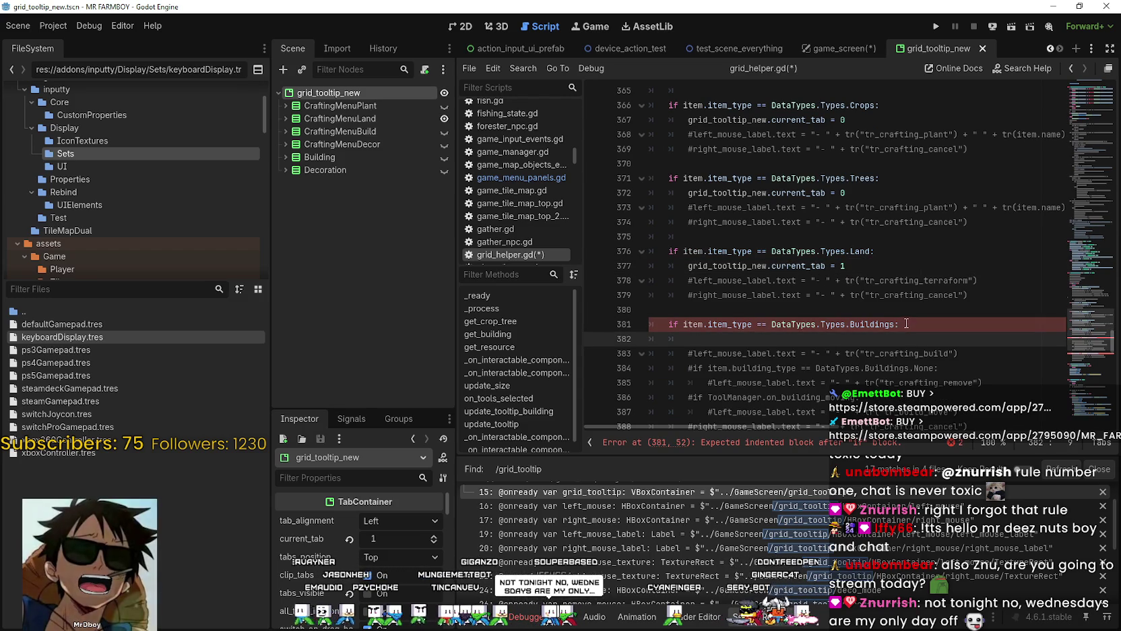
key("Return")
key("ctrl+v")
double_click(843, 339)
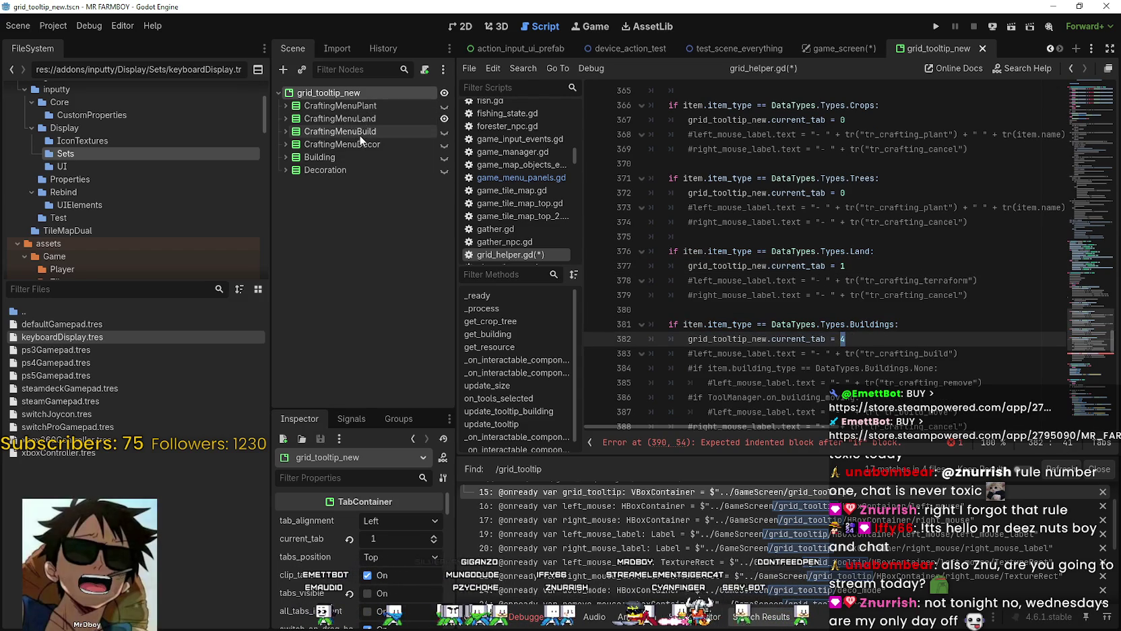
scroll(844, 340, "down", 4)
left_click(908, 280)
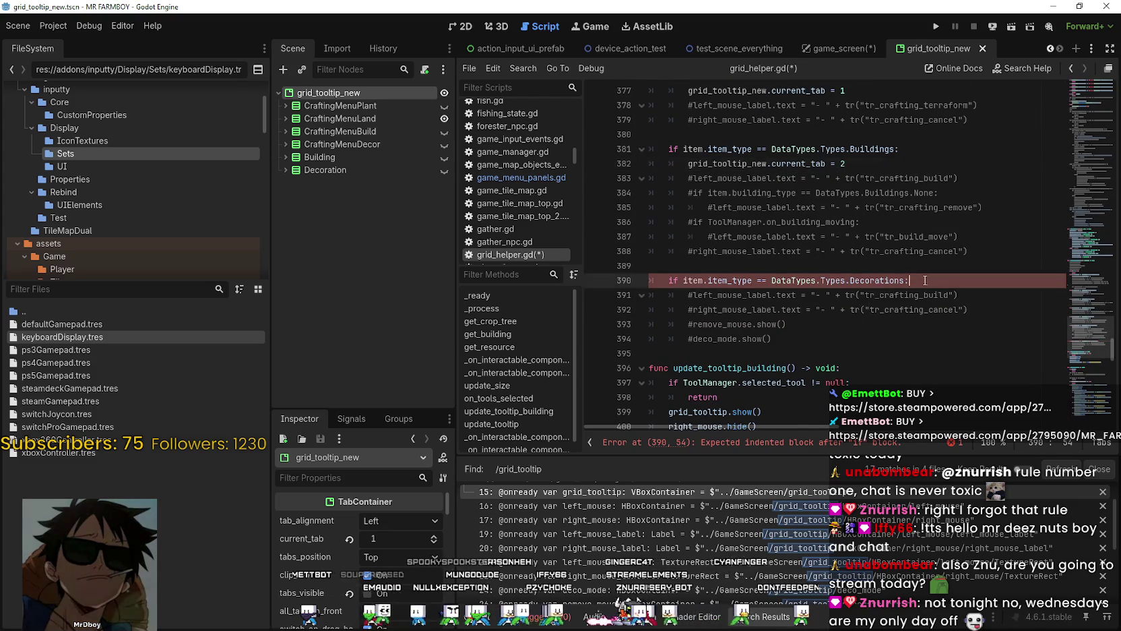
key("Return")
type("grid_tooltip_new.current_tab = 4")
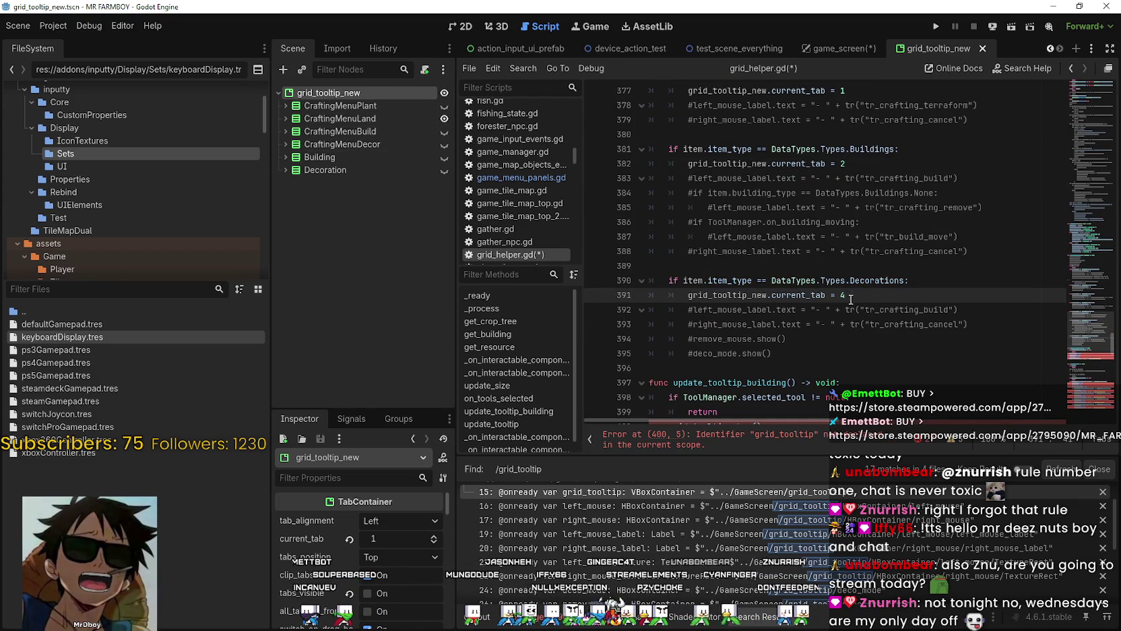
key("BackSpace")
type("3")
scroll(861, 343, "down", 1)
scroll(862, 342, "down", 6)
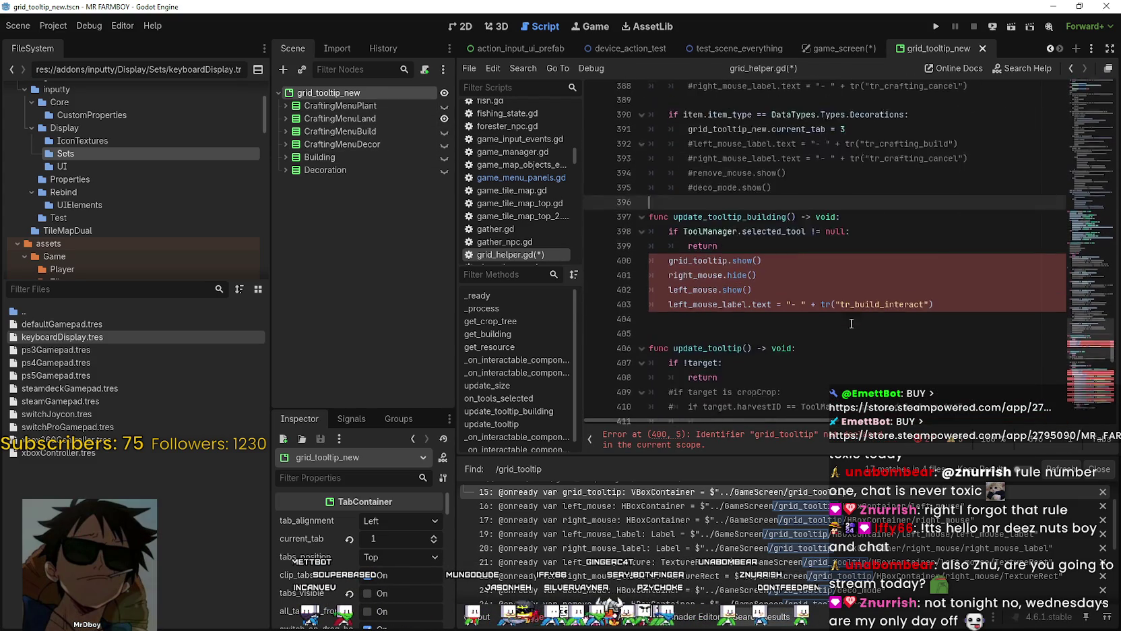
Step: Find update_tooltip_building and check where it is connected to the building_selected signal
left_click(986, 253)
key("ctrl+z")
key("ctrl+z")
key("ctrl+z")
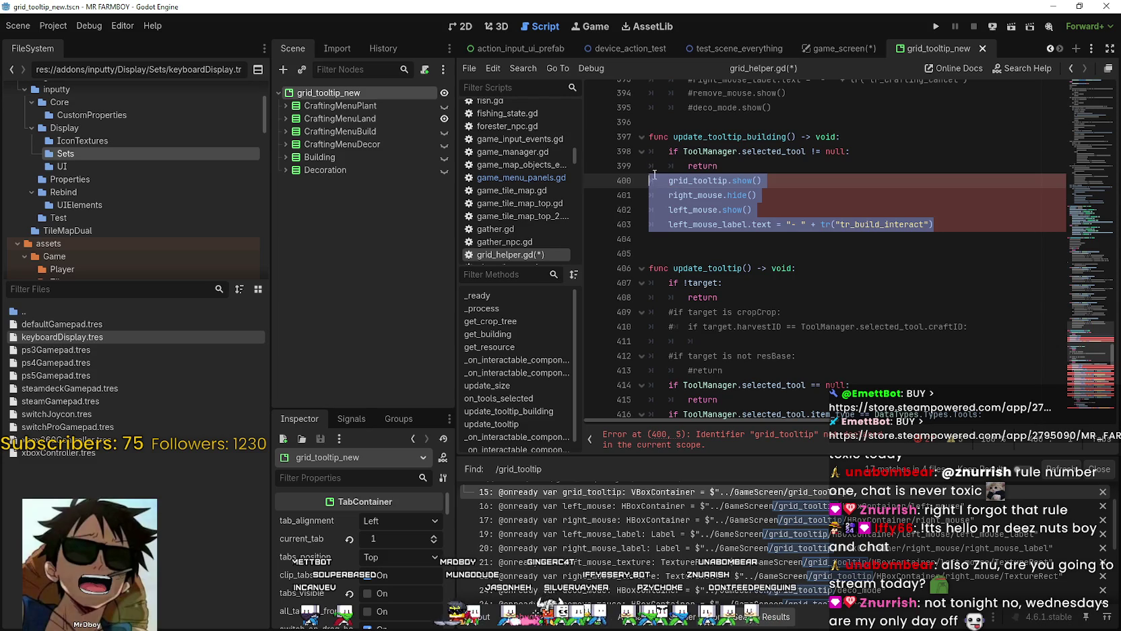
scroll(1015, 302, "up", 2)
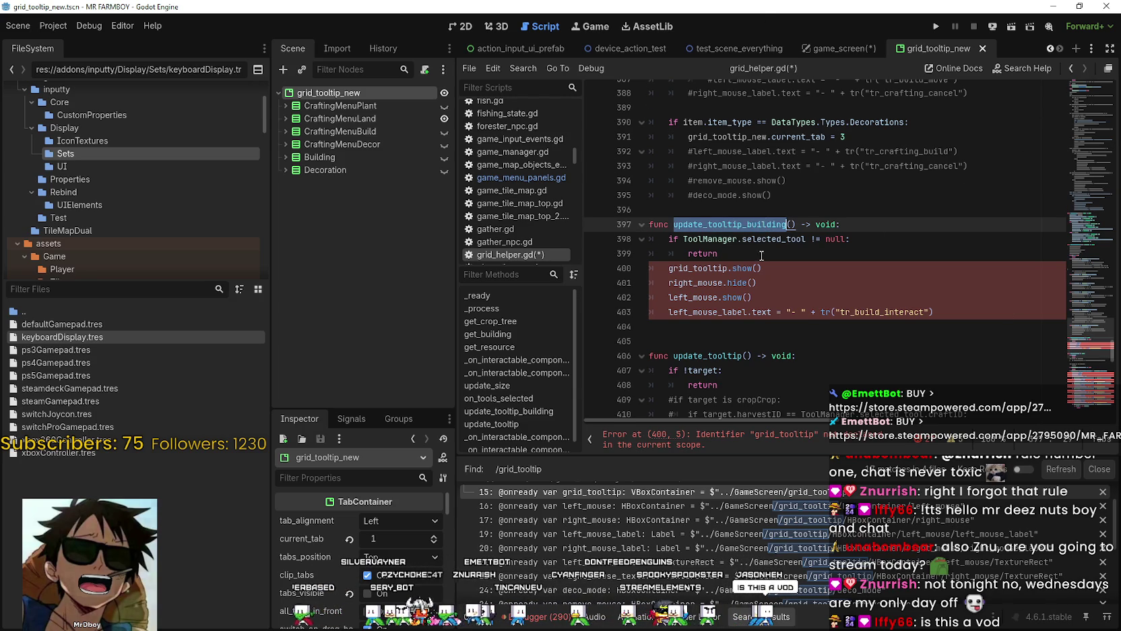
key("ctrl+f")
left_click(928, 444)
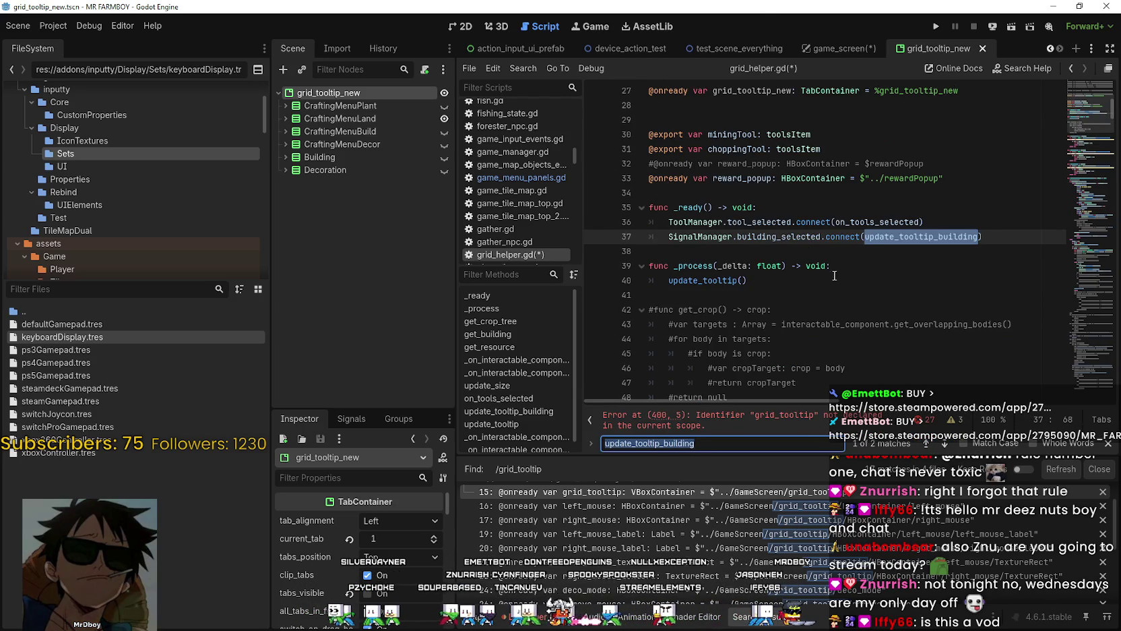
double_click(782, 236)
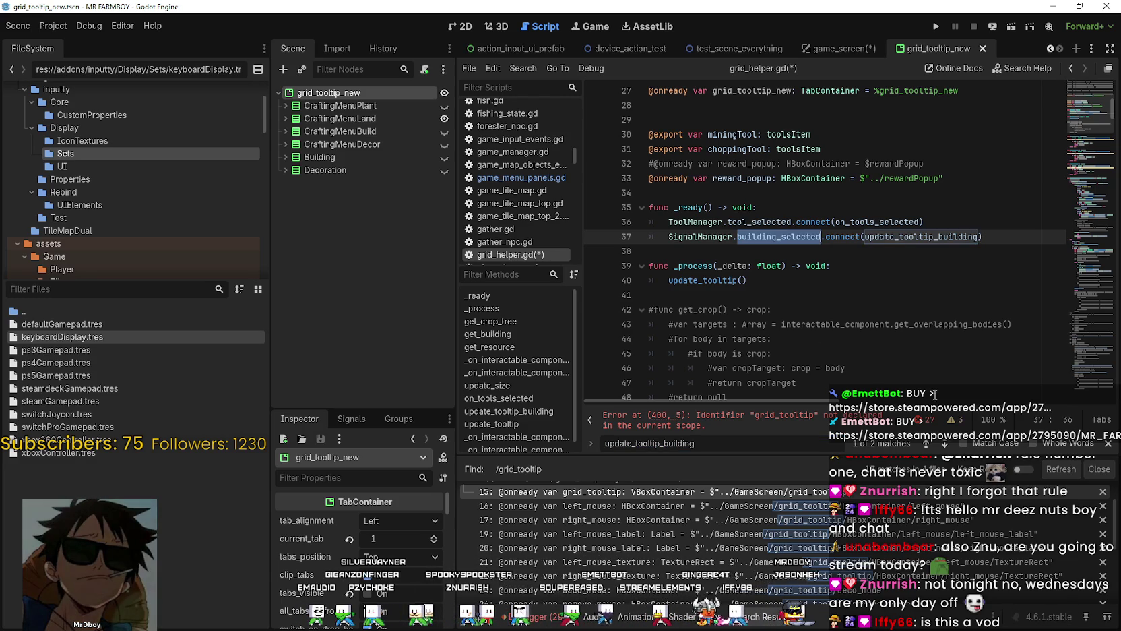
left_click(945, 443)
left_click(945, 444)
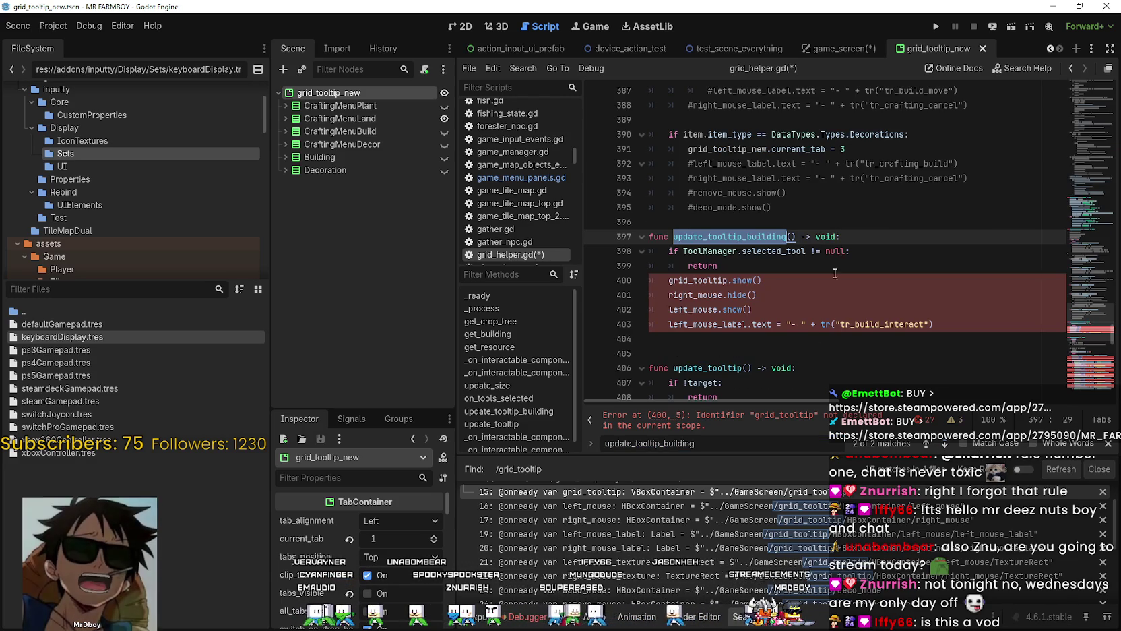
Step: Comment out its four show/hide lines and add grid_tooltip_new.current_tab = 4 after return
left_click(960, 325)
mouse_move(960, 325)
left_mouse_down()
mouse_move(687, 302)
mouse_move(667, 282)
left_mouse_up()
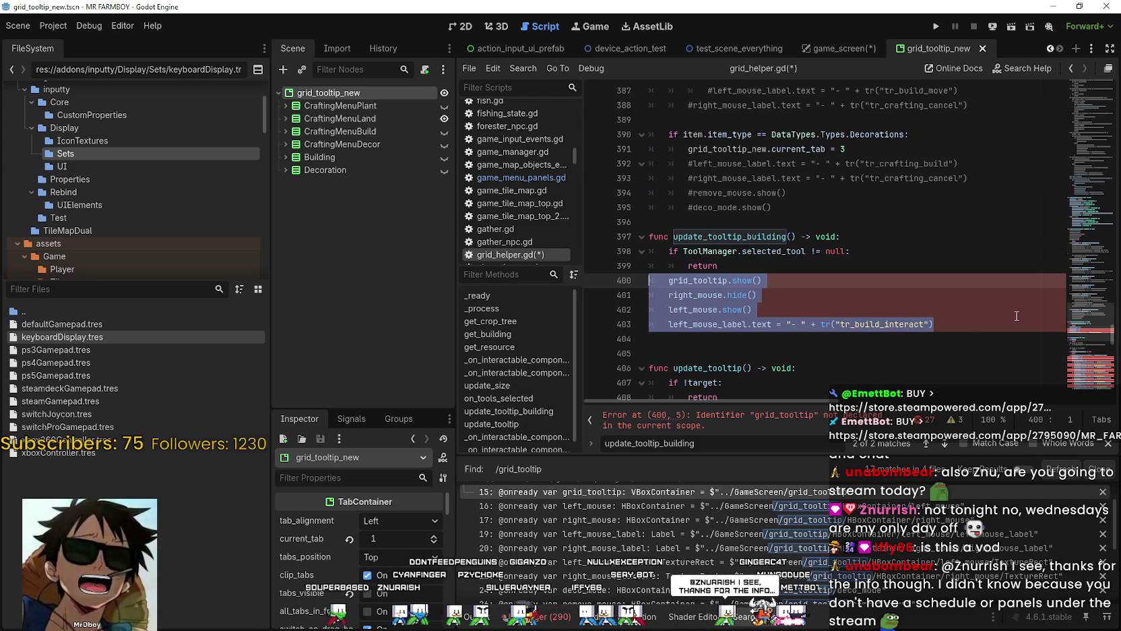
key("ctrl+k")
left_click(740, 270)
key("Return")
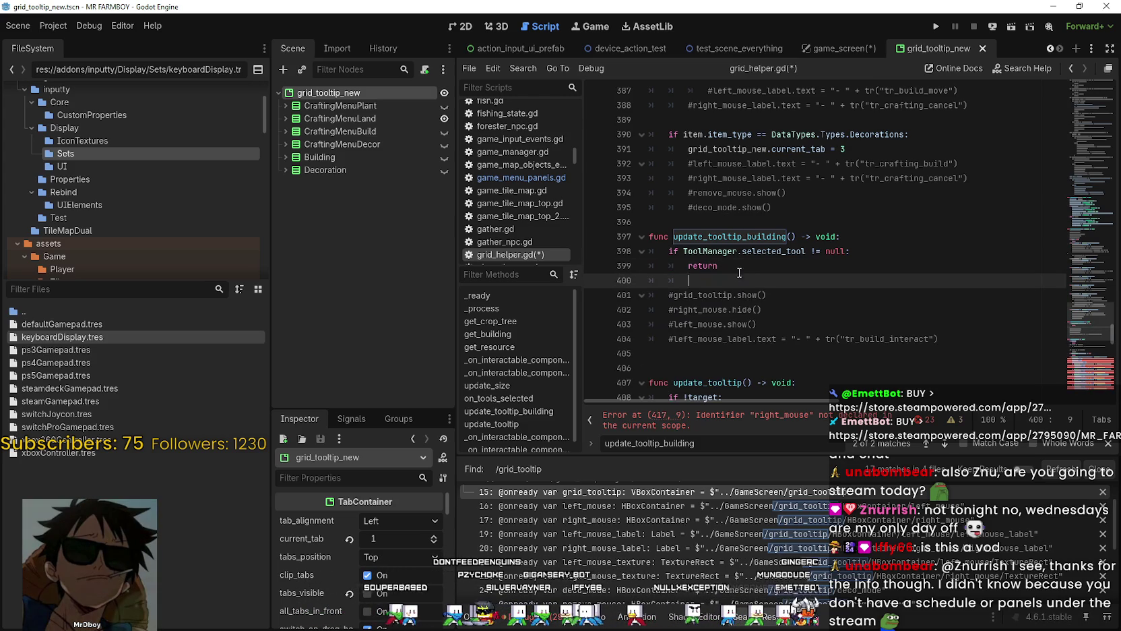
type("grid_tooltip_new.current_tab = 4")
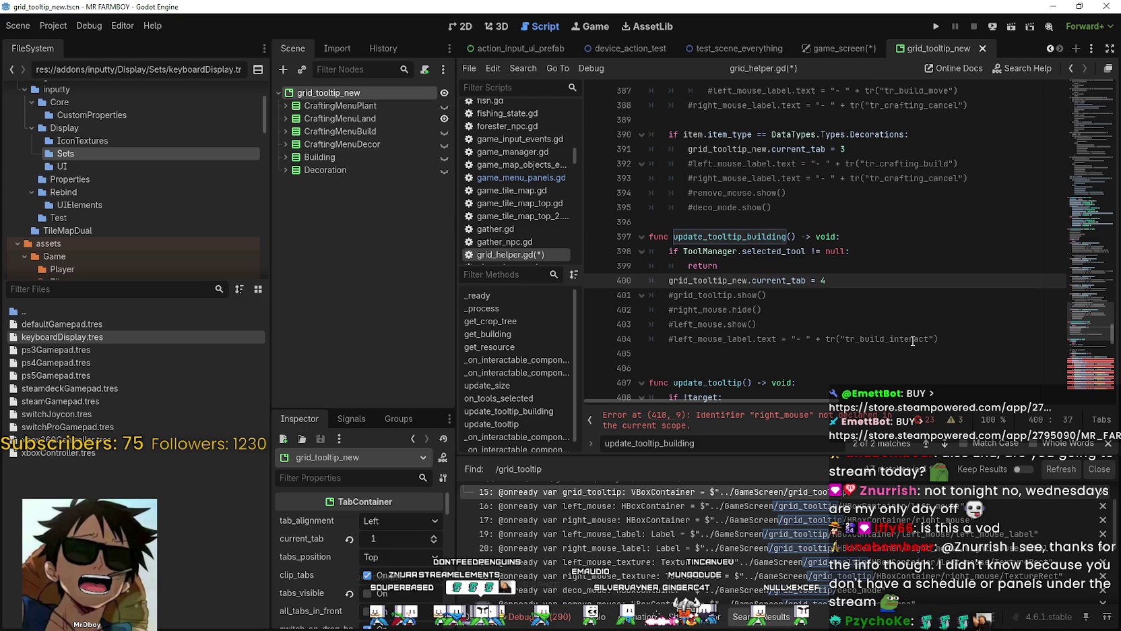
scroll(807, 269, "down", 7)
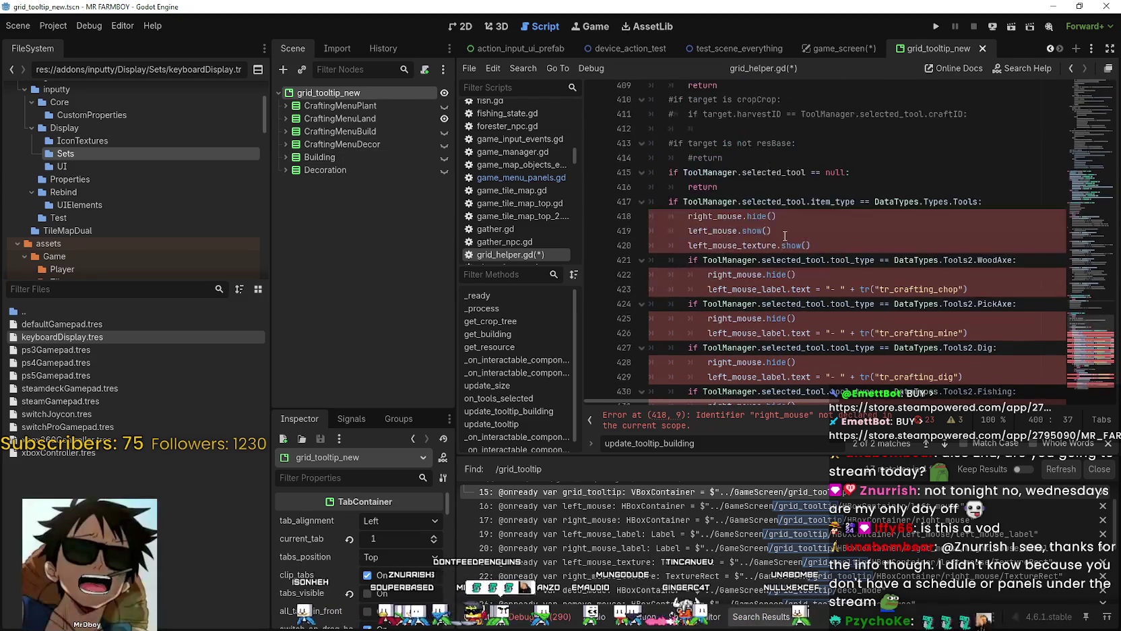
Step: Insert an empty line after the first return in update_tooltip
left_click(828, 230)
scroll(828, 258, "up", 3)
scroll(844, 242, "down", 3)
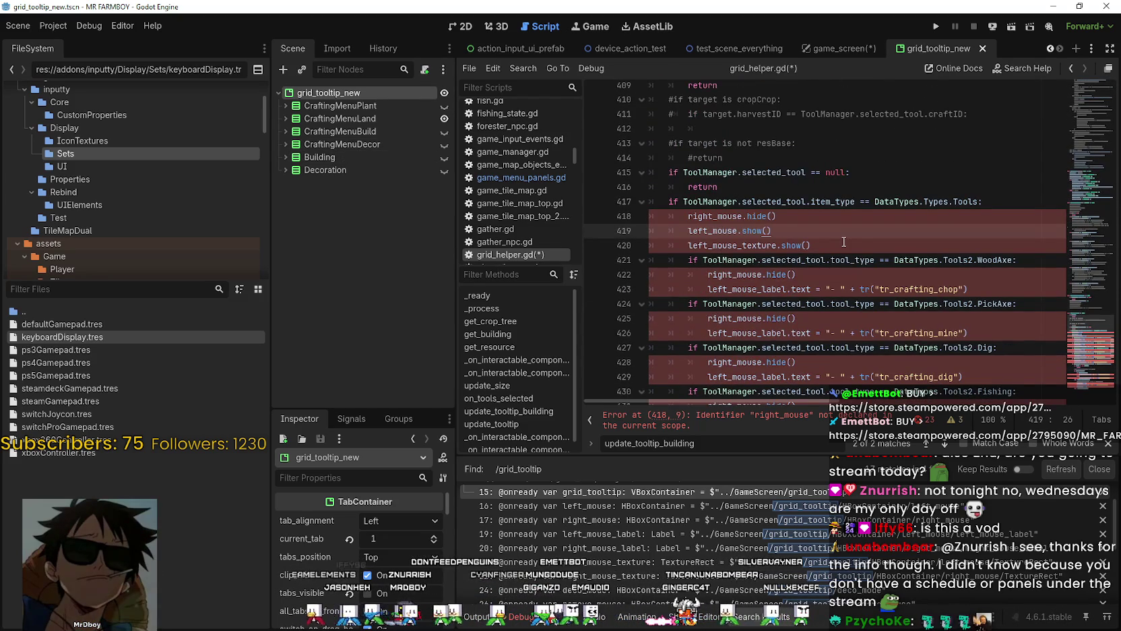
scroll(844, 242, "down", 7)
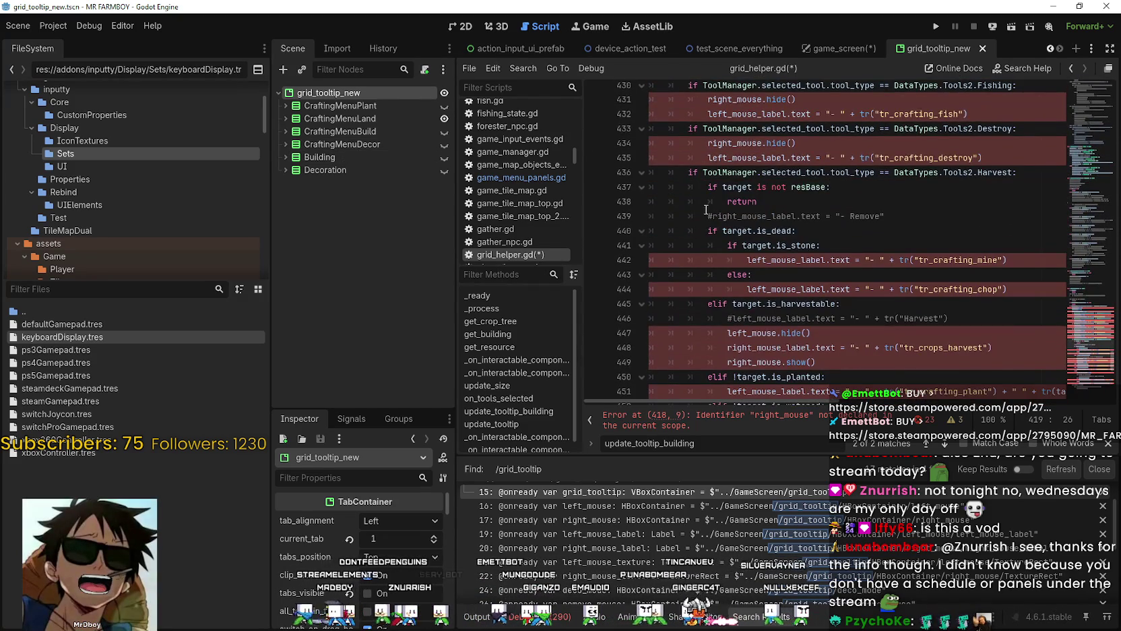
scroll(706, 210, "down", 10)
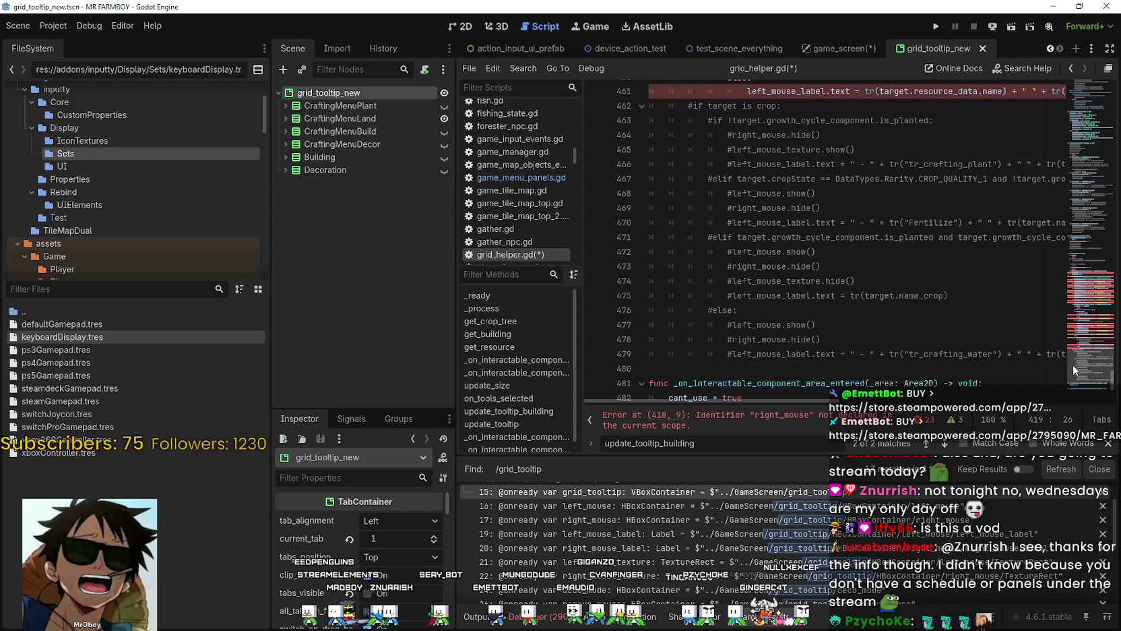
mouse_move(1073, 365)
left_mouse_down()
mouse_move(1076, 321)
mouse_move(1077, 332)
left_mouse_up()
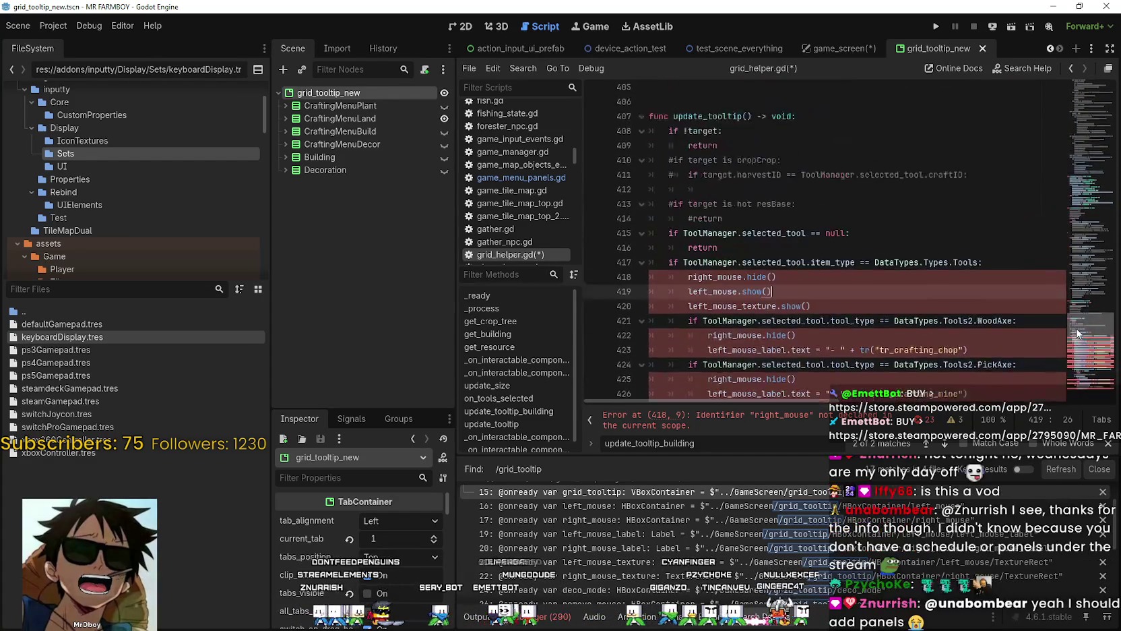
scroll(1077, 332, "up", 1)
left_click(802, 187)
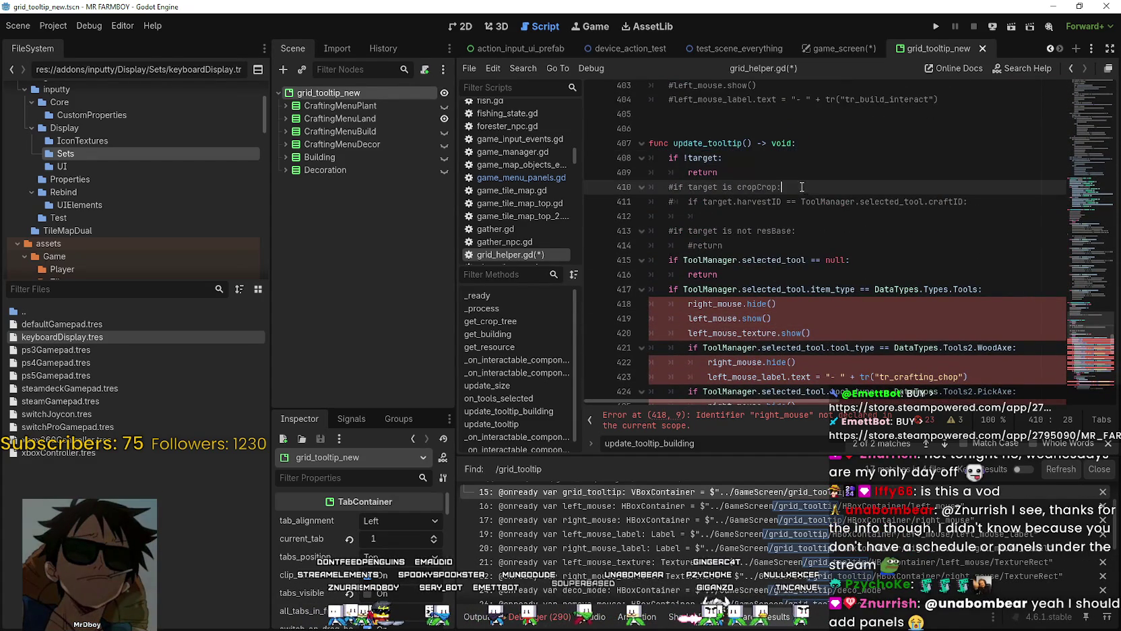
key("Up")
scroll(746, 227, "down", 1)
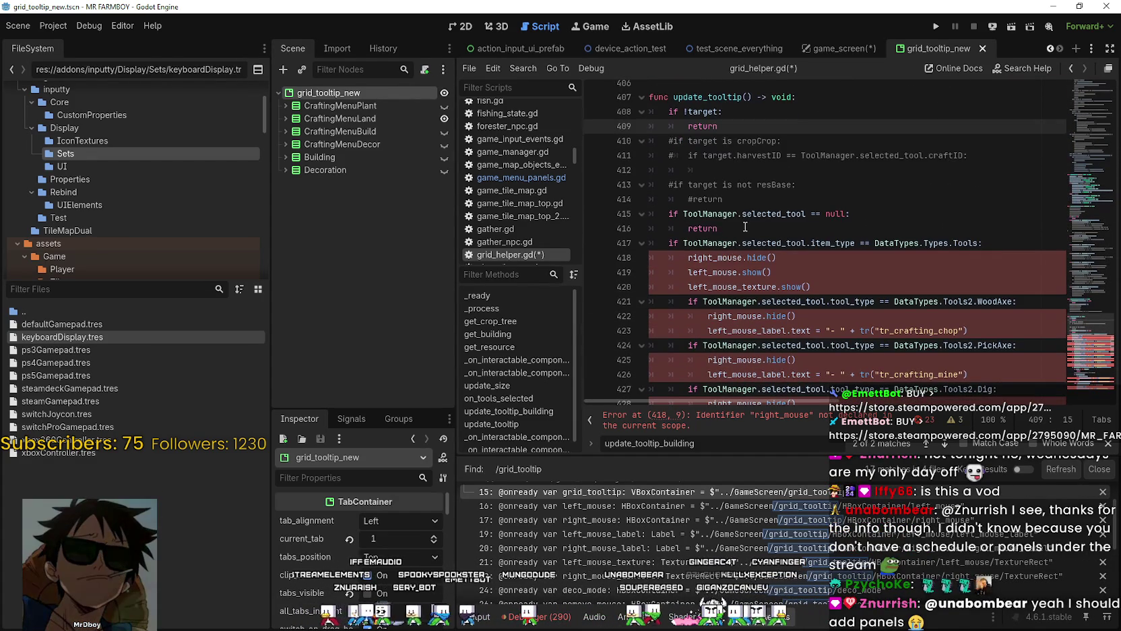
left_click(744, 229)
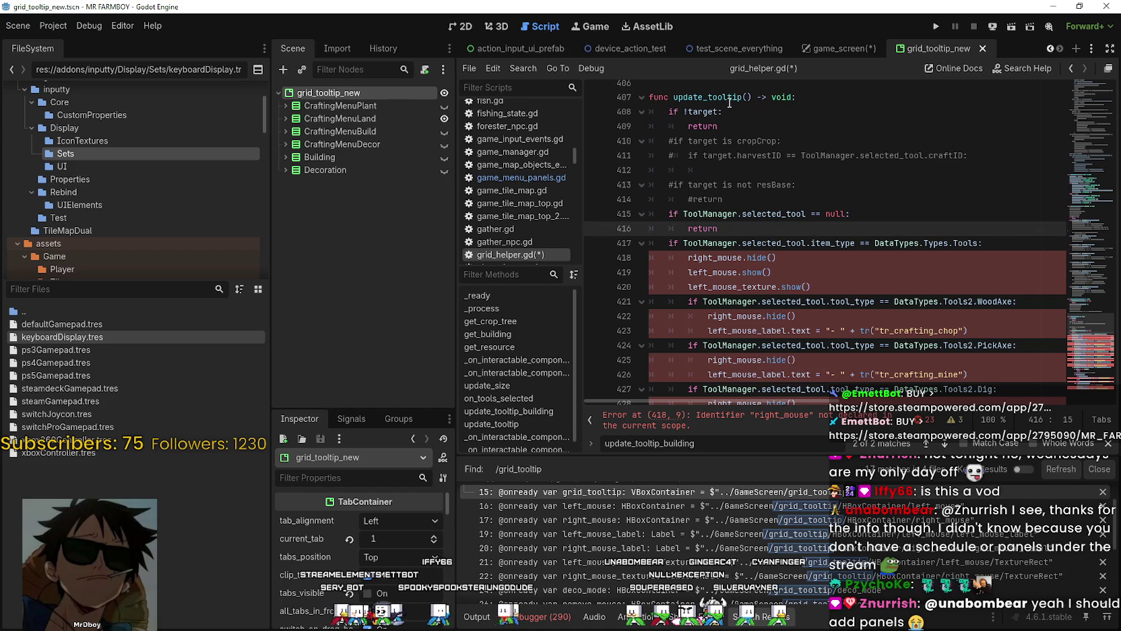
left_click(720, 127)
key("Return")
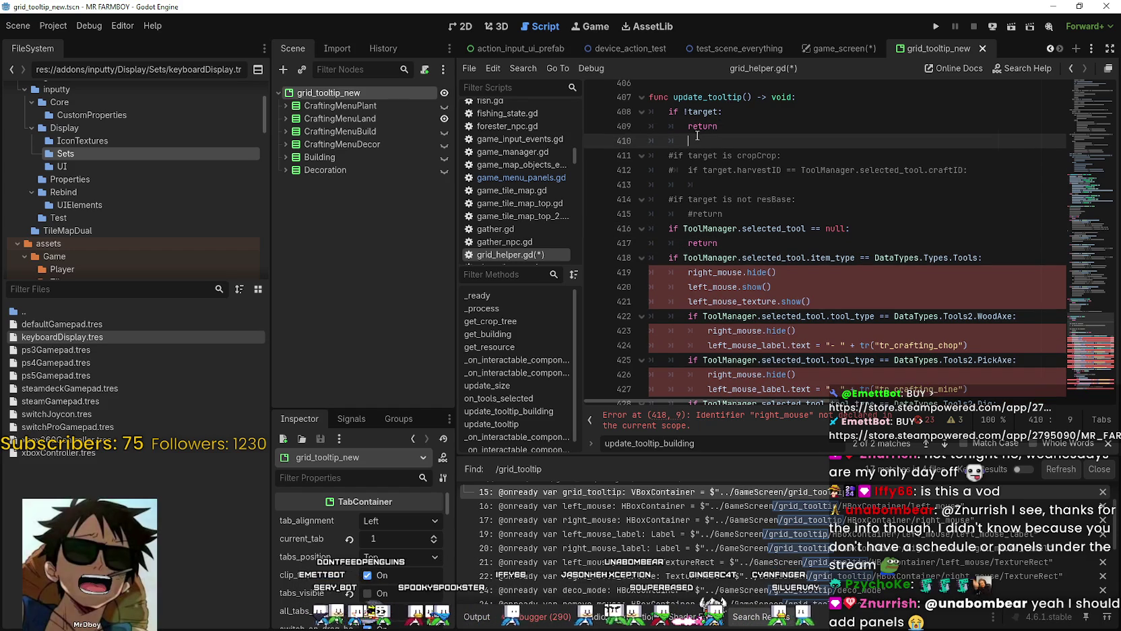
Step: Comment out the remaining tooltip logic after that return, lines 410–480
left_click_drag(650, 140, 807, 258)
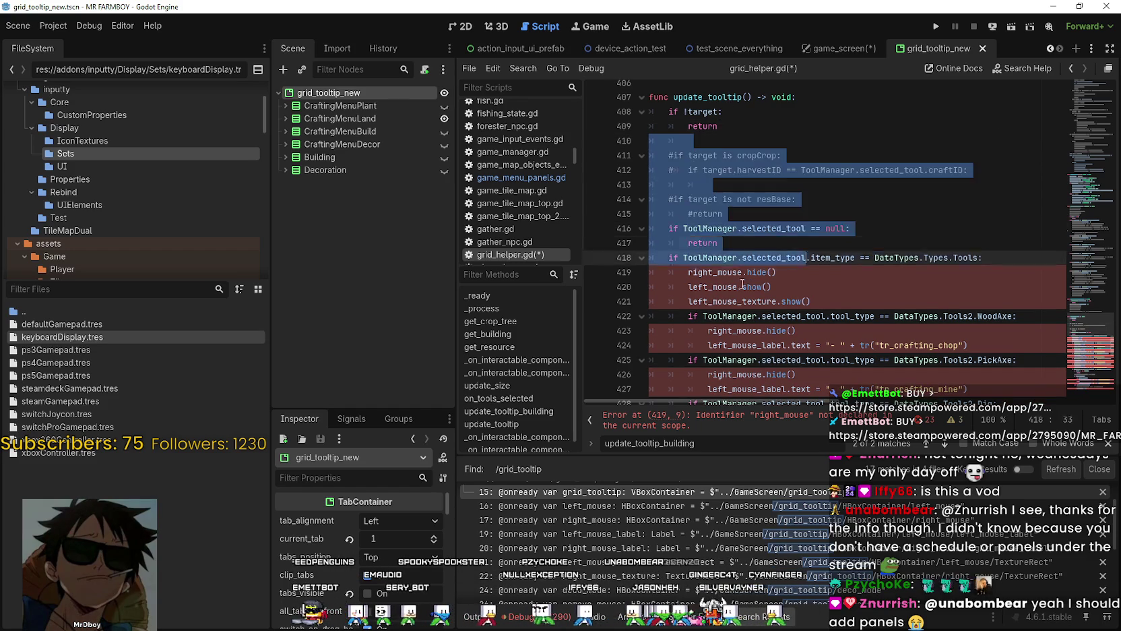
mouse_move(743, 283)
left_mouse_down()
mouse_move(758, 239)
mouse_move(842, 209)
left_mouse_up()
scroll(809, 215, "down", 8)
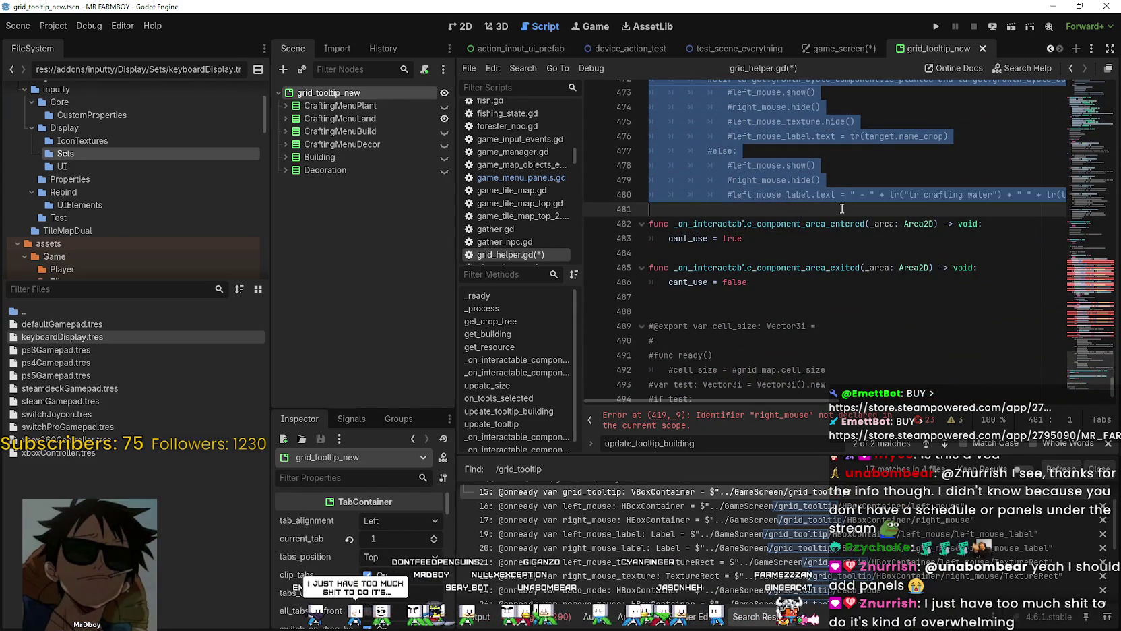
key("ctrl+k")
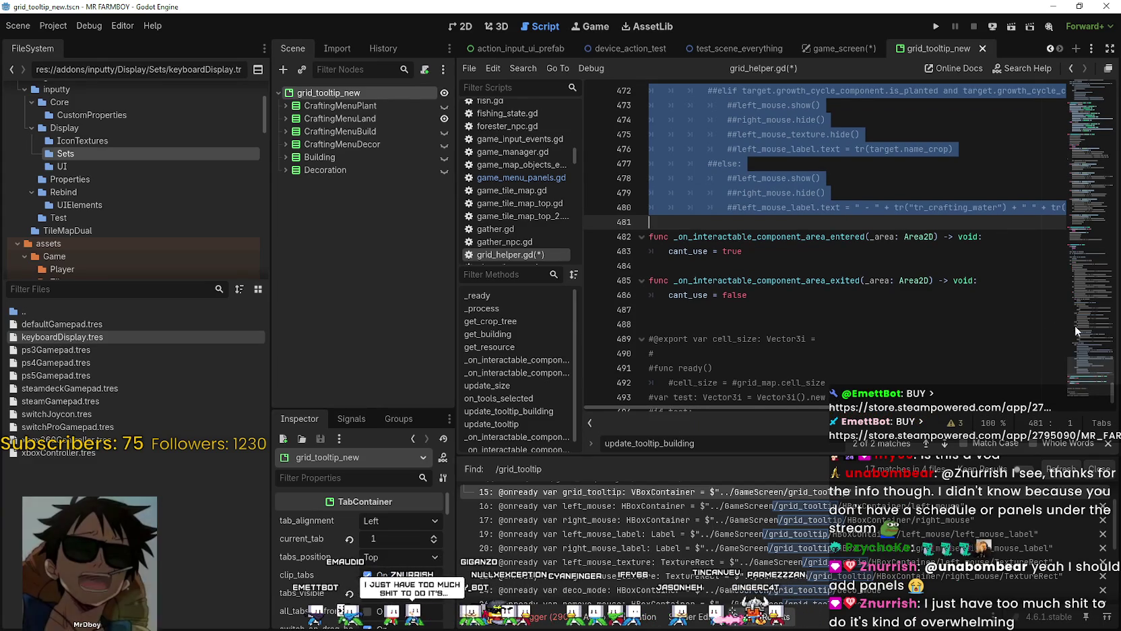
scroll(915, 284, "up", 20)
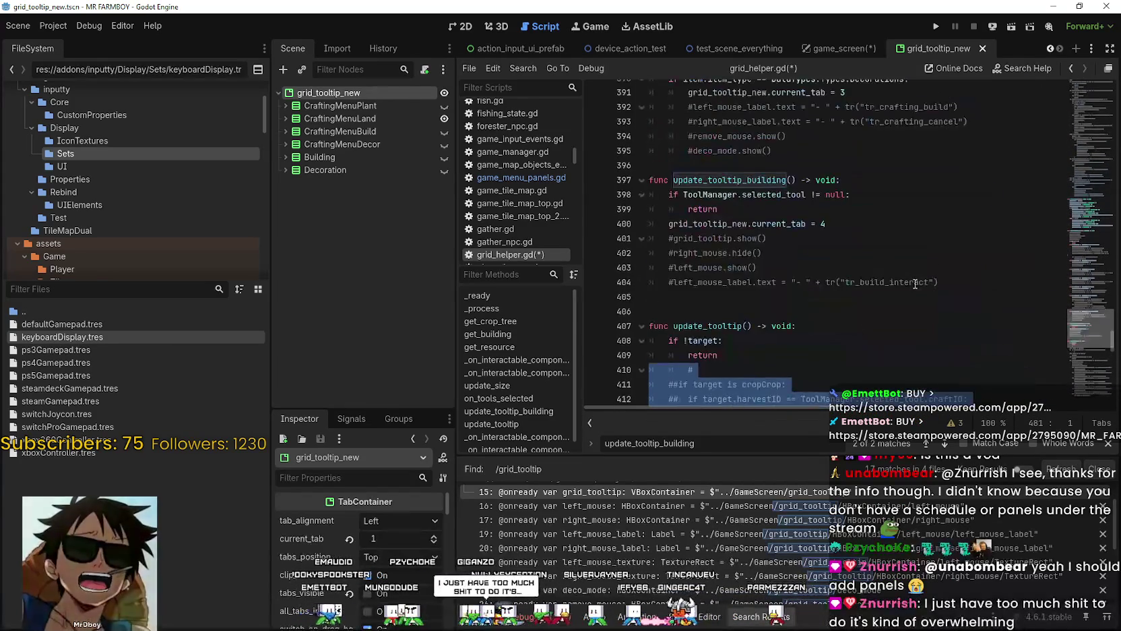
left_click(915, 284)
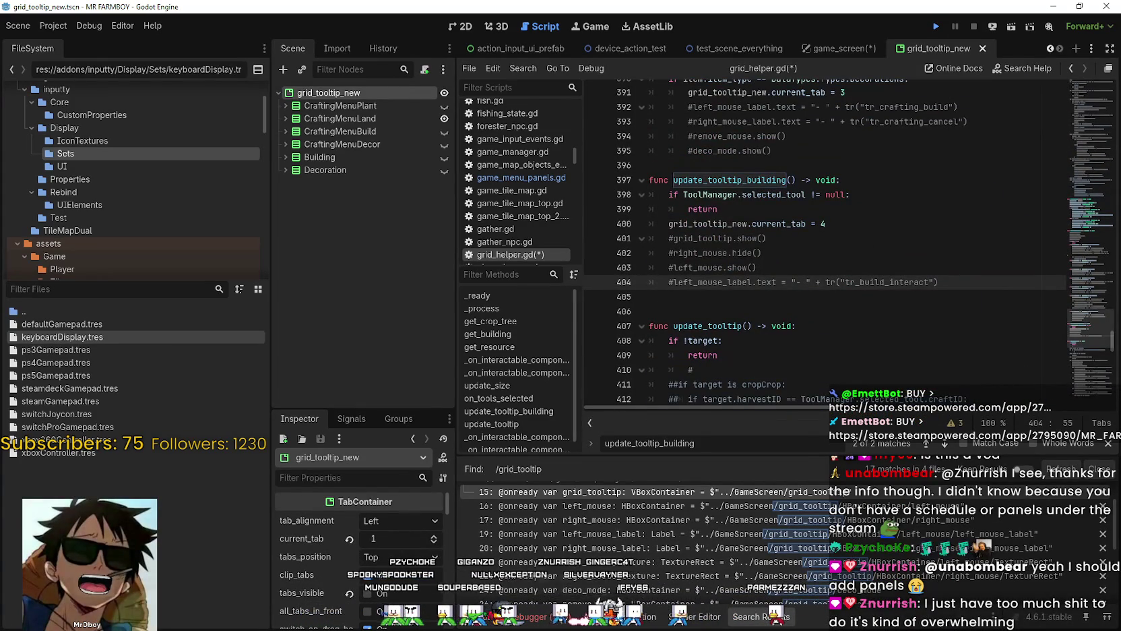
Step: Run the project with F5 to test the tooltip changes
key("F5")
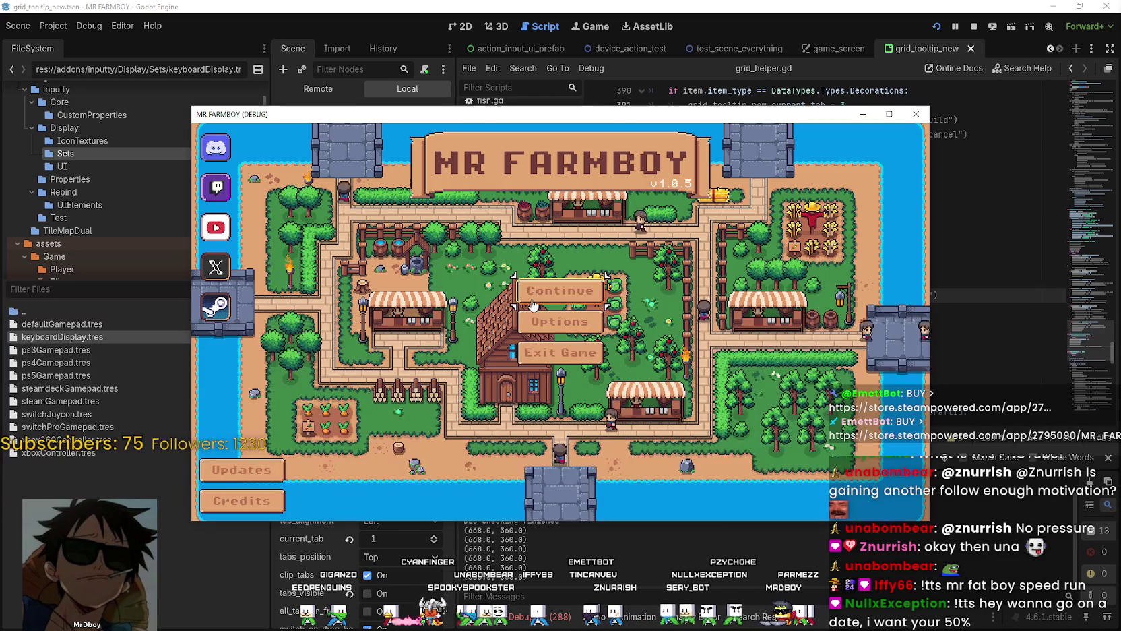
Step: Open the save game list and load a save slot in Mr Farmboy
left_click(576, 222)
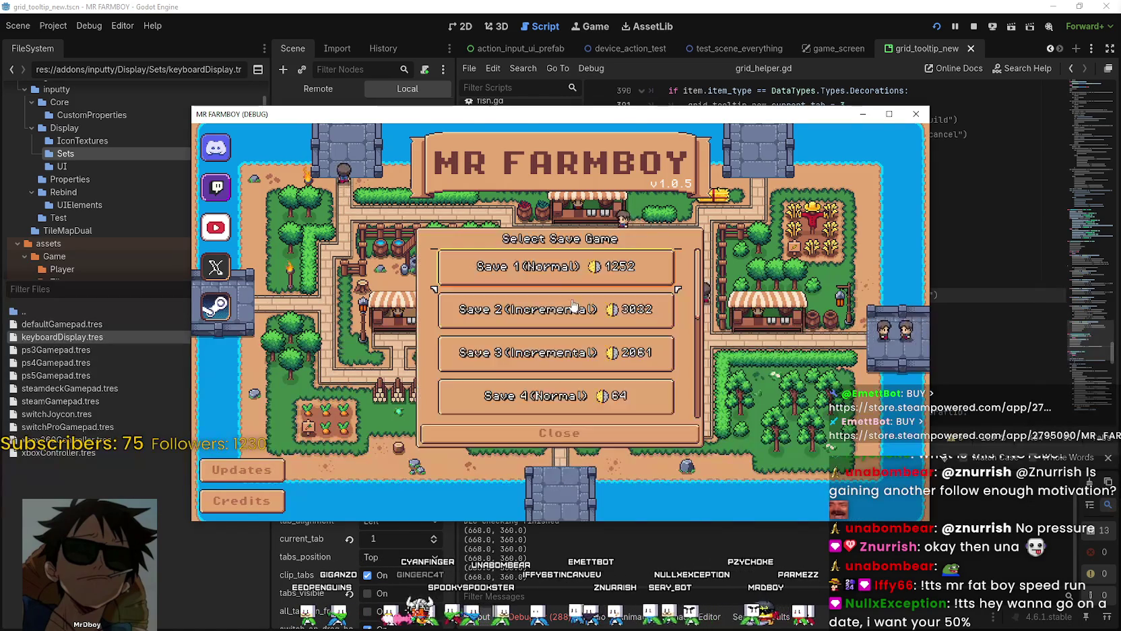
scroll(594, 333, "down", 5)
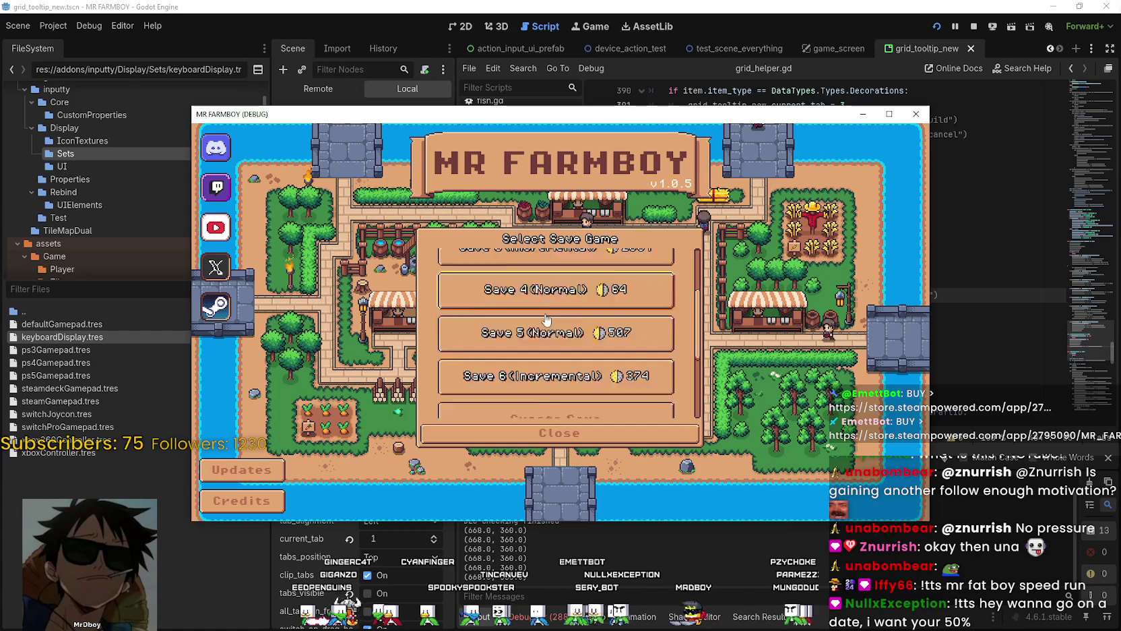
scroll(538, 356, "up", 2)
left_click(538, 323)
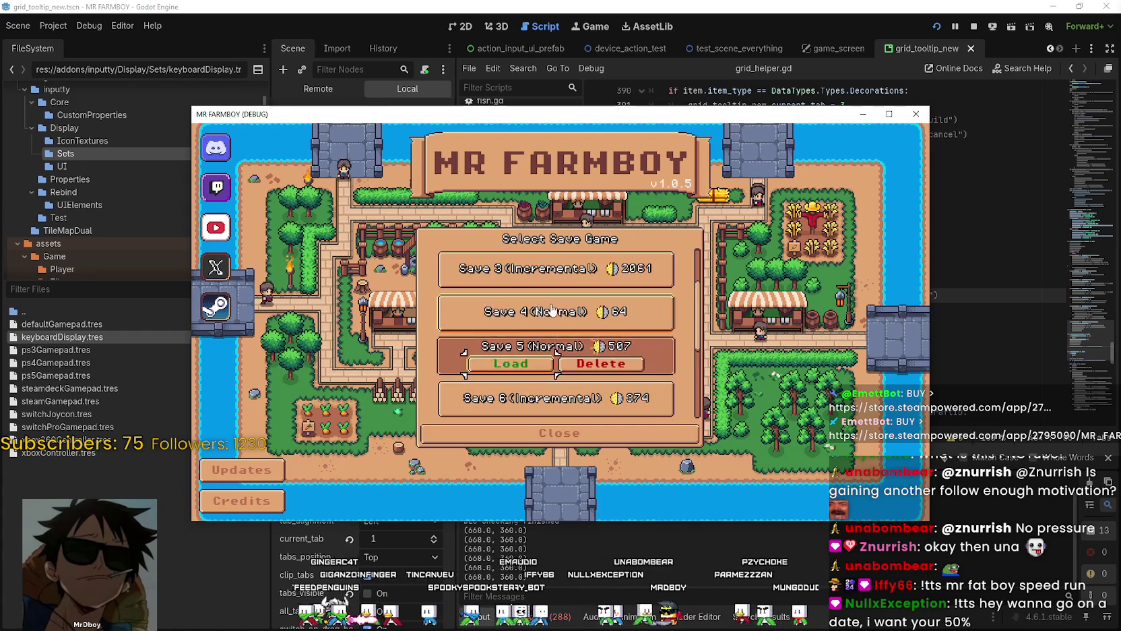
left_click(537, 322)
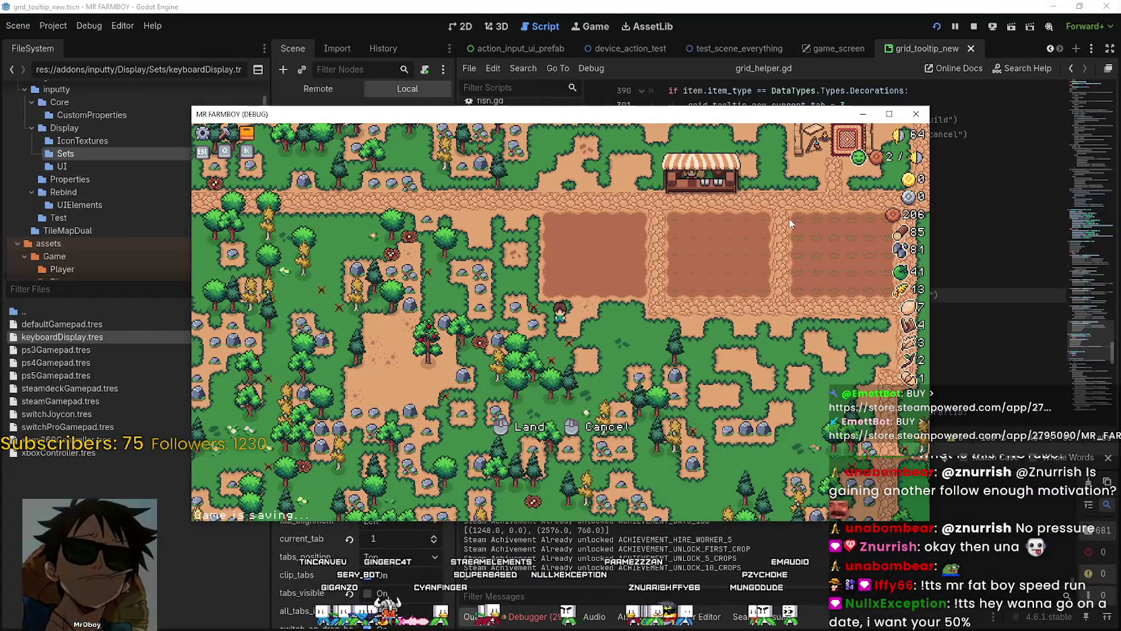
Step: Maximize the game window and walk the farmer around the fields to the market stall
left_click(889, 115)
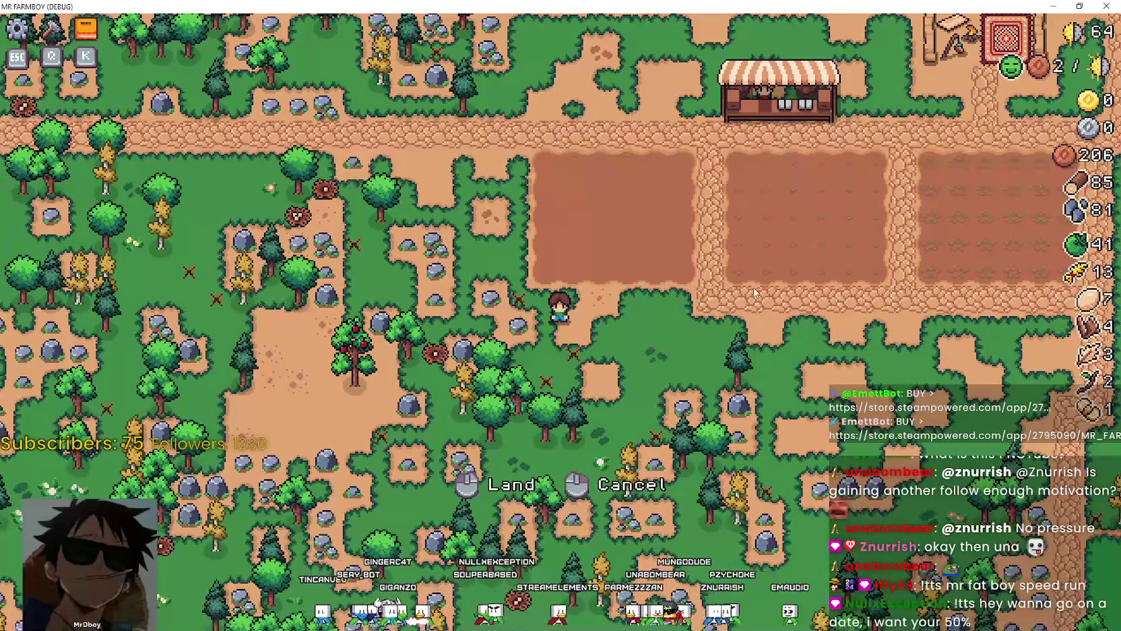
key("d")
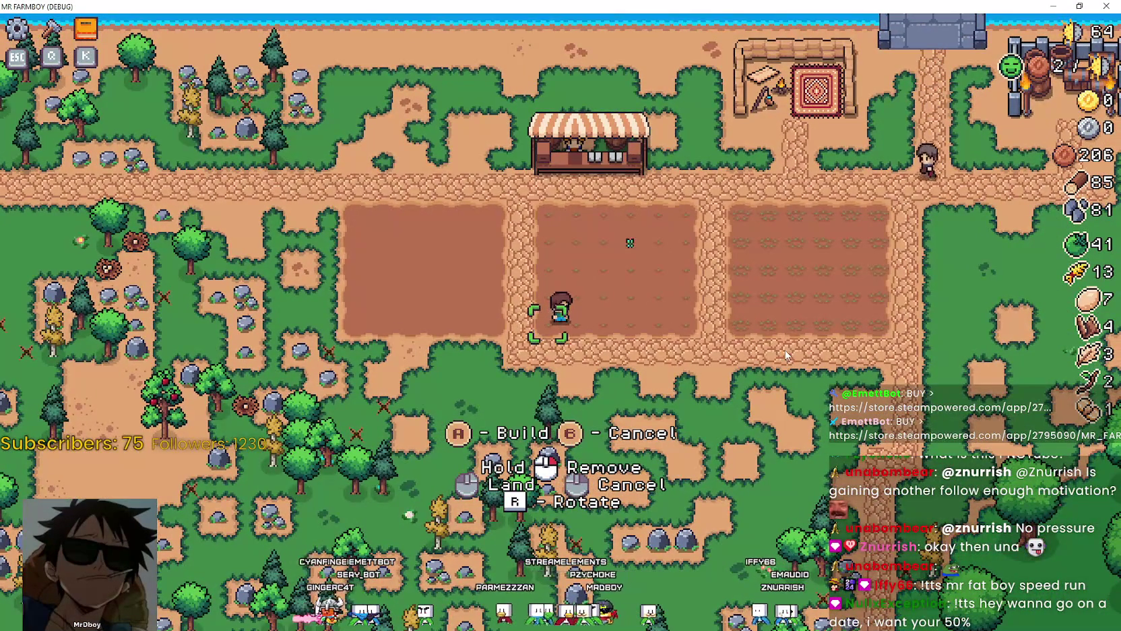
key("a")
key("d")
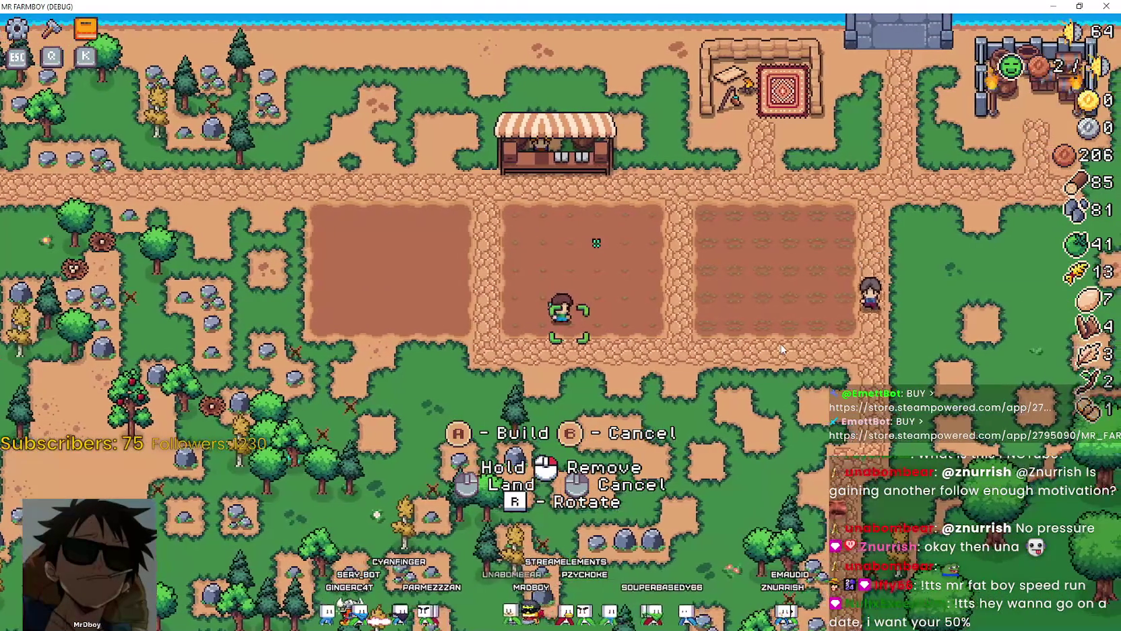
key("a")
key("d")
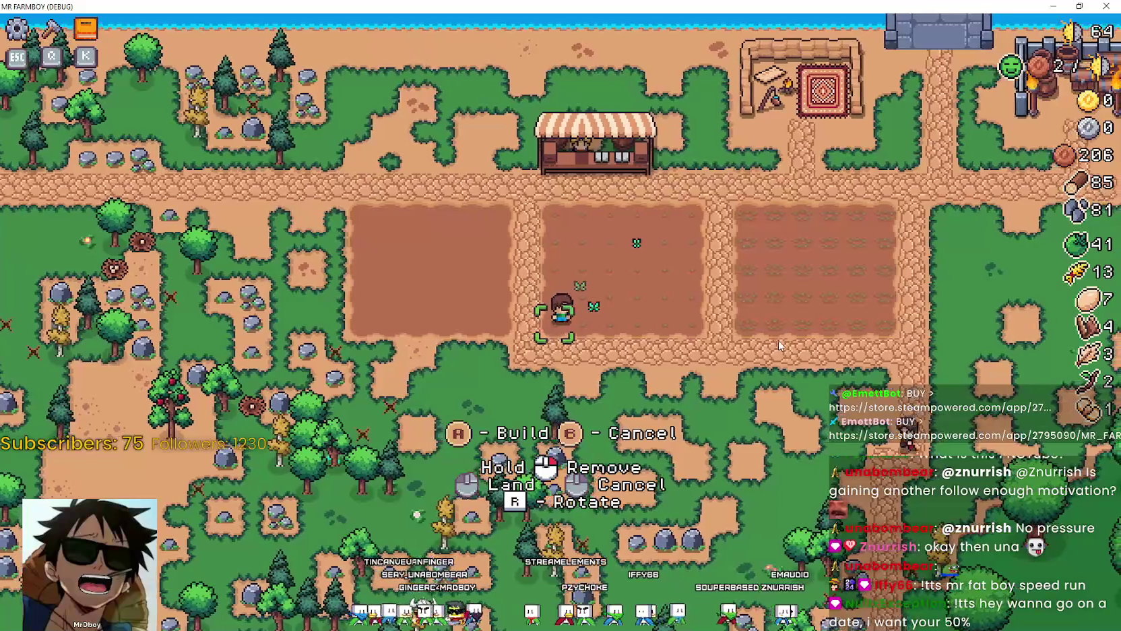
key("a")
key("d")
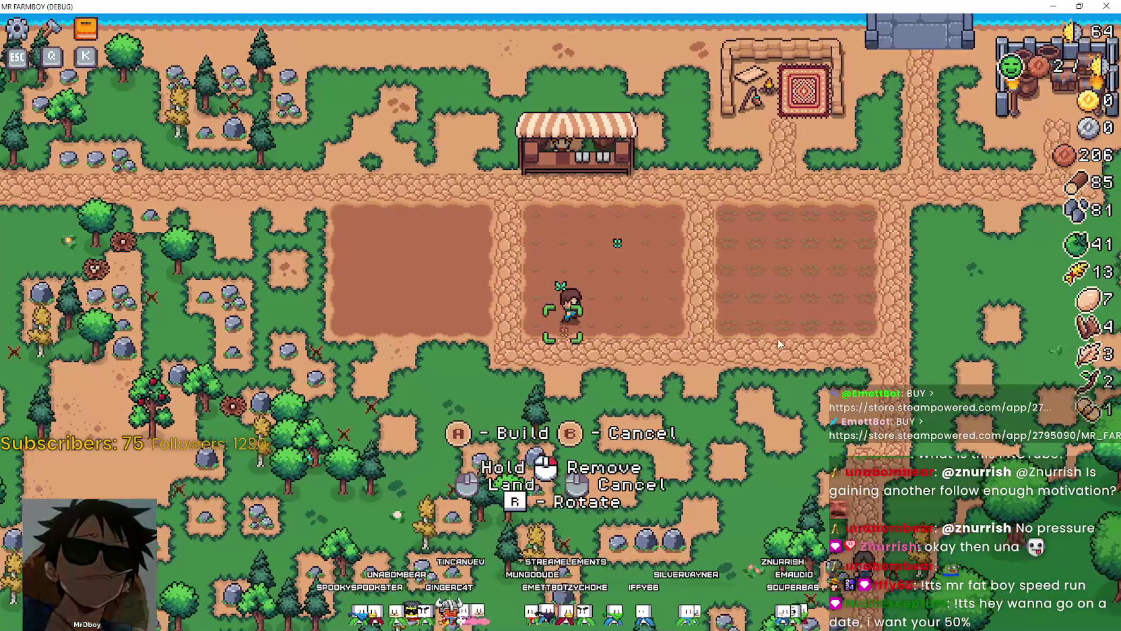
key("d")
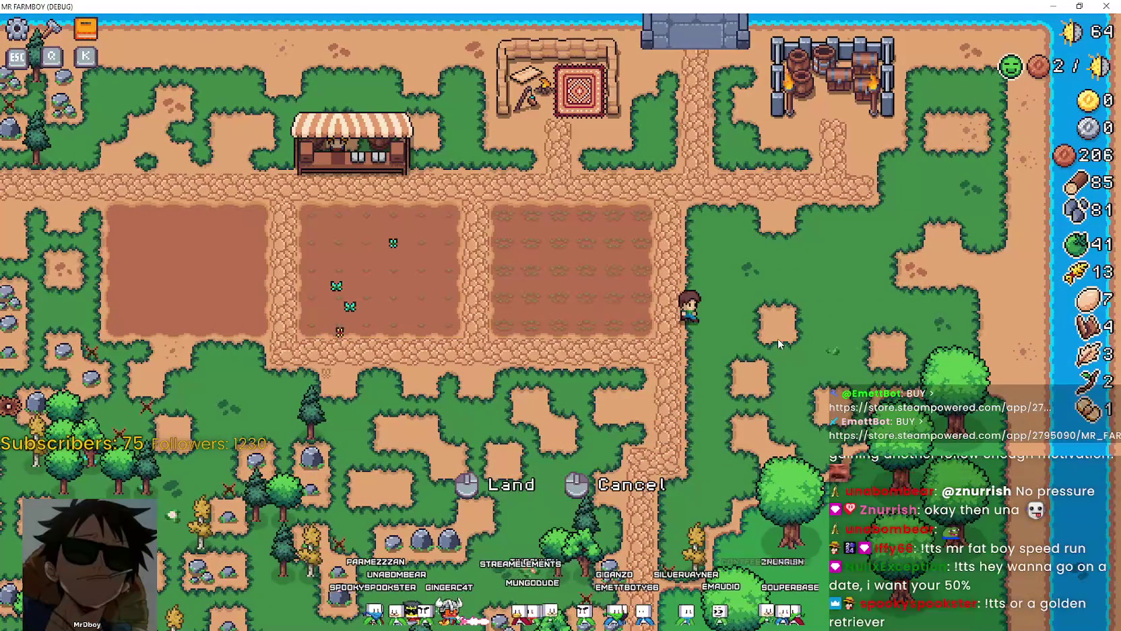
key("a")
key("d")
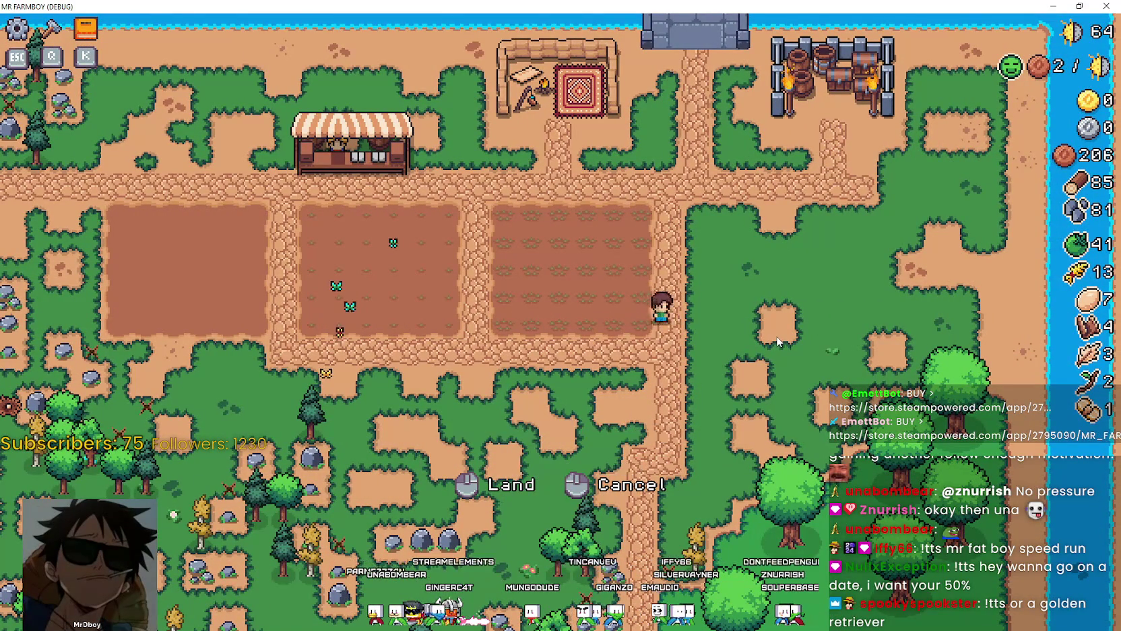
key("a")
key("d")
key("a")
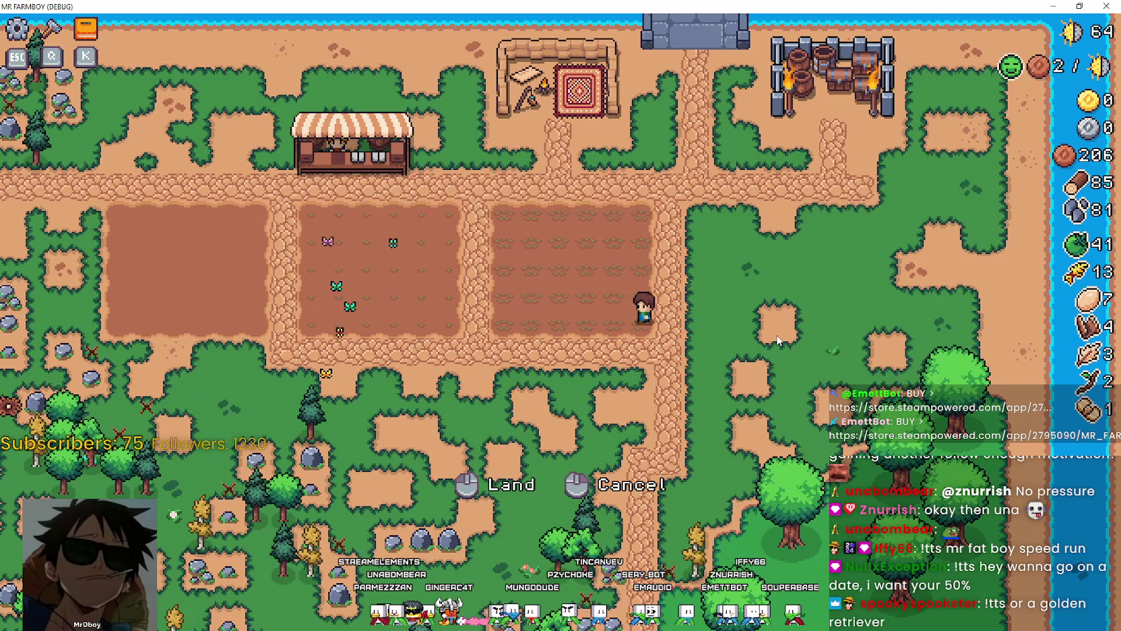
key("w")
key("a")
key("d")
key("a")
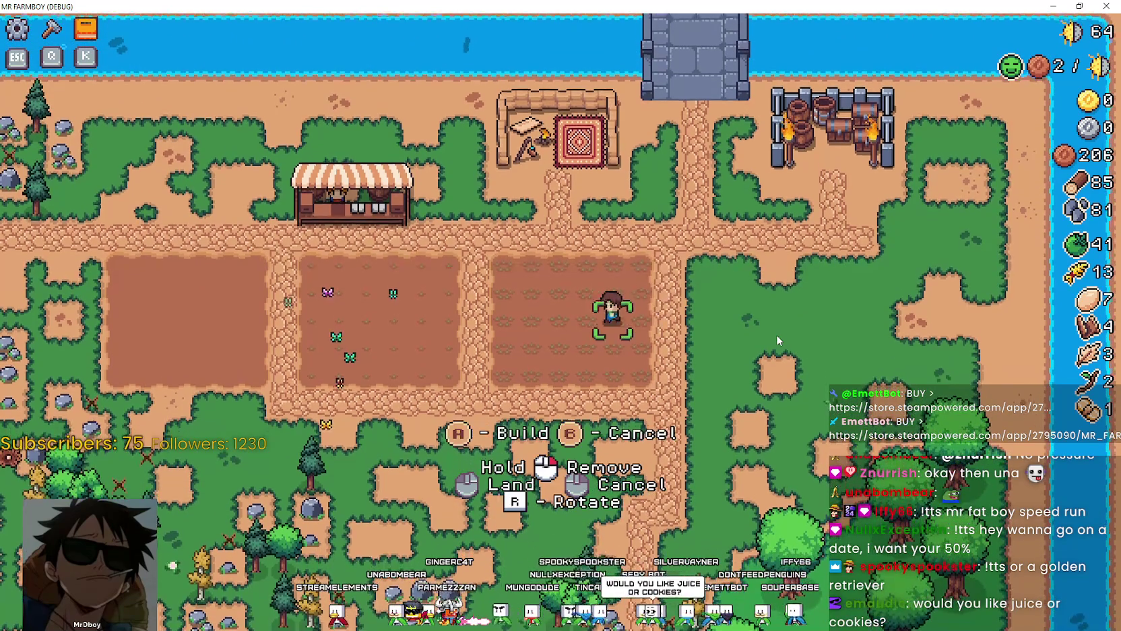
key("a")
key("d")
key("a")
key("d")
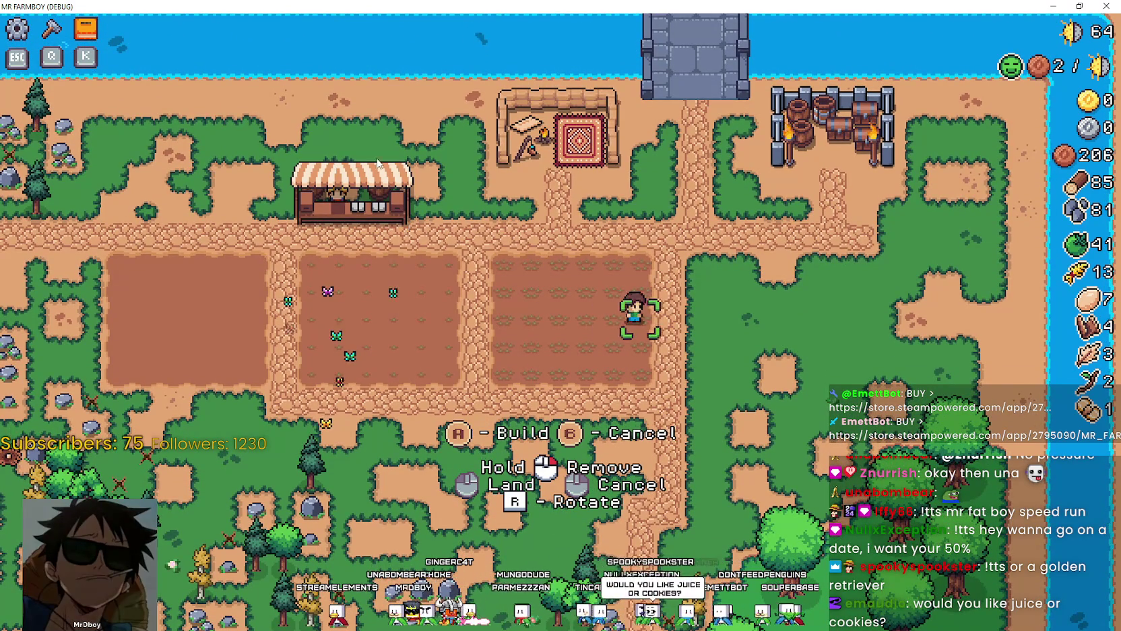
key("a")
key("w")
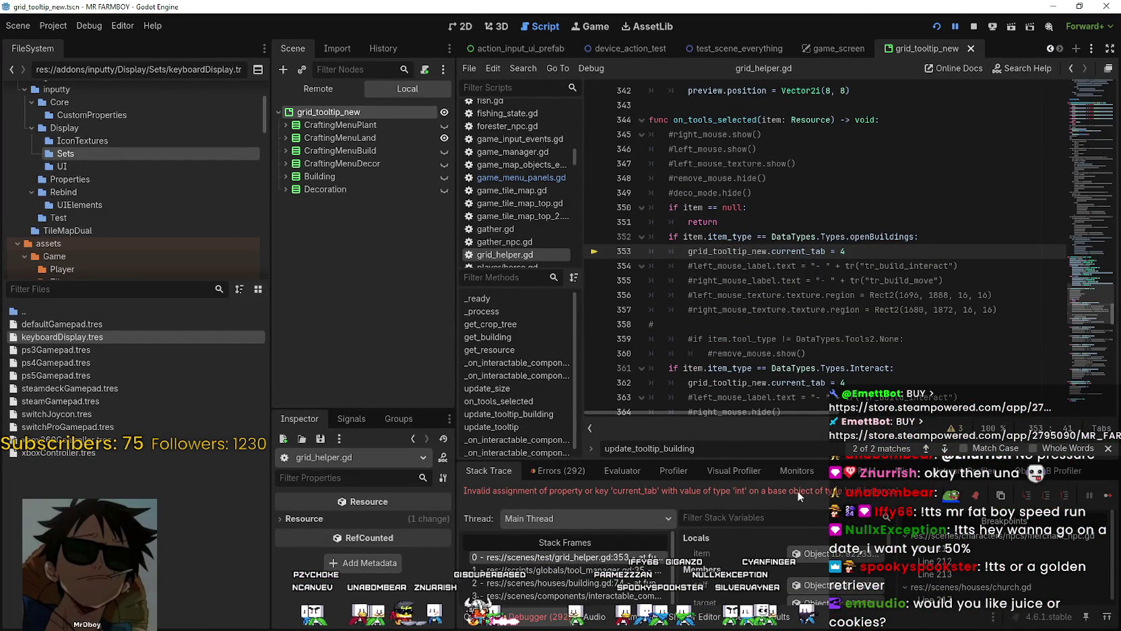
Step: Inspect the grid_tooltip_new reference on line 353 and its line 27 declaration
double_click(728, 251)
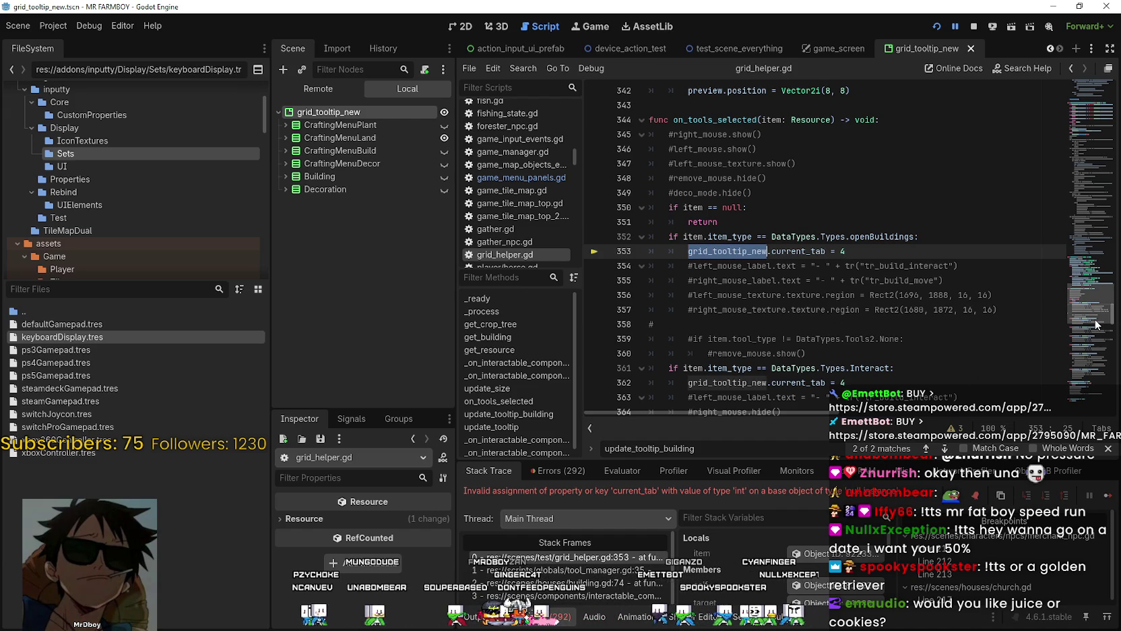
scroll(1096, 318, "up", 2)
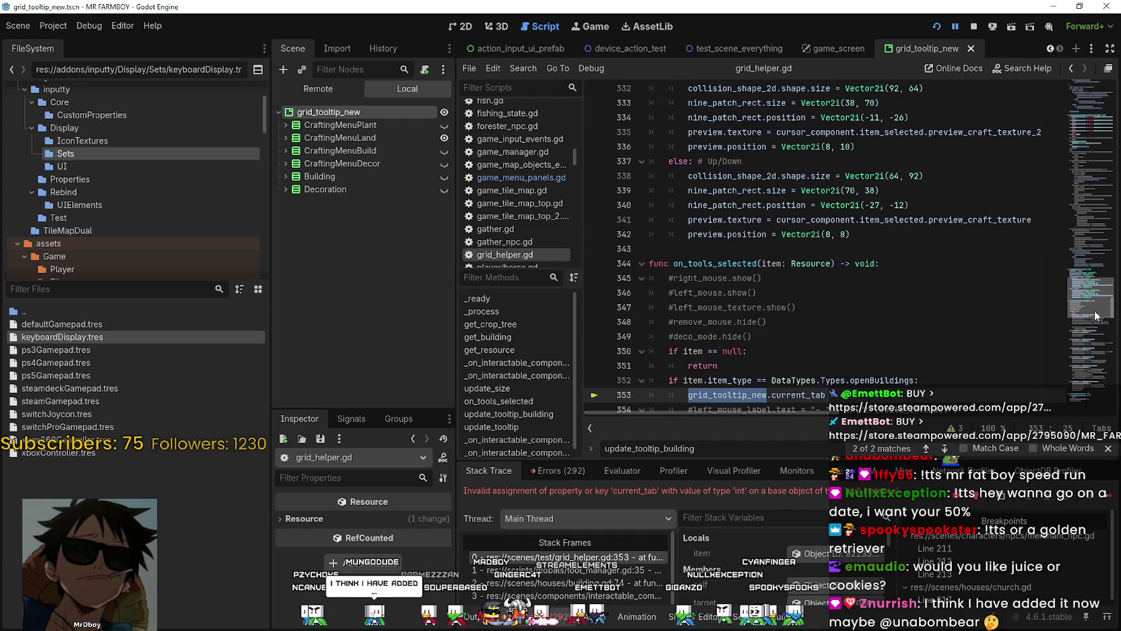
left_click_drag(1096, 318, 1095, 107)
left_click(880, 324)
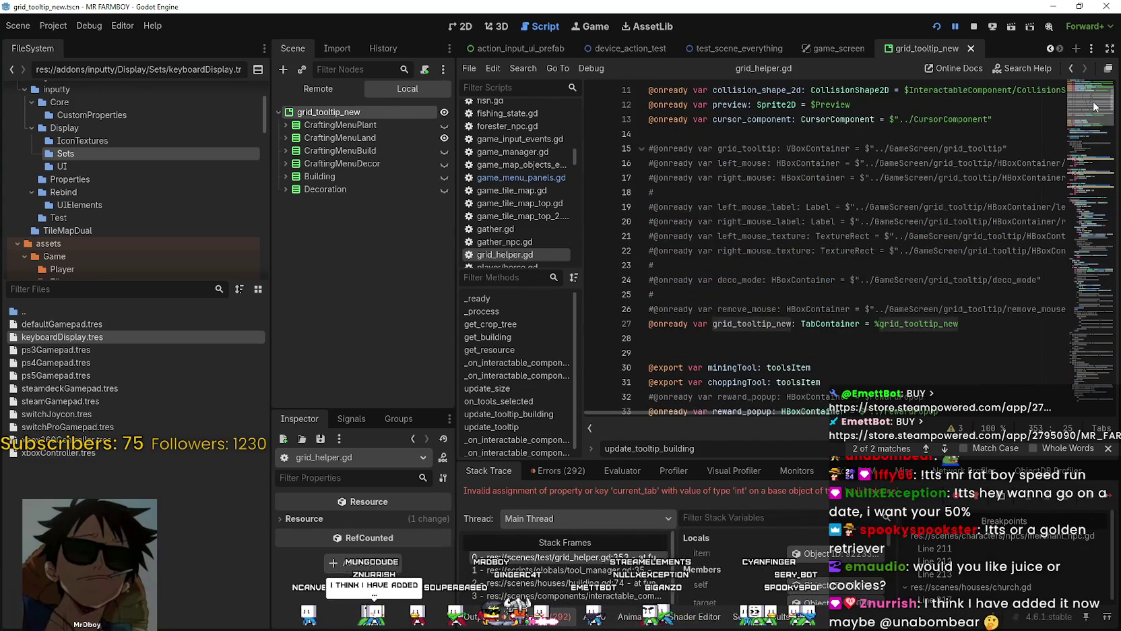
key("Left")
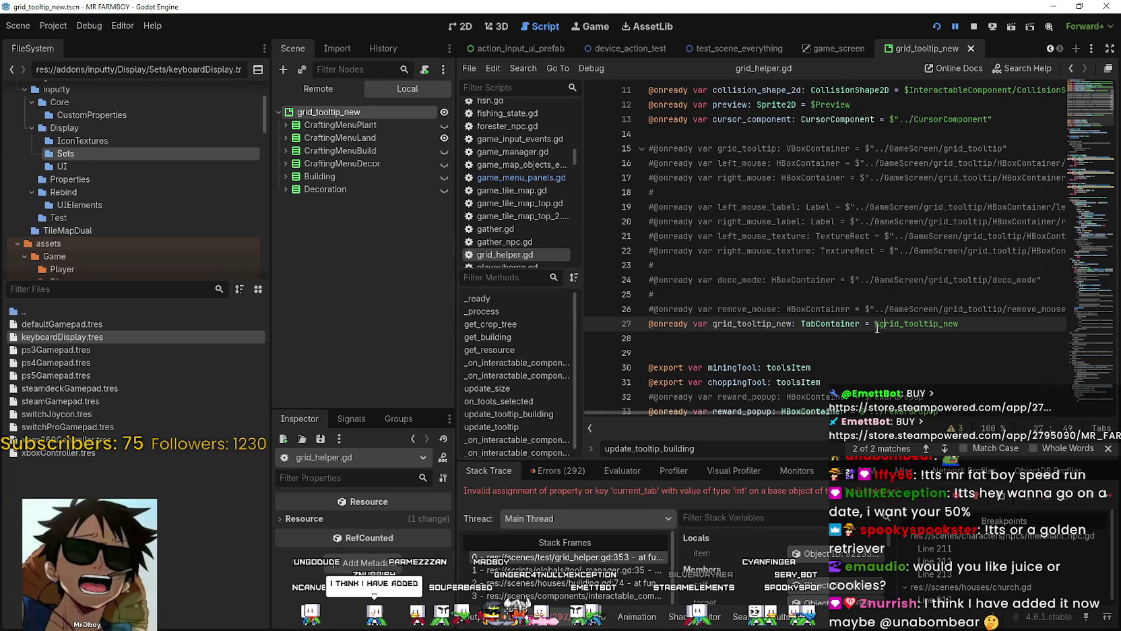
Step: Stop the running Mr Farmboy debug session
left_click(974, 26)
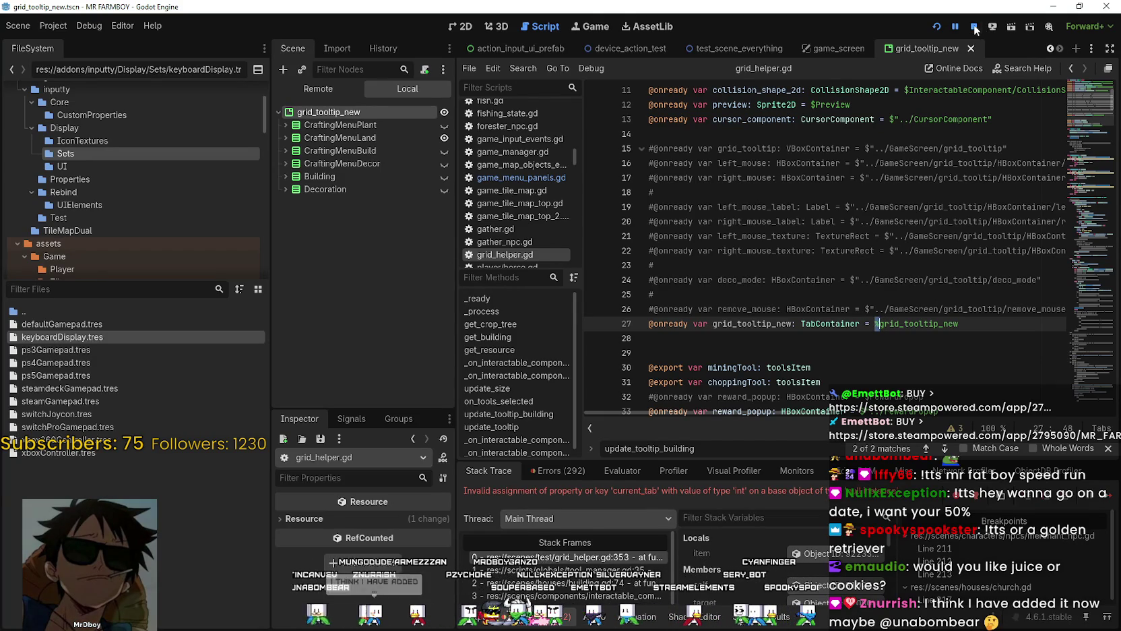
right_click(371, 94)
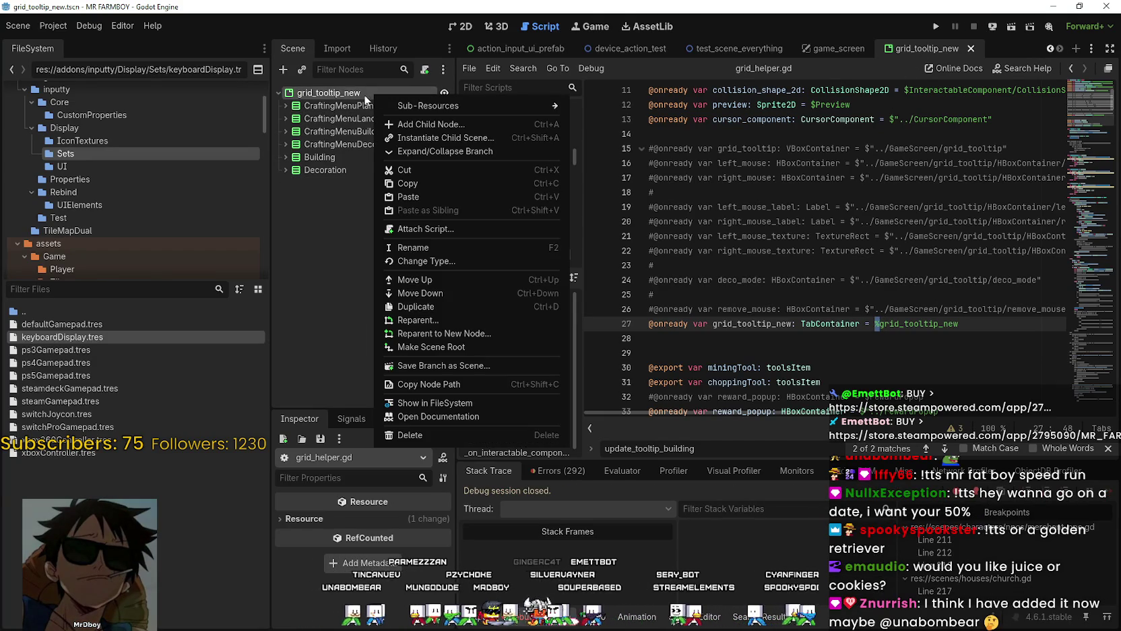
key("Escape")
mouse_move(831, 59)
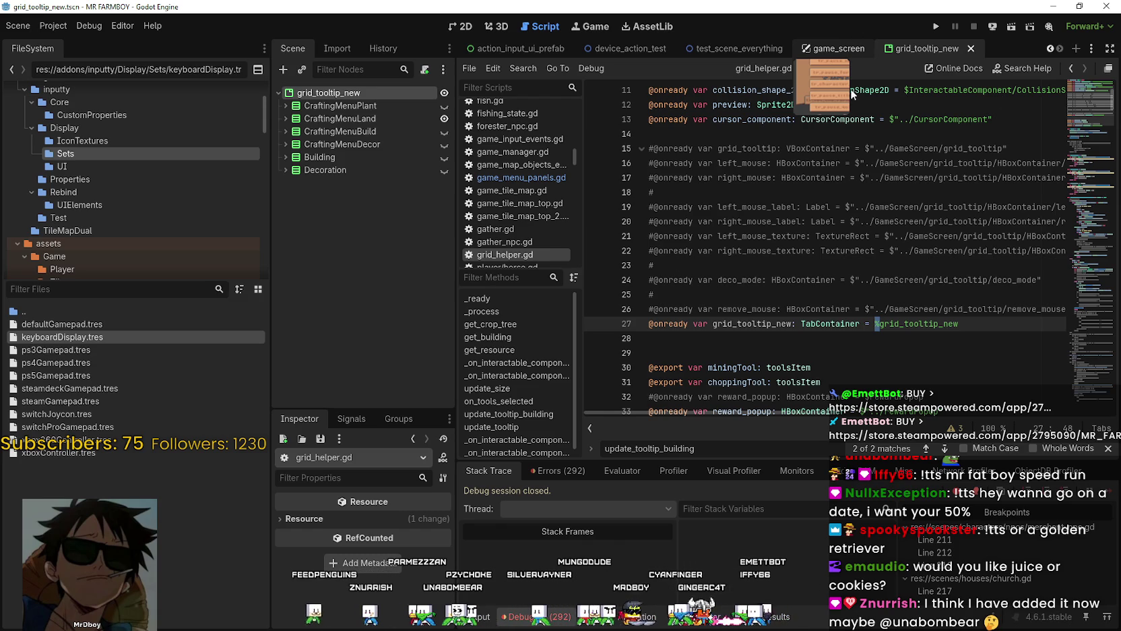
Step: In game_screen, turn off Access as Unique Name for grid_tooltip_new and drag it into grid_helper.gd
left_click(836, 48)
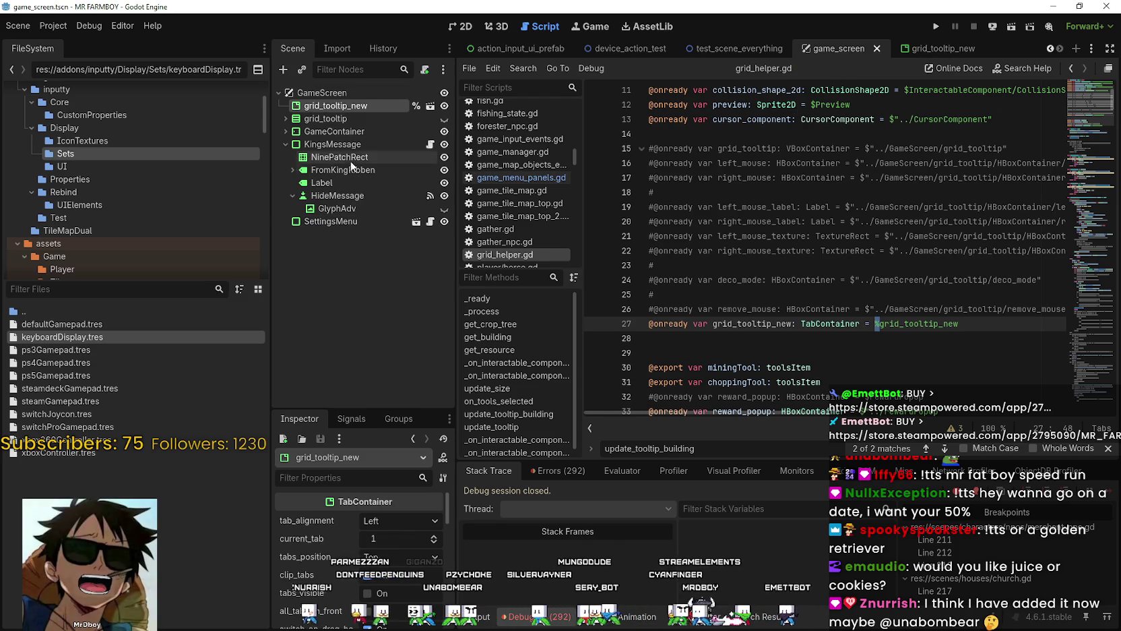
right_click(340, 108)
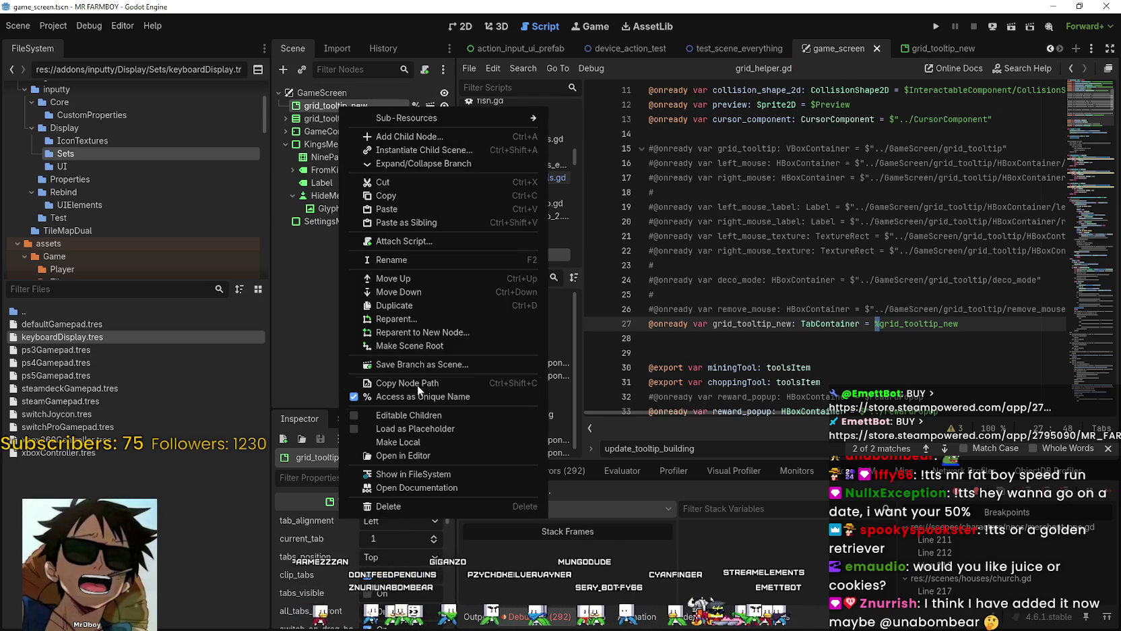
left_click(419, 396)
mouse_move(336, 106)
left_mouse_down()
mouse_move(832, 347)
mouse_move(776, 330)
mouse_move(638, 323)
left_mouse_up()
left_click(973, 322)
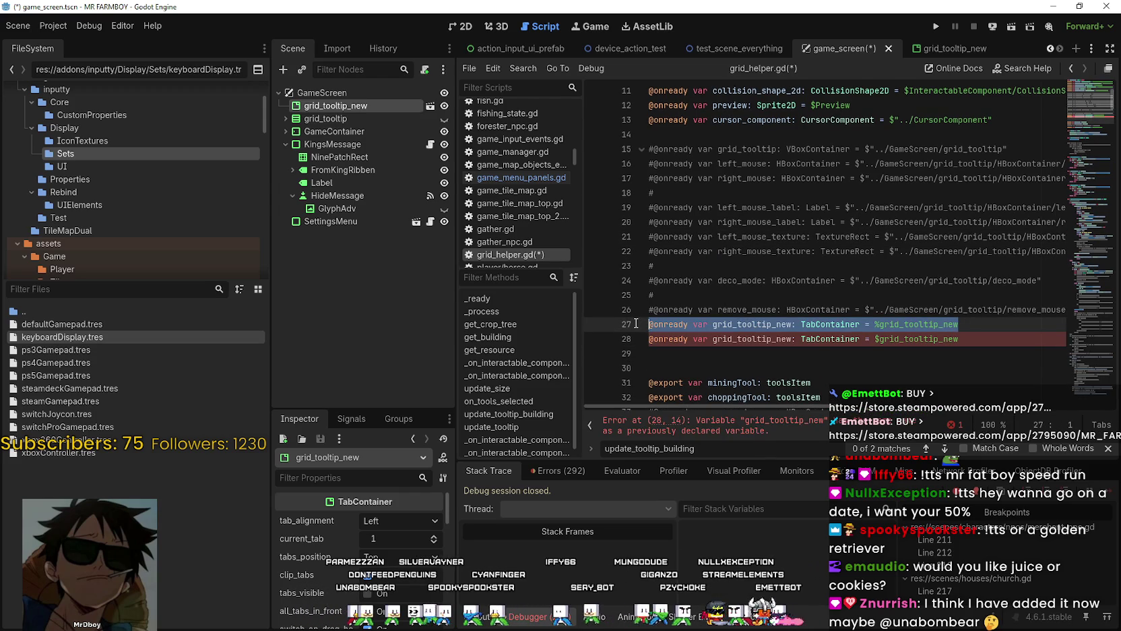
Step: Copy grid_tooltip_new's node path and delete the duplicate declaration on line 27
right_click(331, 108)
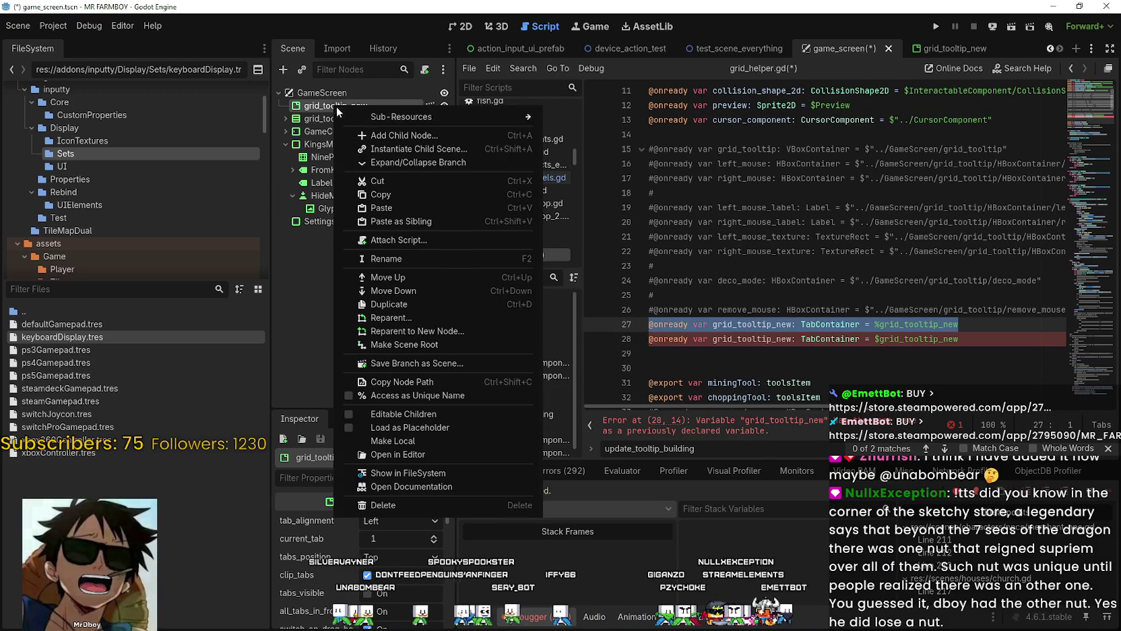
left_click(417, 381)
left_click(886, 339)
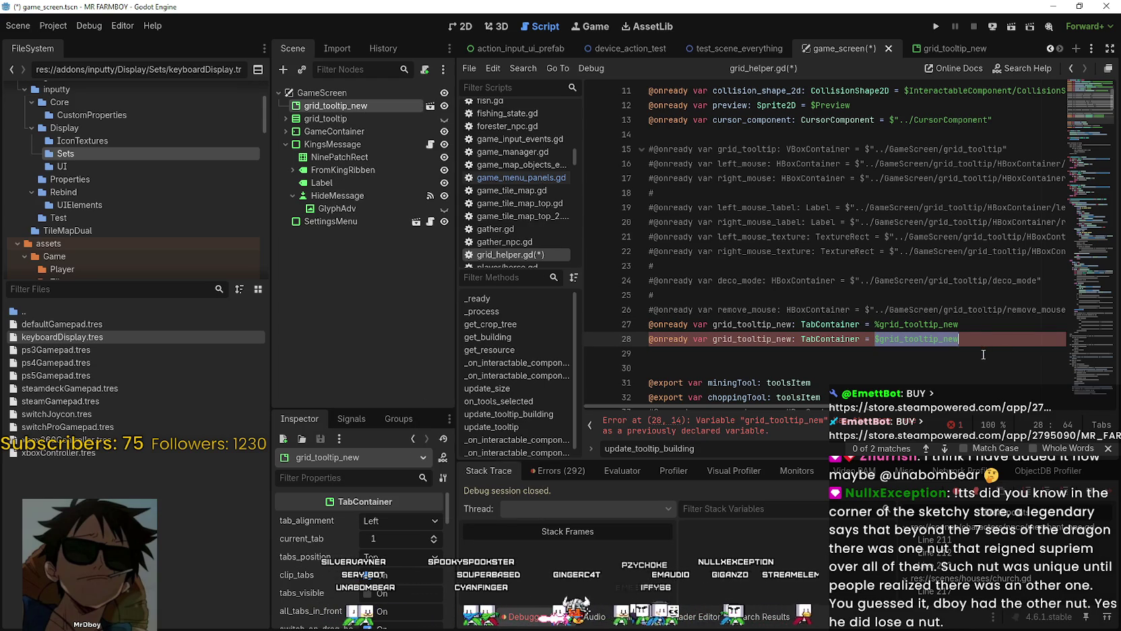
left_click(952, 310)
left_click_drag(960, 324, 497, 327)
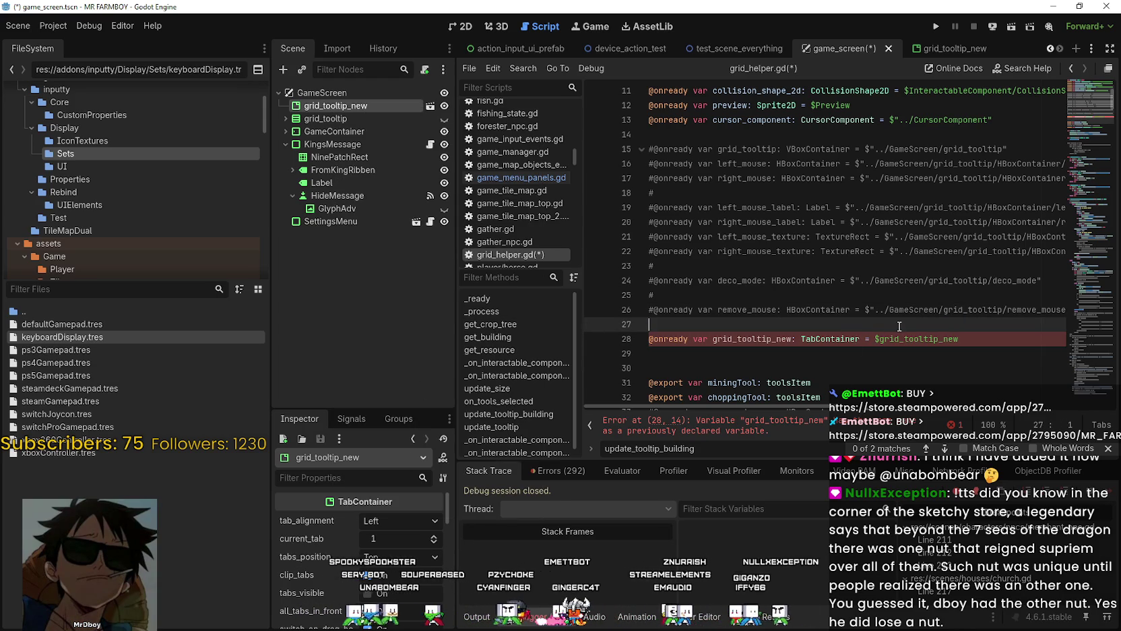
key("BackSpace")
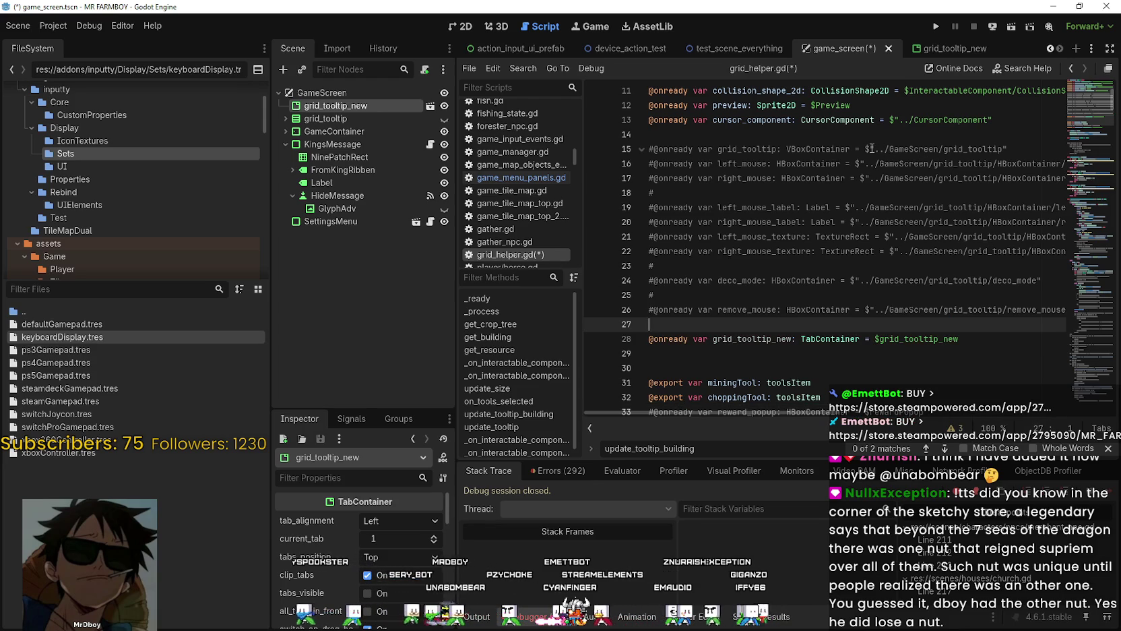
Step: Change line 28's reference to $"../GameScreen/grid_tooltip_new" and save
left_click_drag(866, 149, 1046, 148)
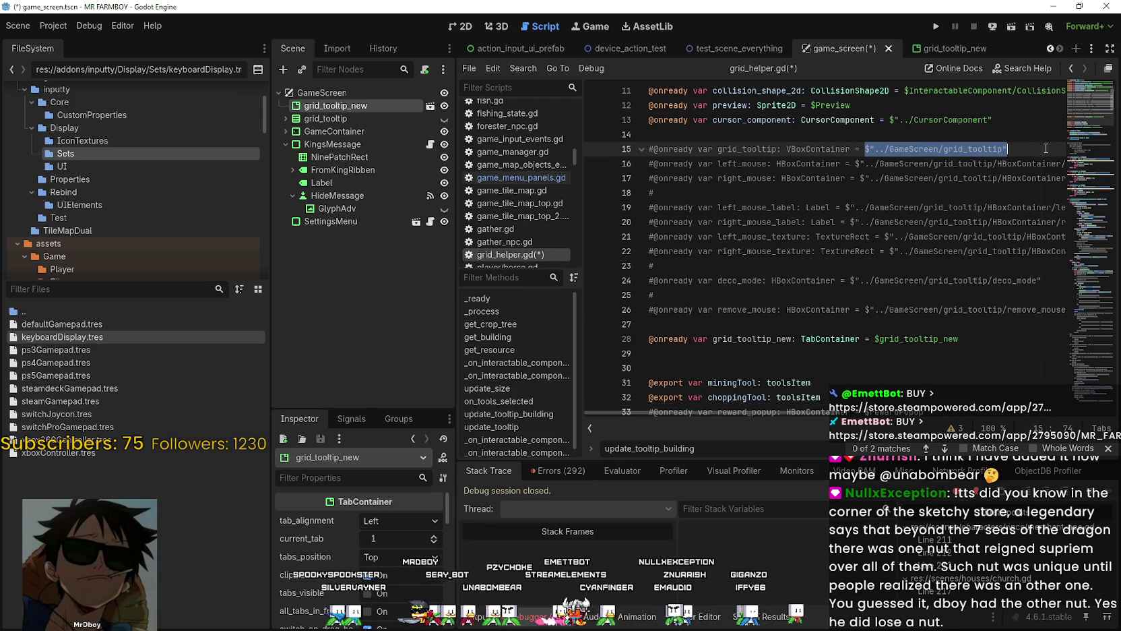
left_click(876, 338)
left_click_drag(877, 338, 961, 338)
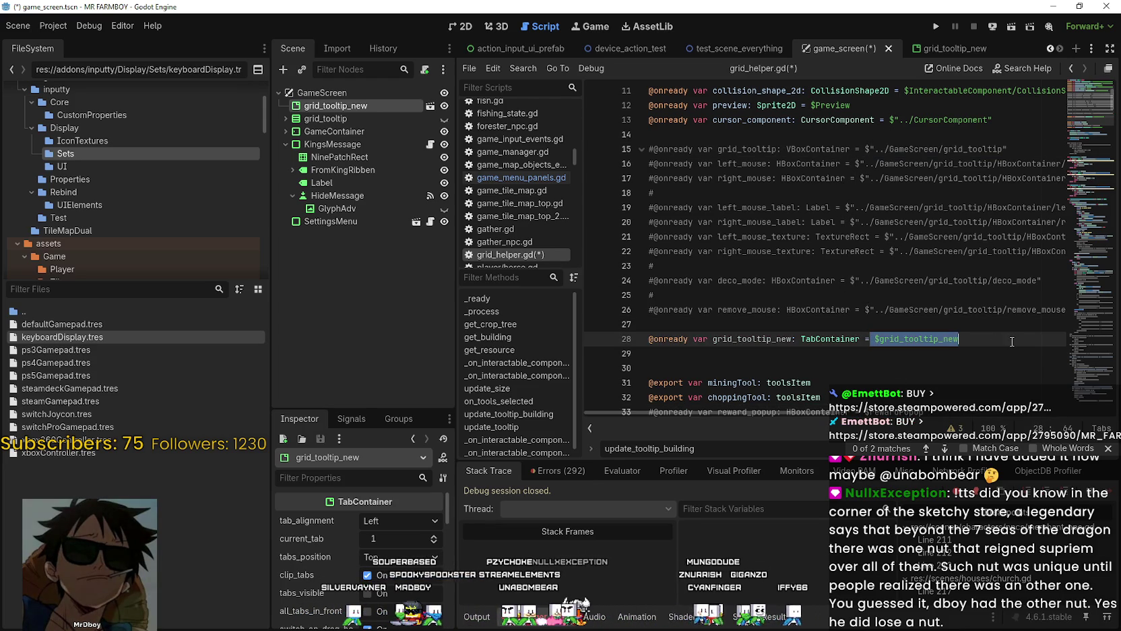
key("ctrl+v")
double_click(970, 148)
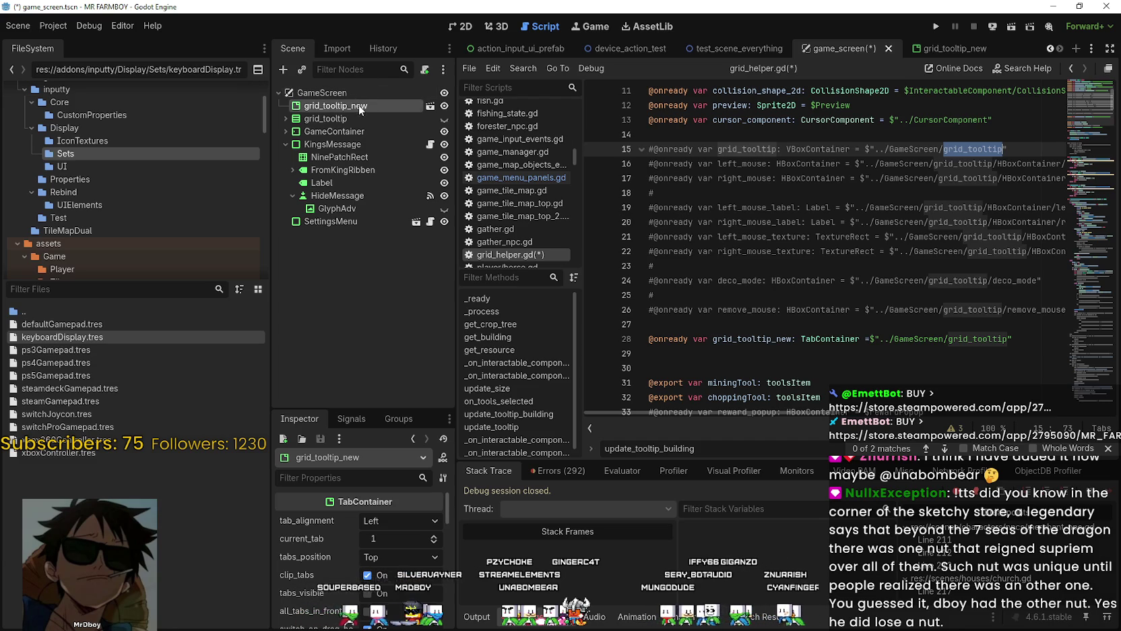
left_click(966, 338)
double_click(968, 339)
key("ctrl+v")
left_click(939, 368)
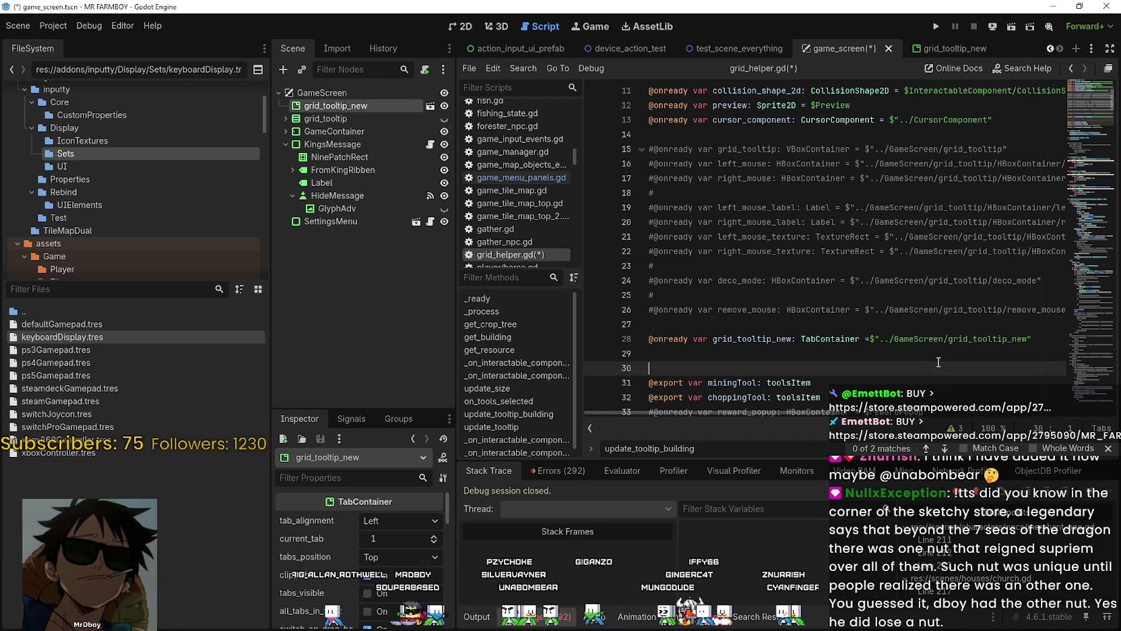
key("ctrl+s")
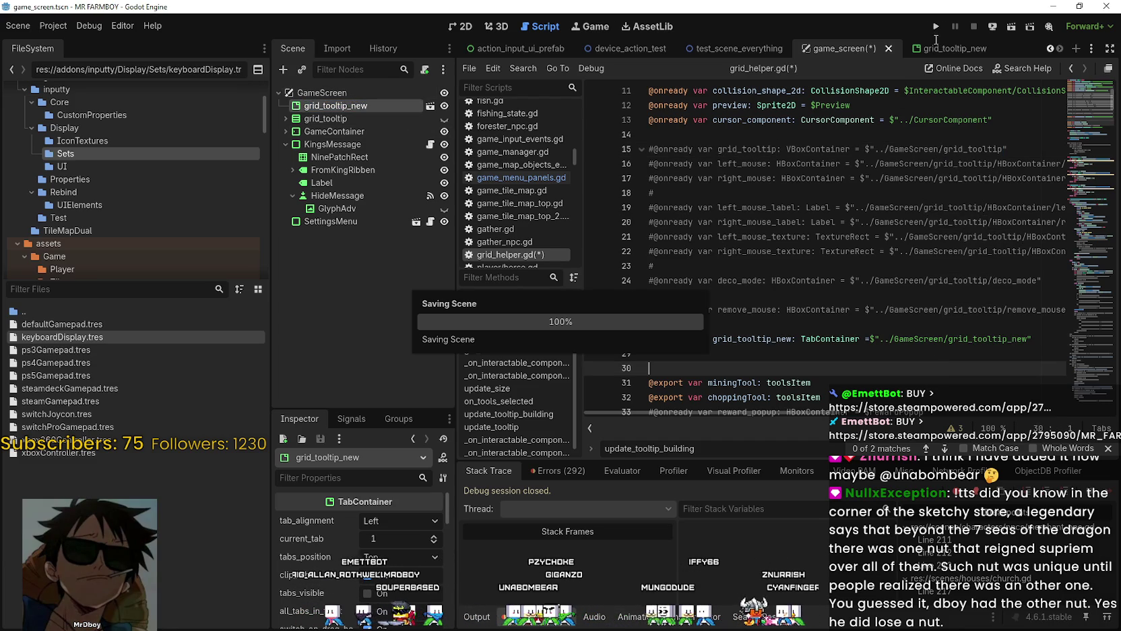
Step: Run the project and wait for the Mr Farmboy title menu with Continue, Options and Exit Game
left_click(936, 26)
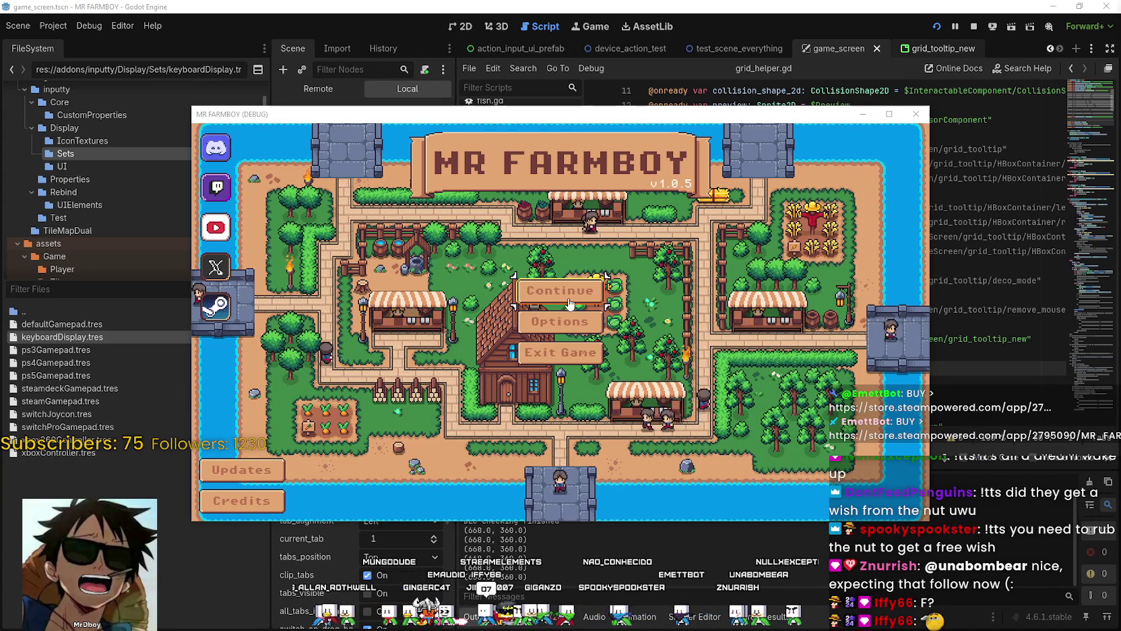
Step: Open the save game list and load Save 4
key("Return")
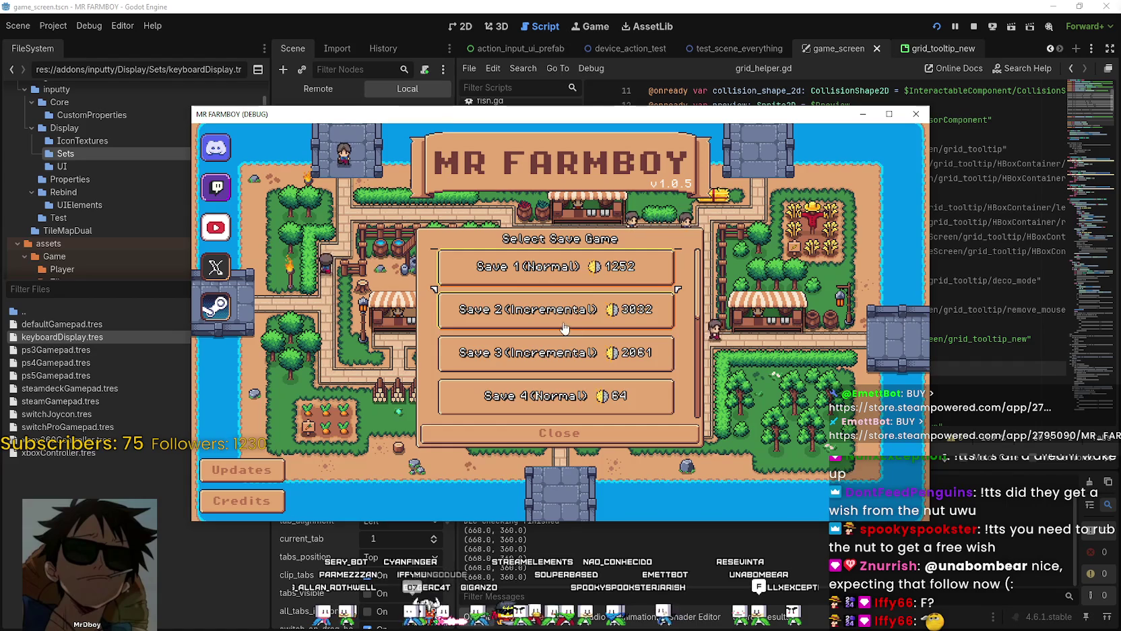
scroll(590, 325, "down", 1)
scroll(583, 327, "down", 2)
left_click(539, 272)
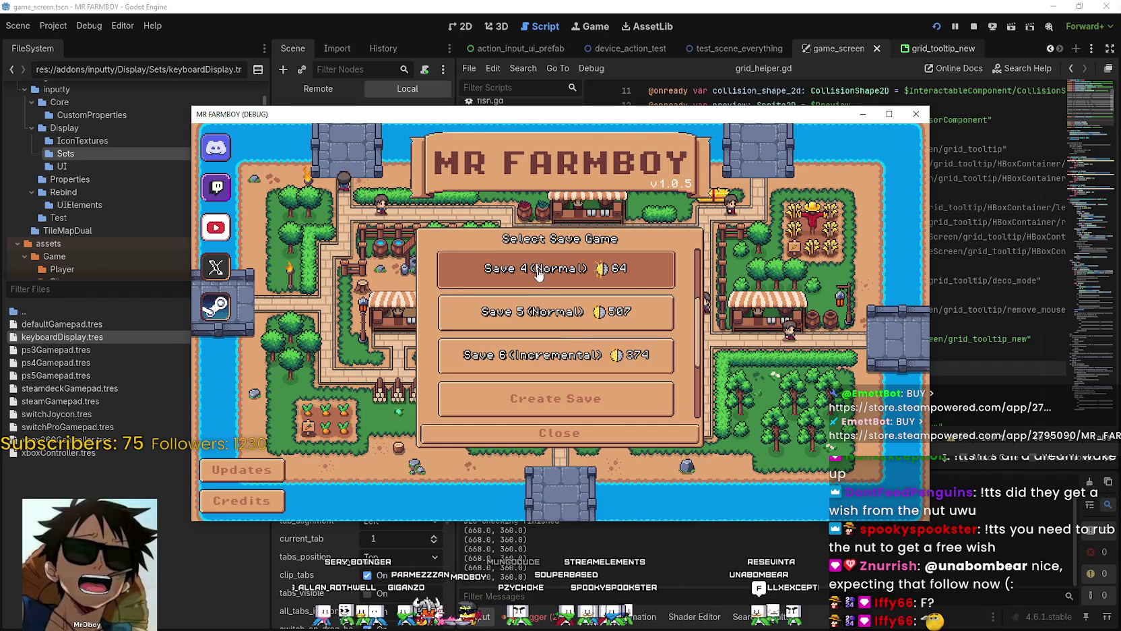
left_click(512, 277)
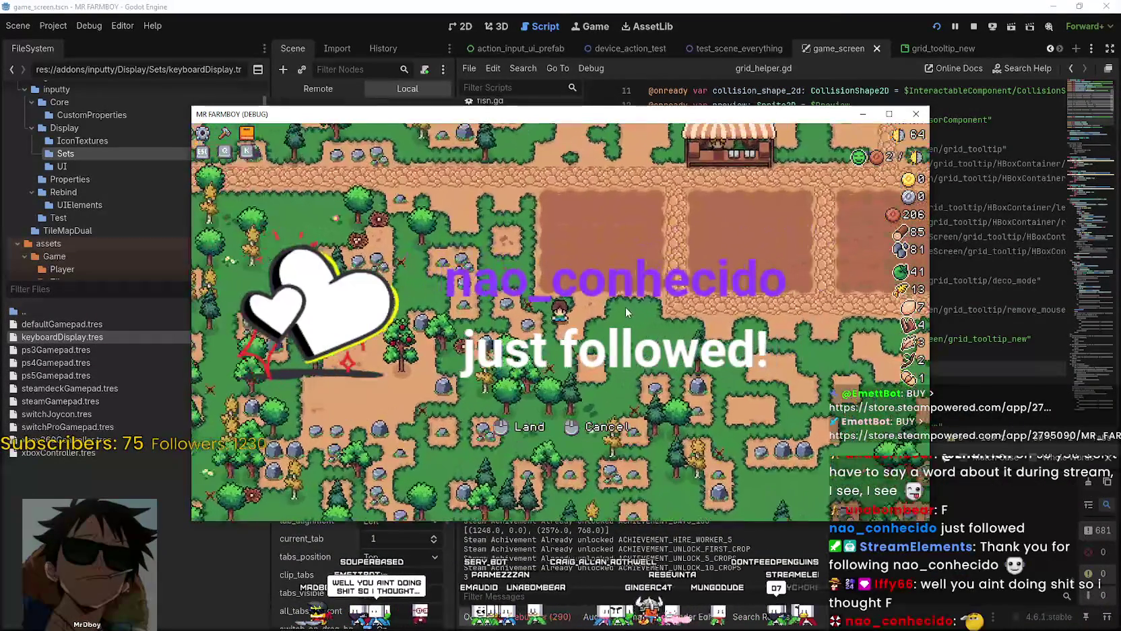
Step: Maximize the game window and walk the farmer between the plots, planting a sprout in the middle plot
key("d")
key("s")
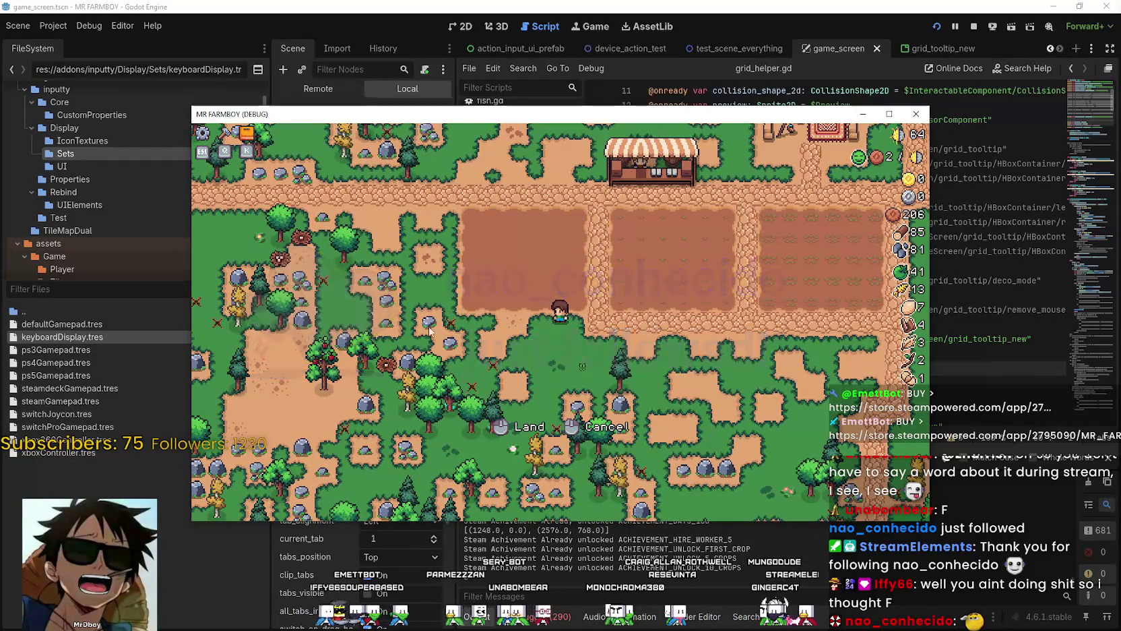
key("w")
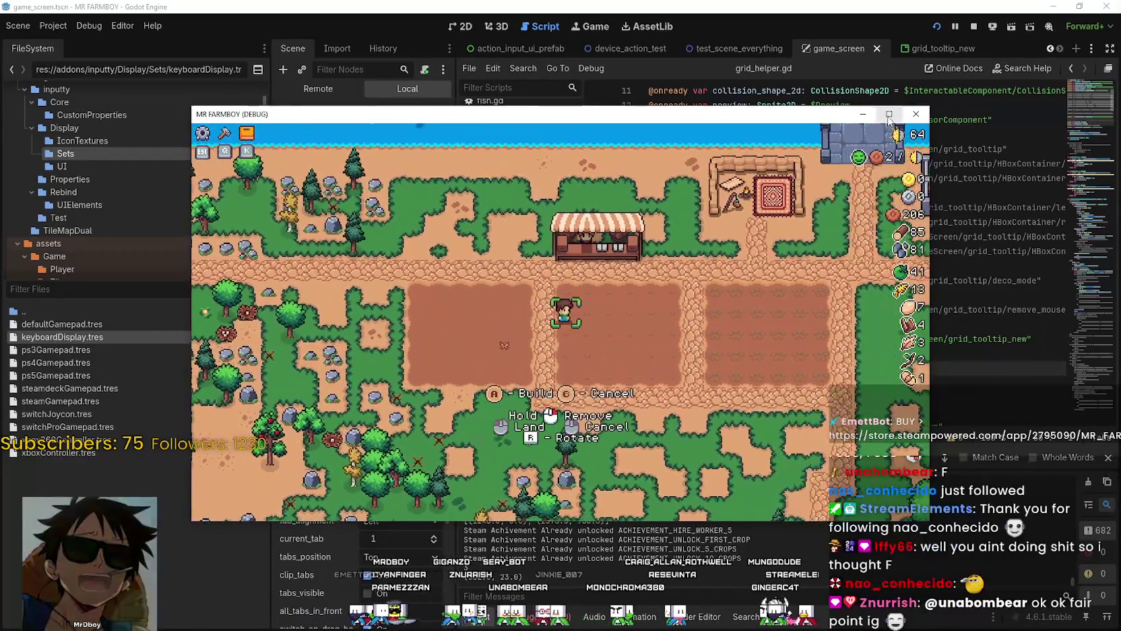
left_click(890, 113)
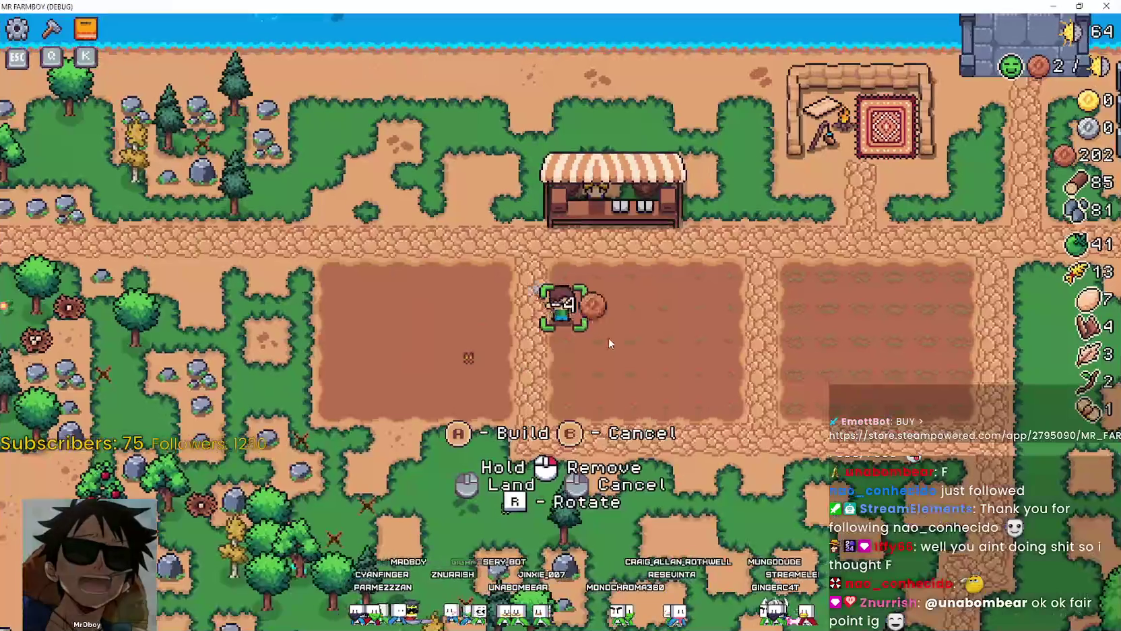
key("a")
key("e")
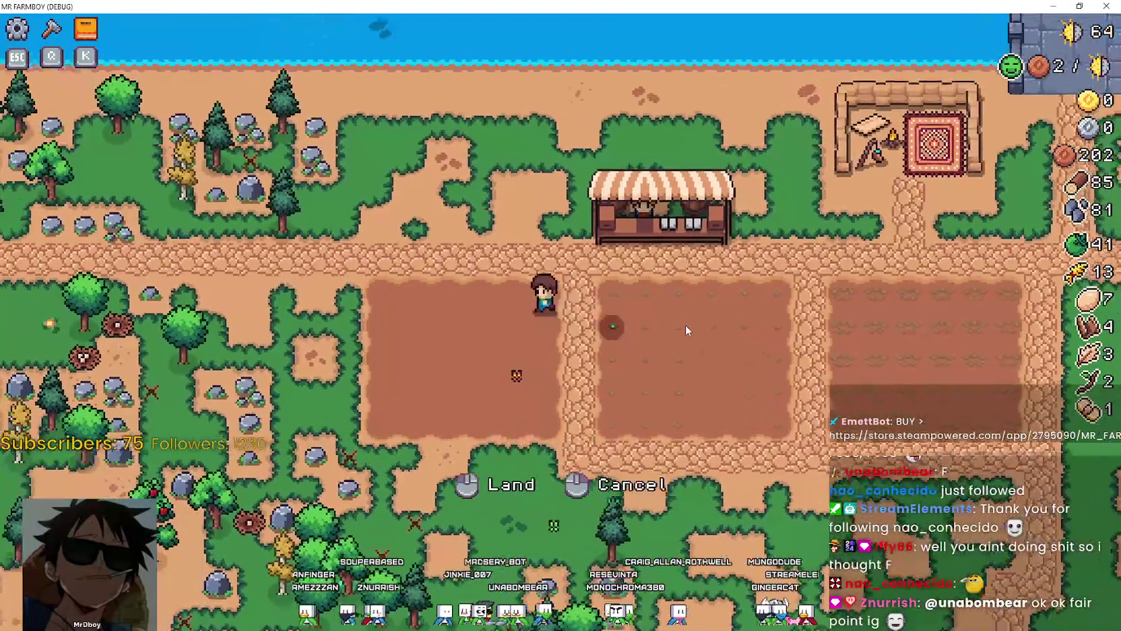
key("w")
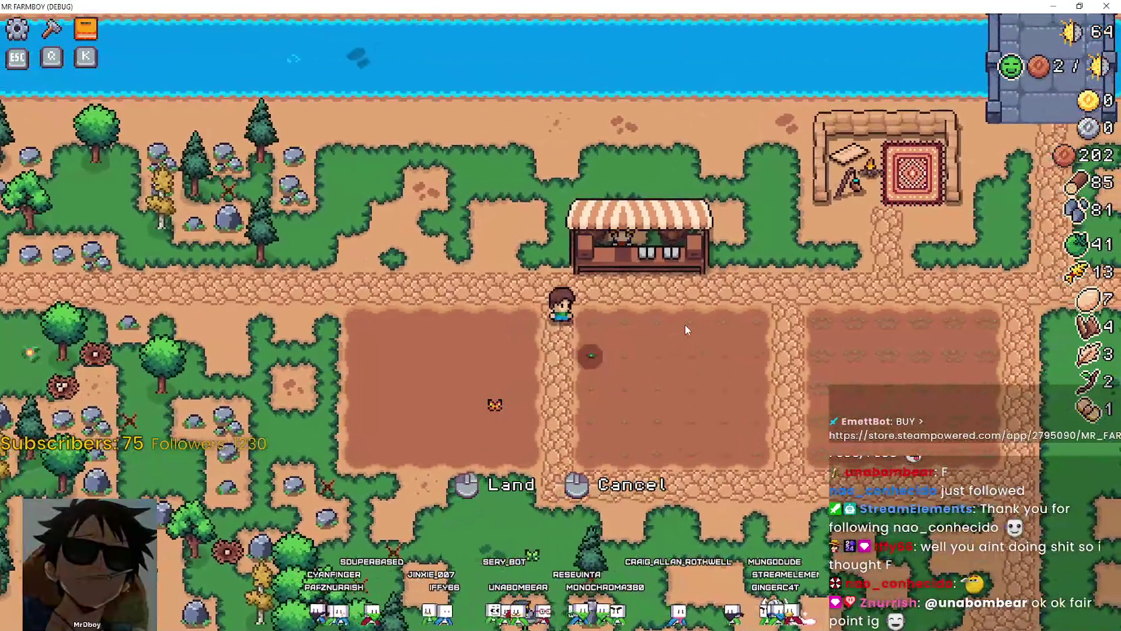
key("w")
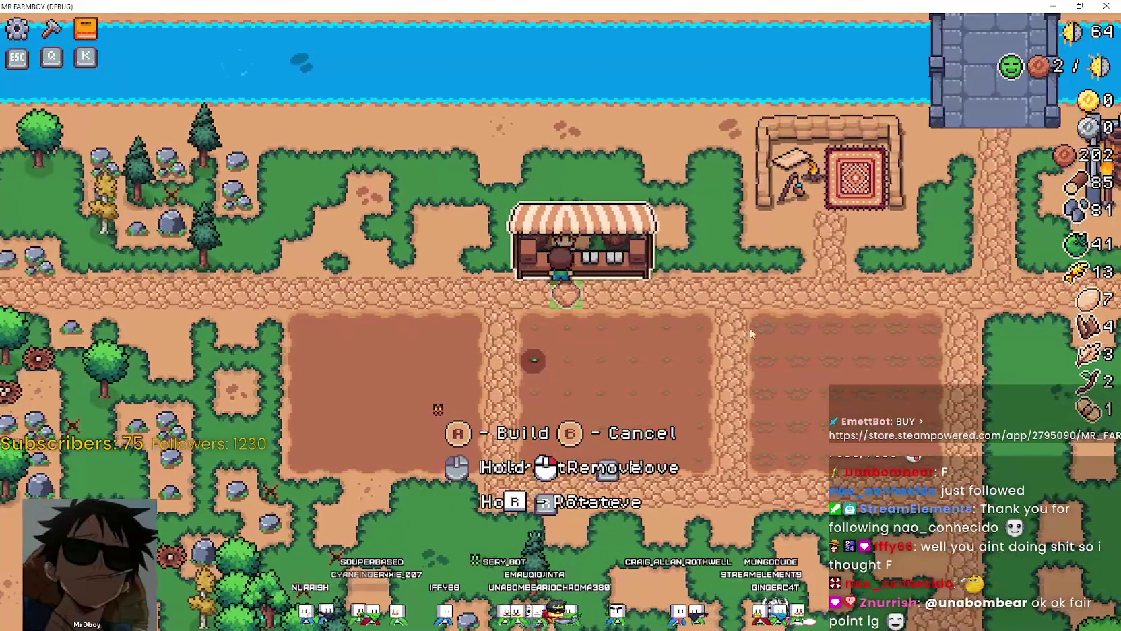
key("a")
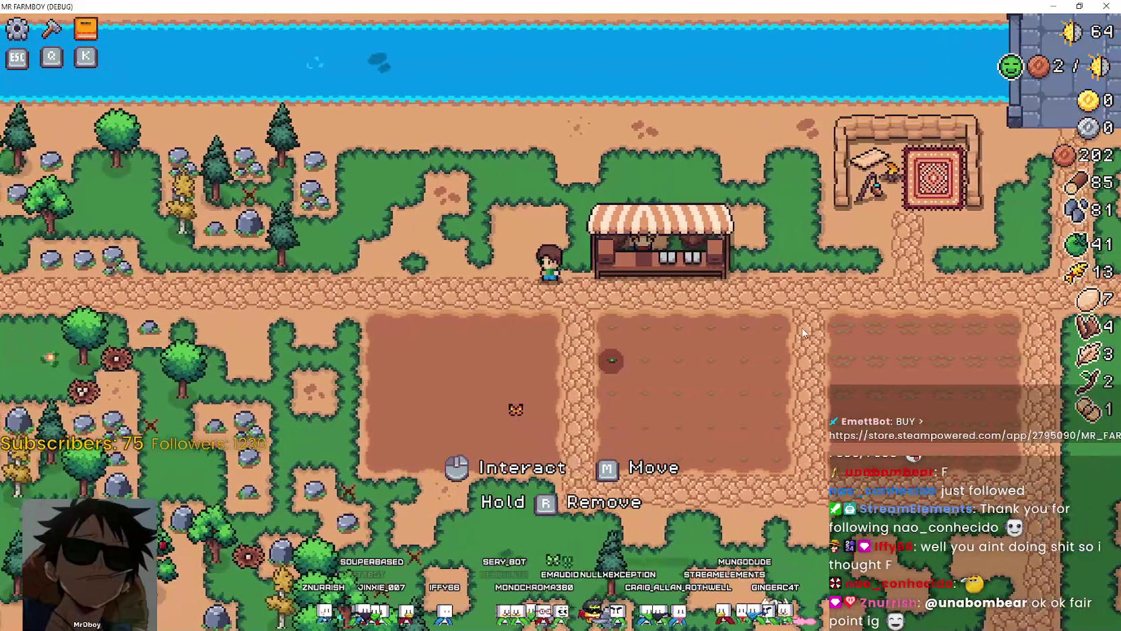
key("d")
key("q")
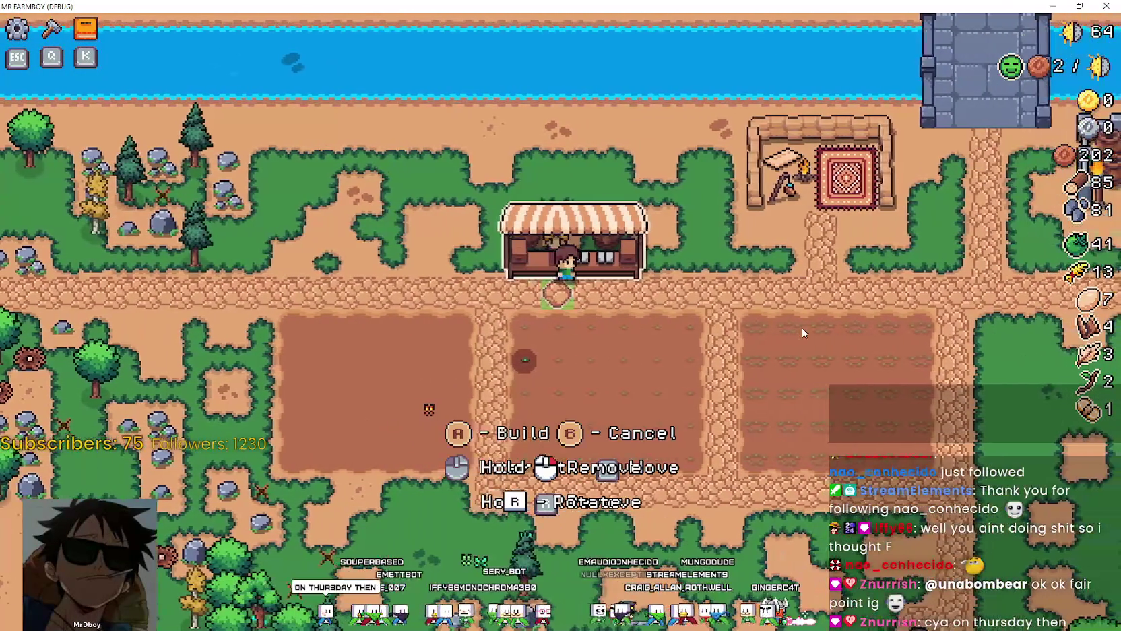
key("s")
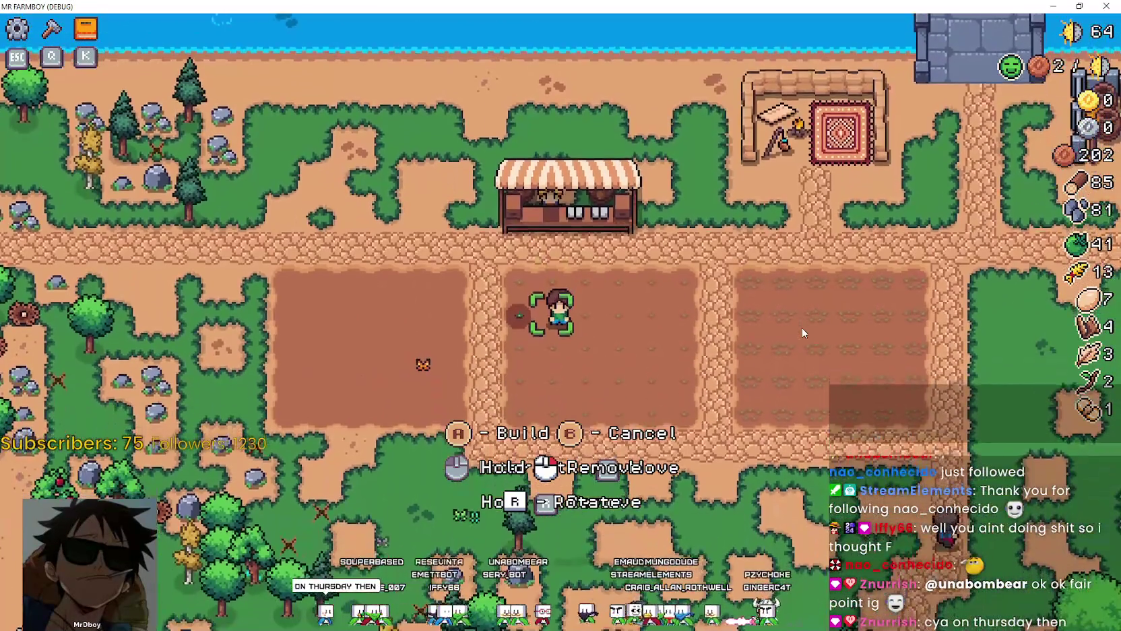
Step: Walk the farmer through the left plot onto the path, then leave fullscreen and stop the game
key("a")
key("e")
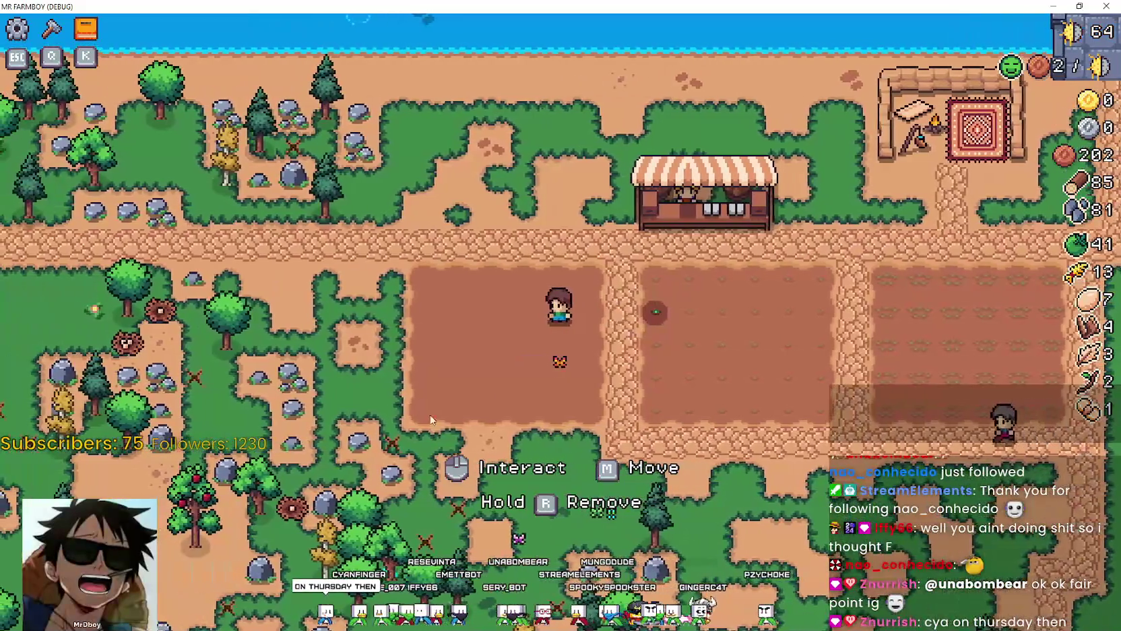
key("d")
key("w")
key("q")
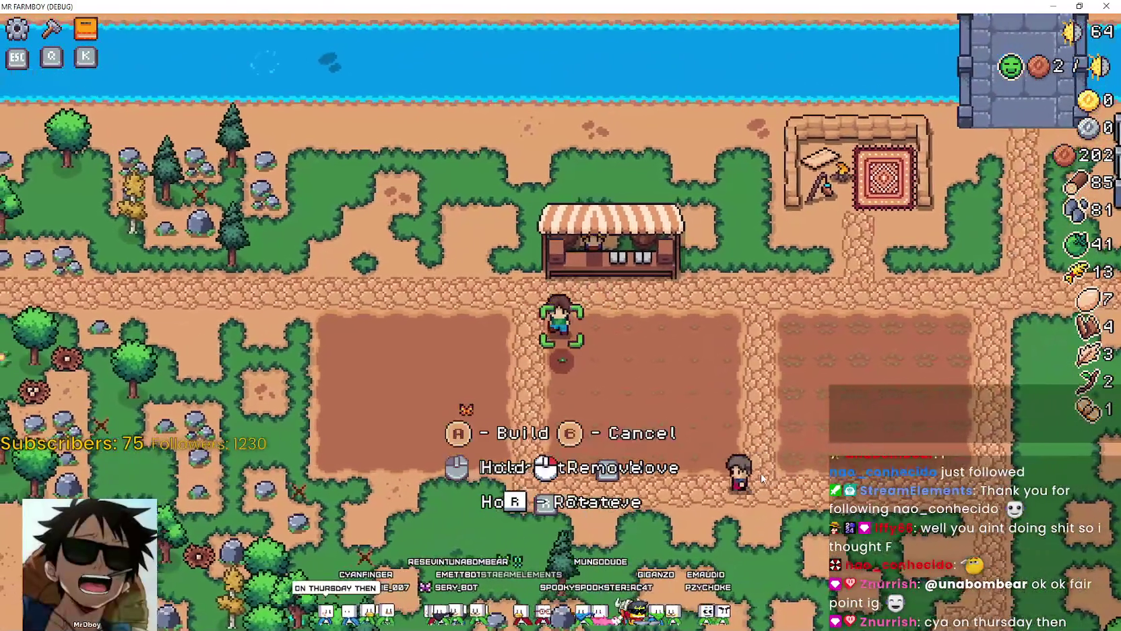
key("s")
key("F11")
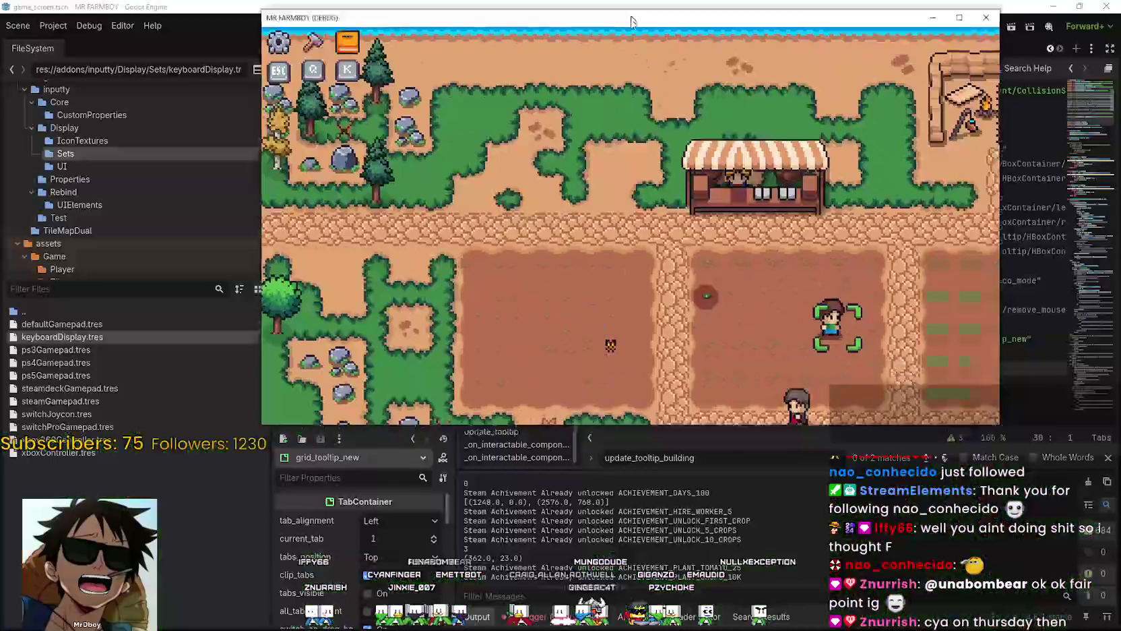
Step: Close the game, search all files for GameScreen/grid_tooltip, and jump to the line 28 match
left_click(974, 26)
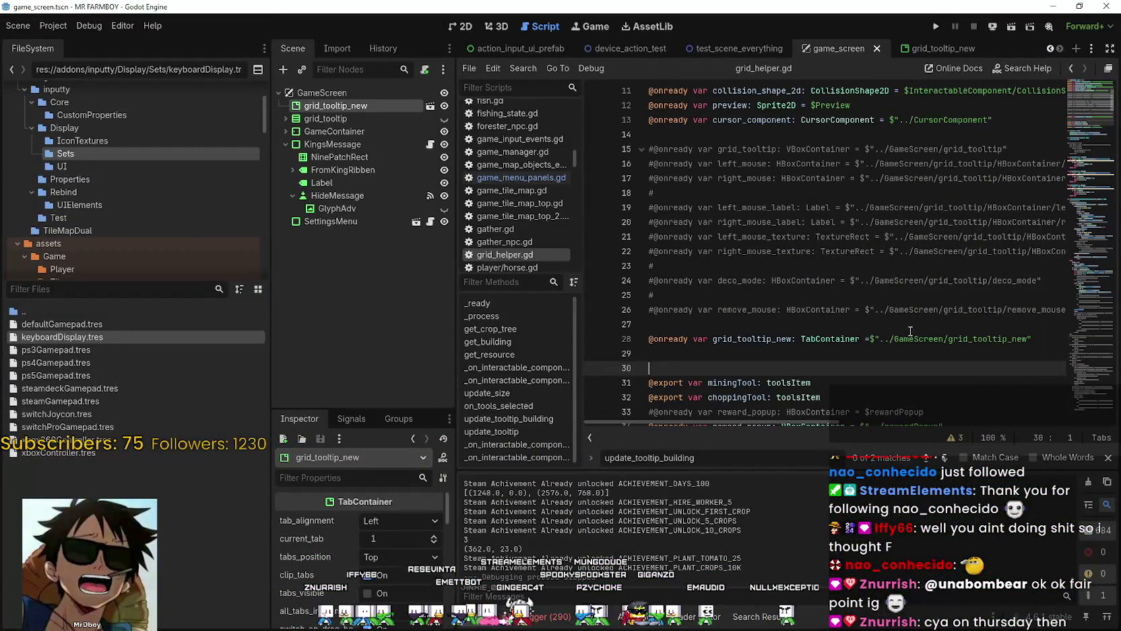
double_click(946, 149)
left_click_drag(947, 149, 891, 149)
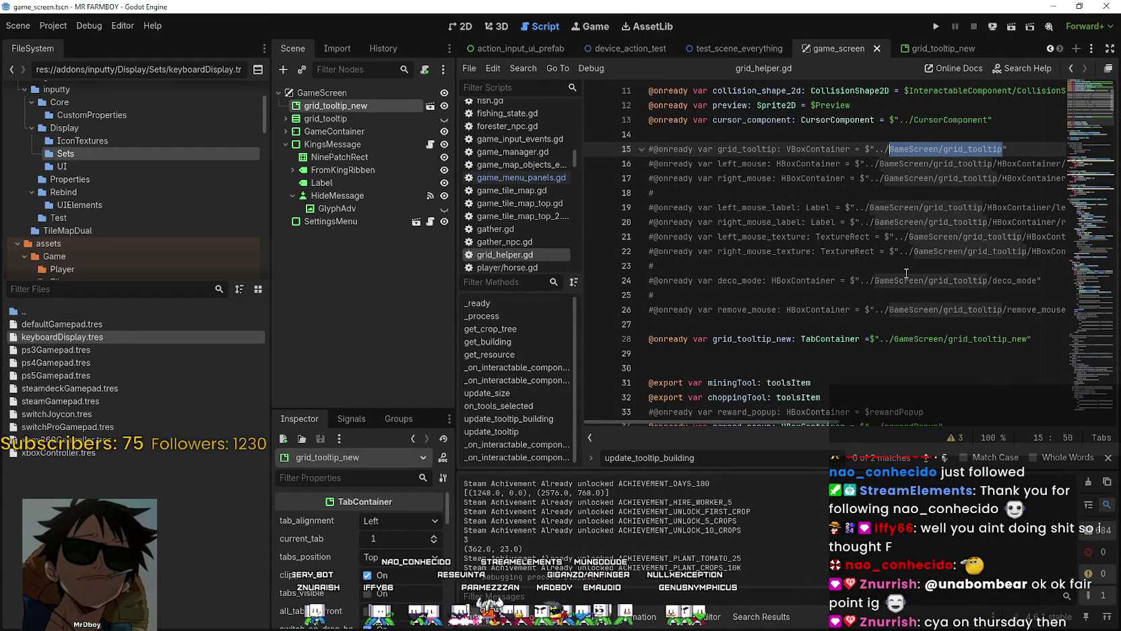
key("ctrl+shift+f")
left_click(554, 372)
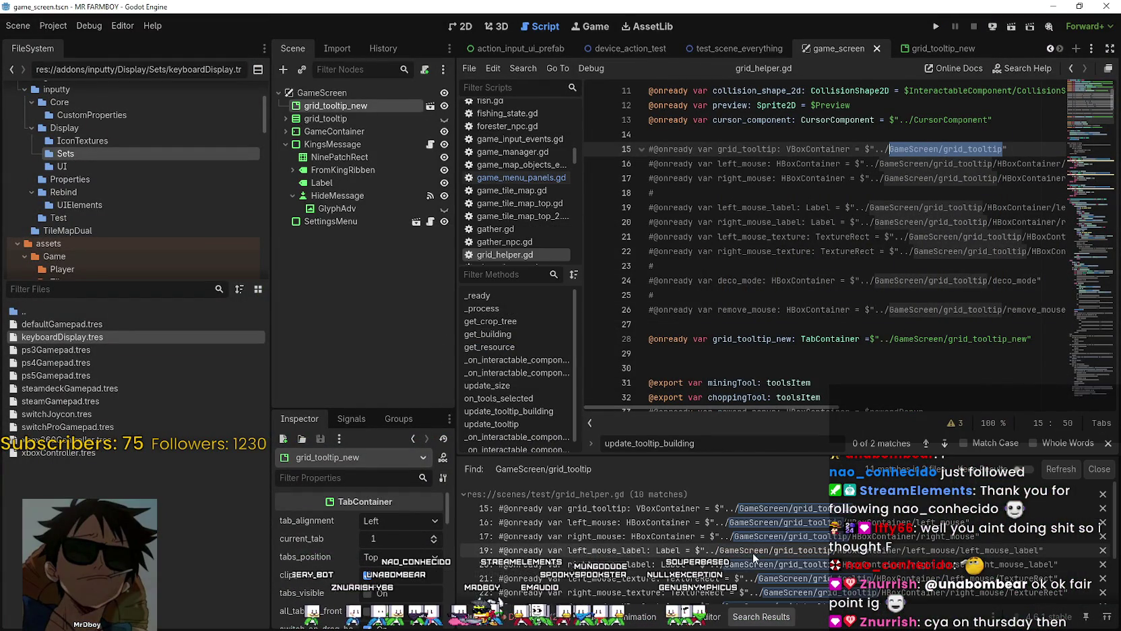
scroll(753, 552, "down", 2)
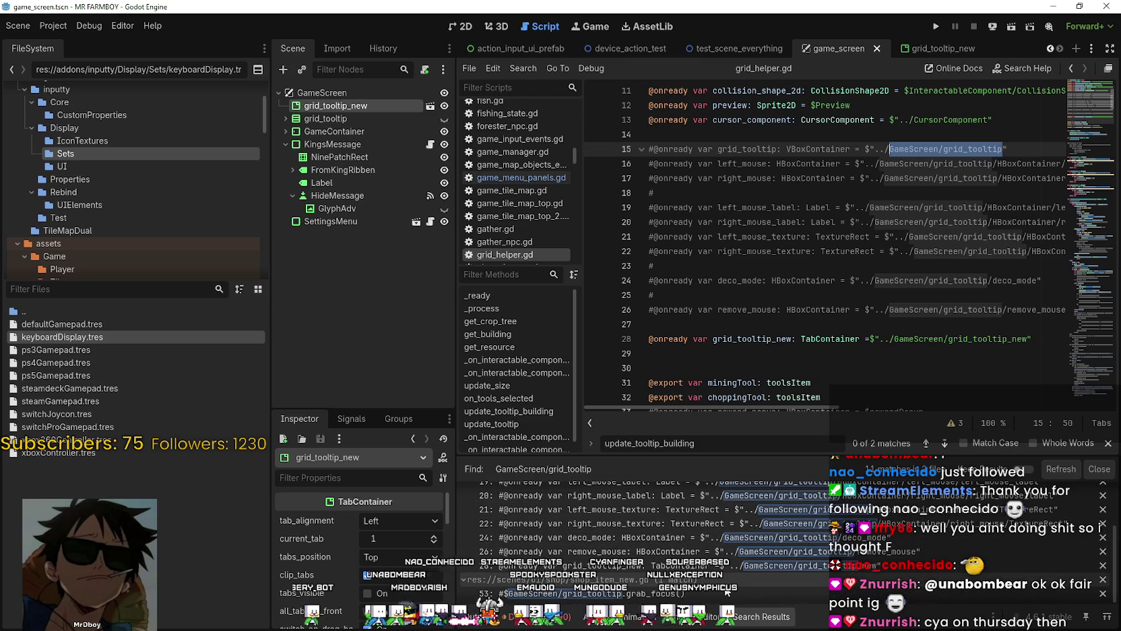
left_click(718, 568)
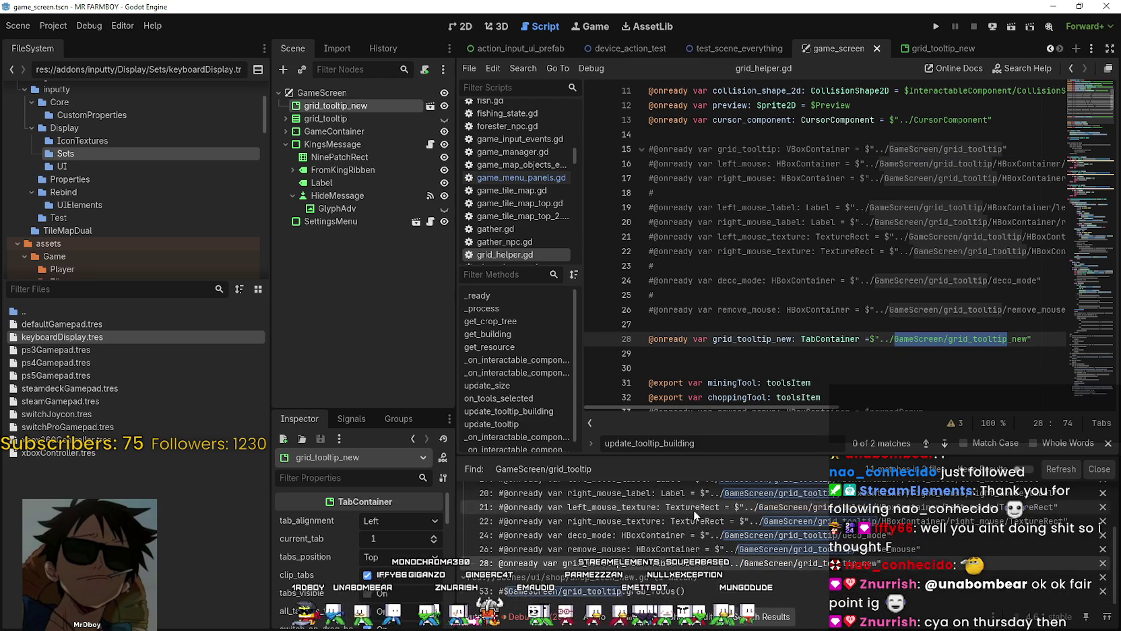
Step: Select grid_tooltip on line 15 and start a project-wide Find in Files for it
scroll(852, 553, "up", 2)
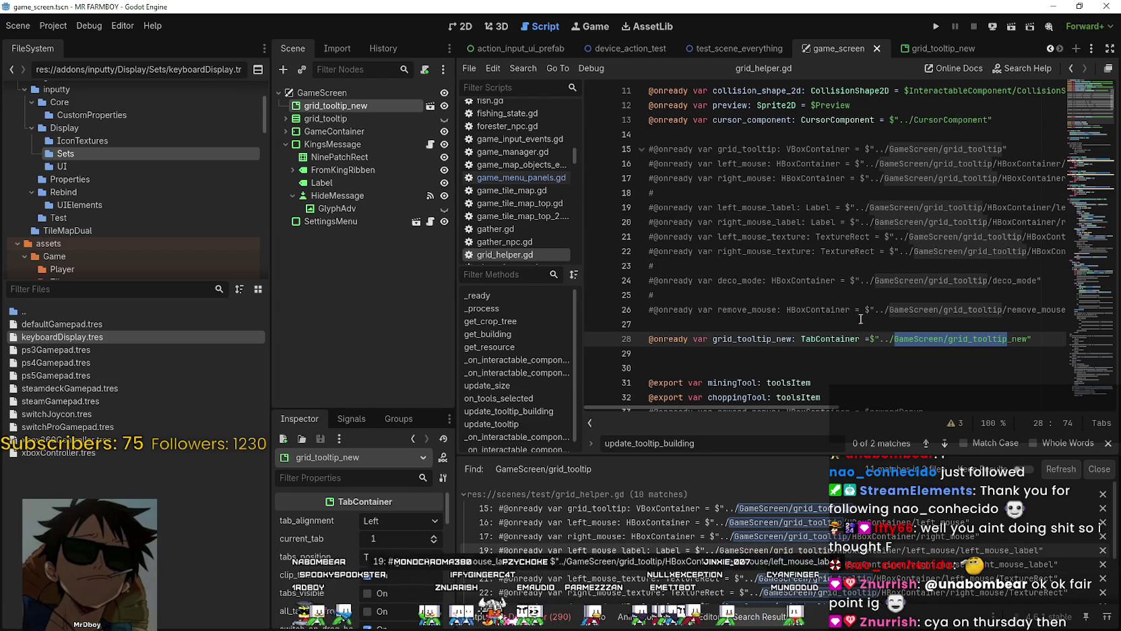
double_click(754, 148)
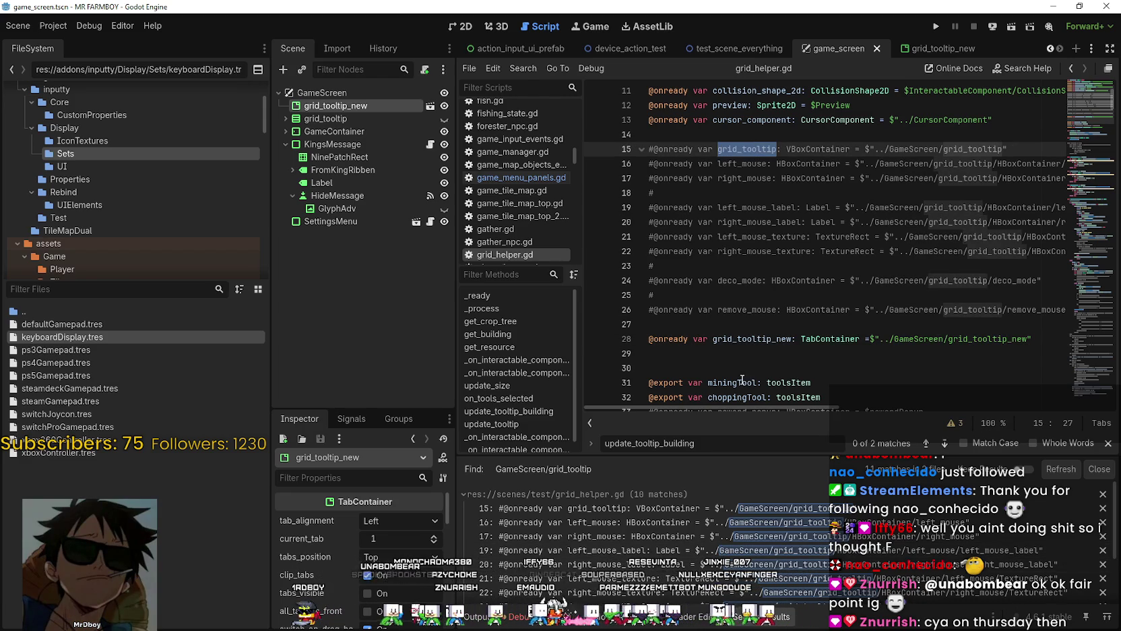
key("ctrl+shift+f")
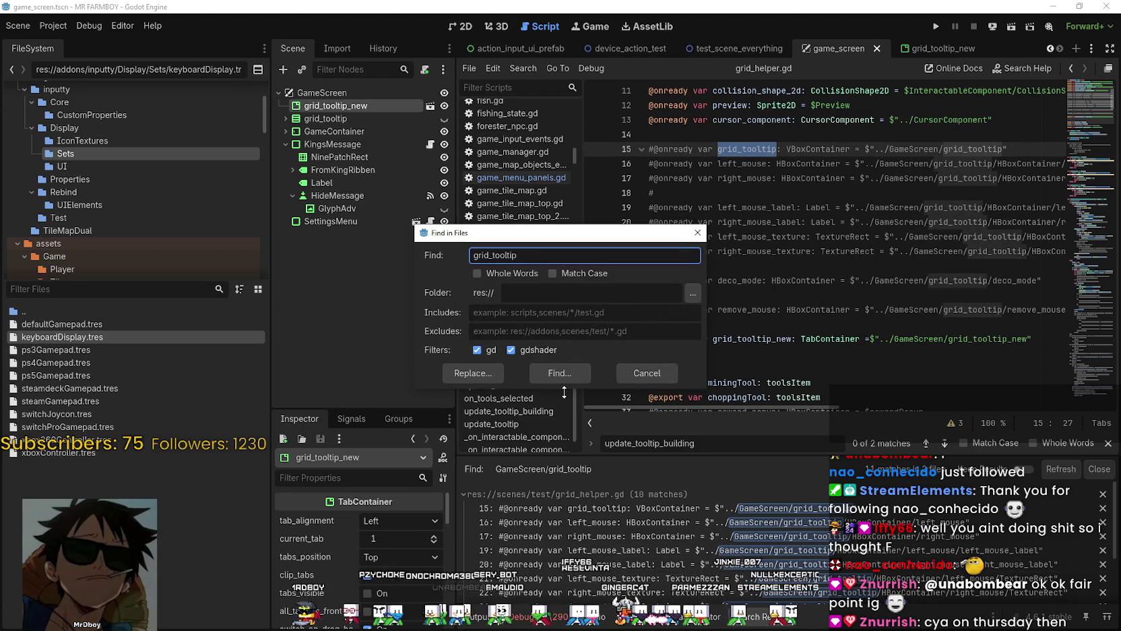
Step: Run the grid_tooltip search, switch to test_scene_everything, and open base_cursor_component.gd at the line 43 grid_tooltip.hide() match
left_click(563, 373)
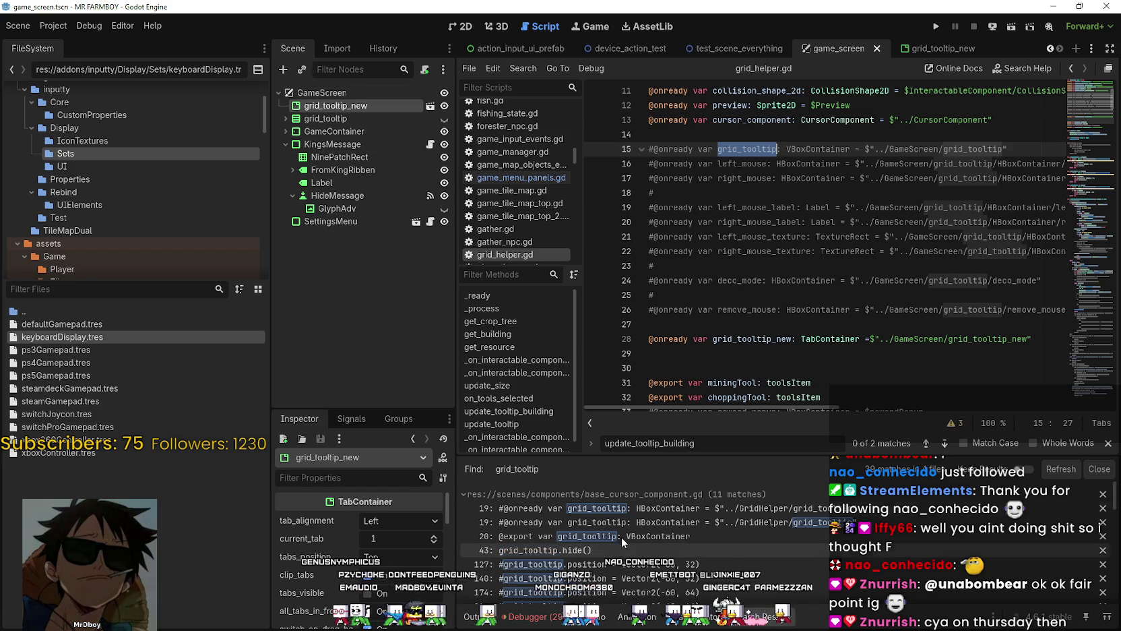
left_click(342, 120)
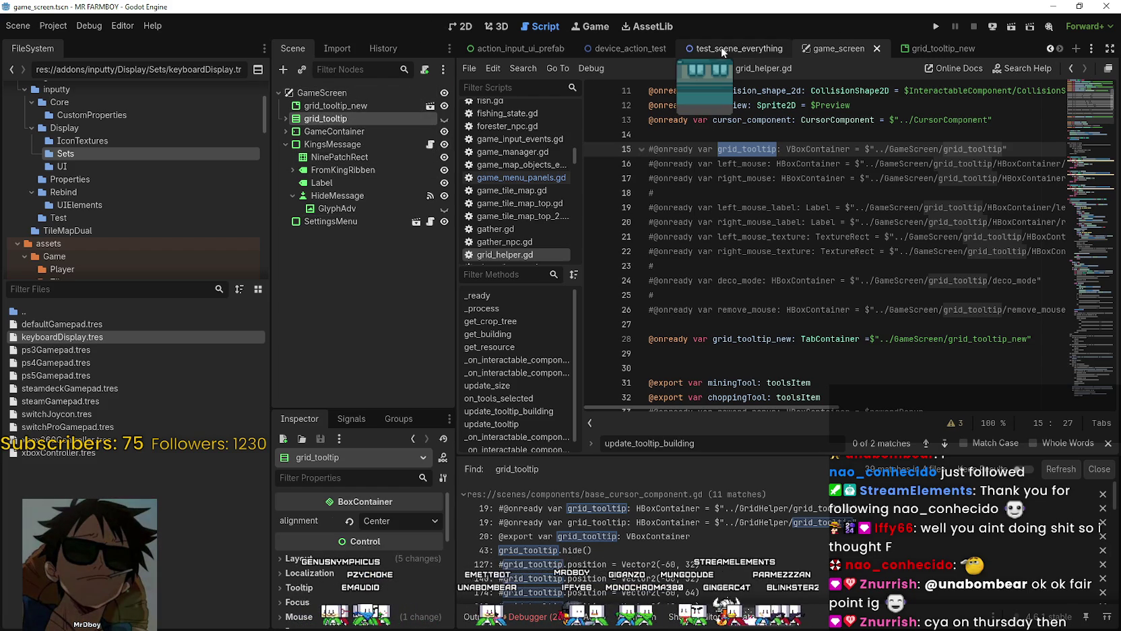
key("ctrl+shift+Tab")
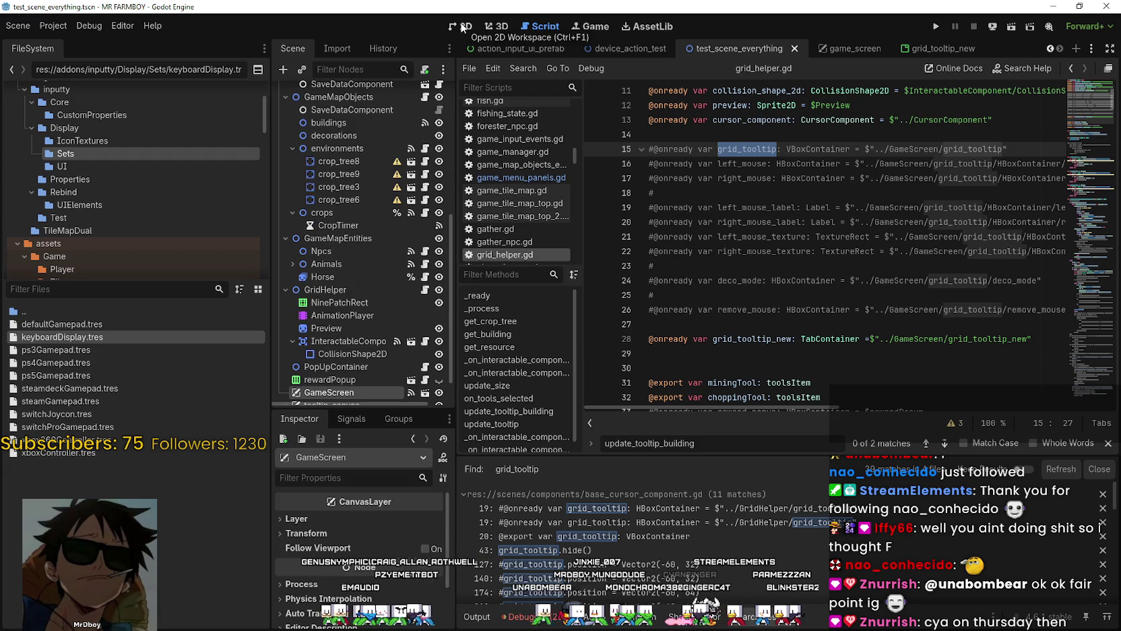
scroll(388, 287, "down", 1)
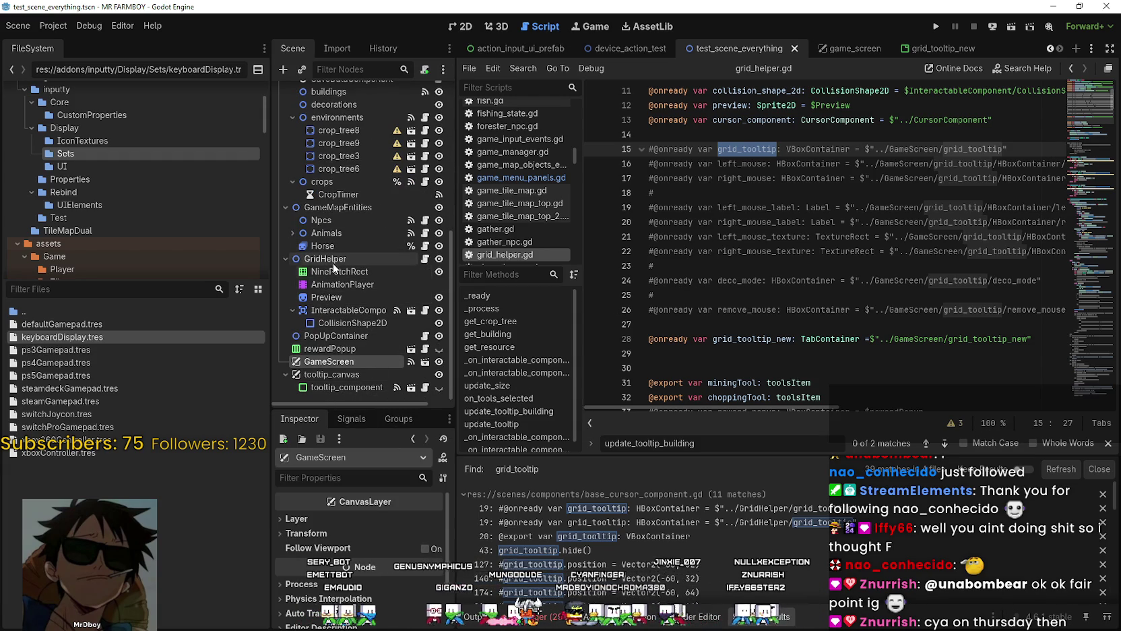
scroll(711, 578, "down", 2)
scroll(712, 578, "up", 2)
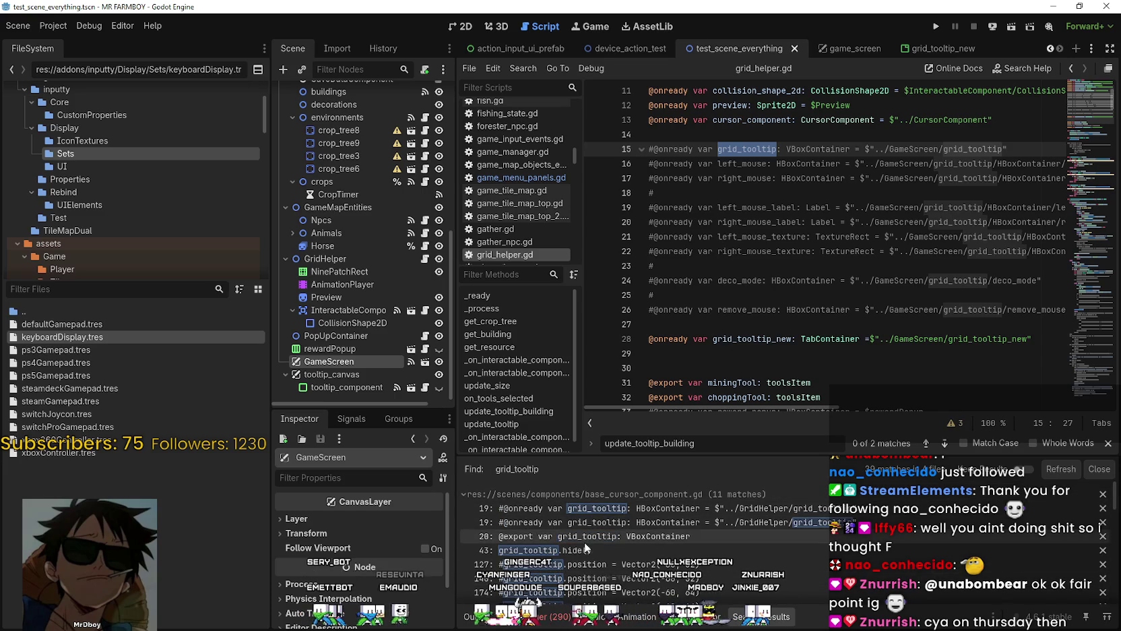
left_click(634, 550)
Step: Select grid_tooltip on line 20 of base_cursor_component.gd and move to the line's end
scroll(683, 378, "up", 3)
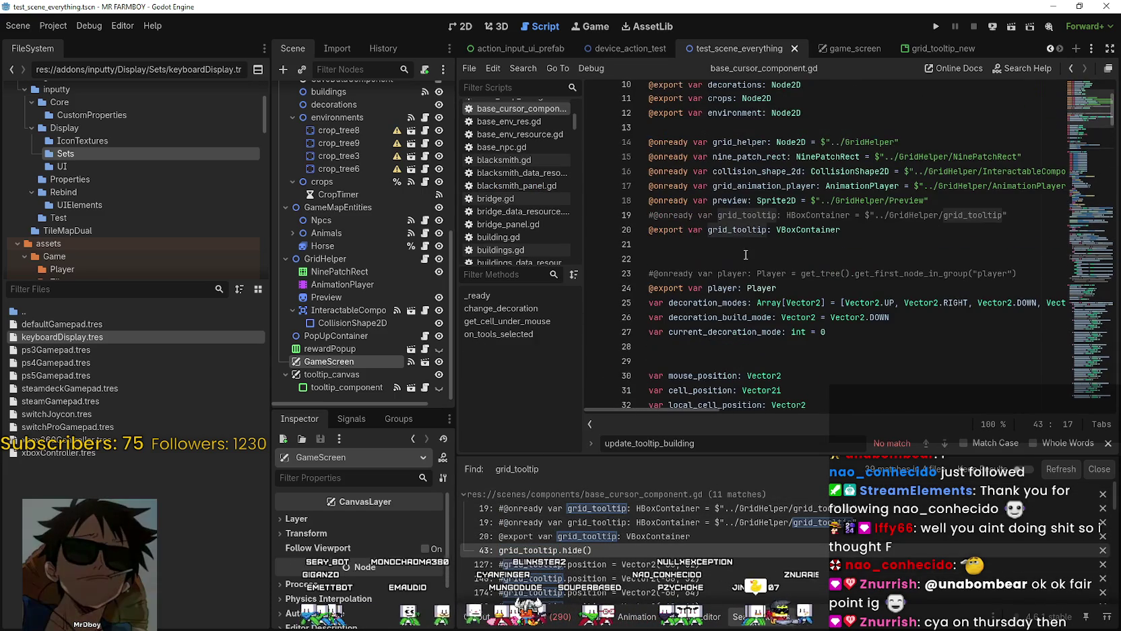
double_click(735, 229)
key("End")
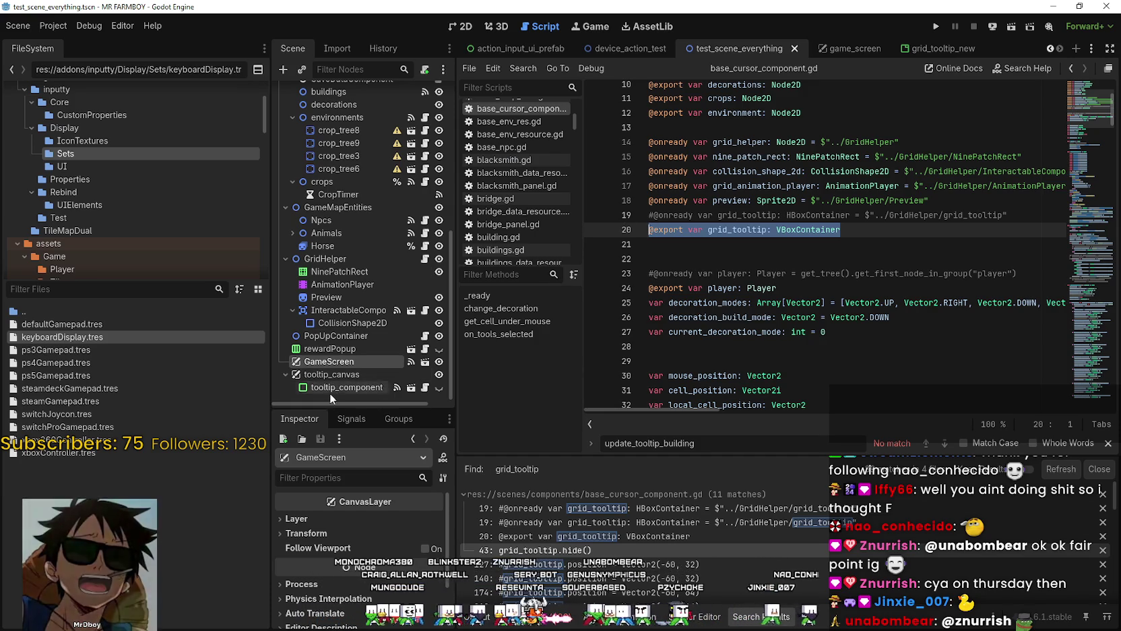
Step: Inspect GridHelper's properties, then CursorComponent's, scrolling to its grid_tooltip export
left_click(331, 263)
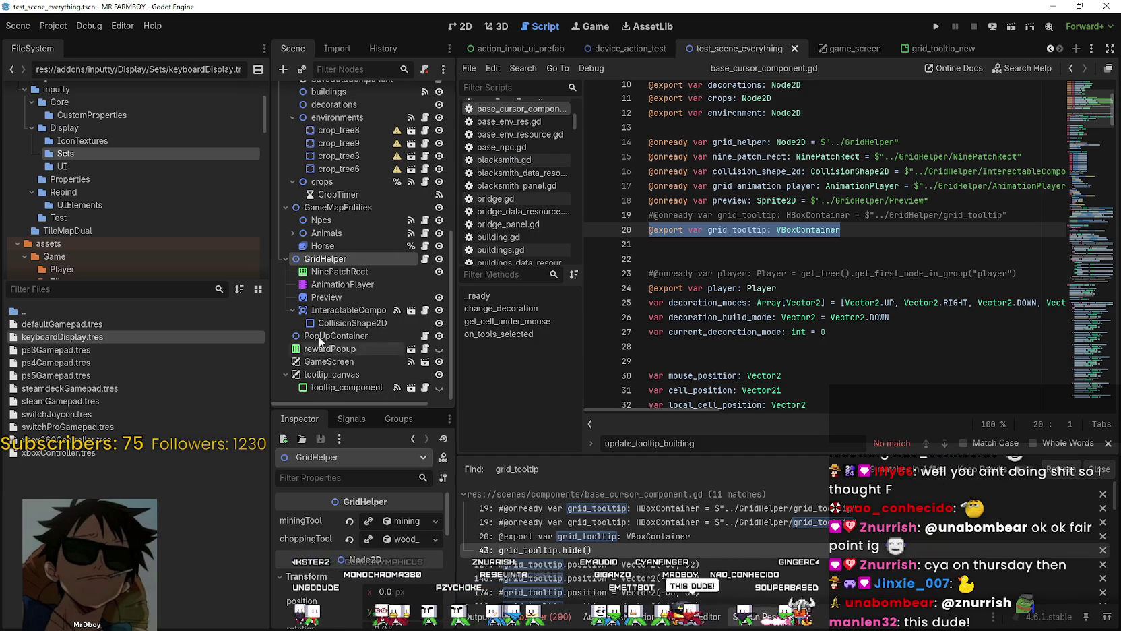
scroll(345, 229, "up", 10)
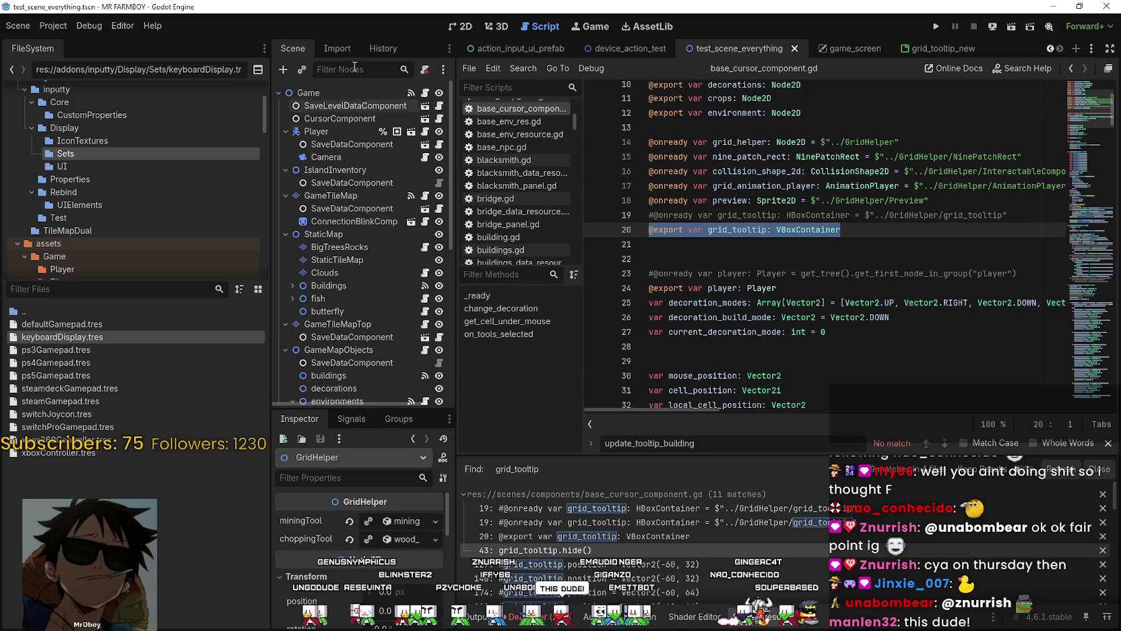
scroll(346, 300, "down", 5)
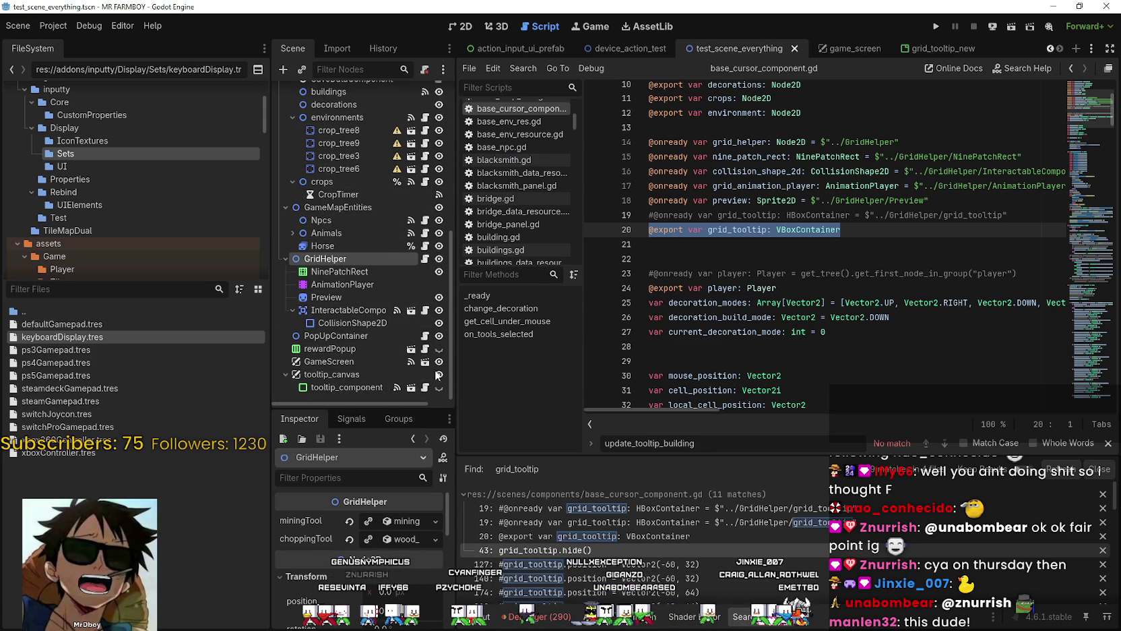
scroll(391, 351, "up", 5)
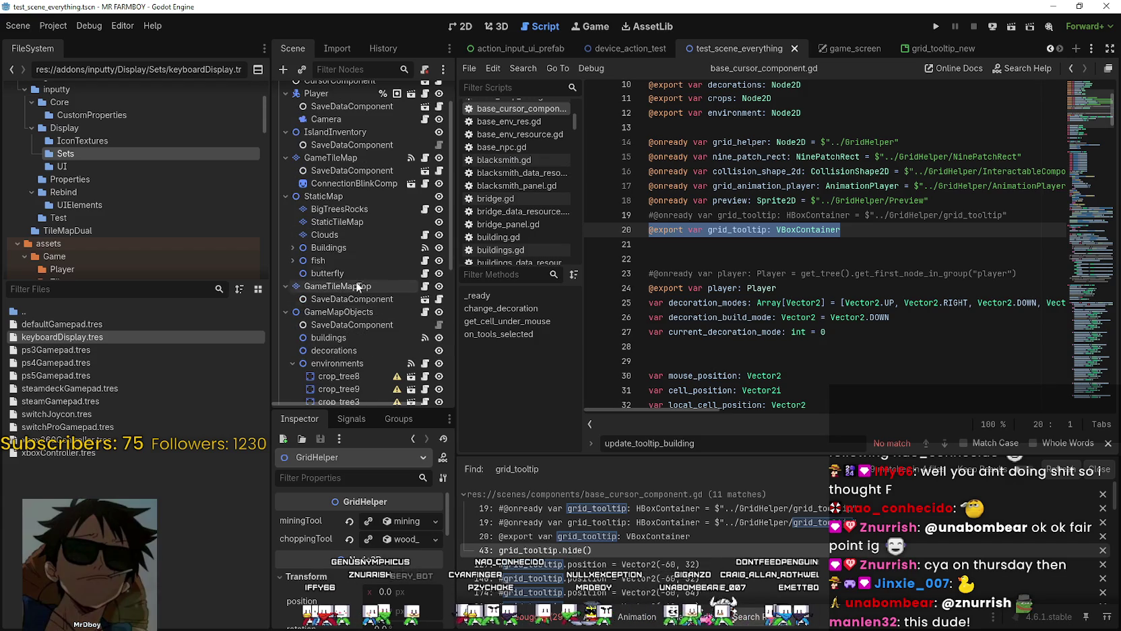
scroll(335, 242, "up", 1)
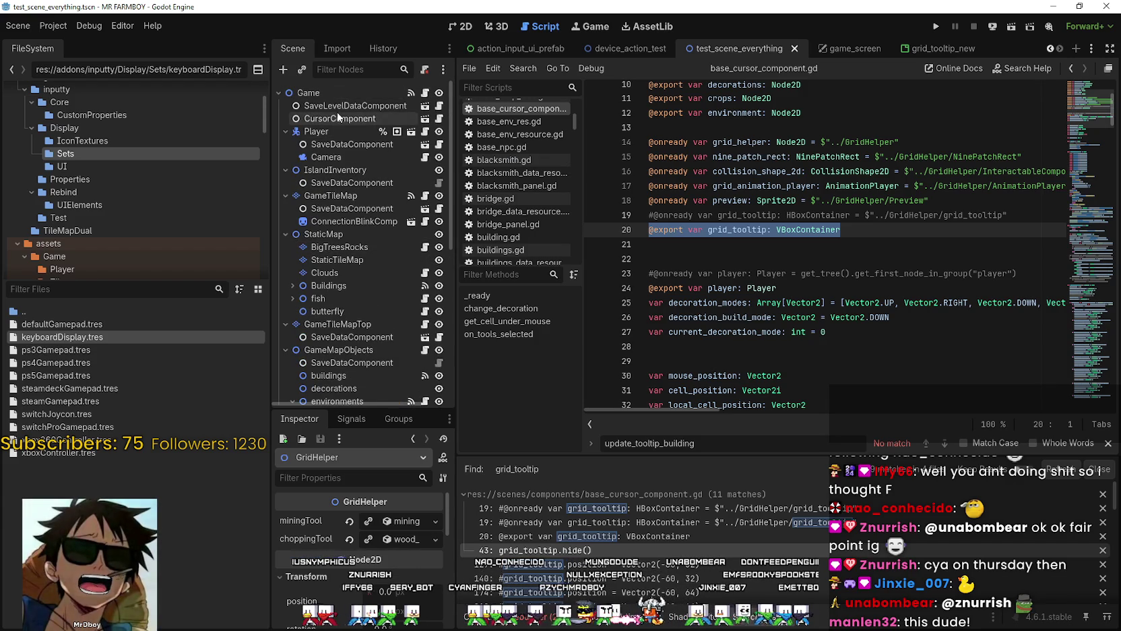
scroll(326, 330, "down", 5)
scroll(753, 184, "up", 2)
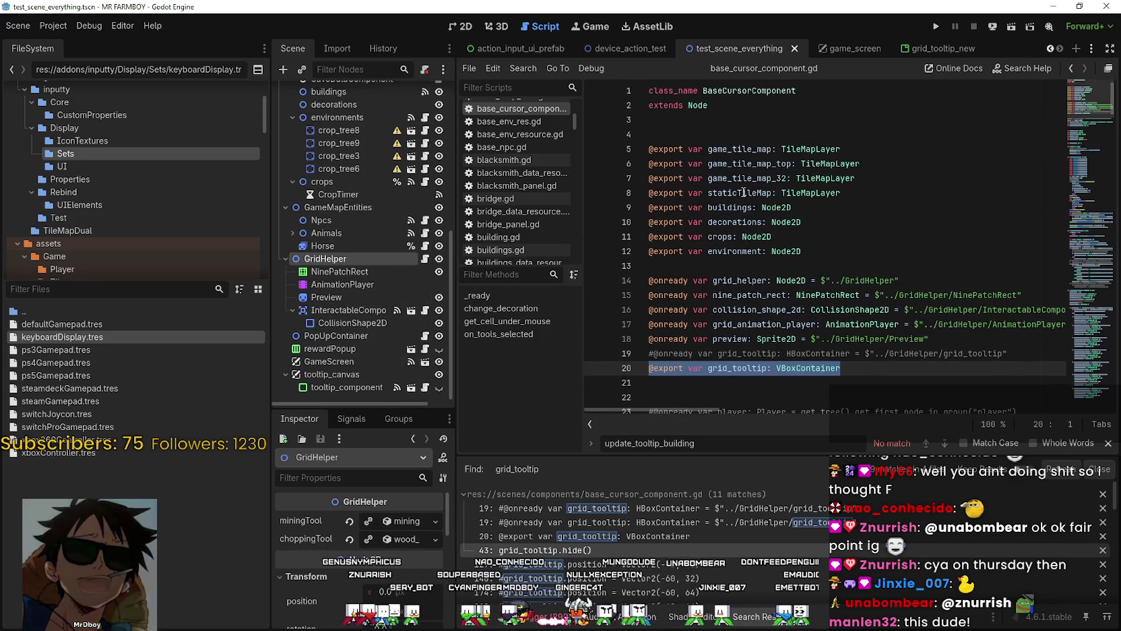
scroll(743, 189, "down", 2)
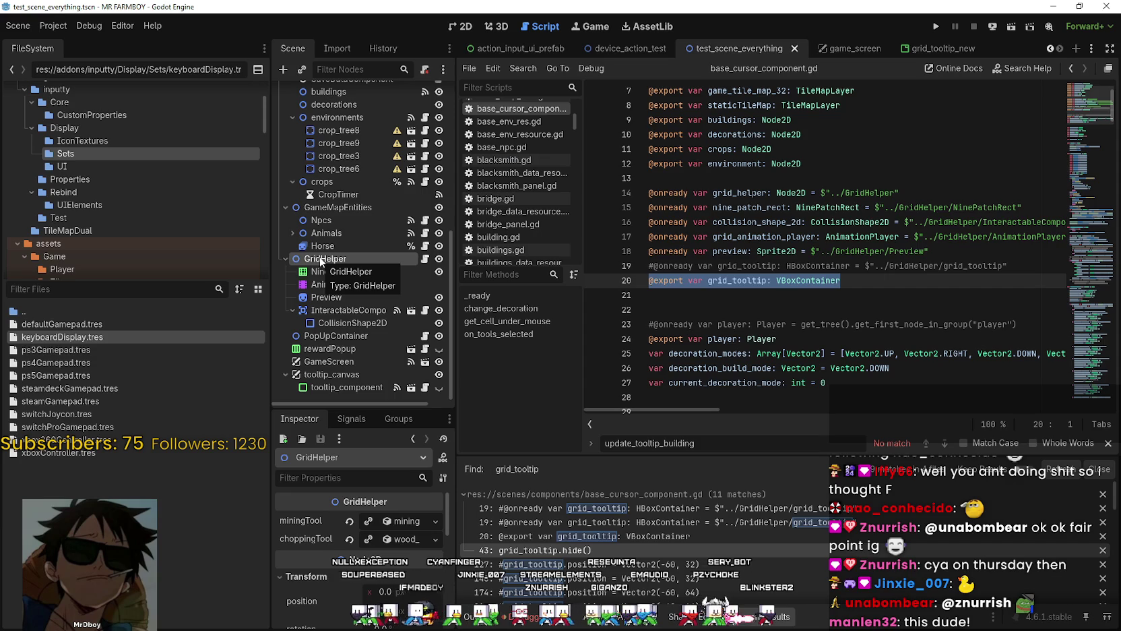
scroll(314, 211, "up", 5)
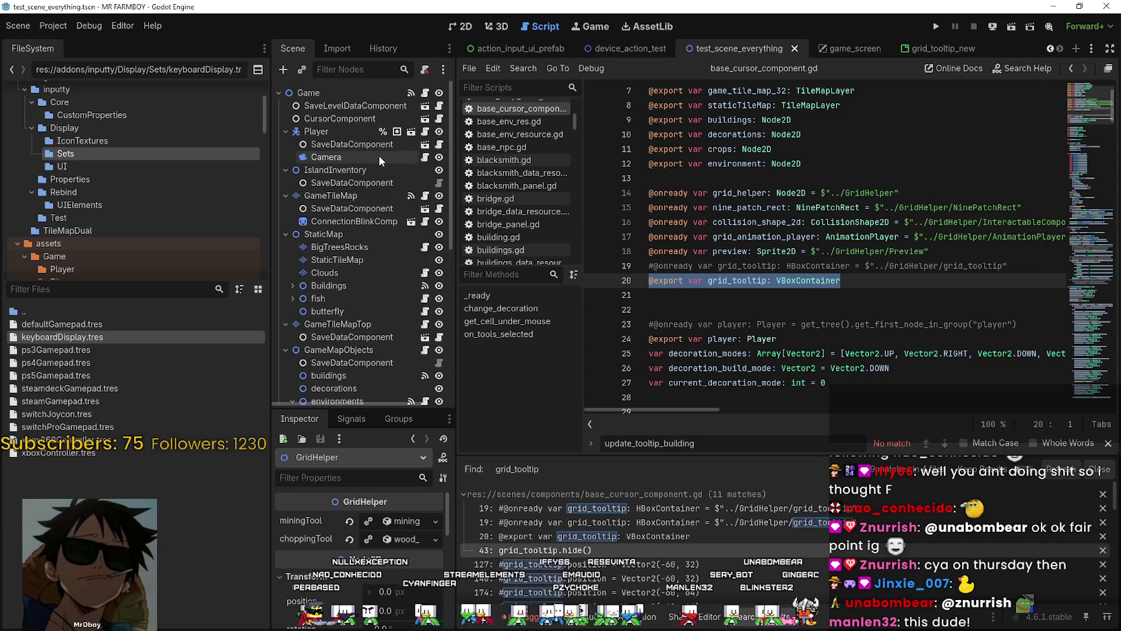
left_click(345, 119)
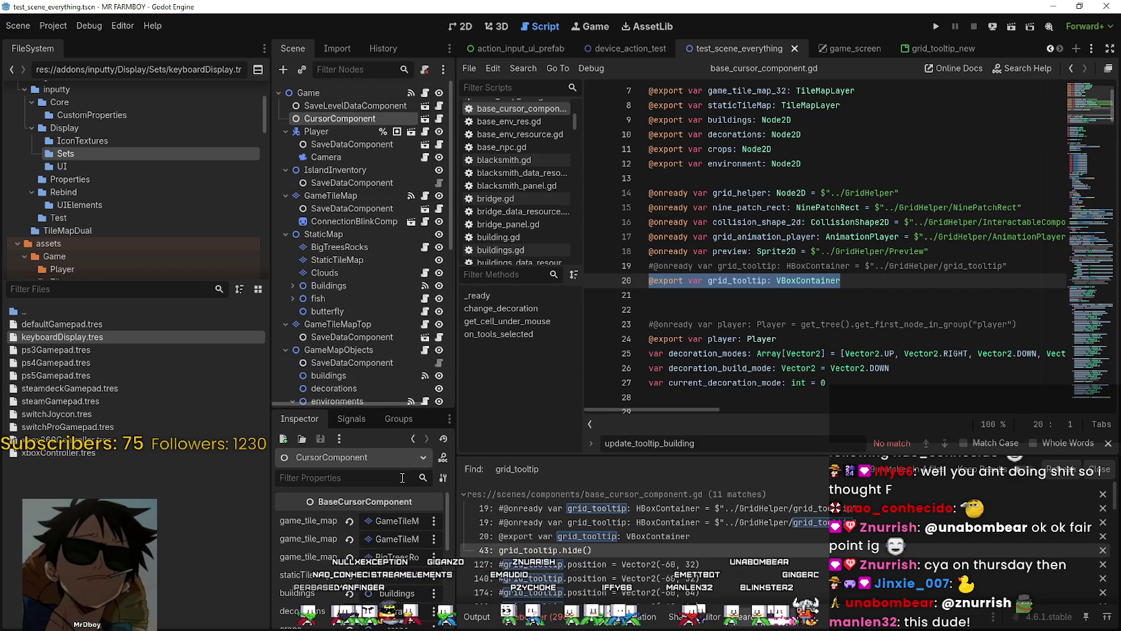
scroll(418, 596, "down", 3)
Step: Browse all scene nodes in the grid_tooltip node picker, then cancel it
left_click(405, 567)
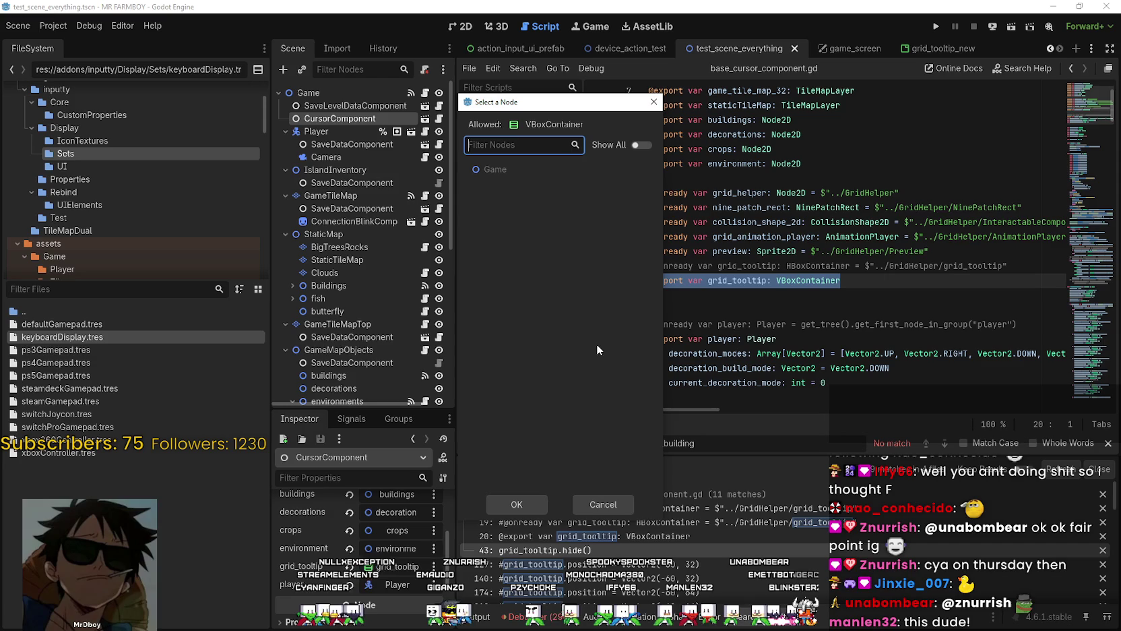
left_click(643, 145)
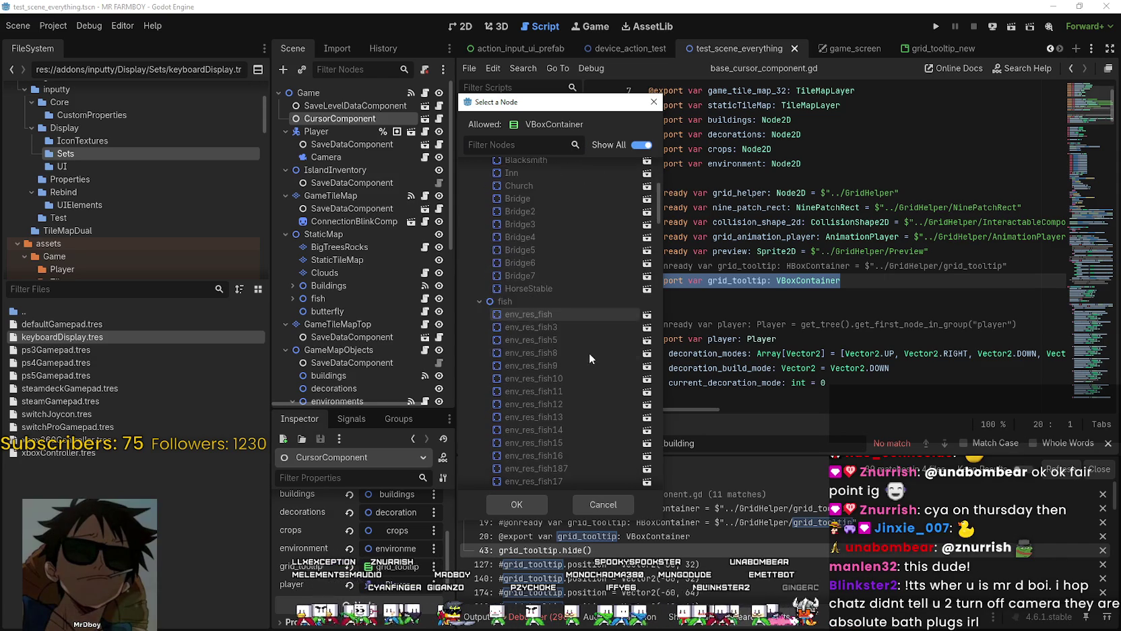
scroll(589, 353, "down", 5)
left_click_drag(652, 292, 652, 480)
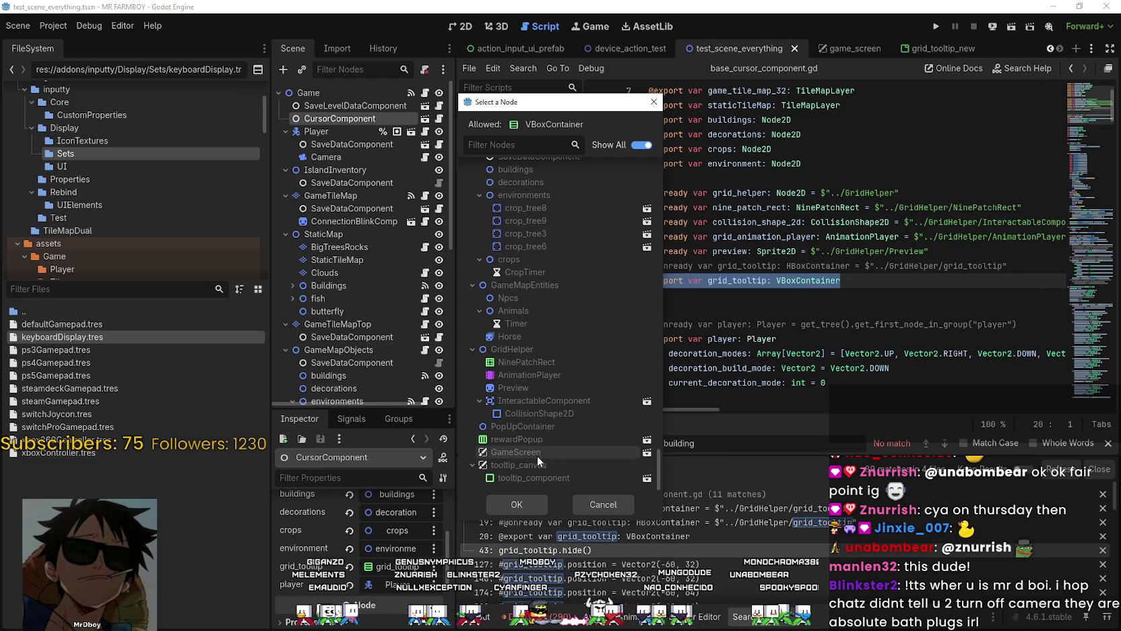
left_click(600, 507)
Step: Make GameScreen's children editable, reselect CursorComponent, and reopen the grid_tooltip node picker
scroll(388, 357, "down", 8)
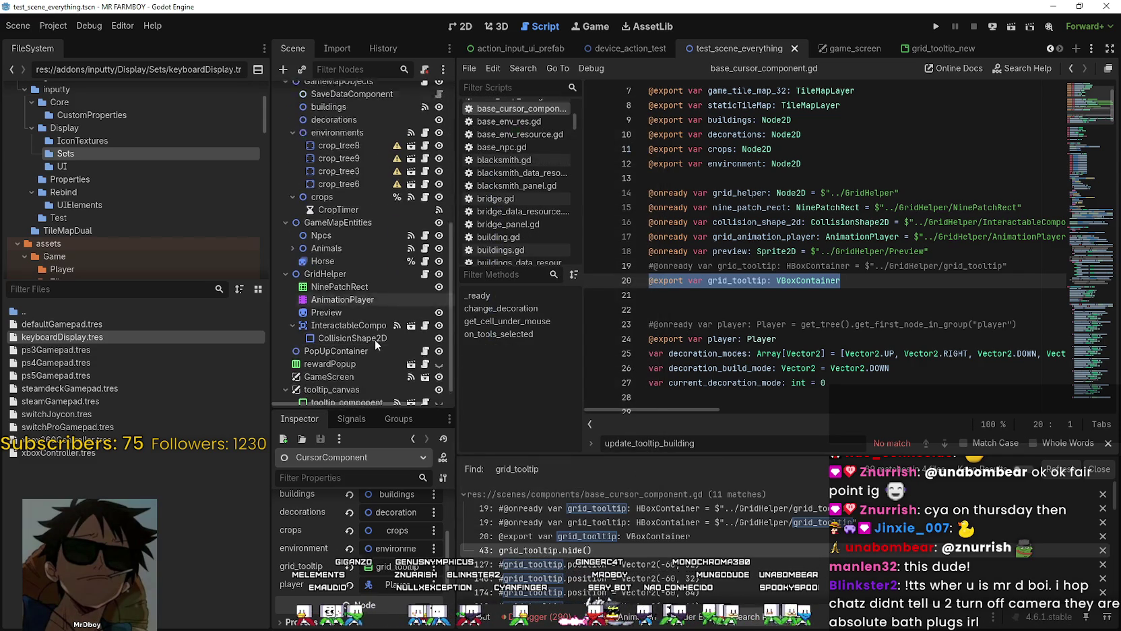
right_click(347, 361)
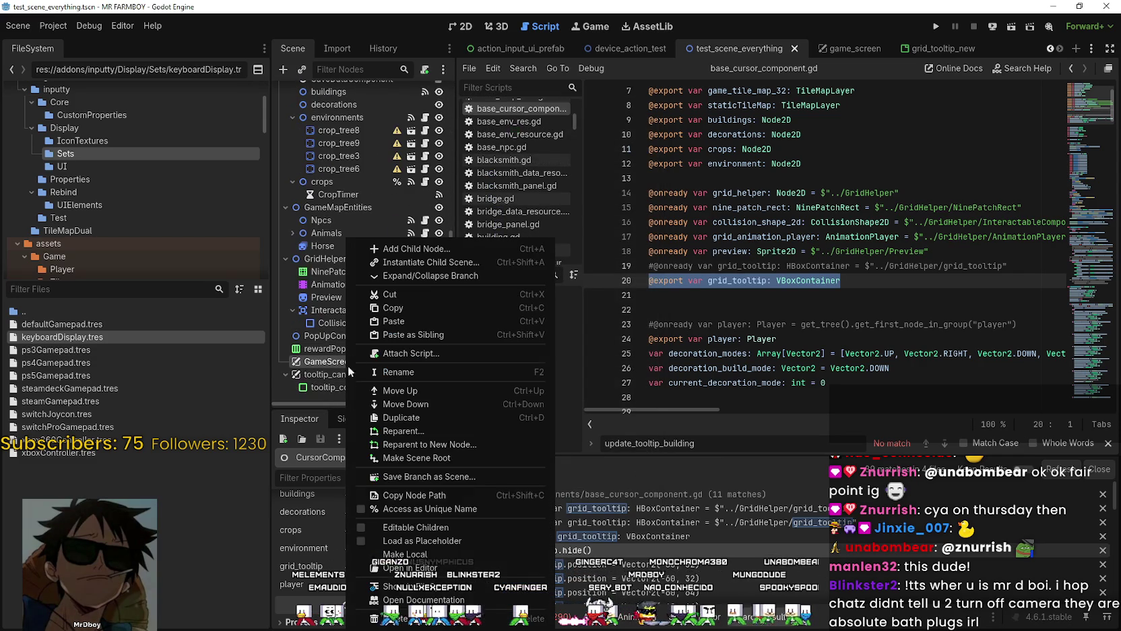
left_click(427, 530)
scroll(388, 386, "down", 3)
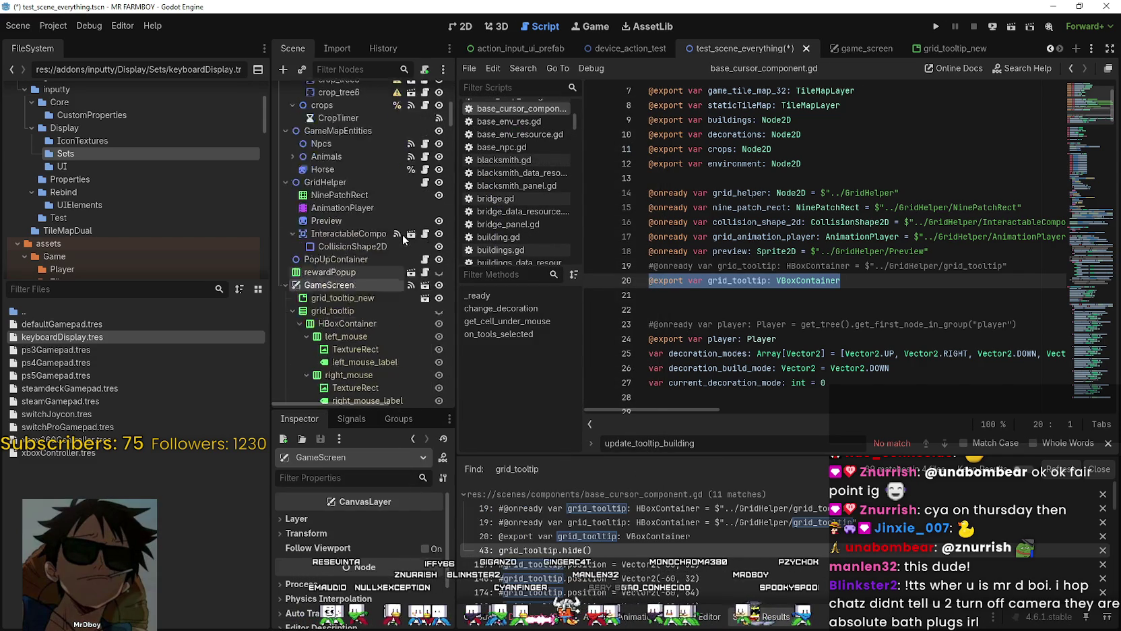
scroll(398, 283, "up", 3)
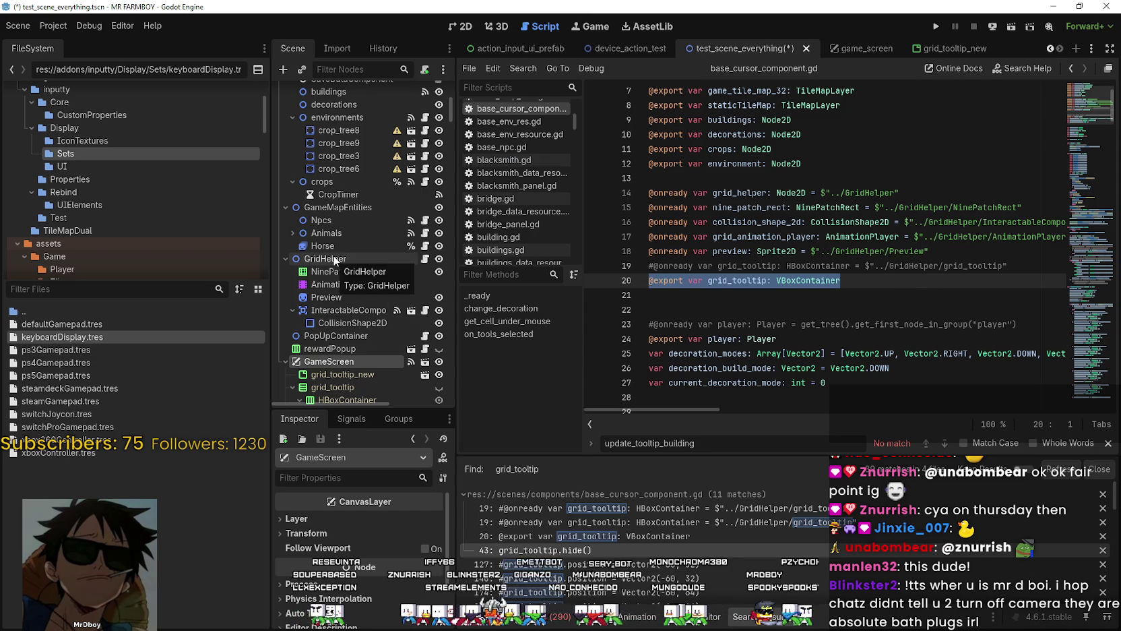
scroll(337, 202, "up", 10)
left_click(348, 119)
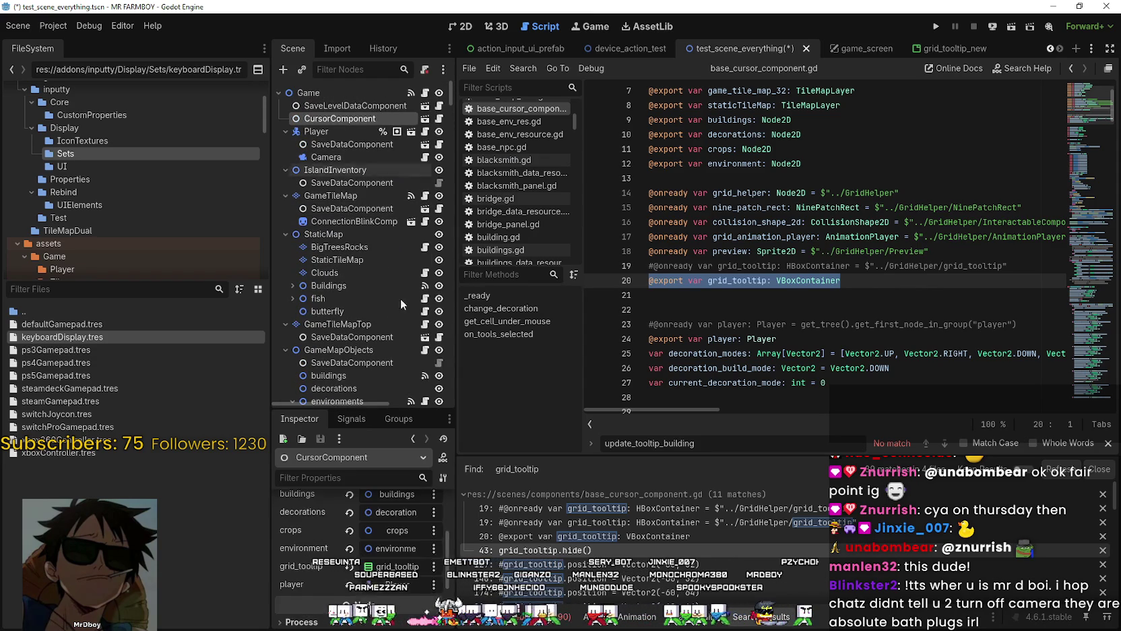
scroll(391, 525, "down", 2)
left_click(397, 516)
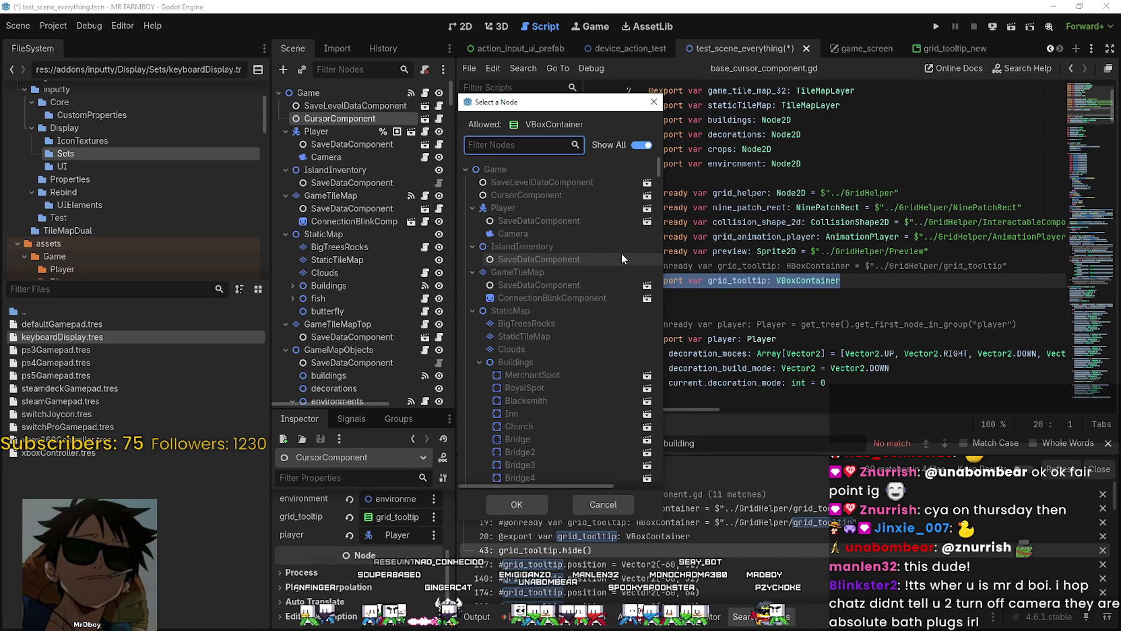
Step: Dismiss the picker, change grid_tooltip's type on line 20 from VBoxContainer to TabContainer, and save
mouse_move(656, 164)
left_mouse_down()
mouse_move(615, 435)
mouse_move(621, 481)
mouse_move(655, 281)
left_mouse_up()
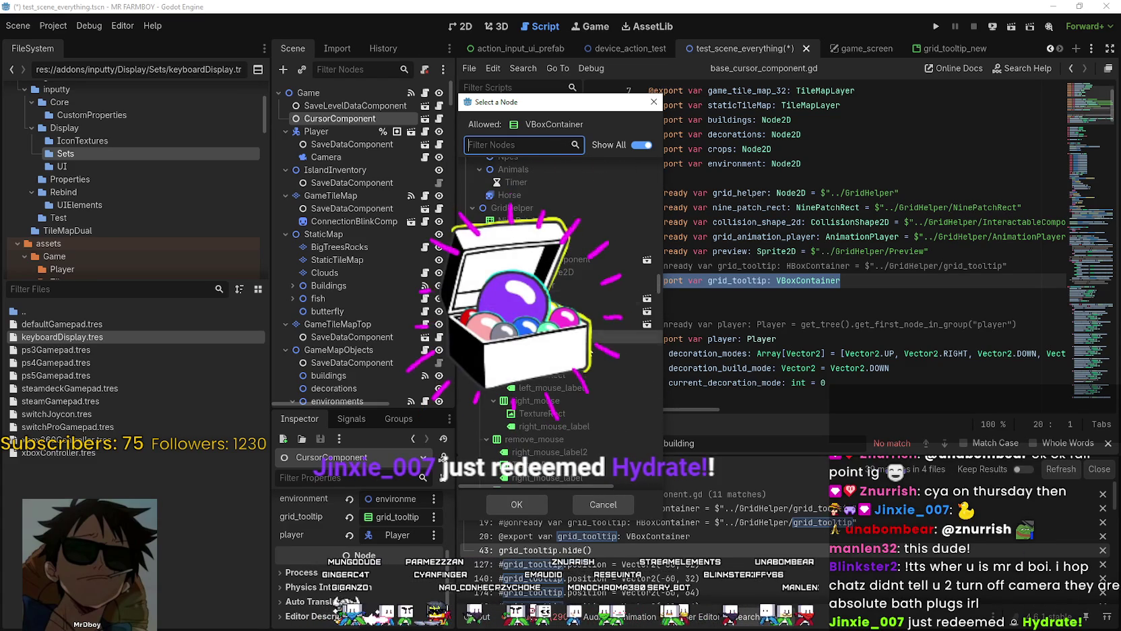
left_click(604, 505)
type("ta")
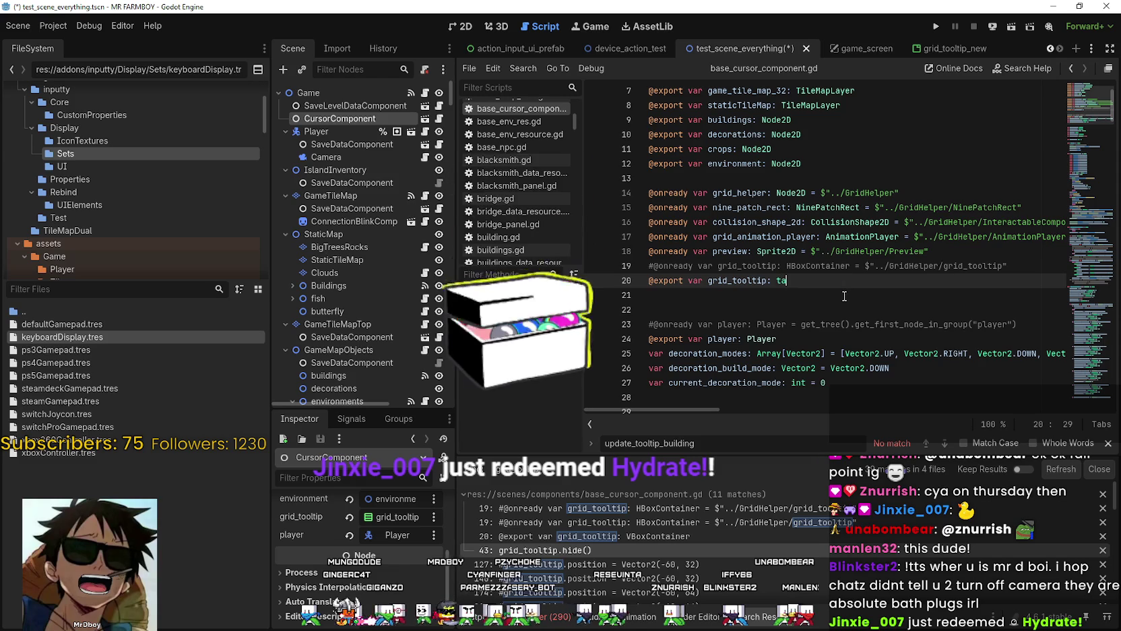
type("b")
key("Return")
key("Return")
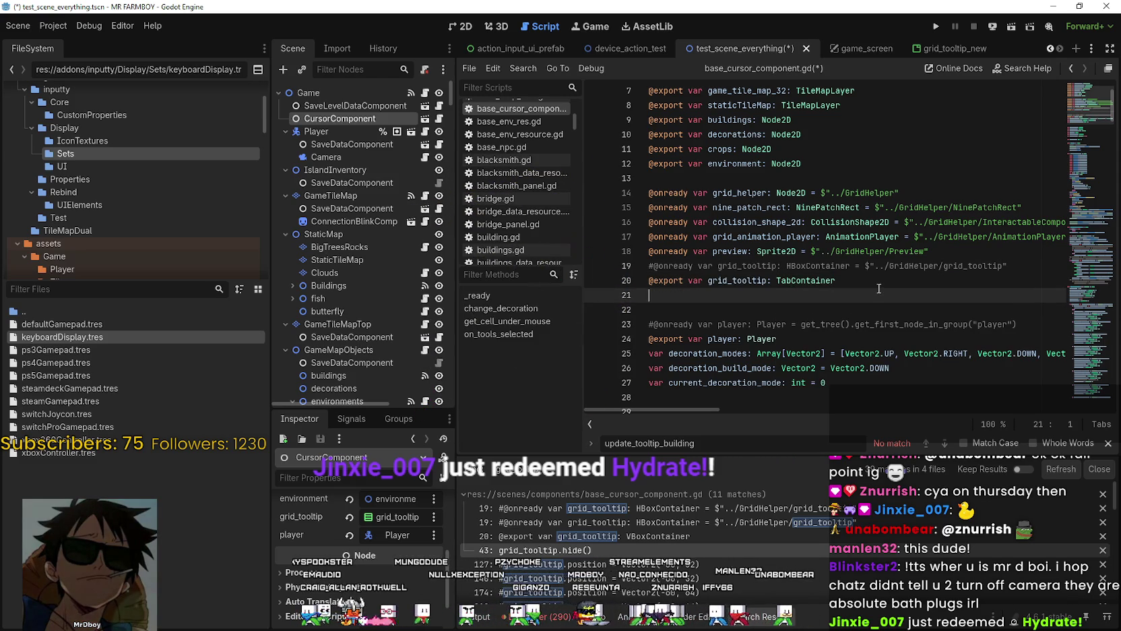
key("ctrl+s")
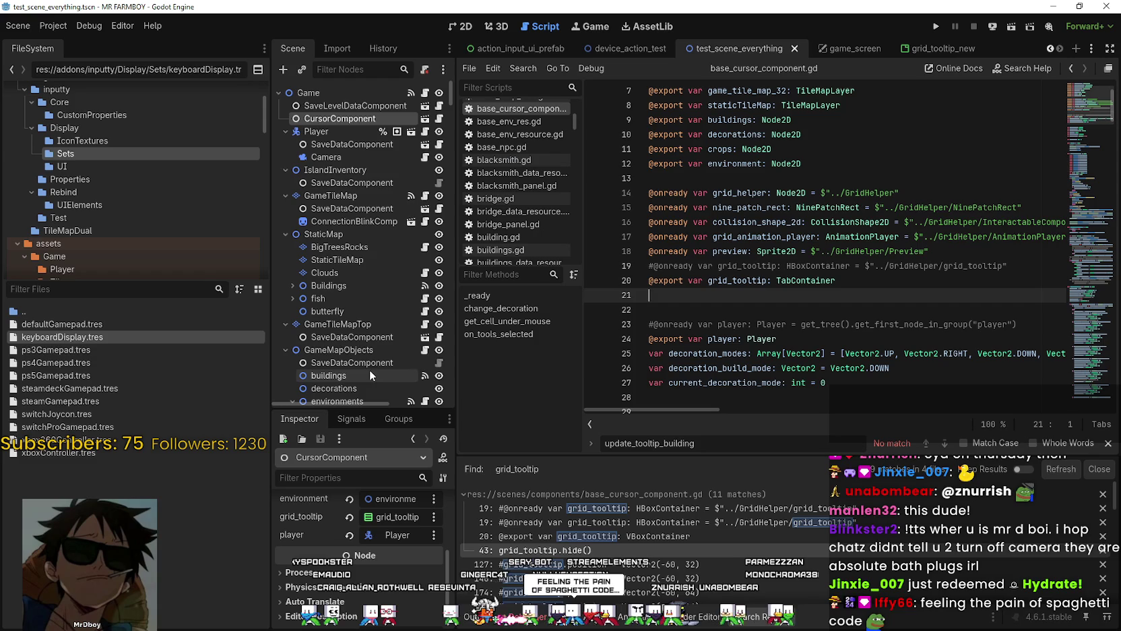
Step: Assign grid_tooltip_new to CursorComponent's grid_tooltip export and save the scene
left_click(426, 501)
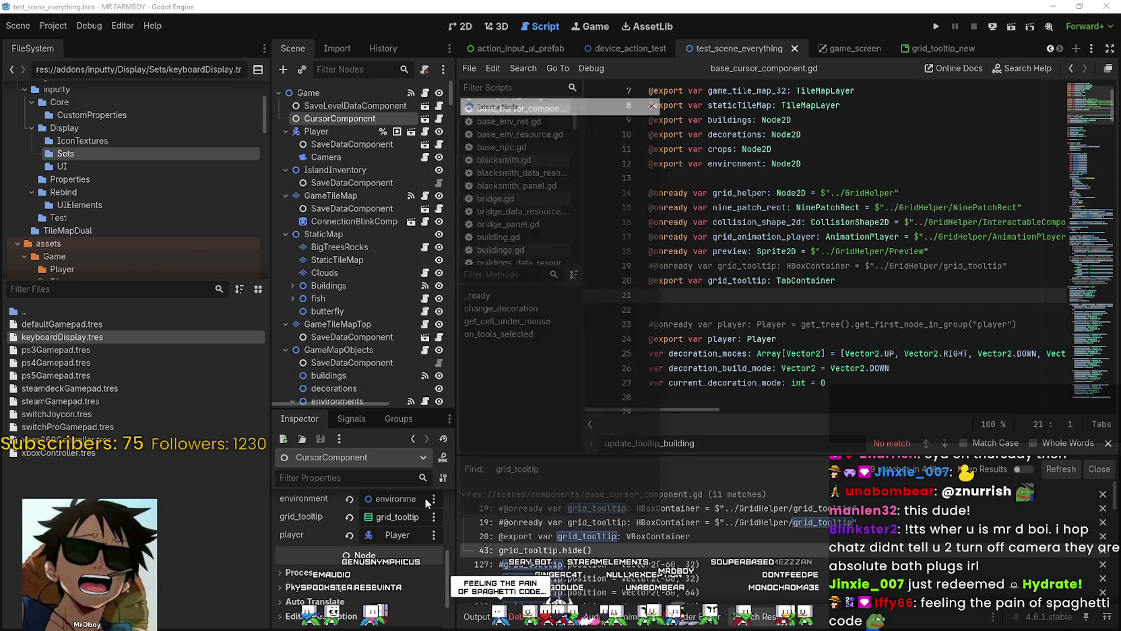
scroll(659, 175, "down", 3)
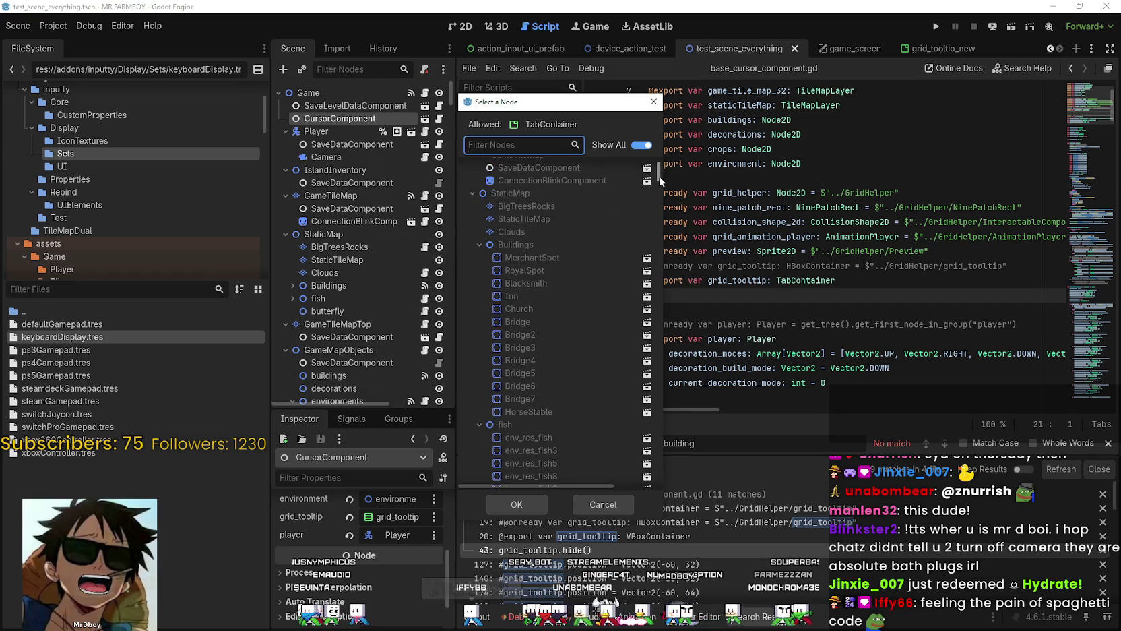
mouse_move(659, 175)
left_mouse_down()
mouse_move(652, 392)
mouse_move(666, 282)
left_mouse_up()
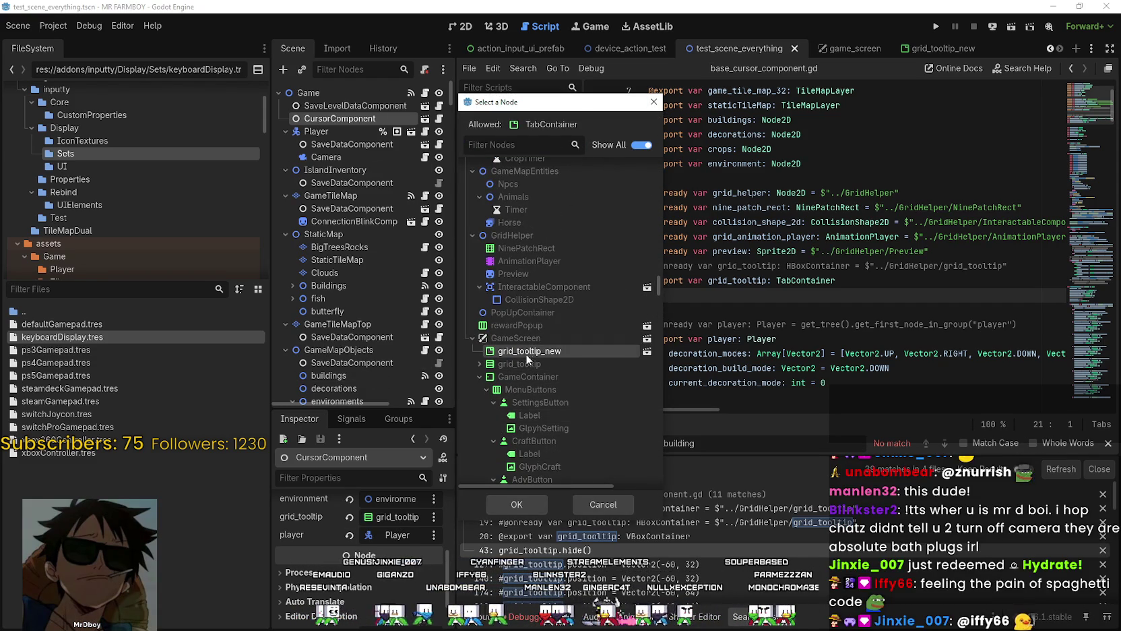
left_click(510, 502)
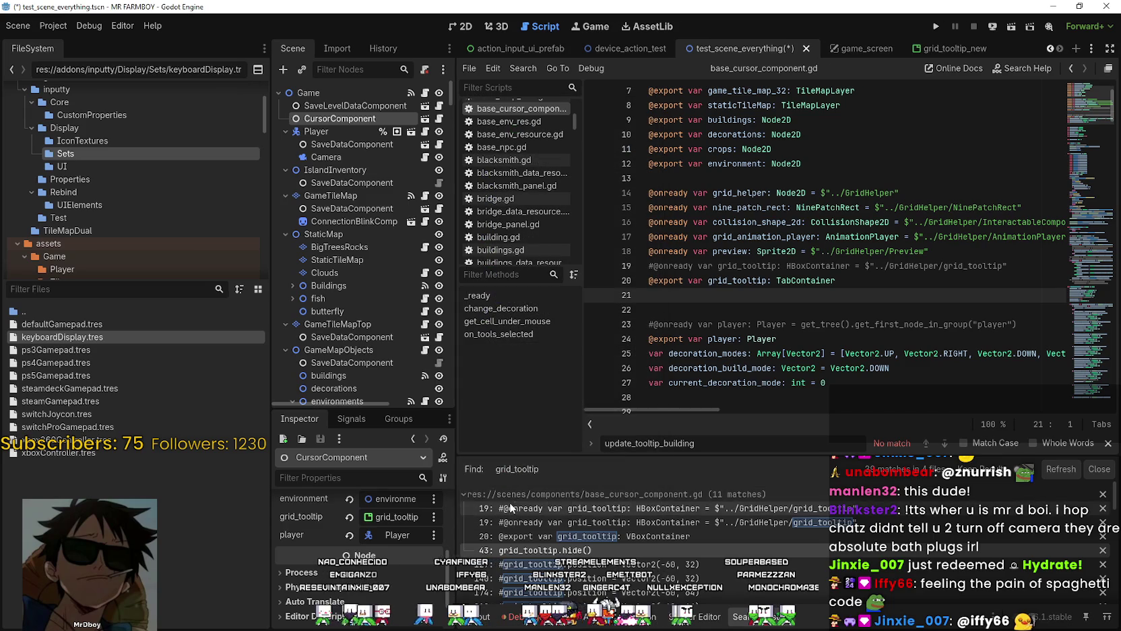
left_click(861, 282)
key("ctrl+s")
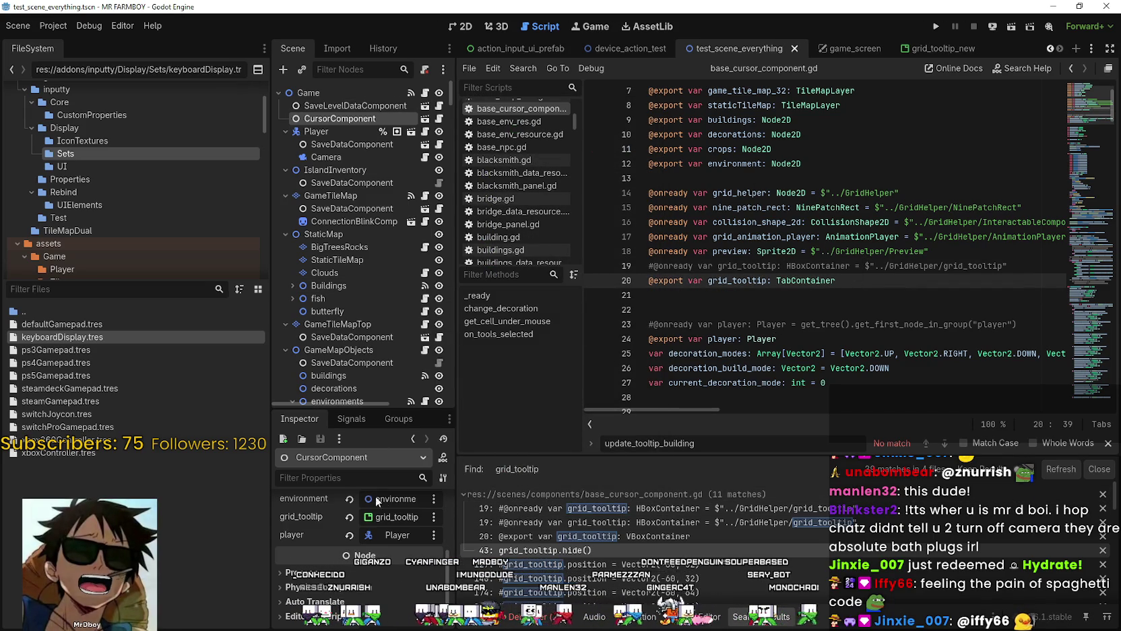
scroll(346, 299, "down", 10)
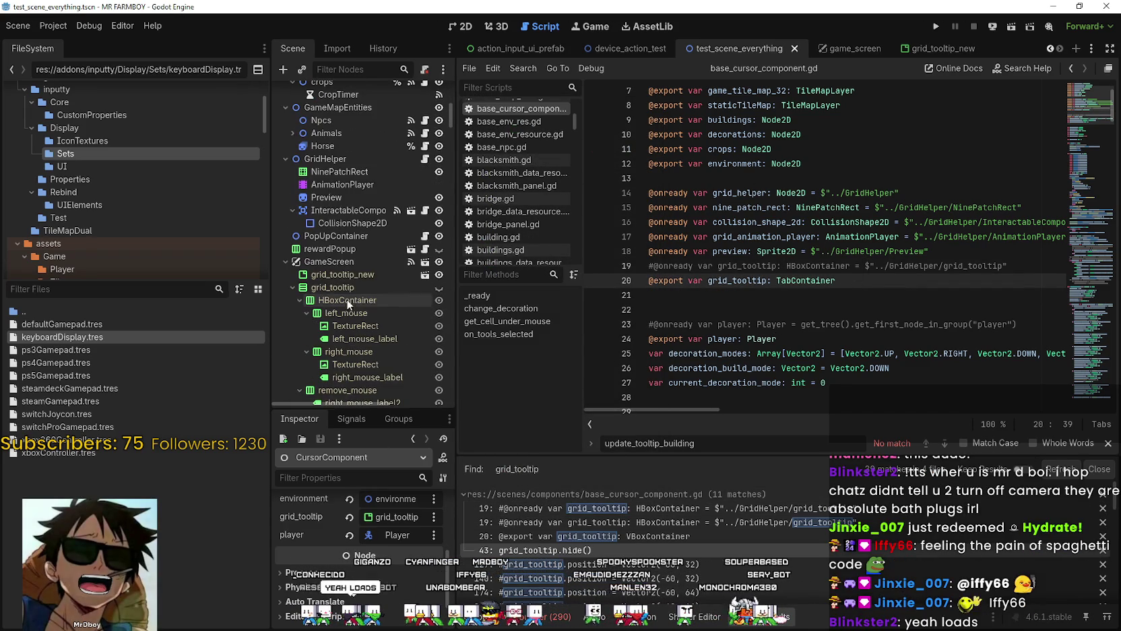
Step: Turn off Editable Children on the GameScreen instance, confirm the revert, and save the scene
right_click(329, 261)
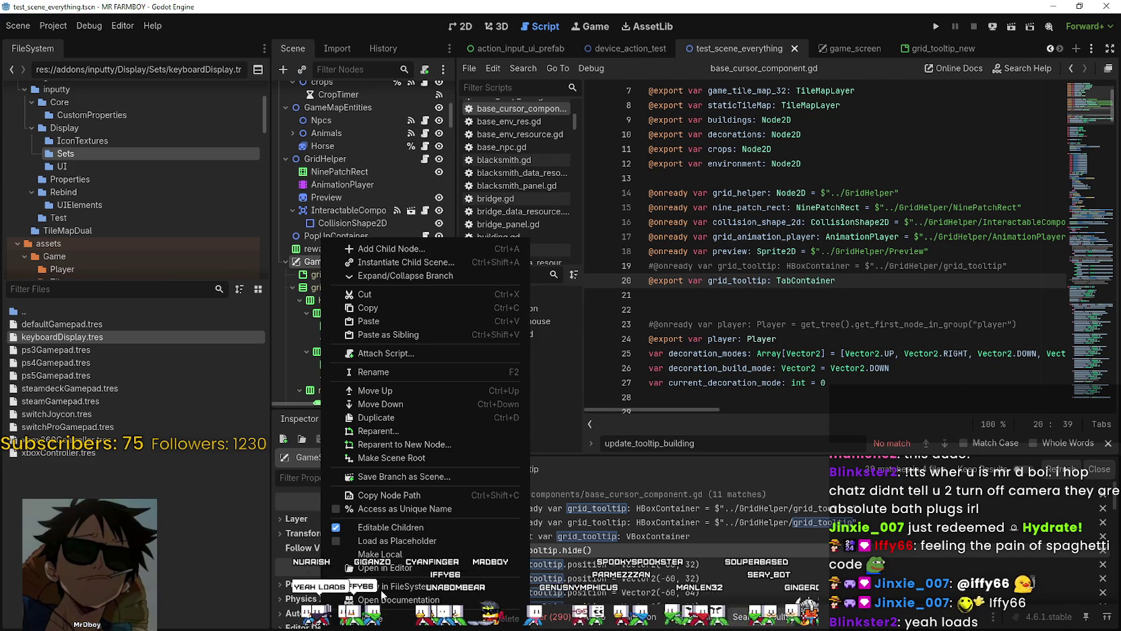
left_click(395, 527)
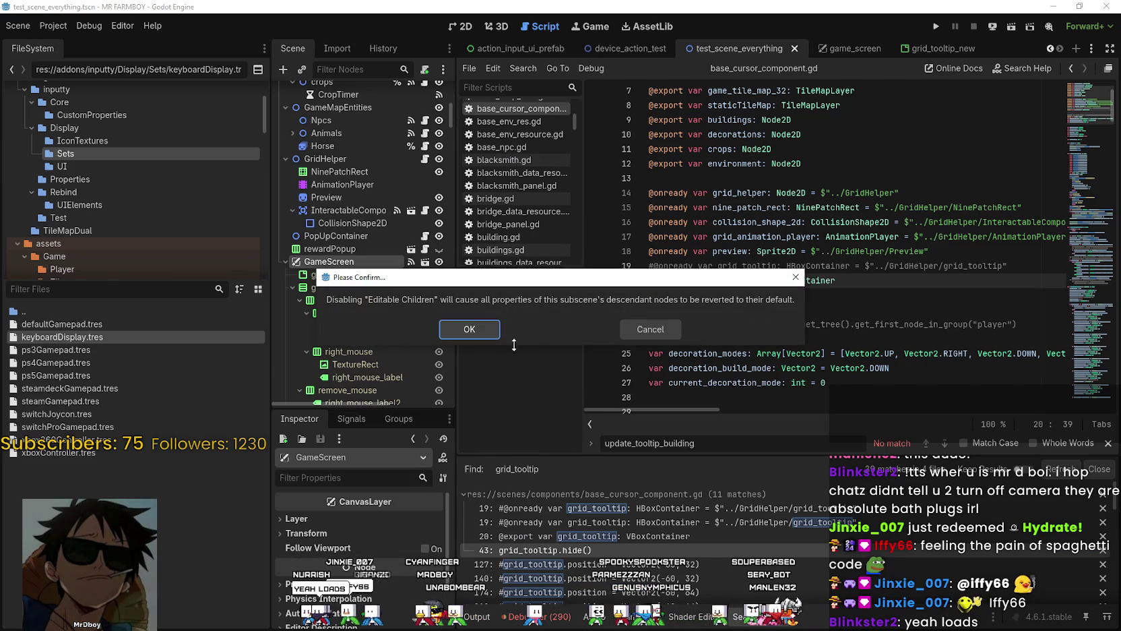
left_click(471, 328)
key("ctrl+s")
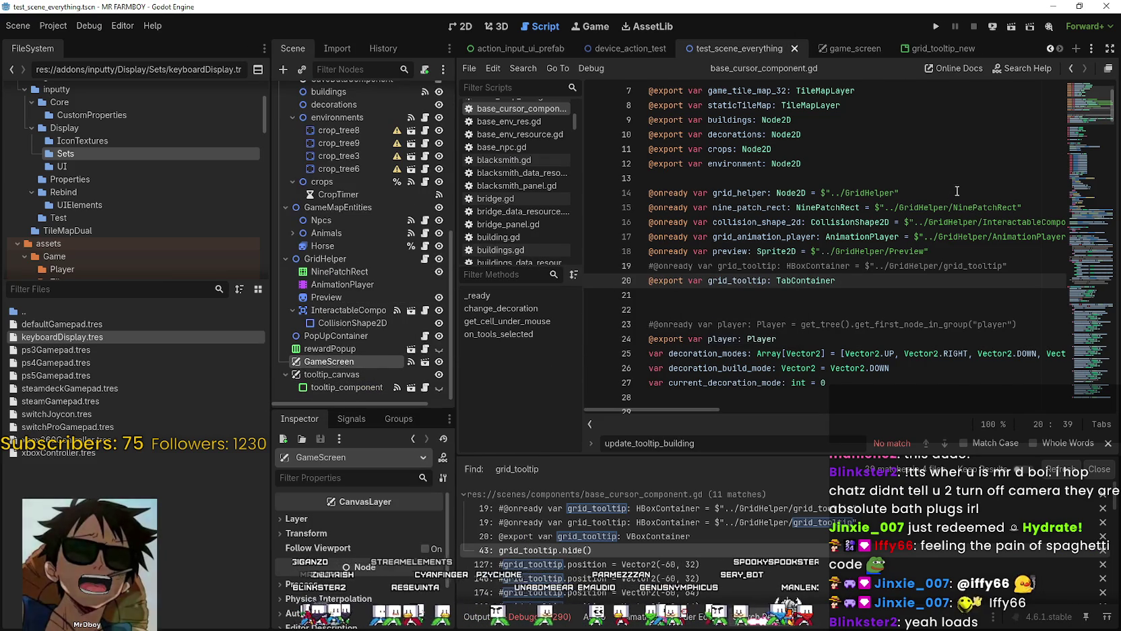
Step: Select CursorComponent to check its grid_tooltip assignment in the Inspector
scroll(367, 281, "up", 3)
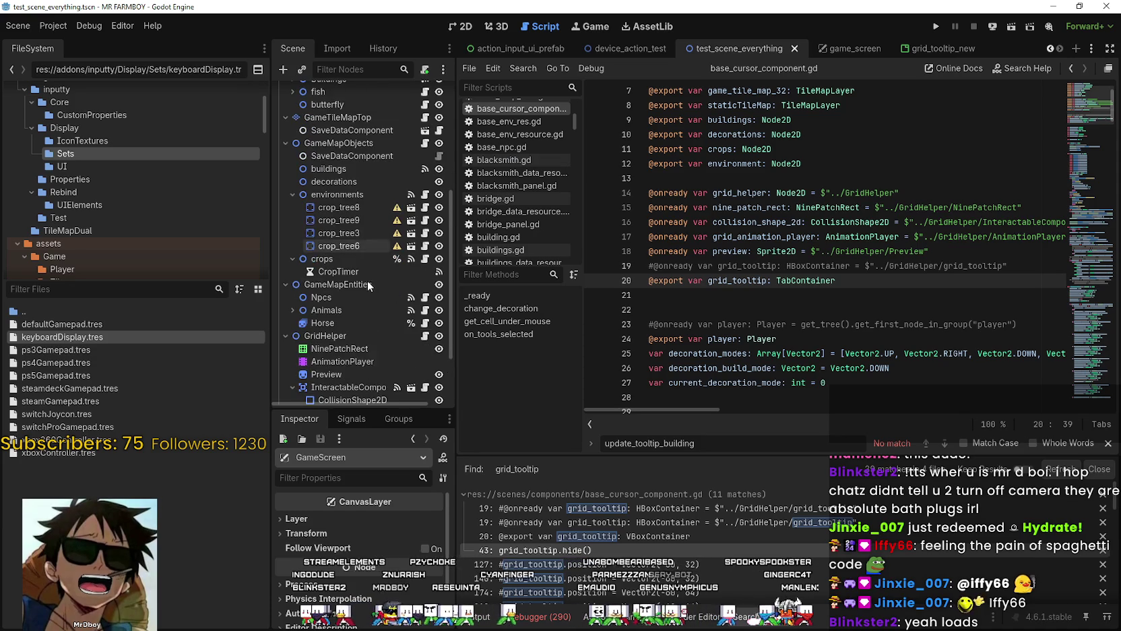
scroll(348, 349, "up", 8)
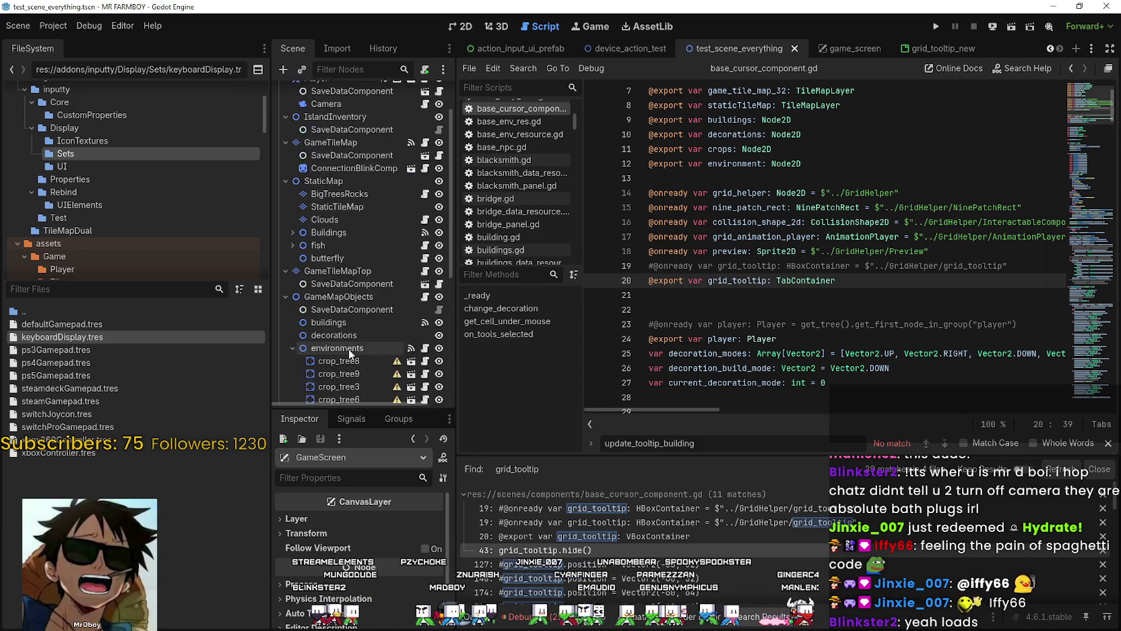
left_click(337, 117)
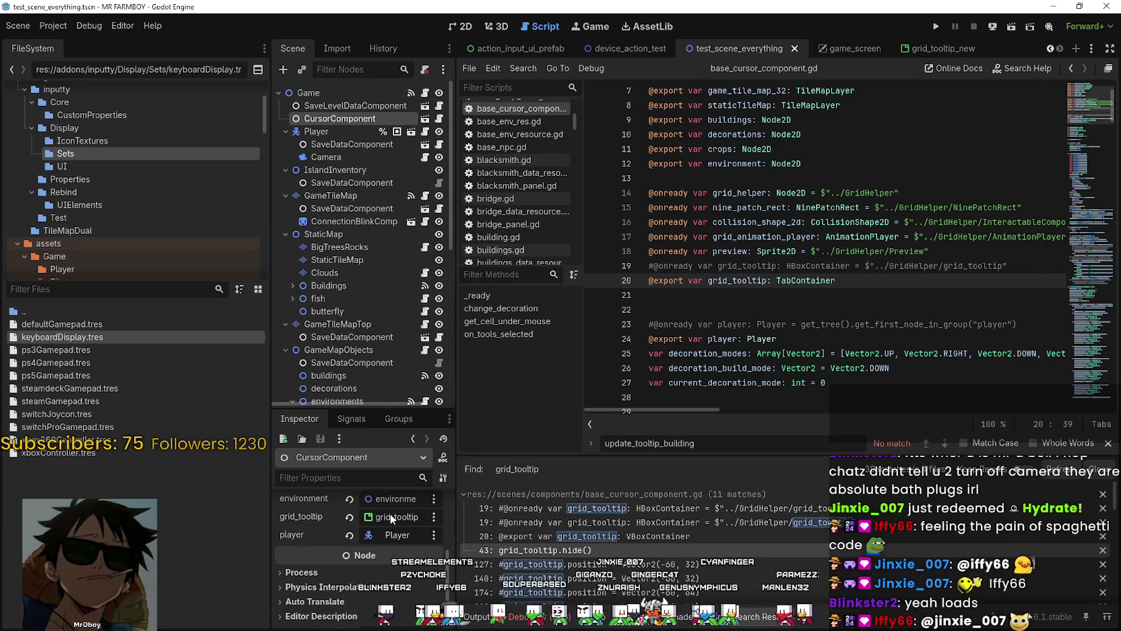
Step: Widen the left dock, highlight line 20's grid_tooltip declaration, close the find bar, and enlarge search results
left_click_drag(463, 551, 520, 551)
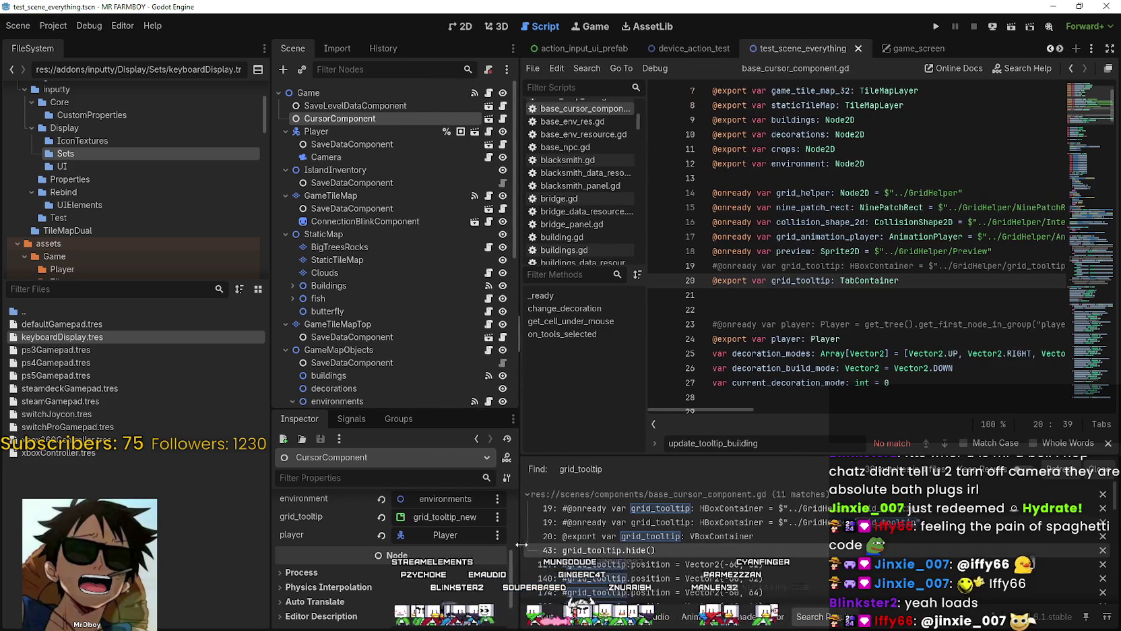
left_click_drag(928, 283, 713, 281)
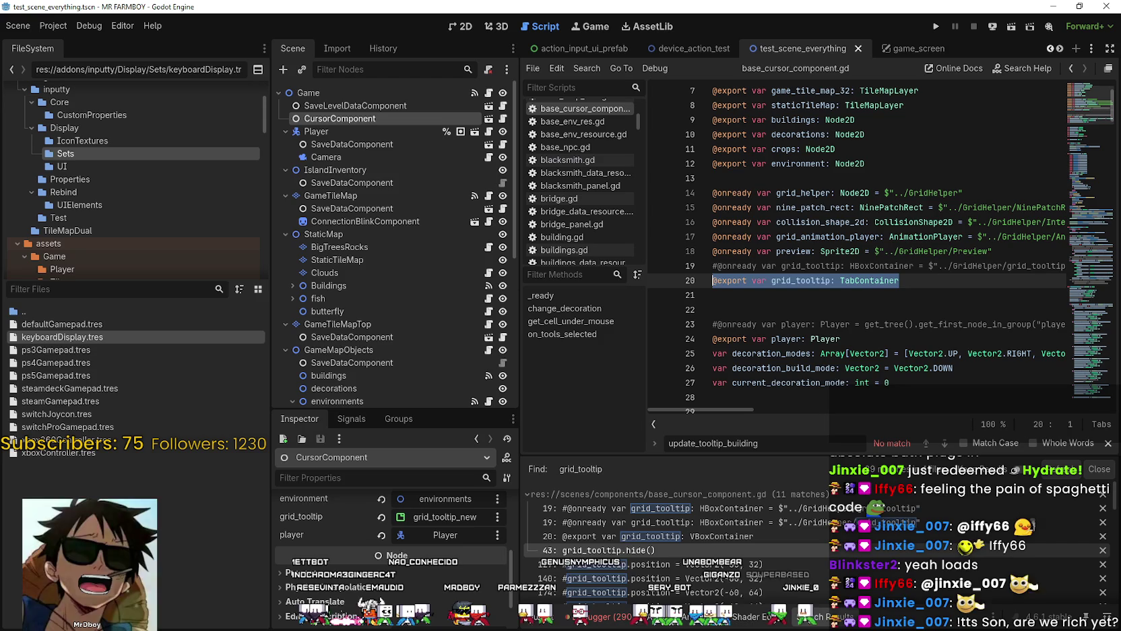
left_click(1109, 443)
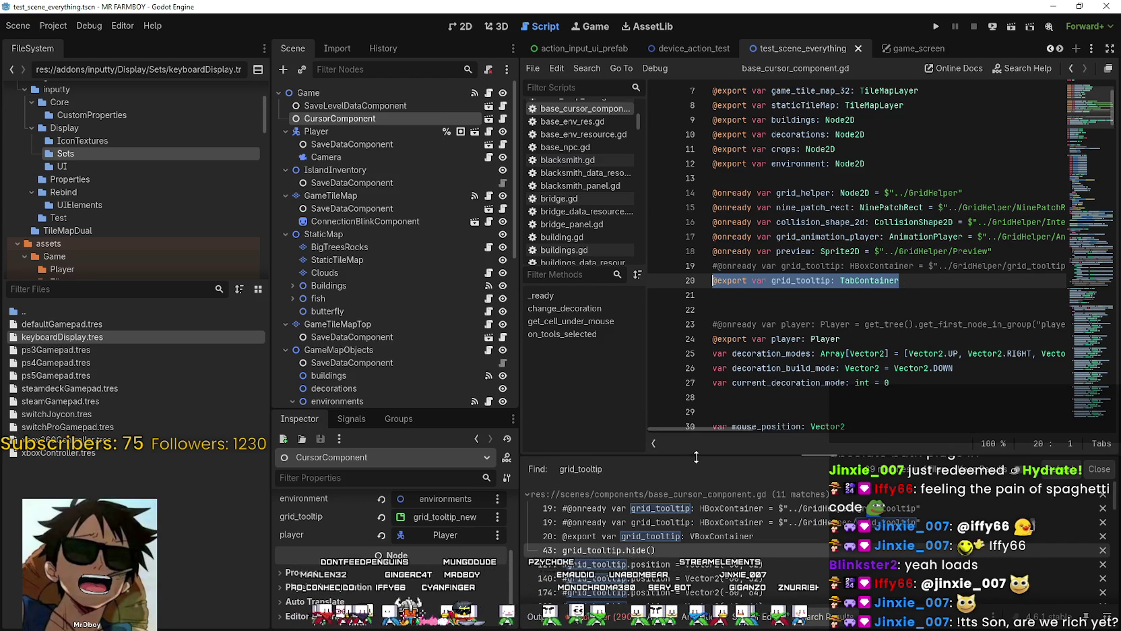
left_click_drag(694, 458, 690, 426)
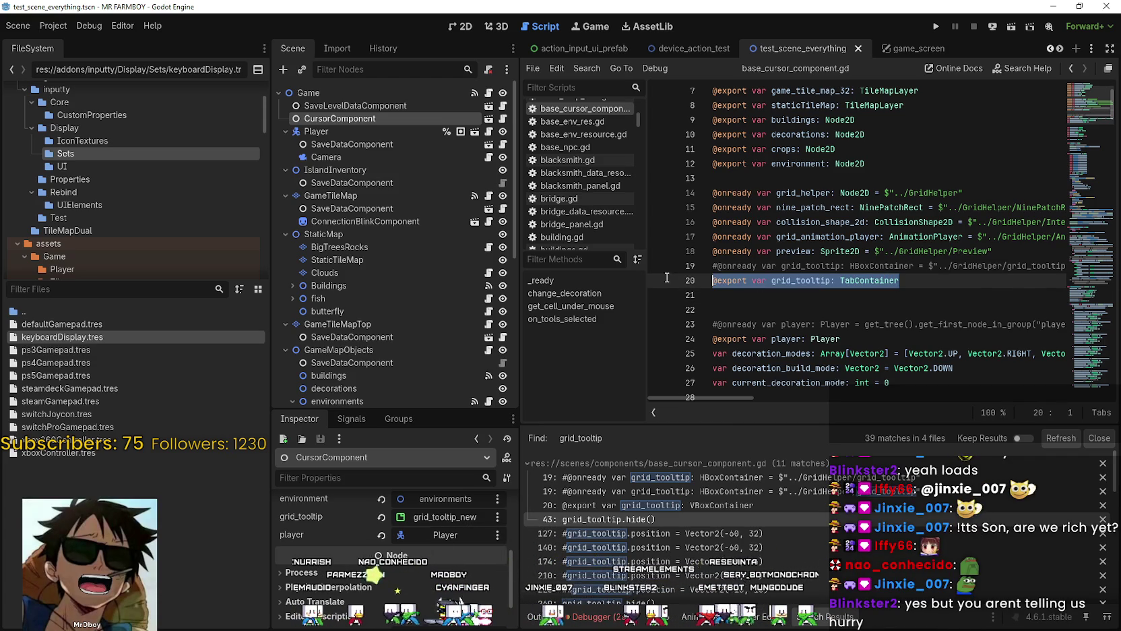
Step: Check which node grid_tooltip currently targets in the node picker, then cancel it
scroll(398, 352, "down", 8)
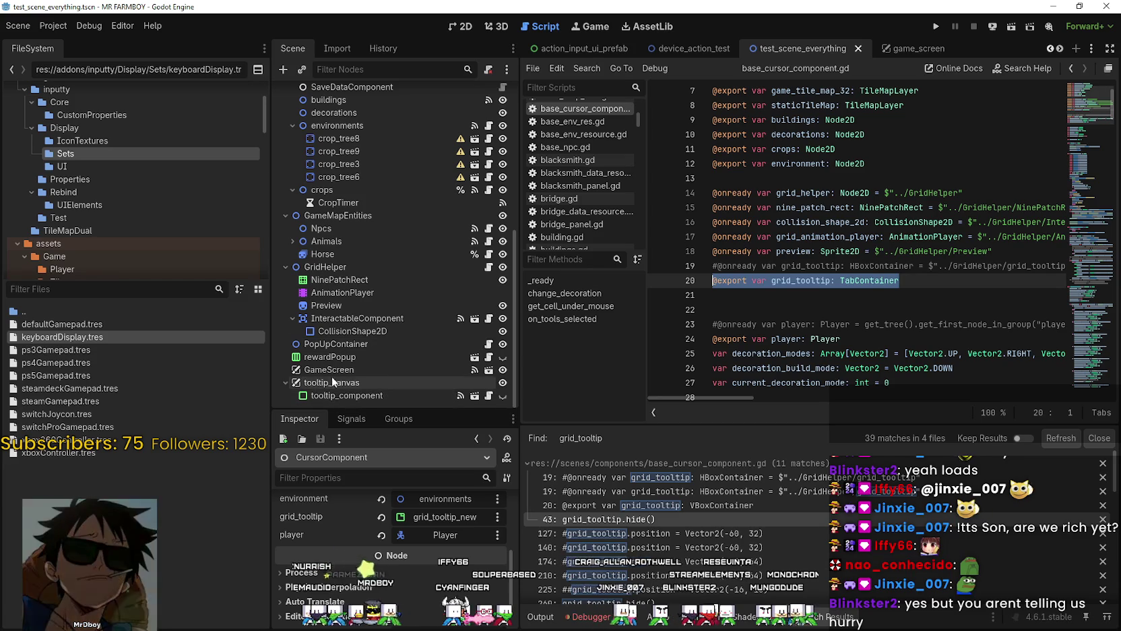
left_click(442, 516)
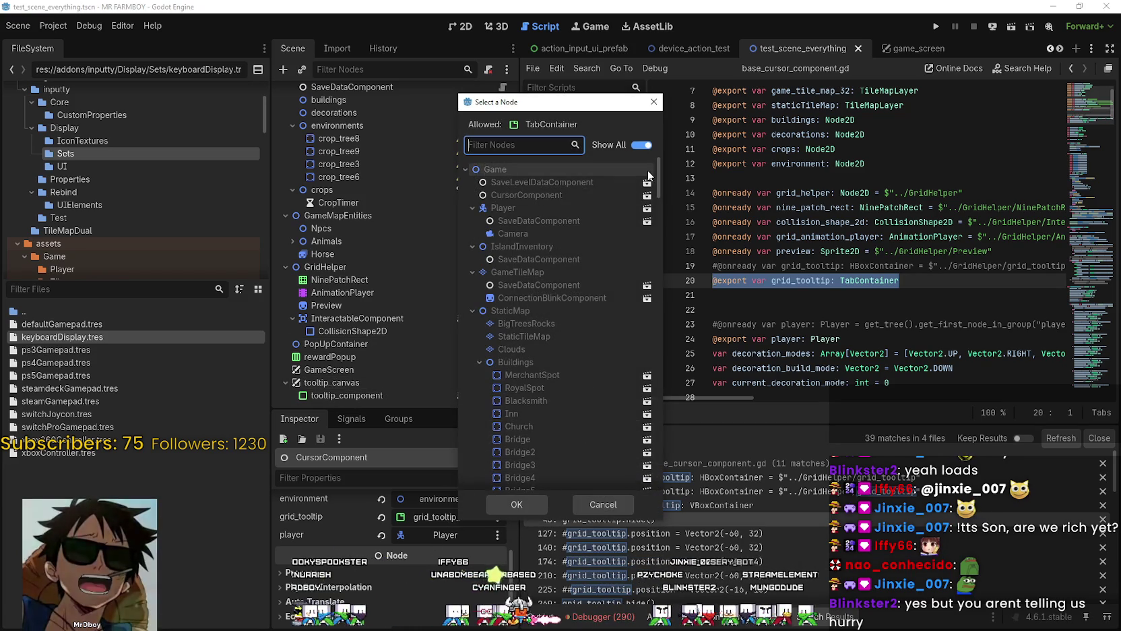
left_click_drag(655, 170, 657, 467)
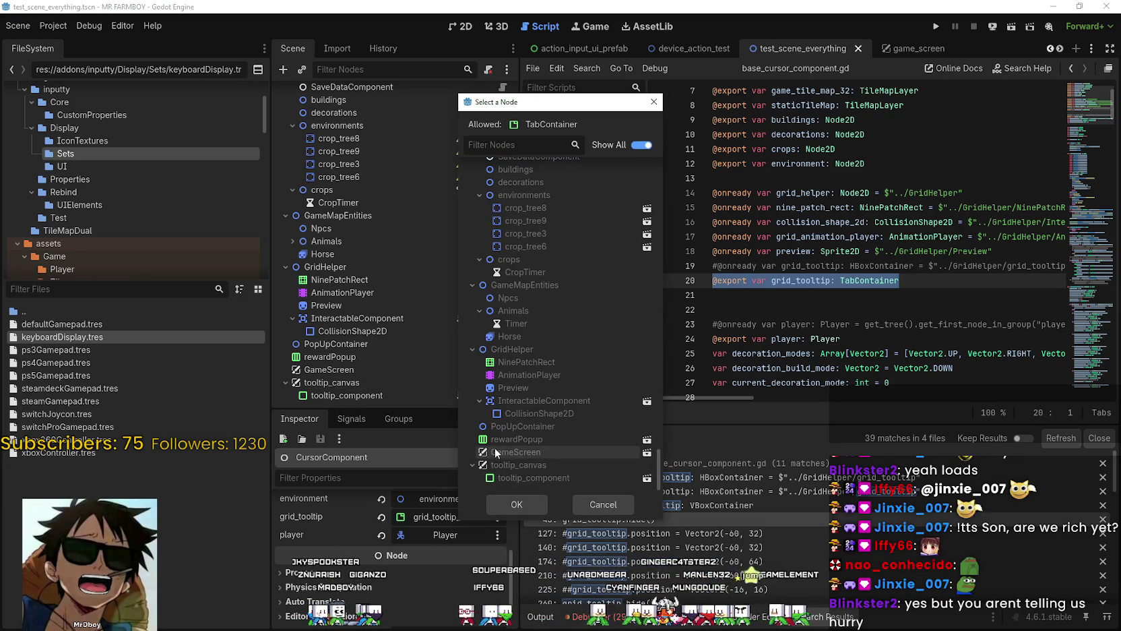
left_click_drag(533, 101, 556, 33)
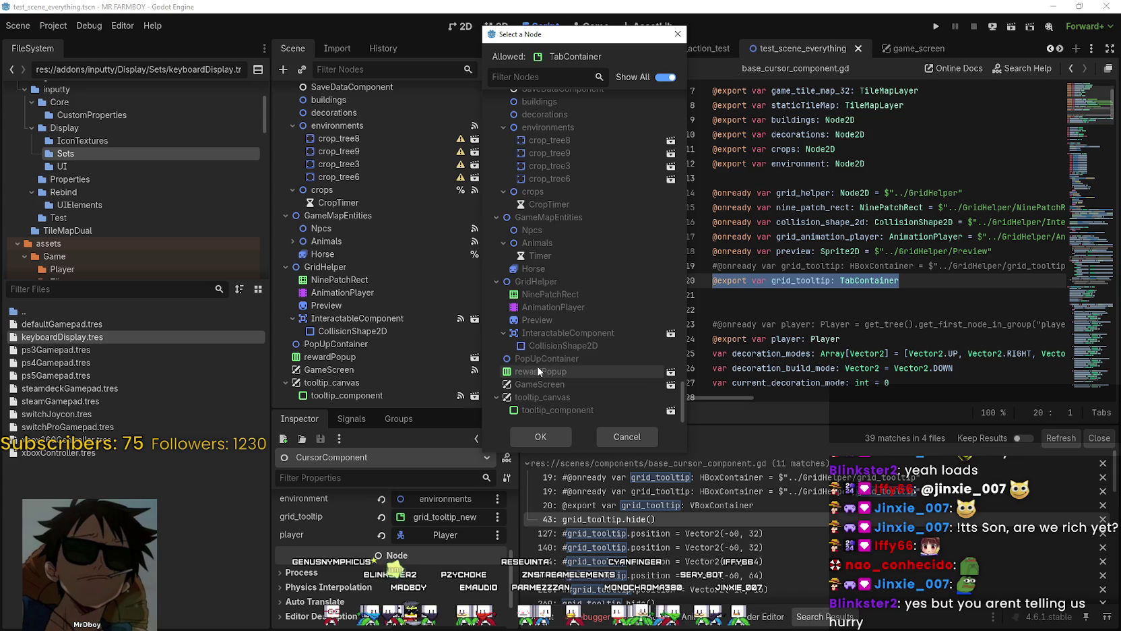
left_click(644, 436)
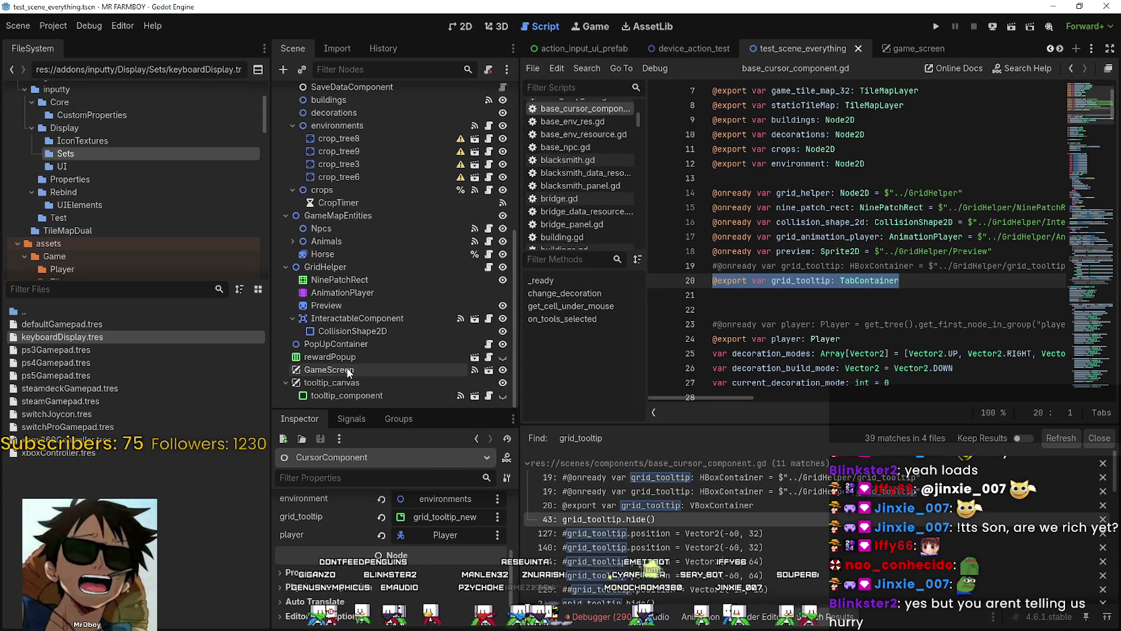
Step: Turn Editable Children back on for GameScreen and expand its child nodes
right_click(364, 370)
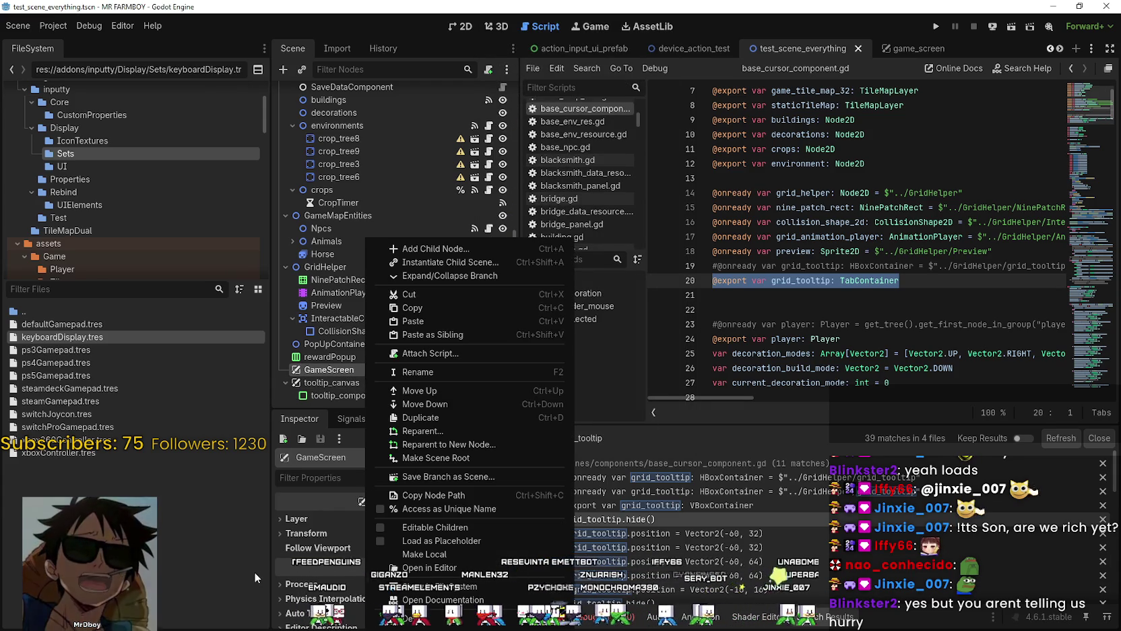
left_click(431, 527)
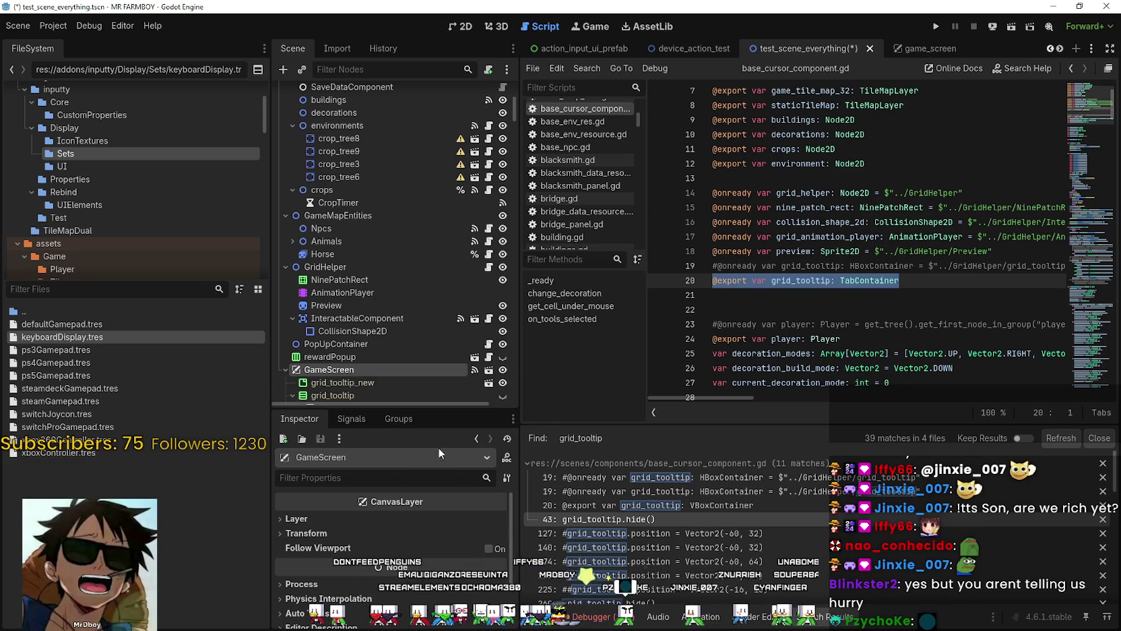
scroll(381, 323, "down", 3)
left_click(289, 293)
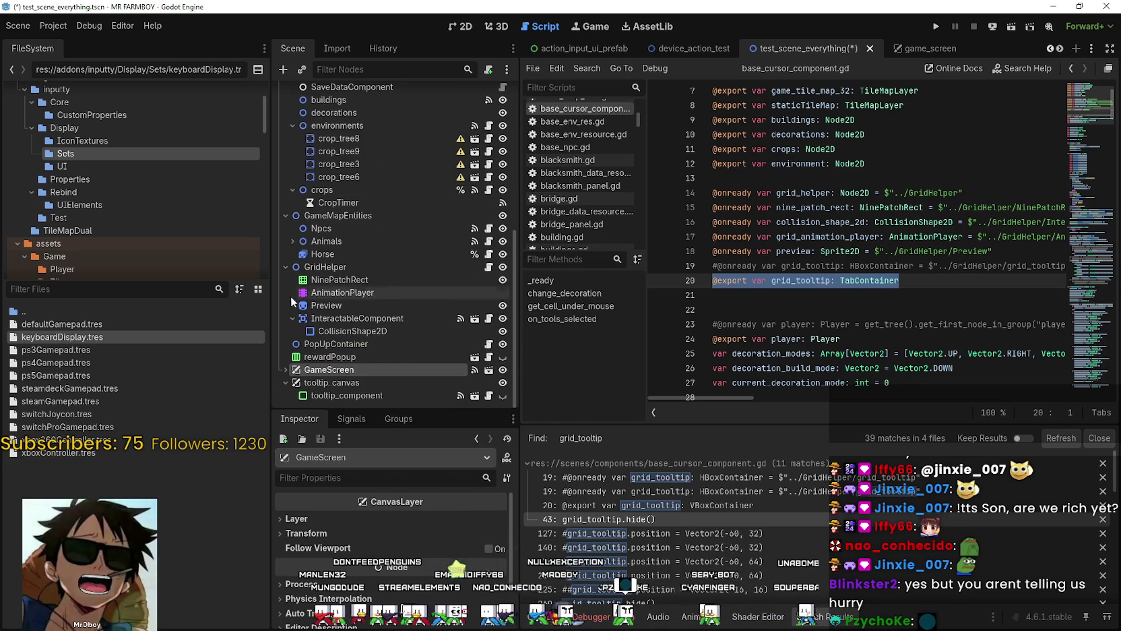
left_click(285, 369)
Step: Collapse GameScreen's children and open the grid_tooltip node picker on CursorComponent
scroll(290, 337, "down", 5)
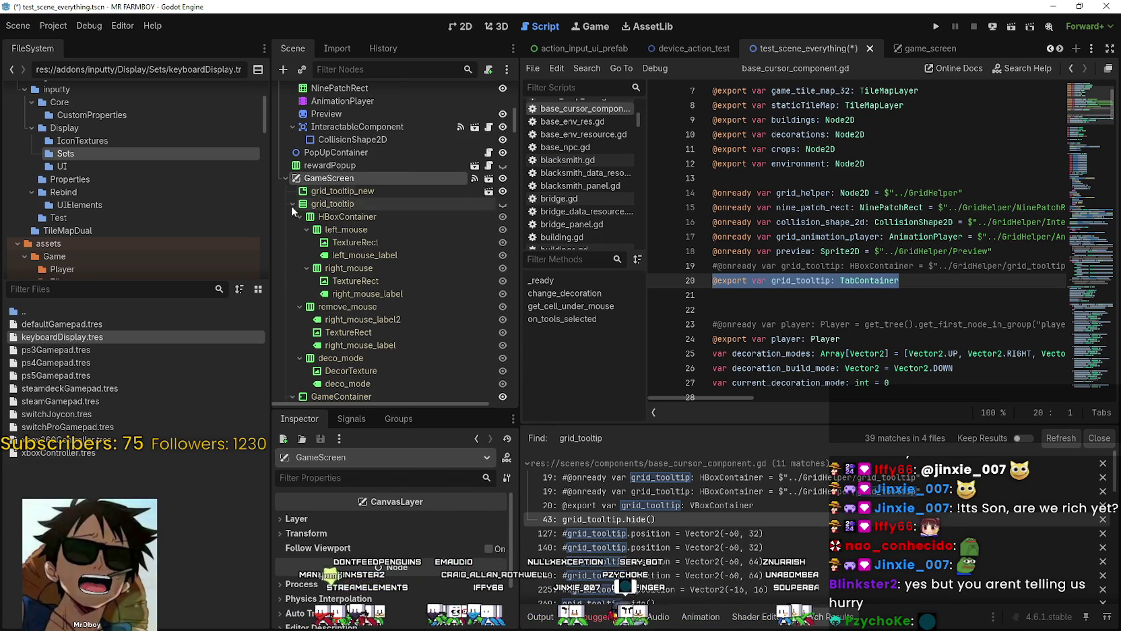
left_click(279, 177)
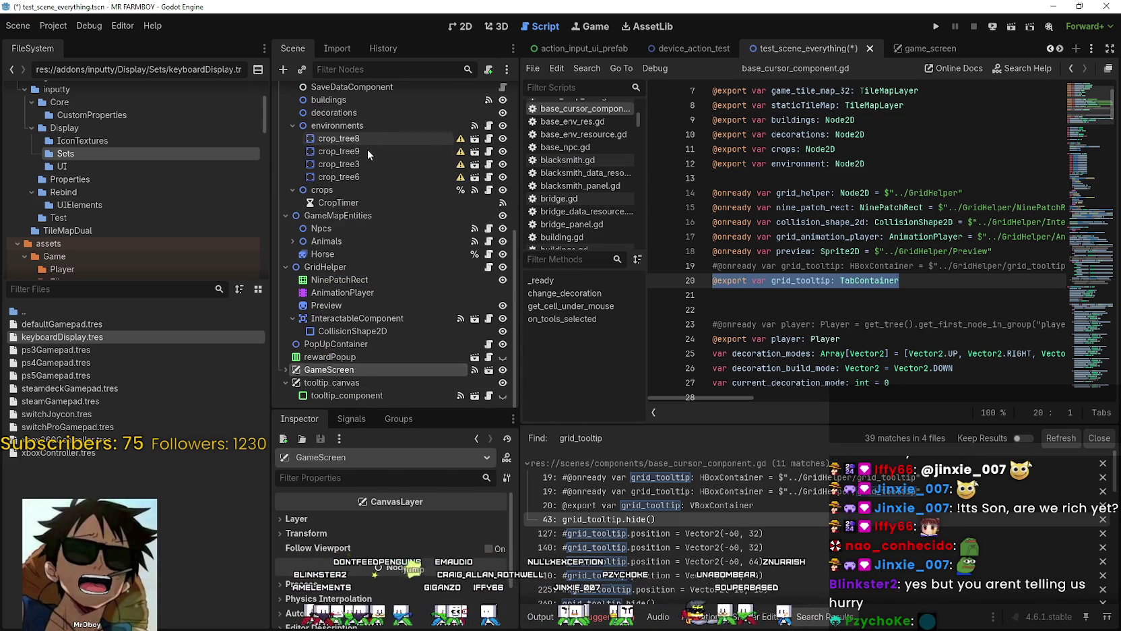
scroll(367, 149, "up", 10)
left_click(339, 118)
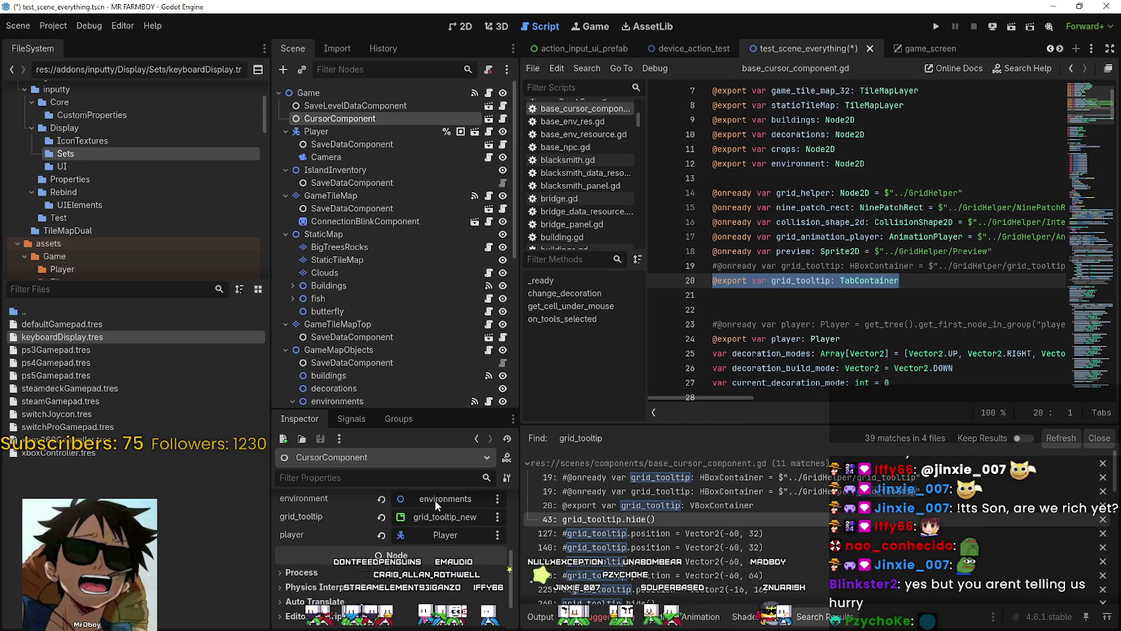
left_click(439, 516)
Step: Choose grid_tooltip_new under GameScreen as grid_tooltip's target node and confirm
scroll(660, 174, "down", 1)
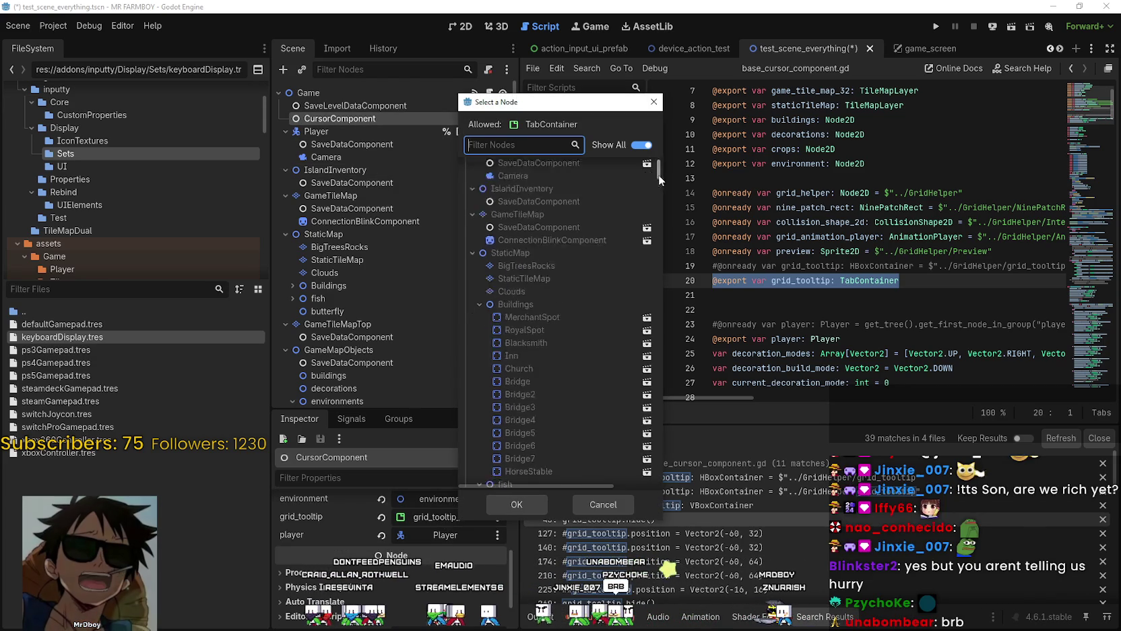
mouse_move(659, 175)
left_mouse_down()
mouse_move(670, 372)
mouse_move(674, 275)
left_mouse_up()
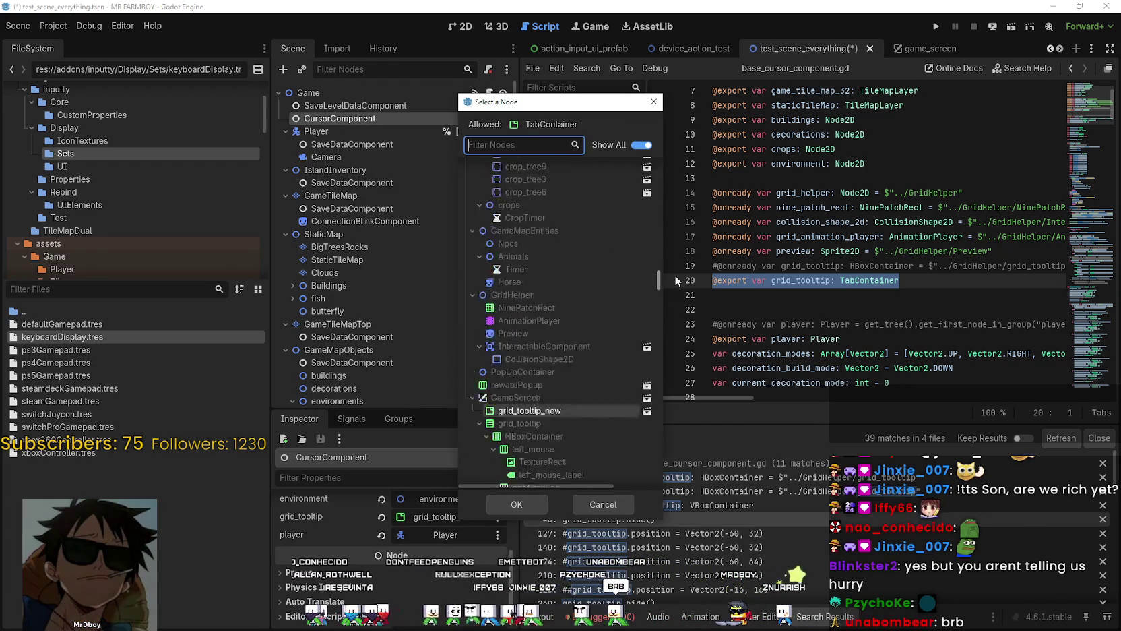
left_click(479, 423)
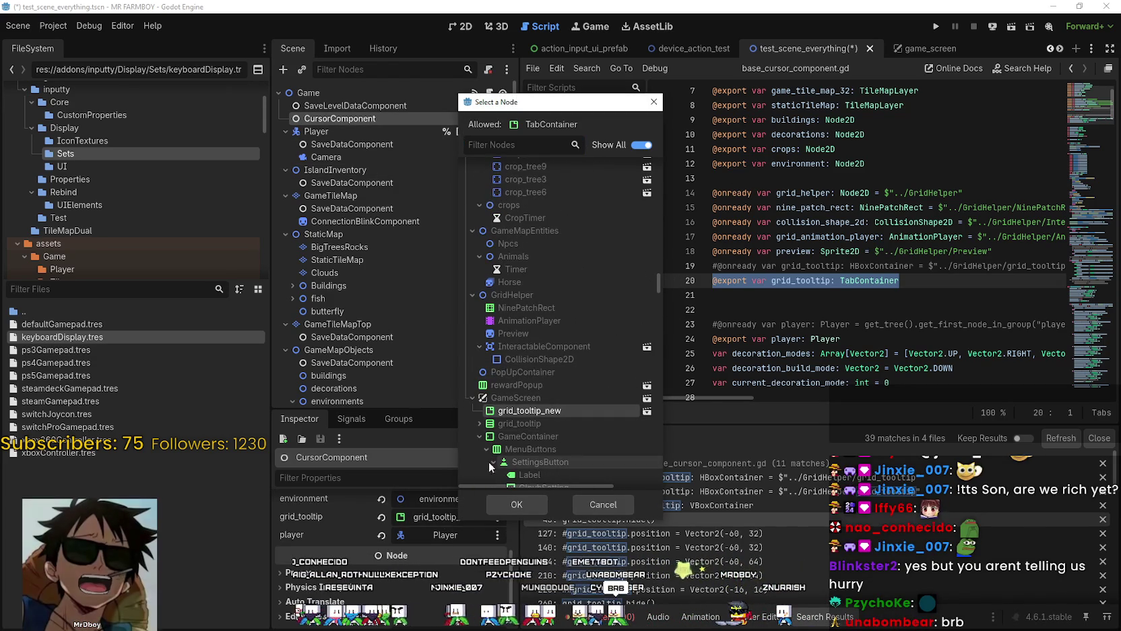
left_click(473, 398)
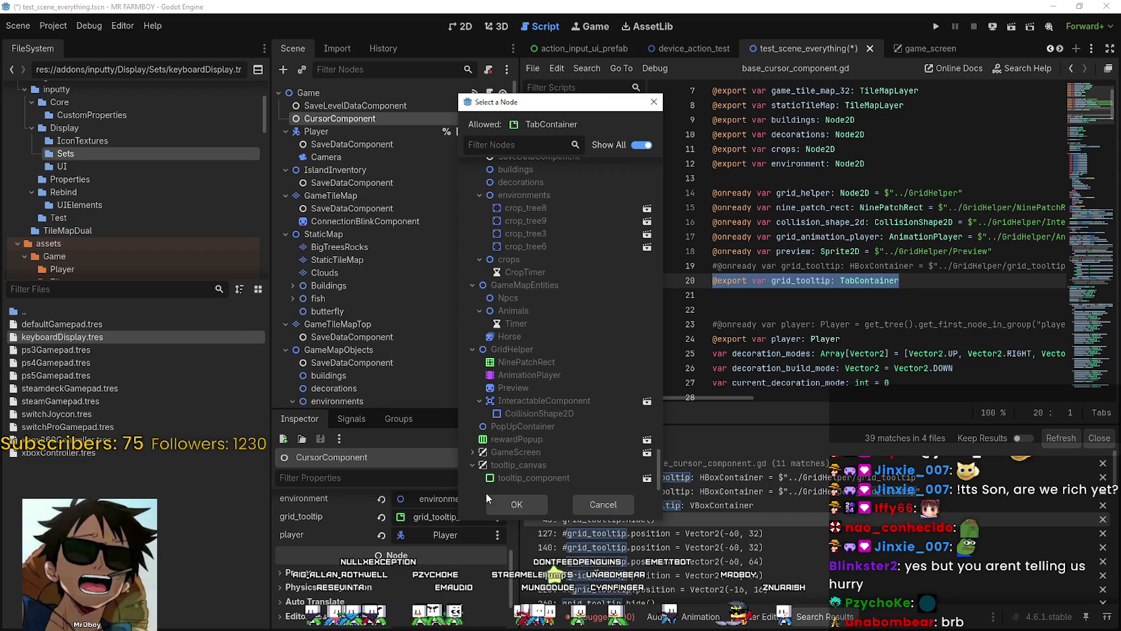
left_click(472, 452)
left_click(533, 323)
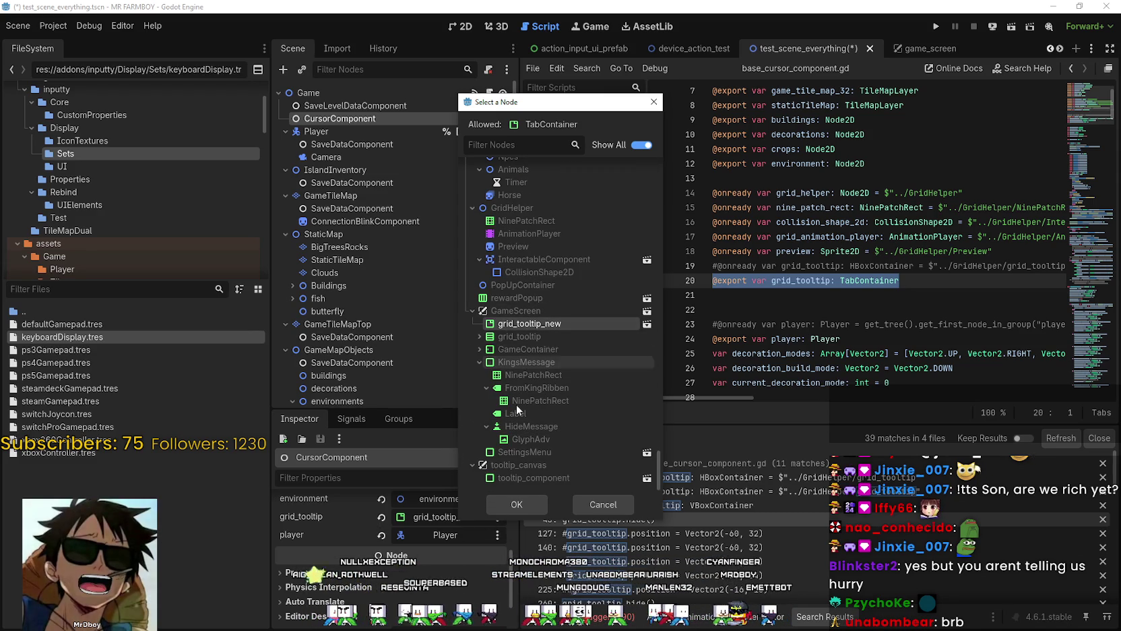
left_click(522, 505)
Step: Turn off Editable Children on GameScreen and confirm the change
scroll(414, 322, "down", 5)
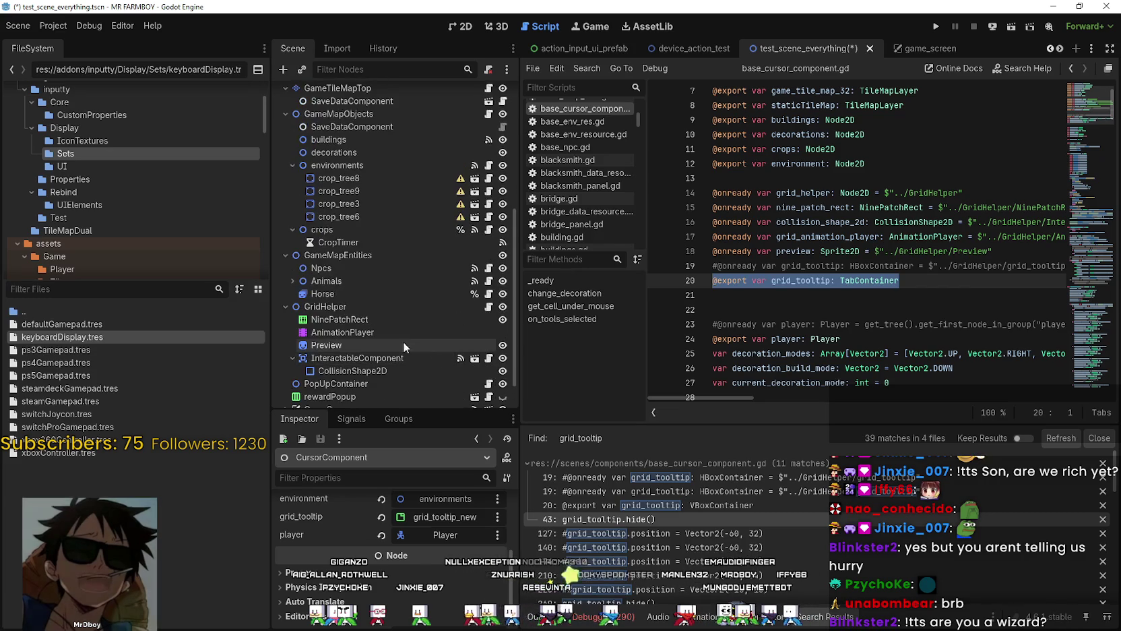
right_click(343, 369)
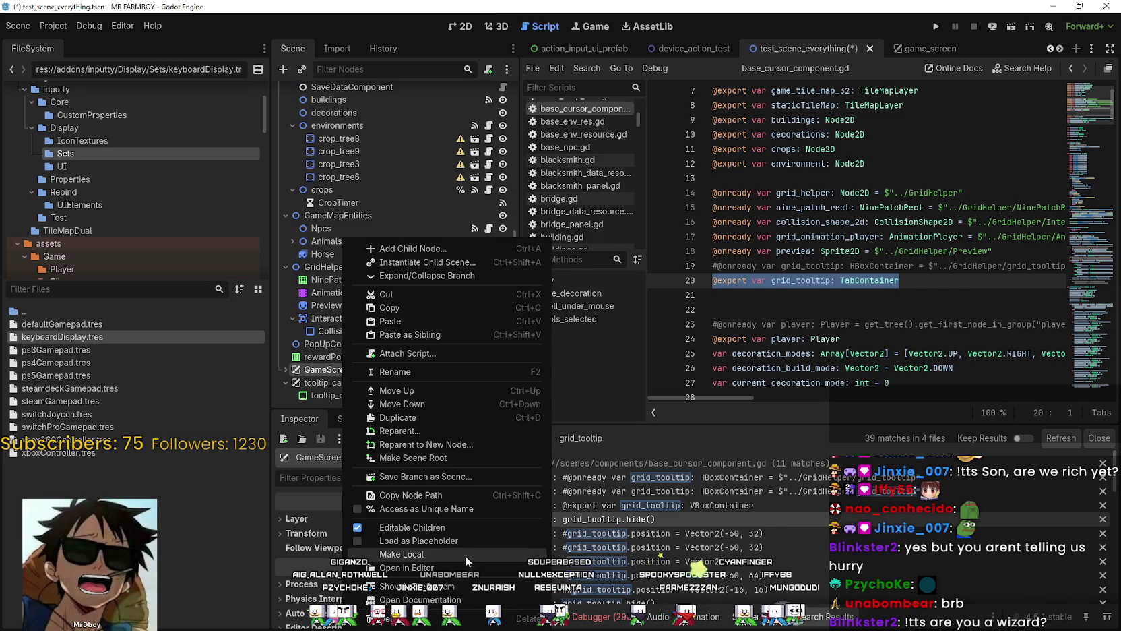
left_click(435, 532)
left_click(472, 330)
Step: Reopen CursorComponent's grid_tooltip node picker to verify it, then cancel
scroll(407, 356, "up", 10)
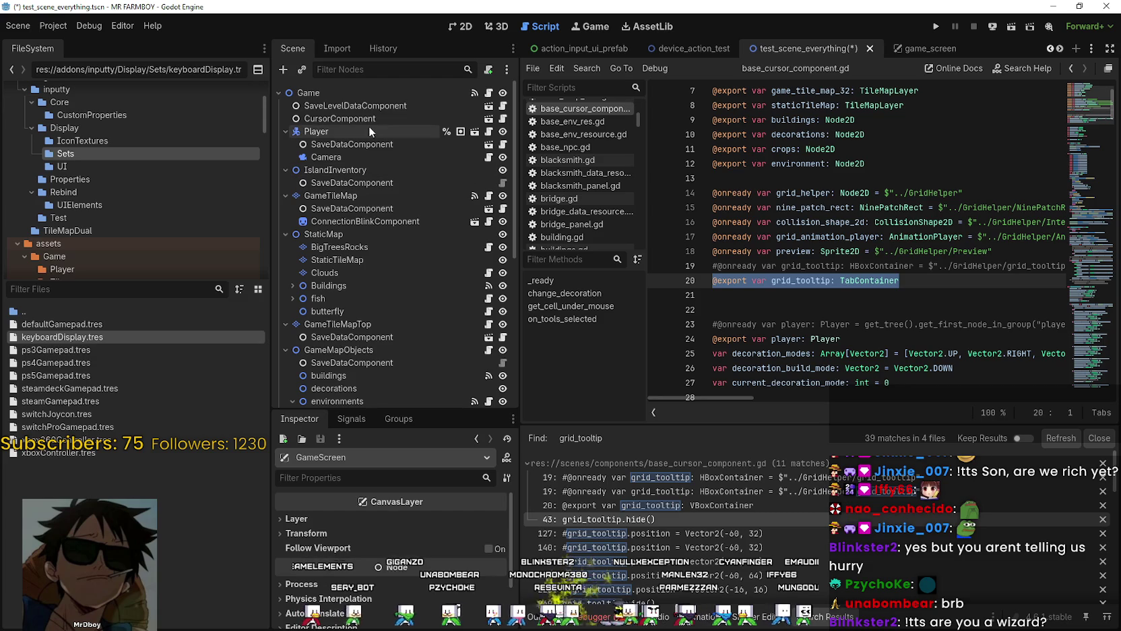
left_click(367, 120)
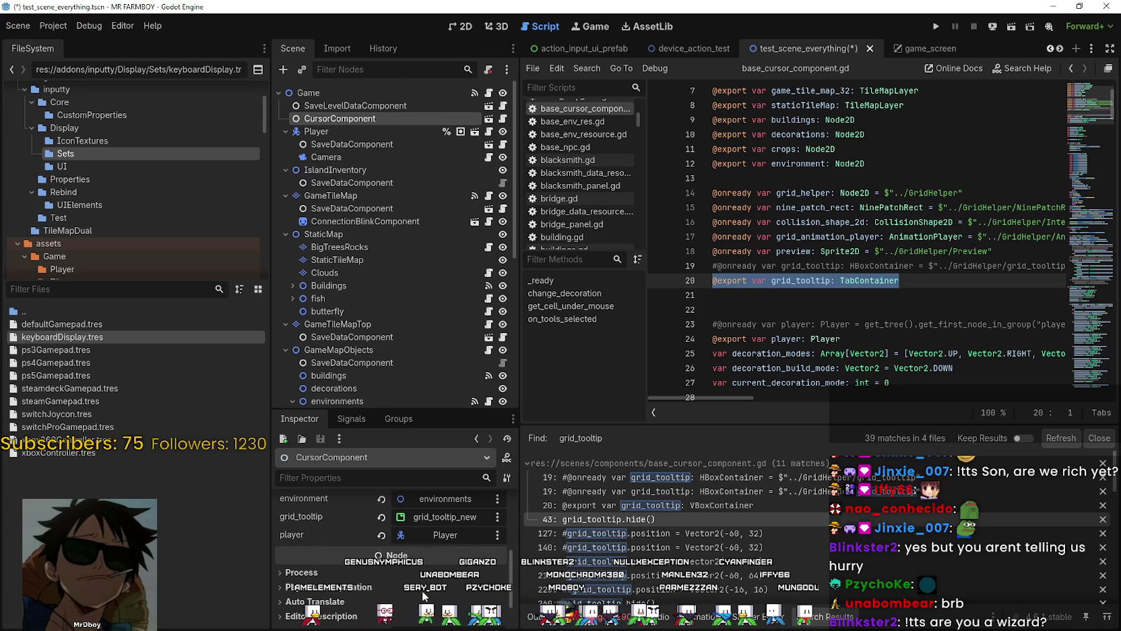
left_click(442, 517)
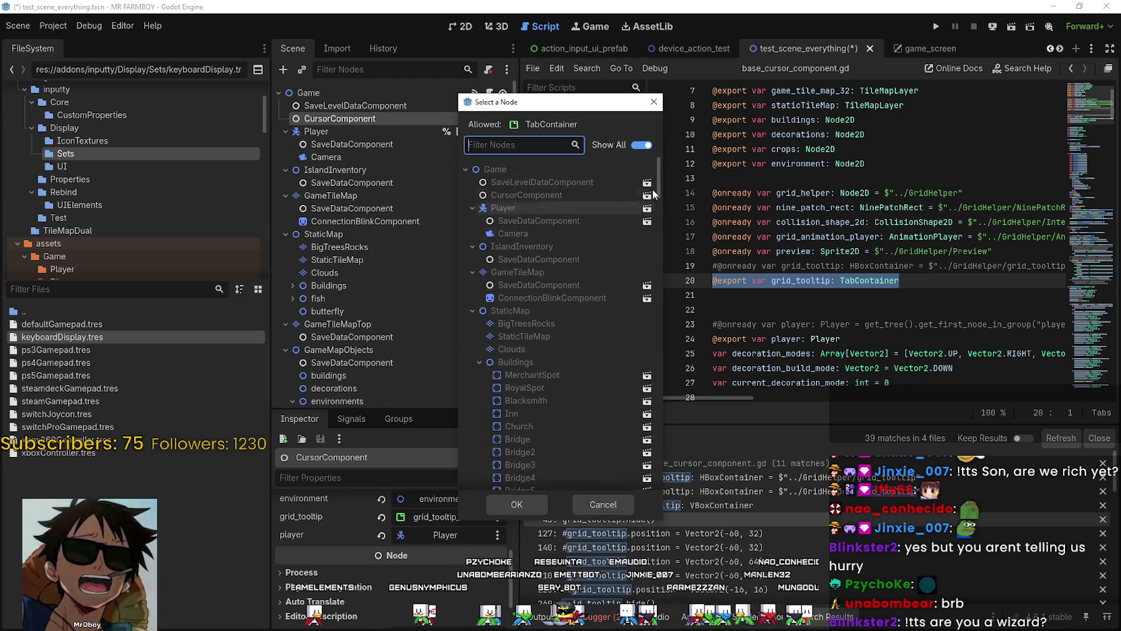
mouse_move(659, 166)
left_mouse_down()
mouse_move(678, 326)
mouse_move(672, 480)
left_mouse_up()
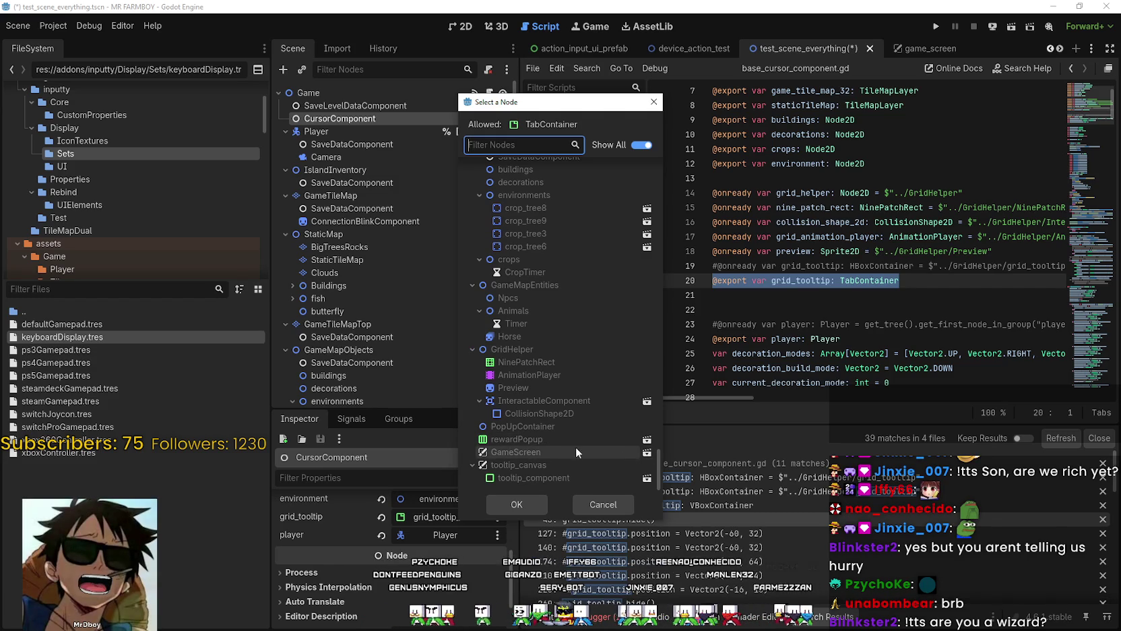
left_click(603, 504)
left_click(903, 221)
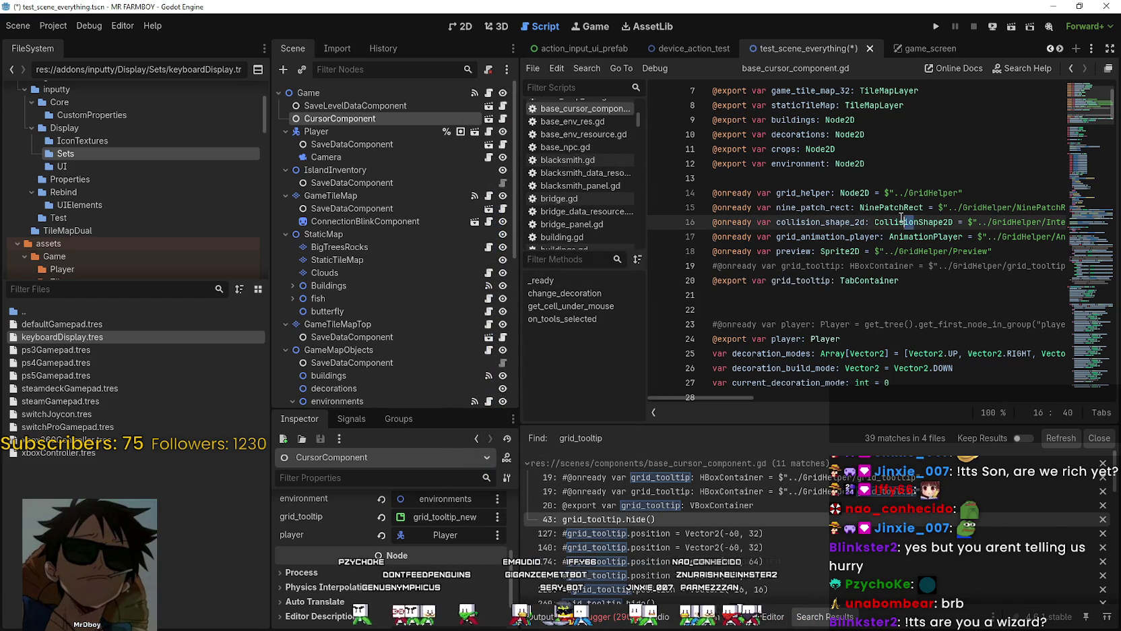
left_click(910, 165)
left_click(913, 176)
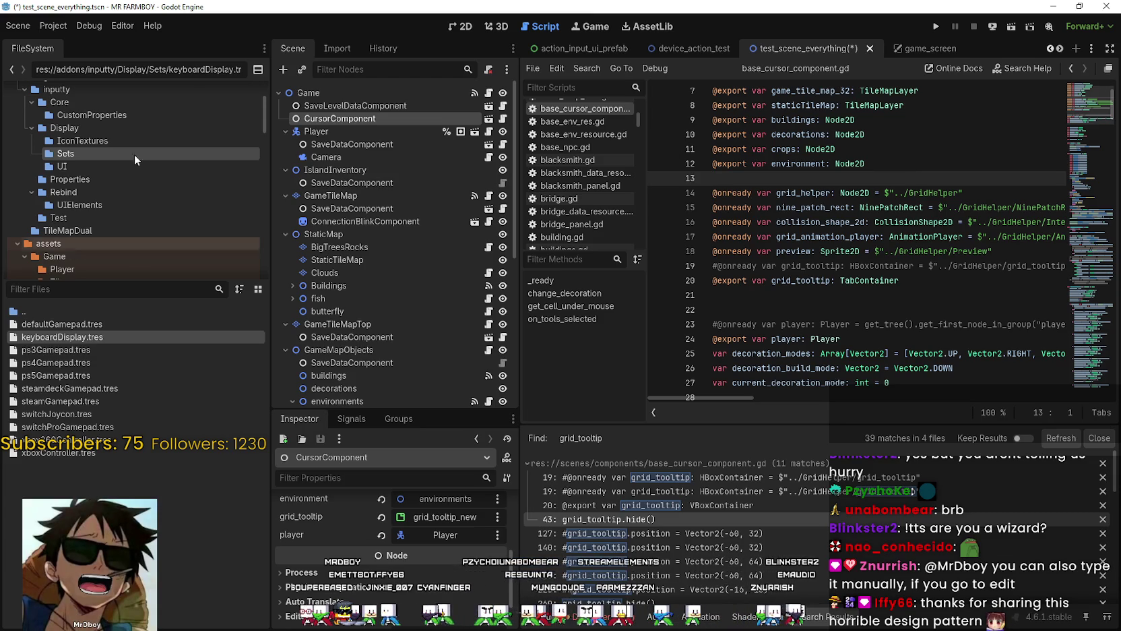
left_click(449, 518)
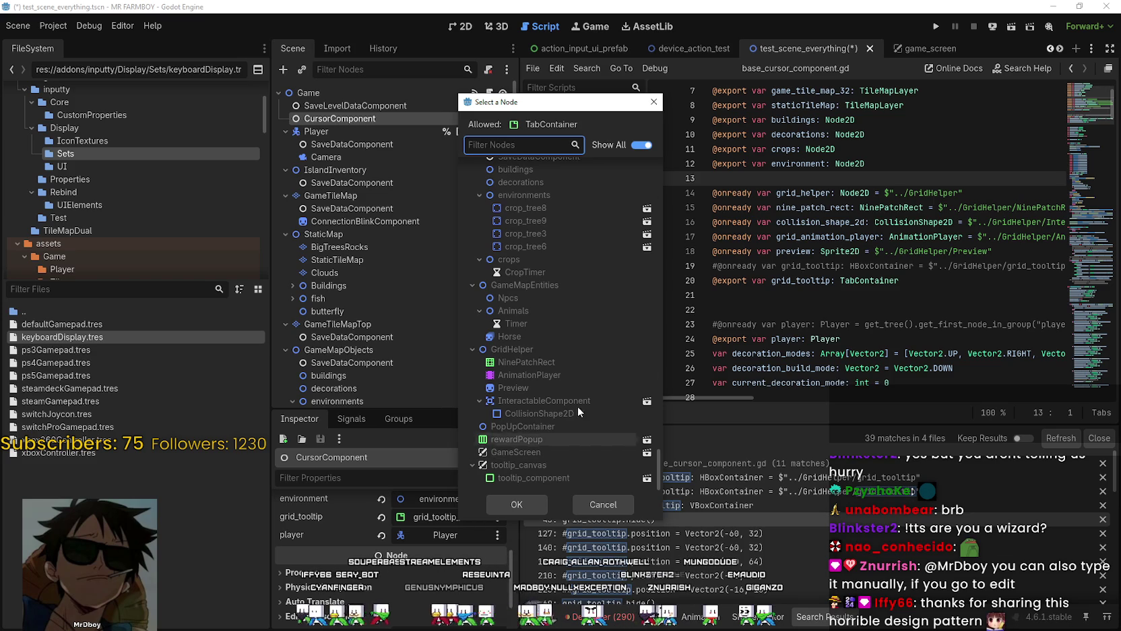
type("G")
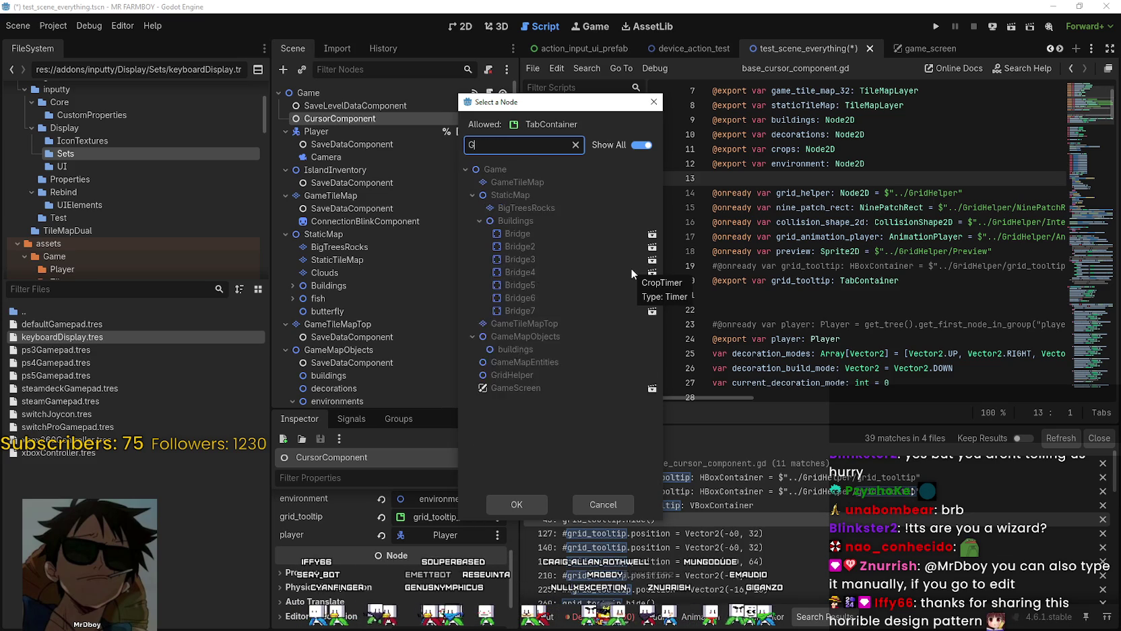
type("ameScreenm")
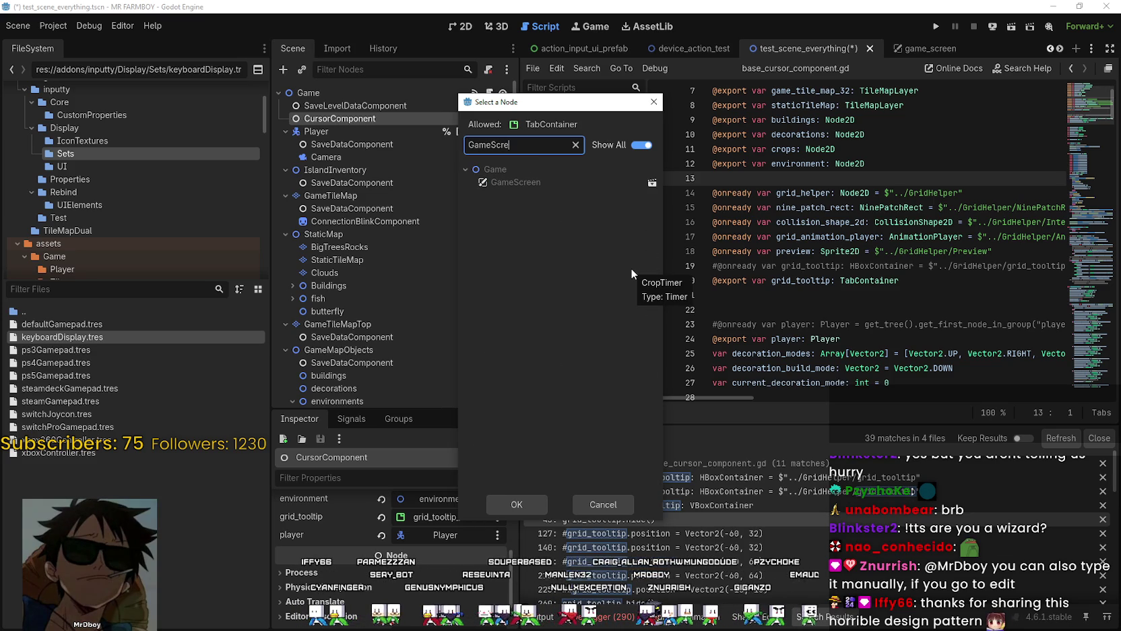
key("BackSpace")
key("BackSpace")
key("BackSpace")
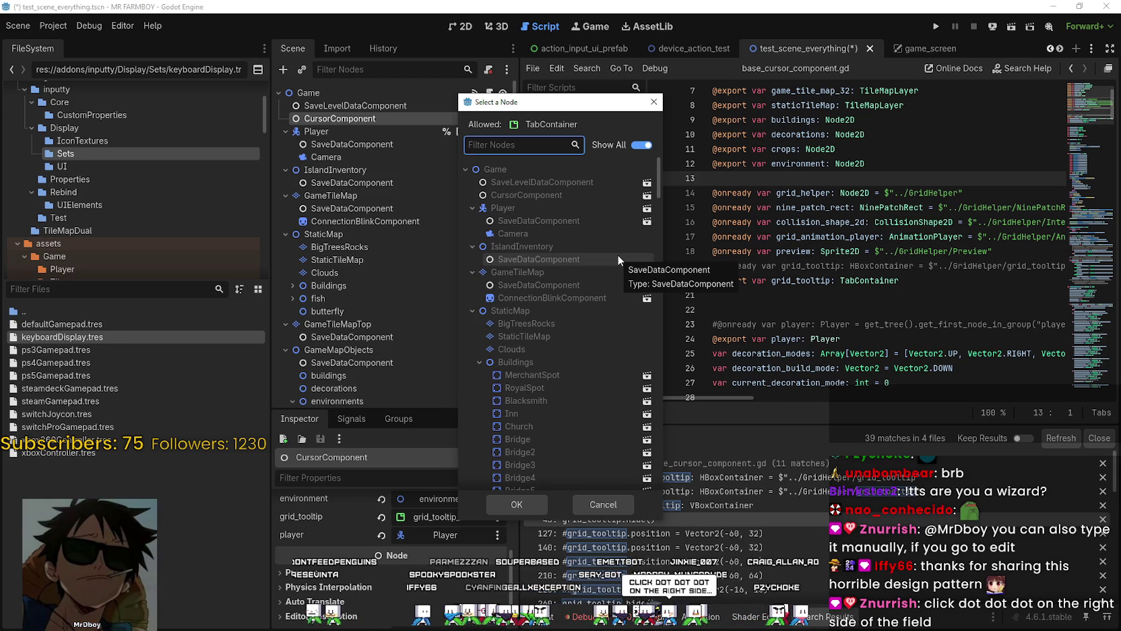
left_click(610, 504)
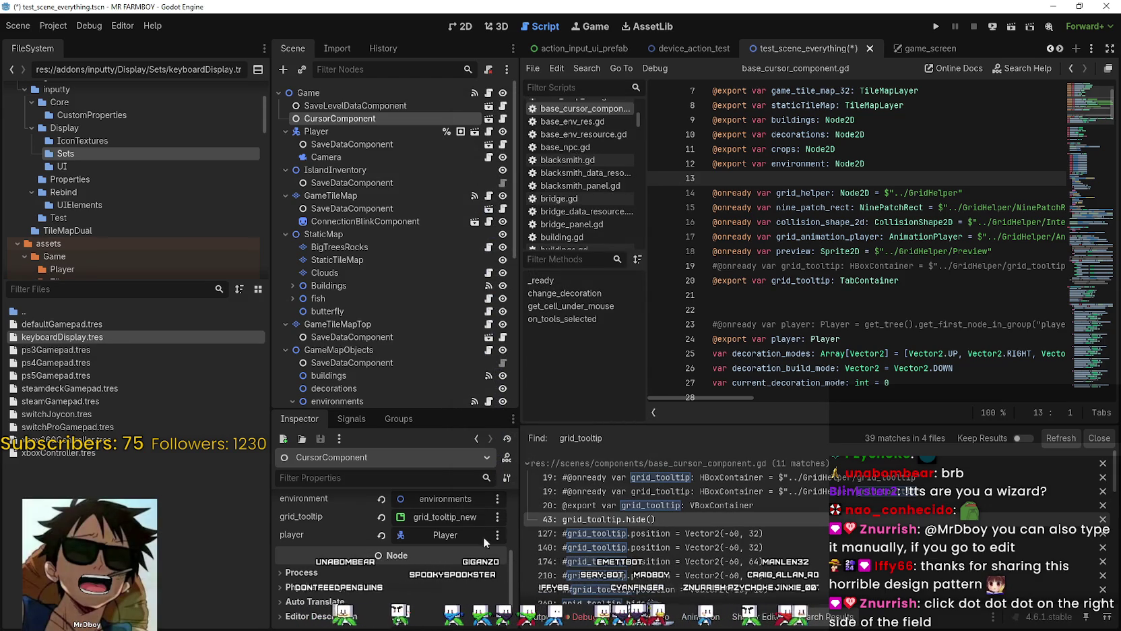
Step: Edit grid_tooltip's node path as text, appending _new to target ../GameScreen/grid_tooltip_new
left_click(498, 517)
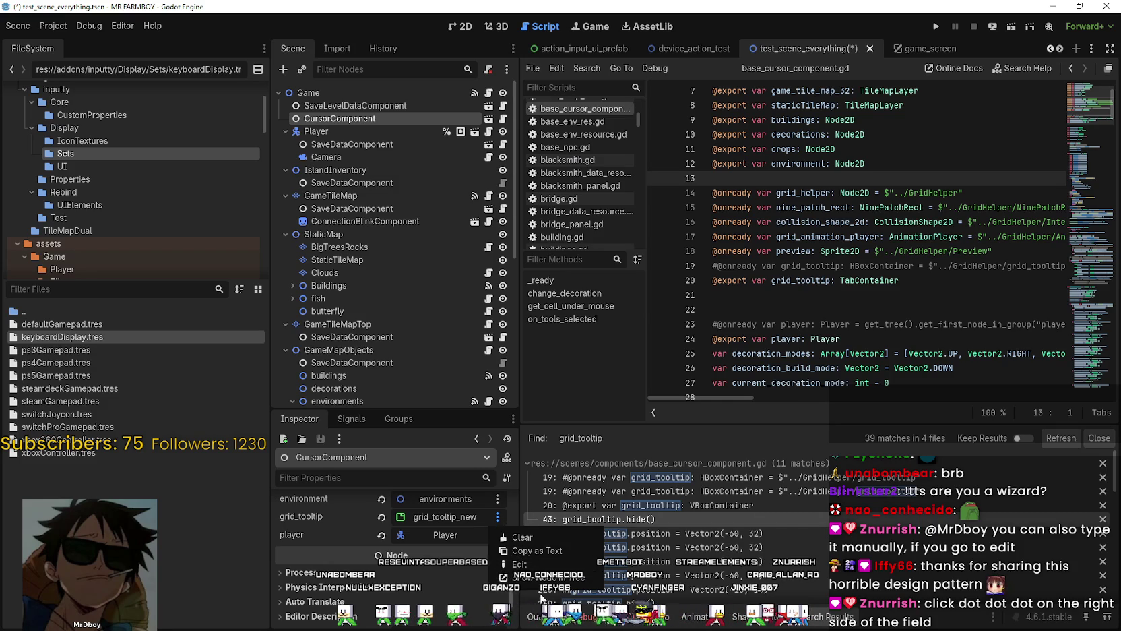
left_click(519, 564)
type("_new")
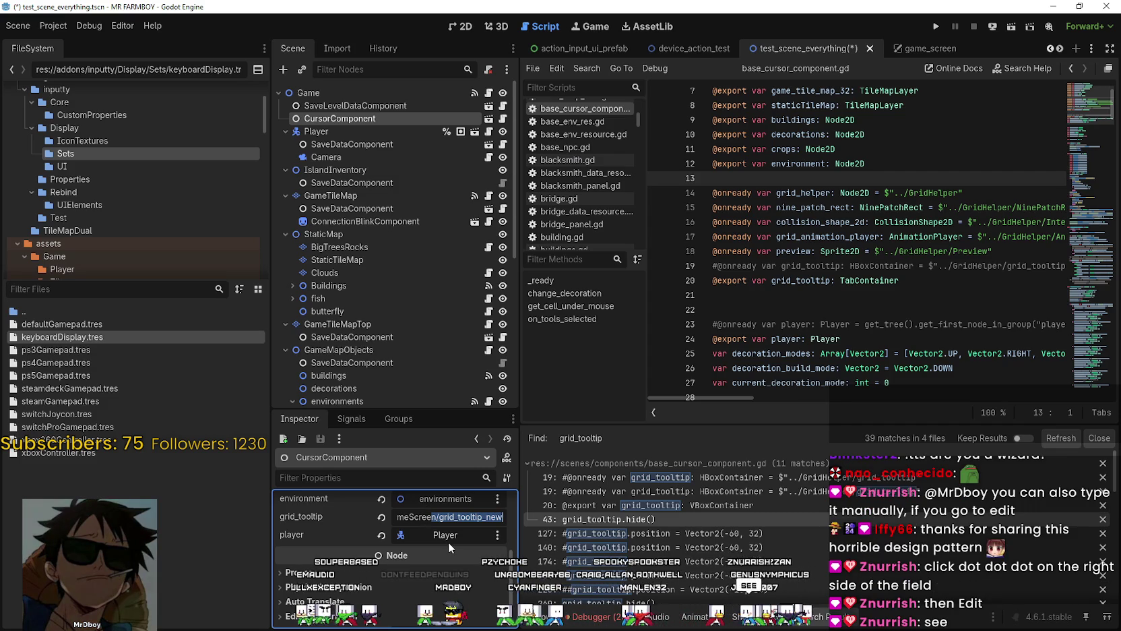
left_click(851, 266)
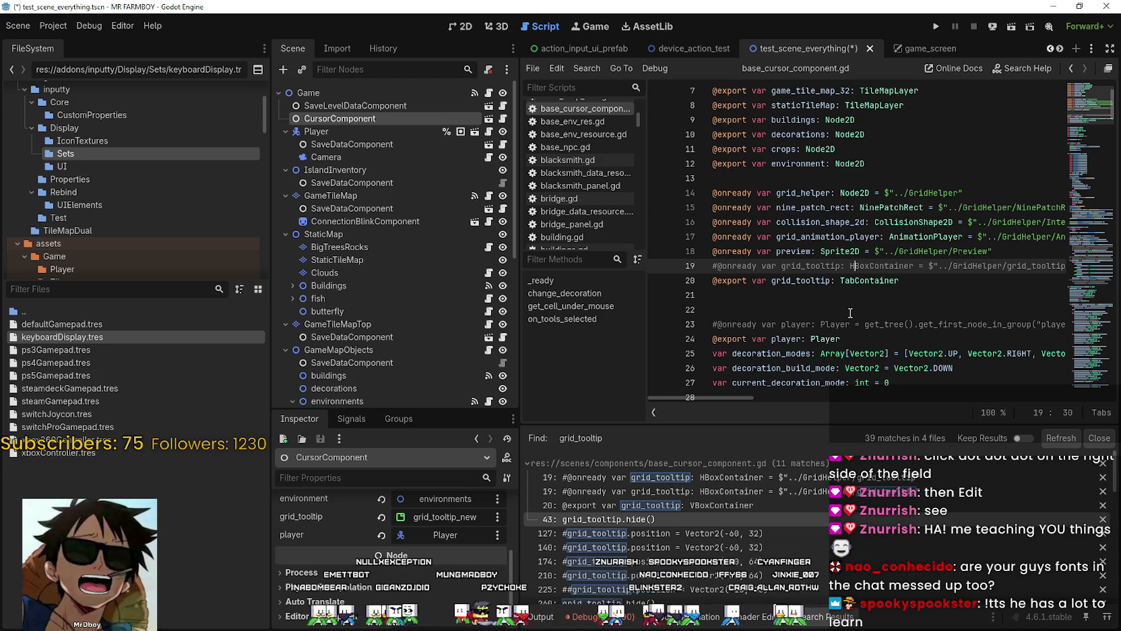
Step: Save the changes and select the grid_tooltip reference on line 43 of the script
left_click(851, 294)
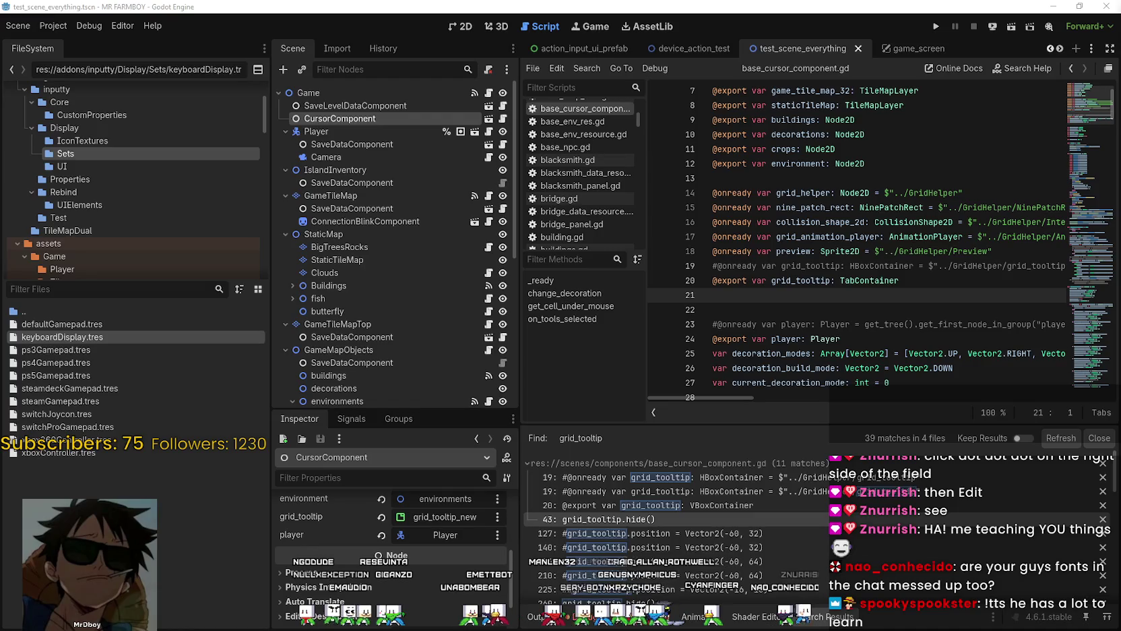
key("ctrl+s")
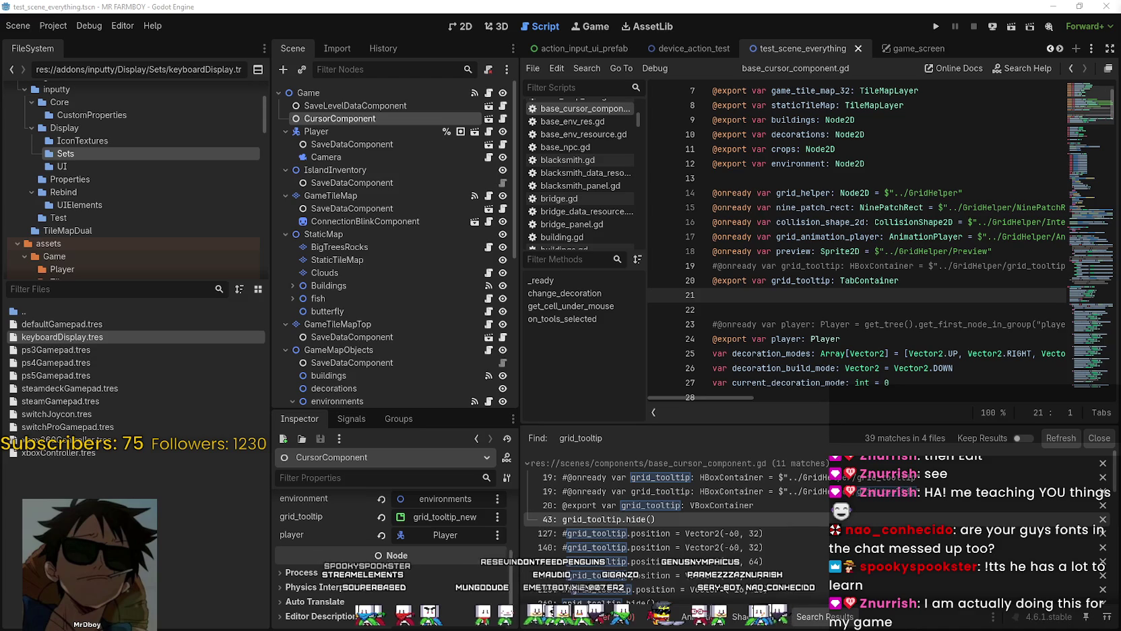
scroll(406, 330, "down", 5)
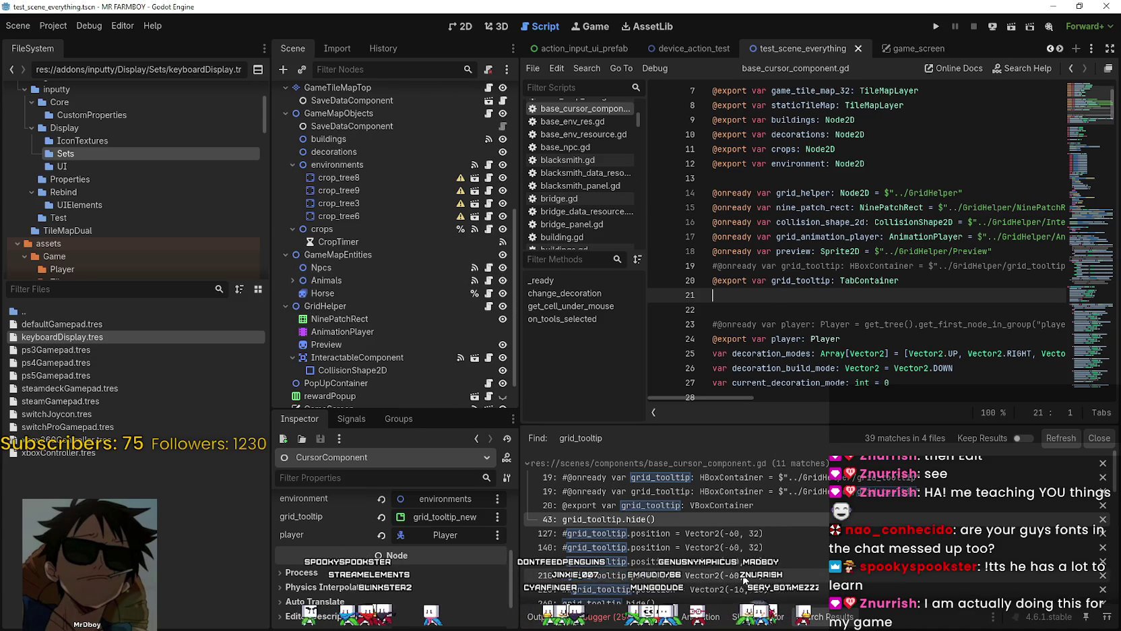
left_click(699, 520)
scroll(809, 303, "down", 2)
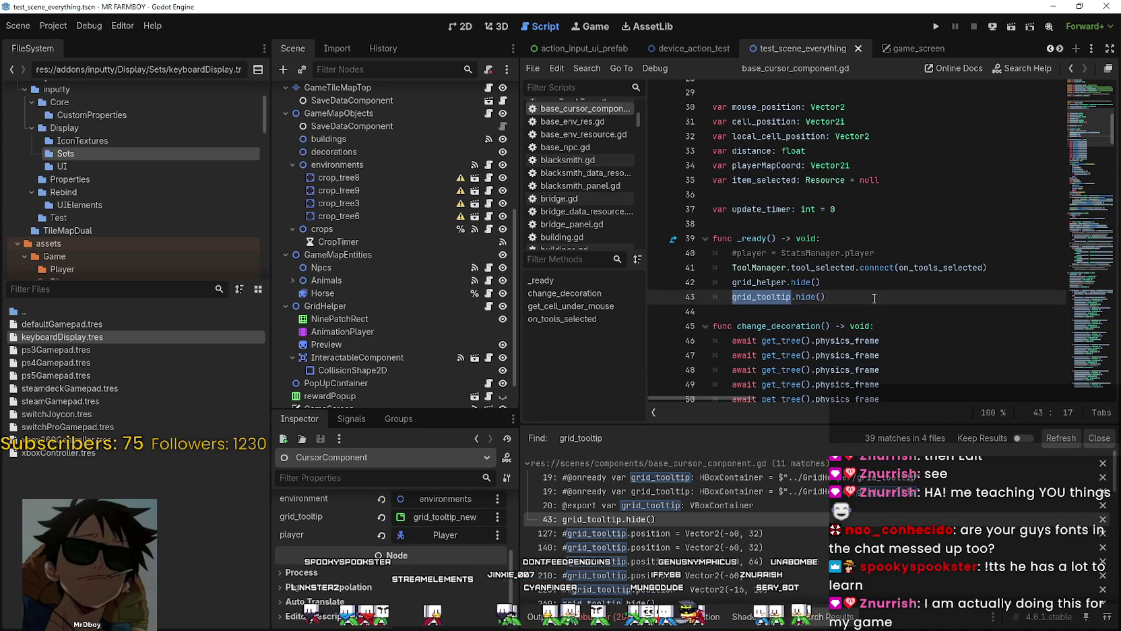
left_click(833, 284)
double_click(768, 296)
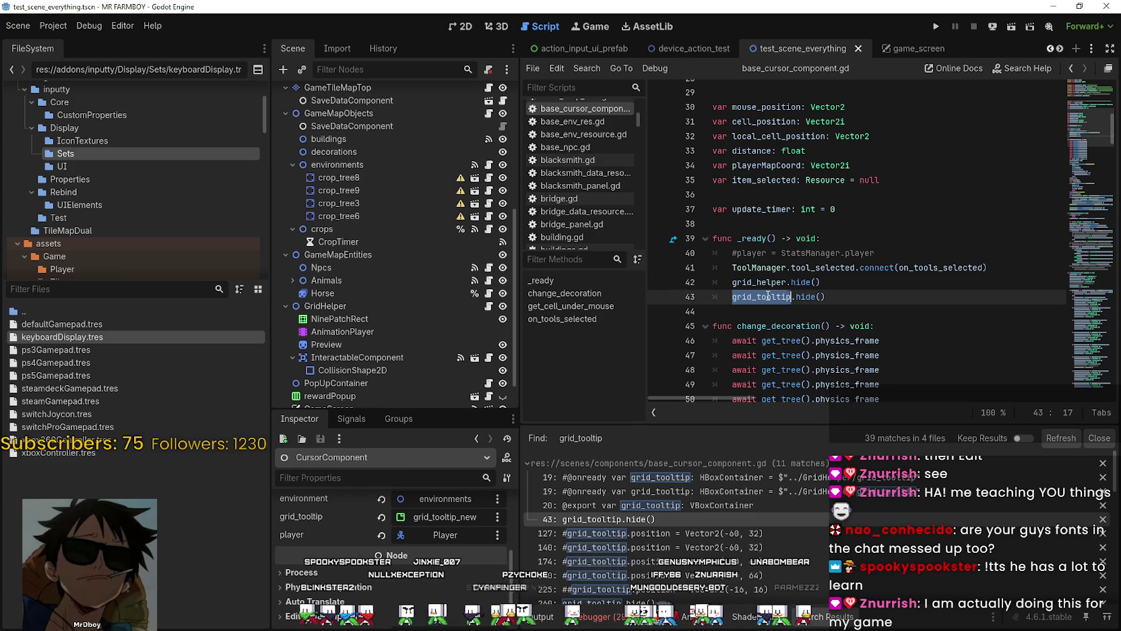
Step: Search the script for grid_tooltip, cycle through every match, then run the project
key("ctrl+f")
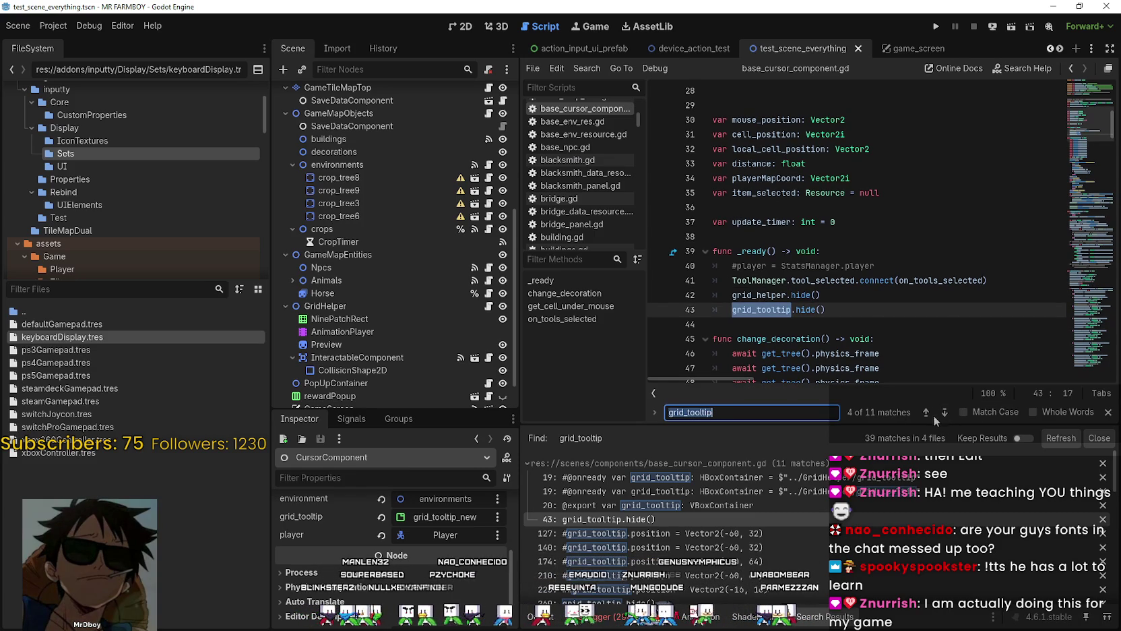
left_click(928, 412)
left_click(944, 413)
left_click(944, 413)
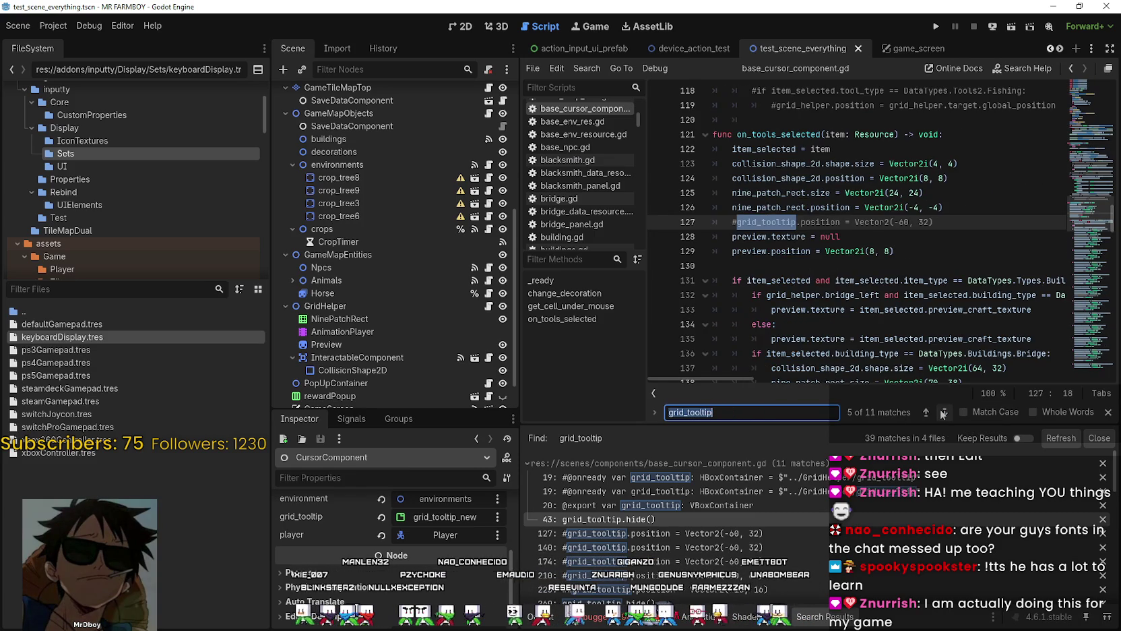
left_click(943, 412)
left_click(944, 412)
left_click(943, 412)
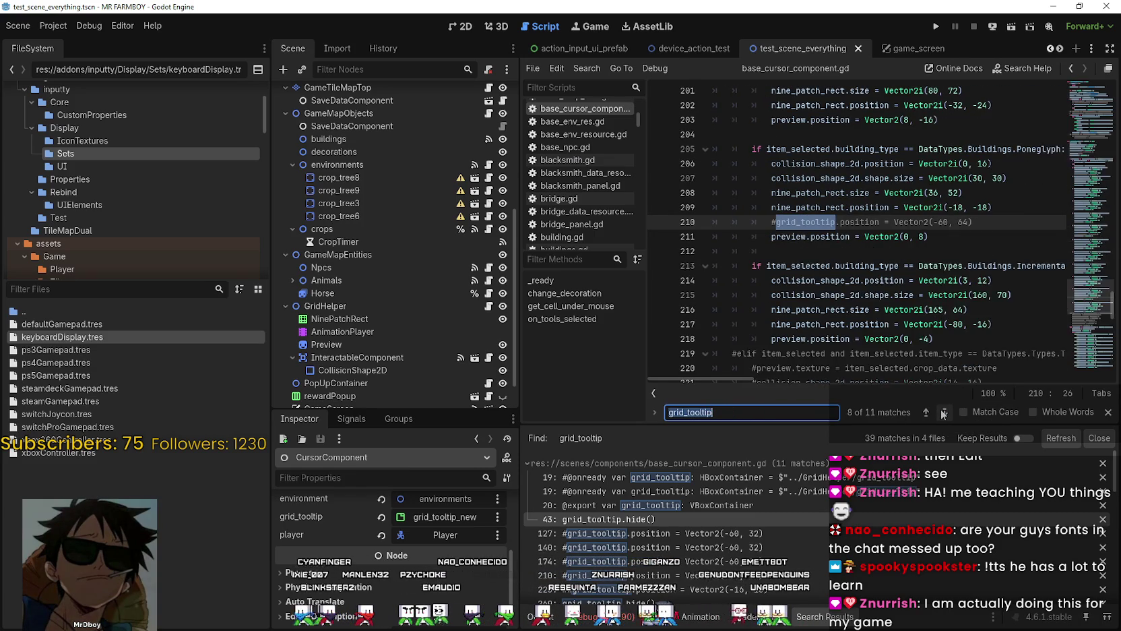
left_click(944, 412)
left_click(943, 413)
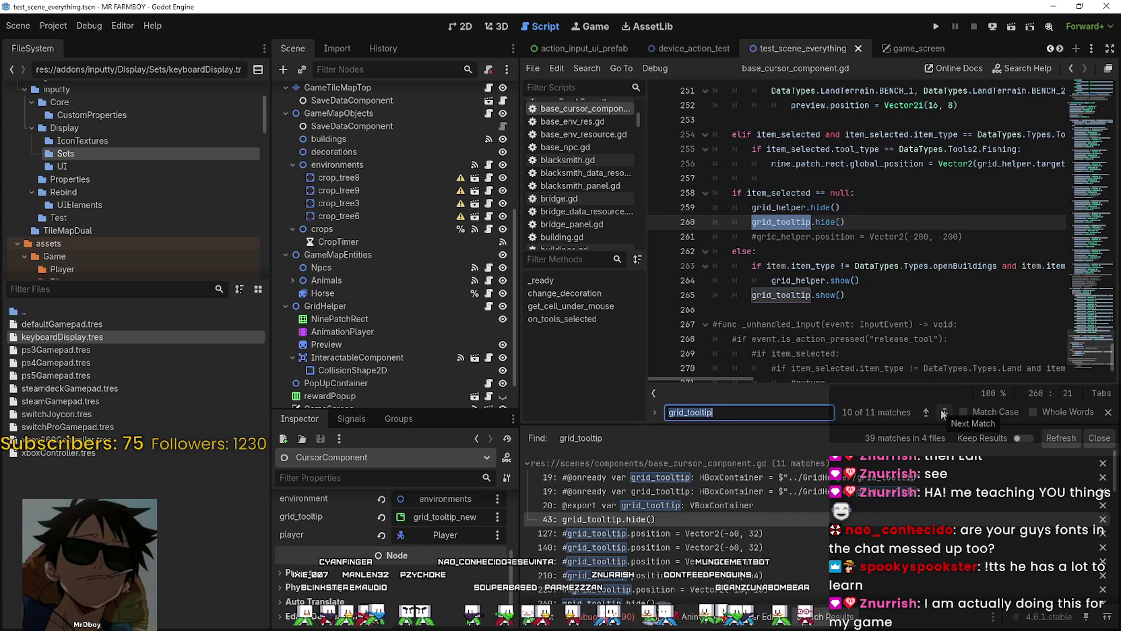
left_click(944, 412)
left_click(943, 412)
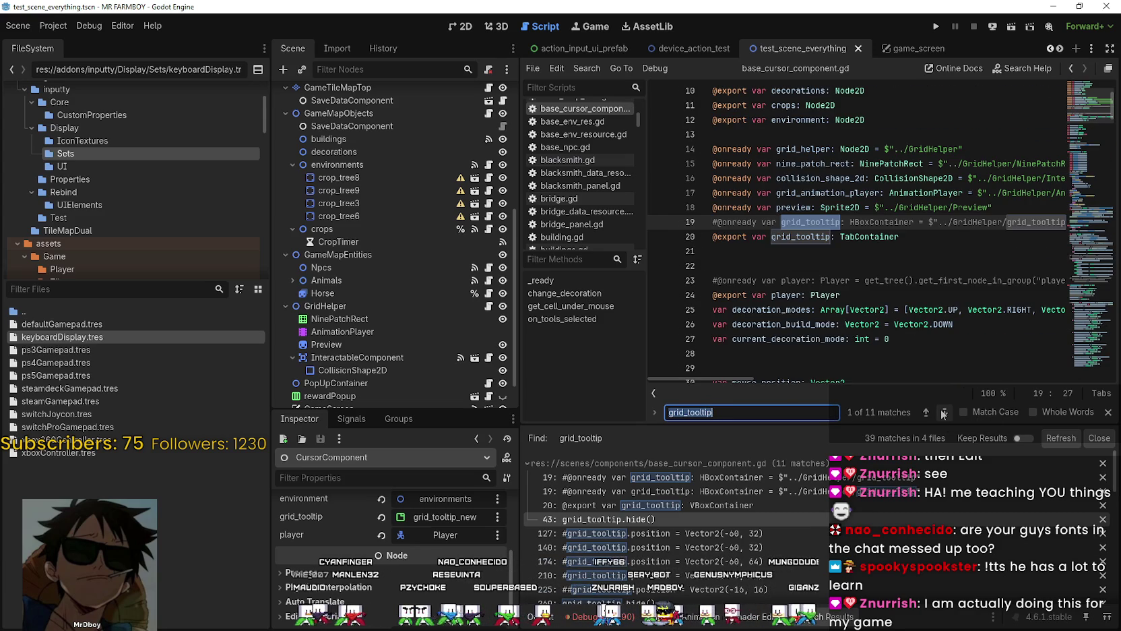
left_click(936, 27)
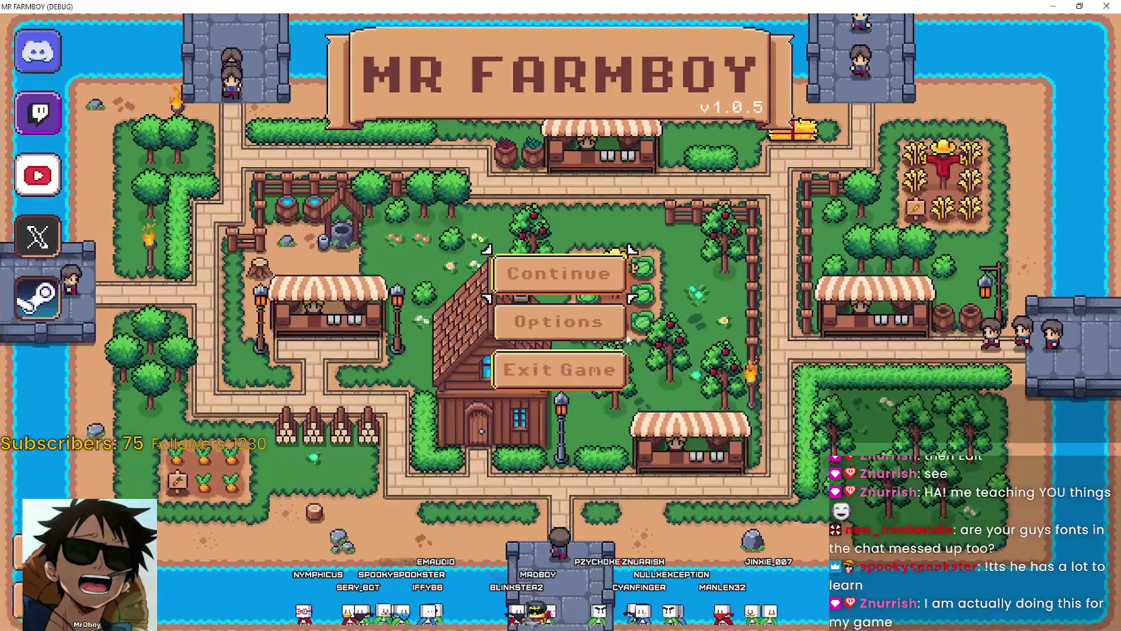
Step: Continue from the title menu and load the Save 4 game
left_click(610, 278)
scroll(573, 303, "down", 4)
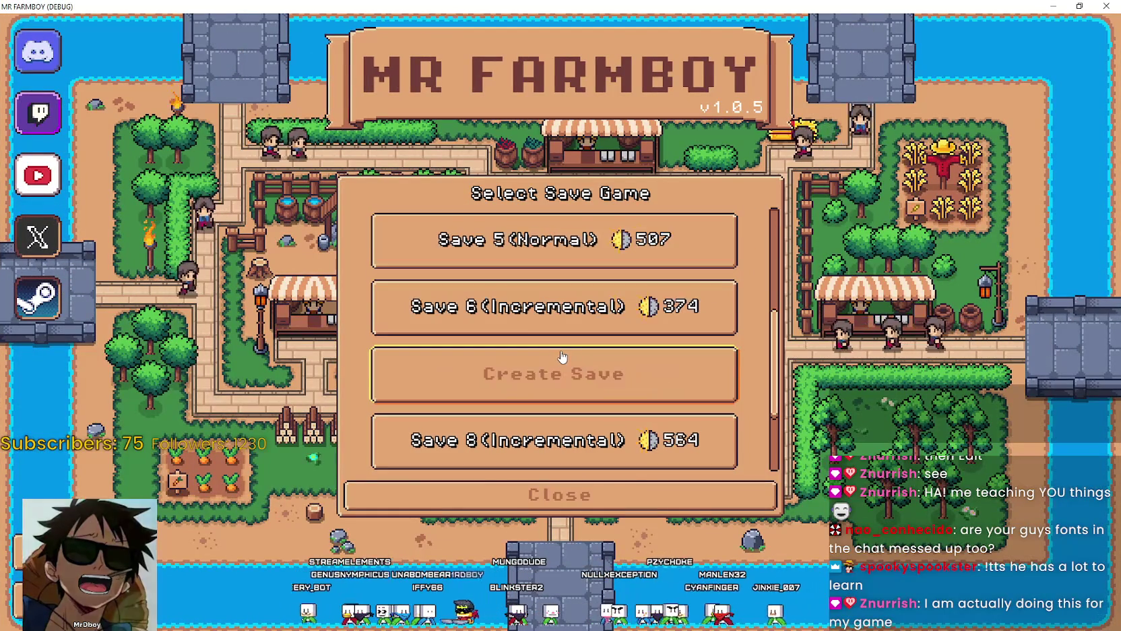
scroll(607, 323, "up", 2)
left_click(613, 261)
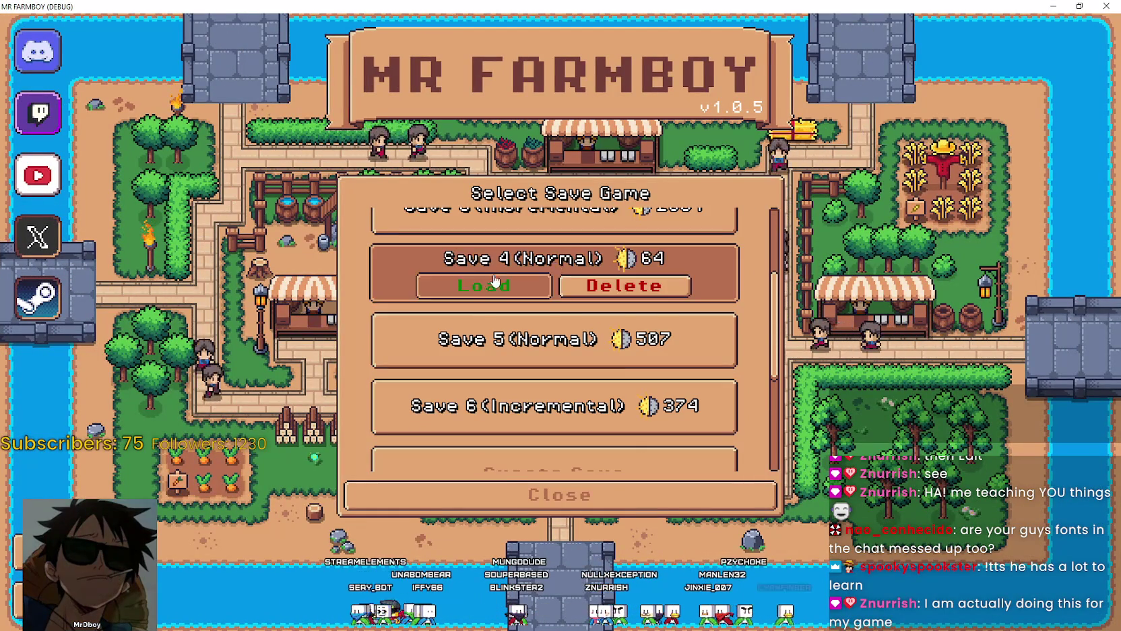
left_click(617, 272)
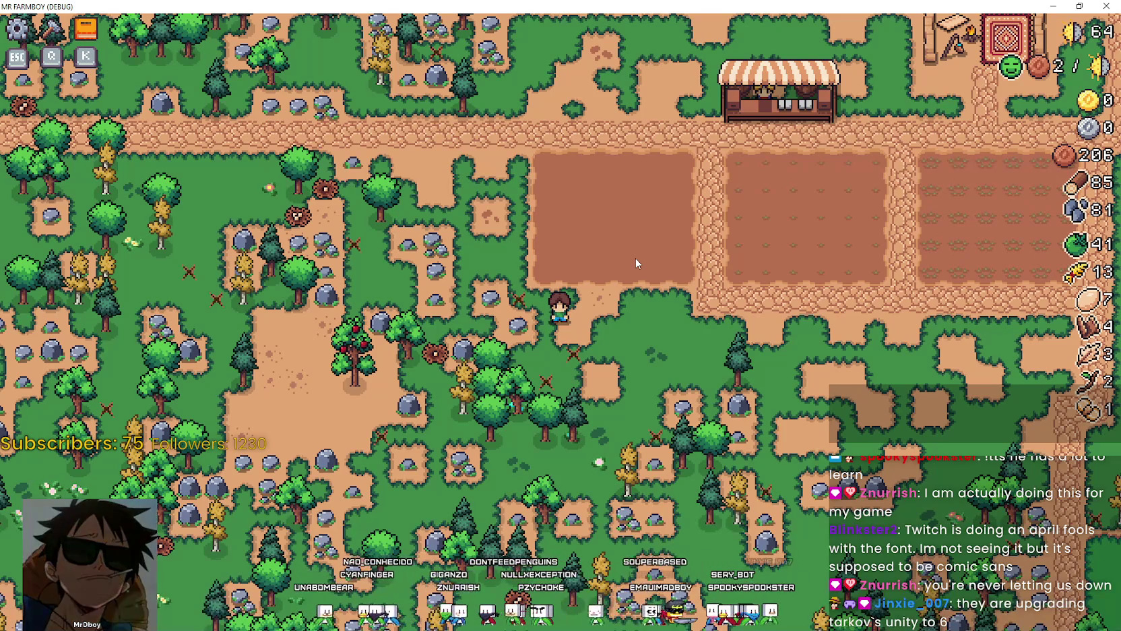
Step: Walk the farmer across plots 2 and 3 toward the workbench, then quit the game
key("d")
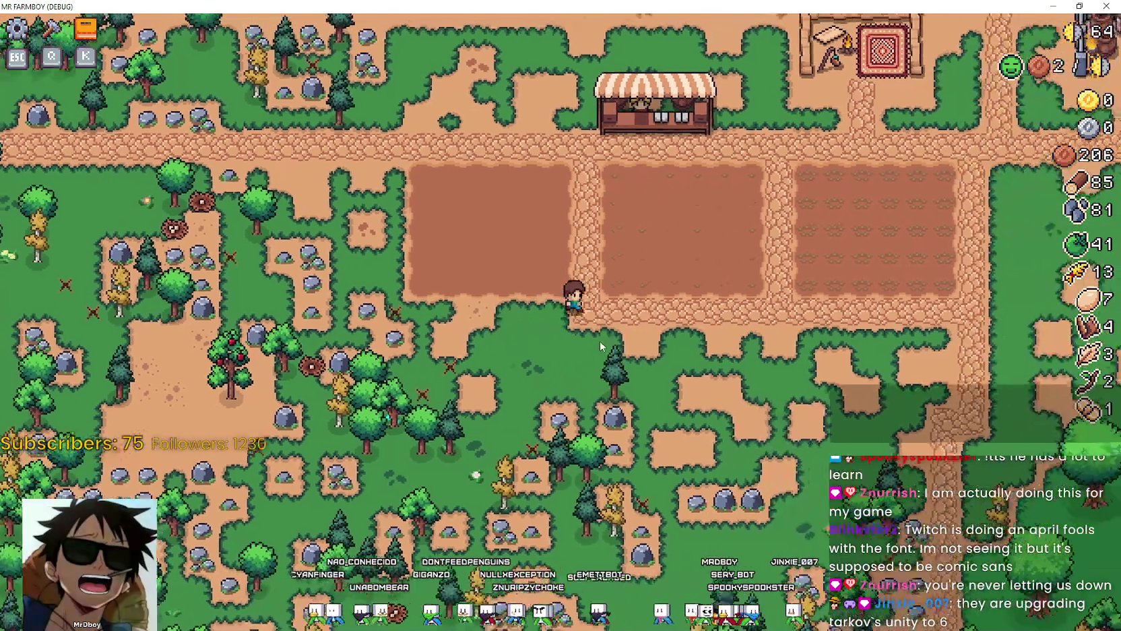
key("w")
key("d")
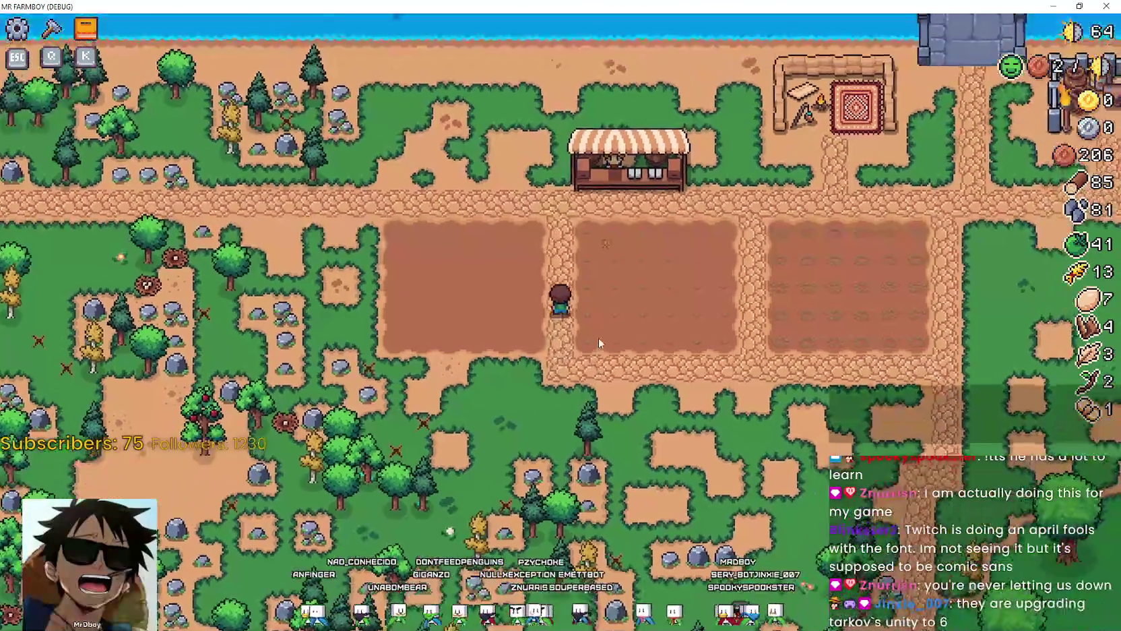
key("w")
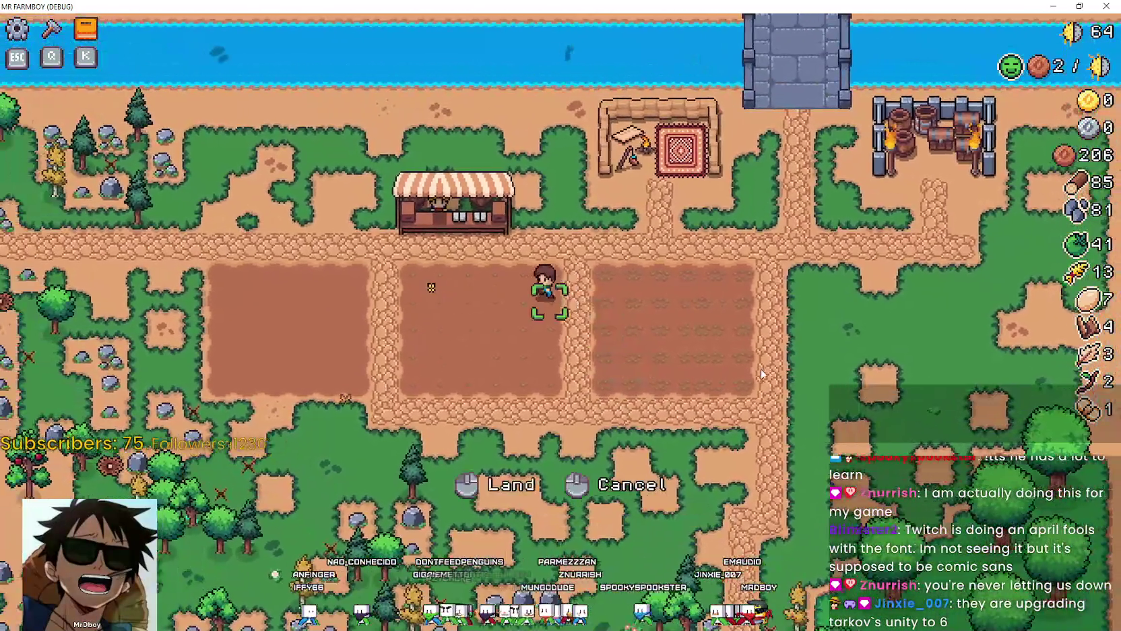
key("a")
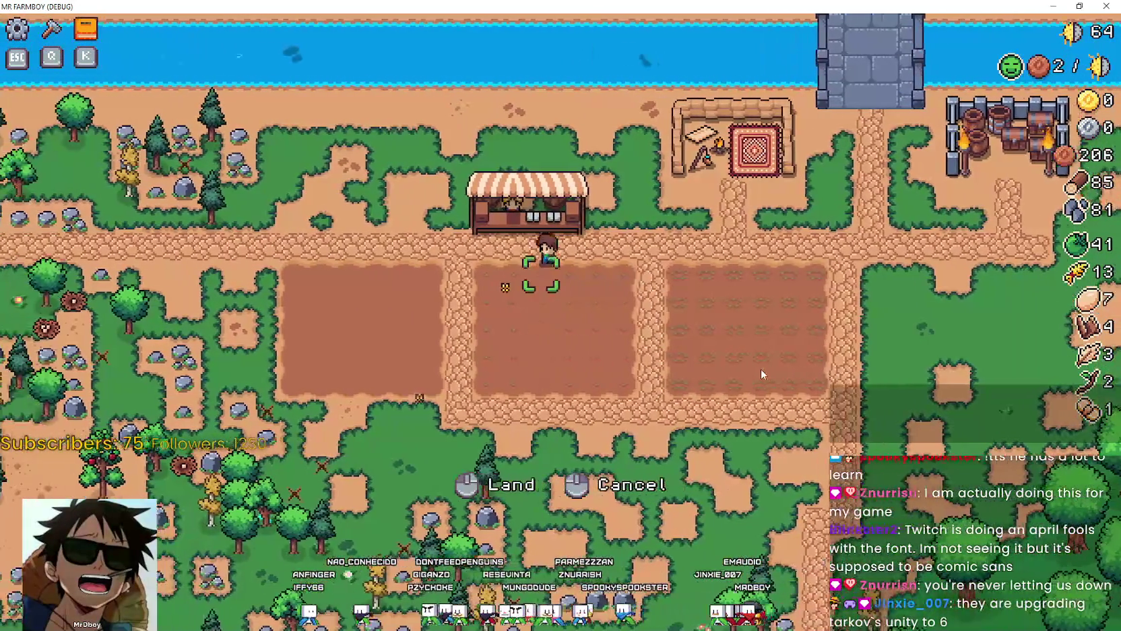
left_click(761, 371)
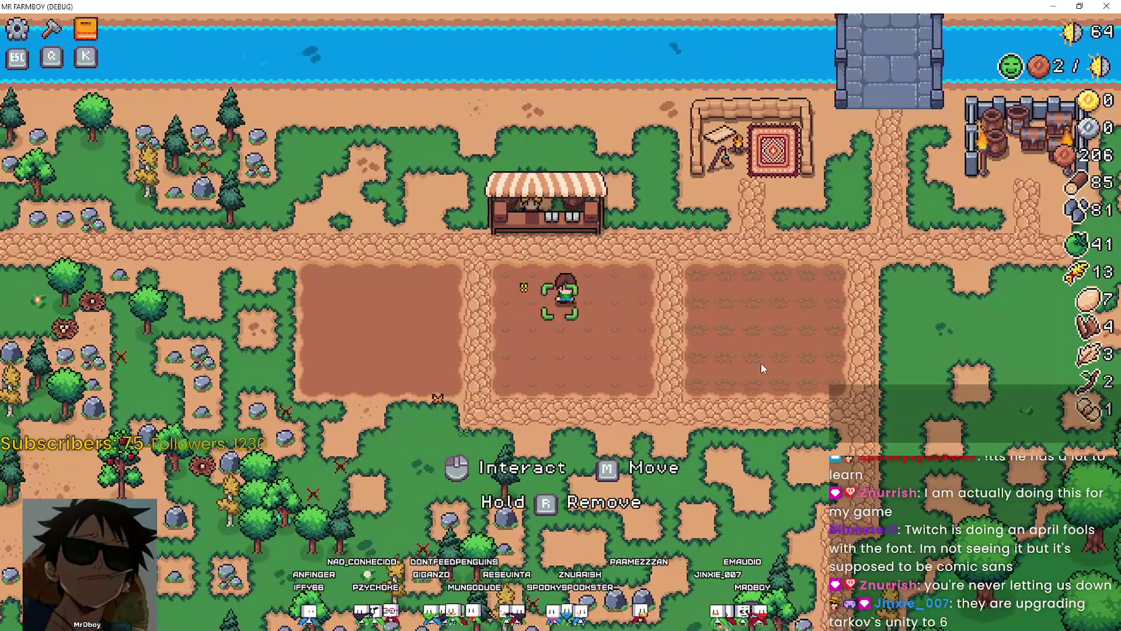
key("d")
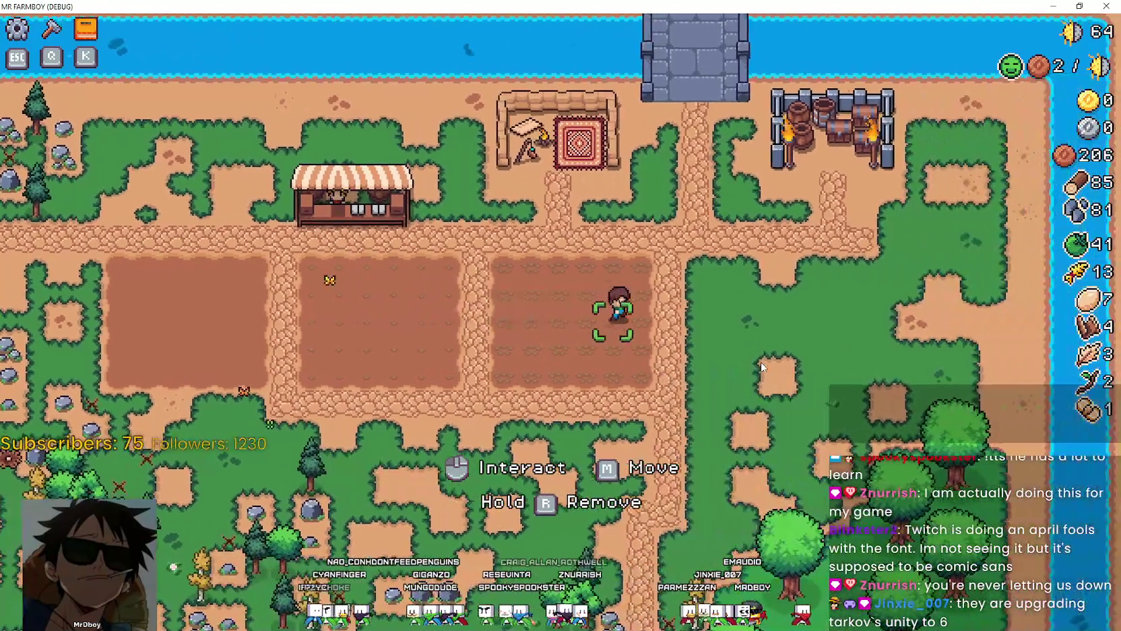
key("w")
key("w")
key("a")
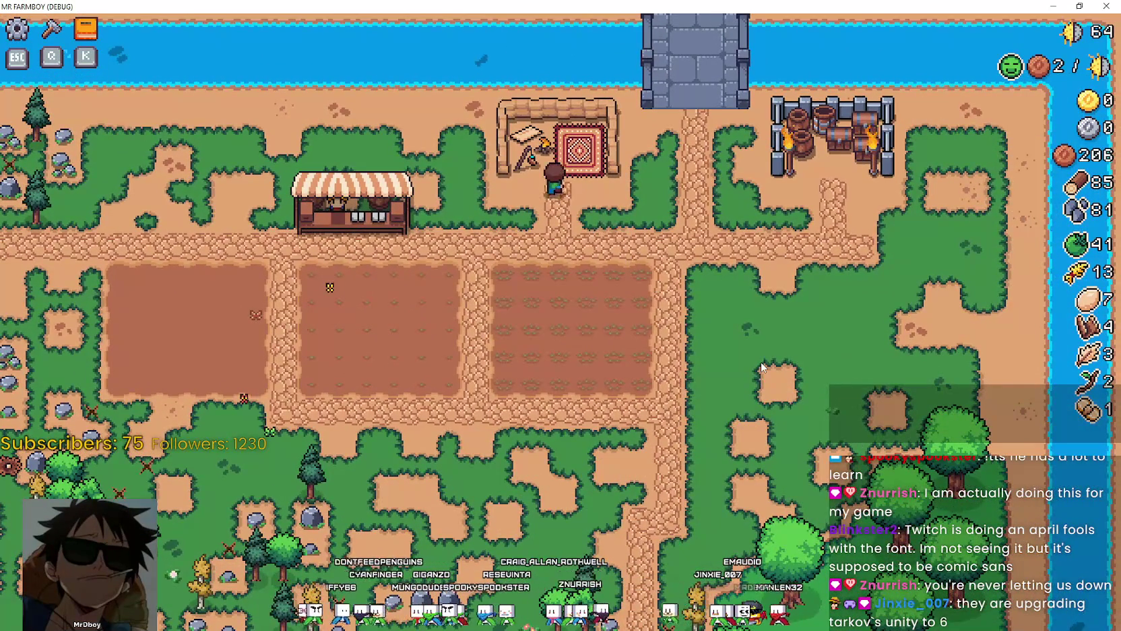
key("w")
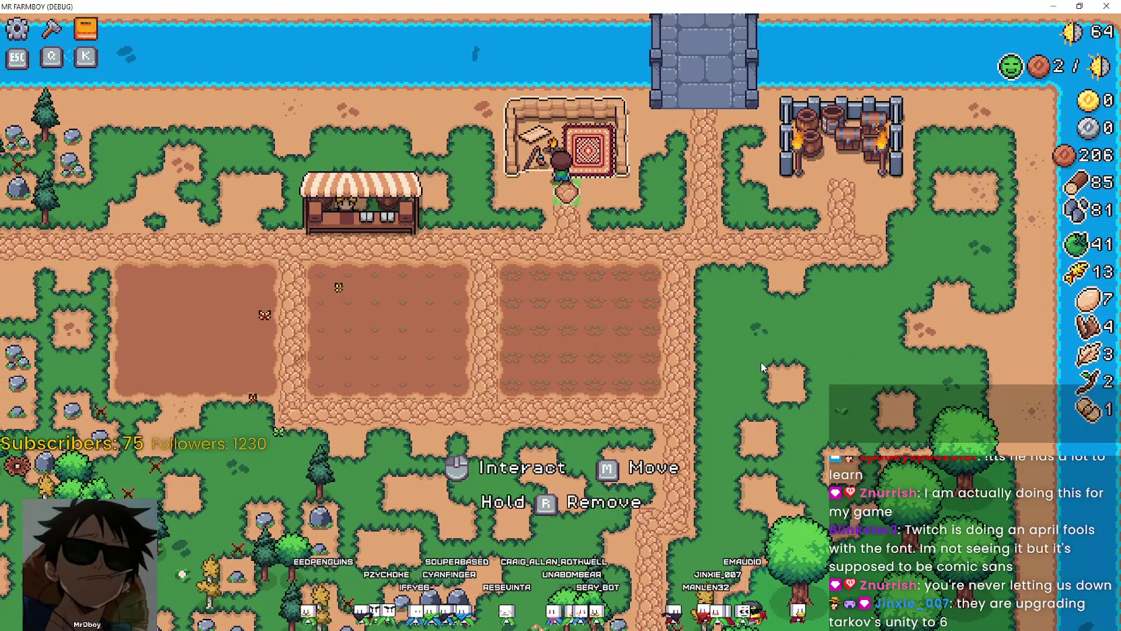
key("s")
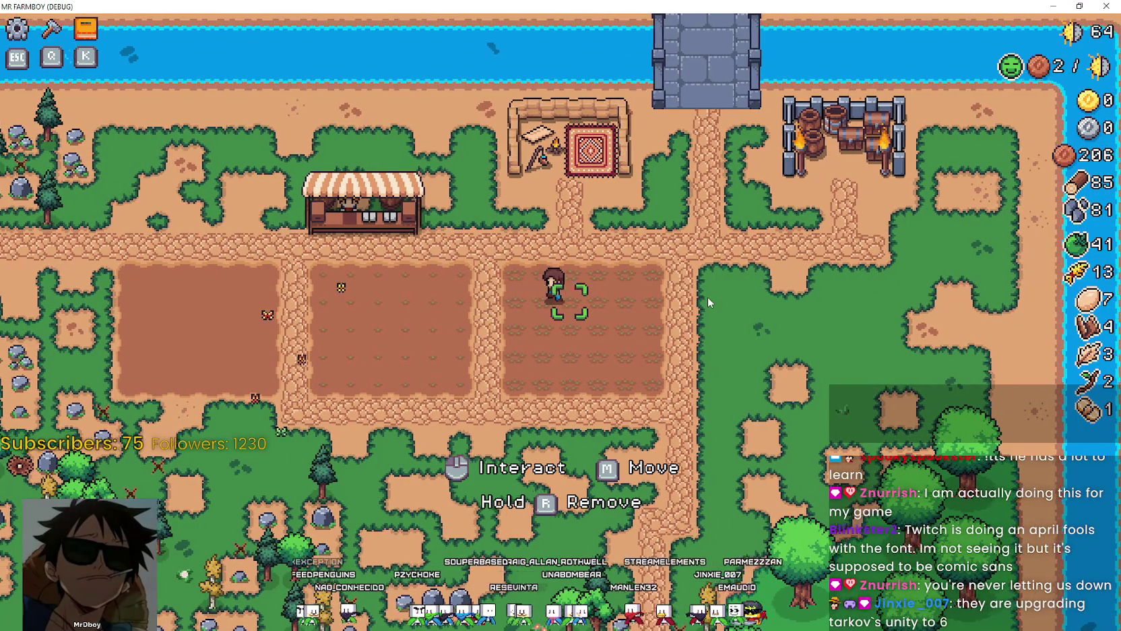
key("alt+F4")
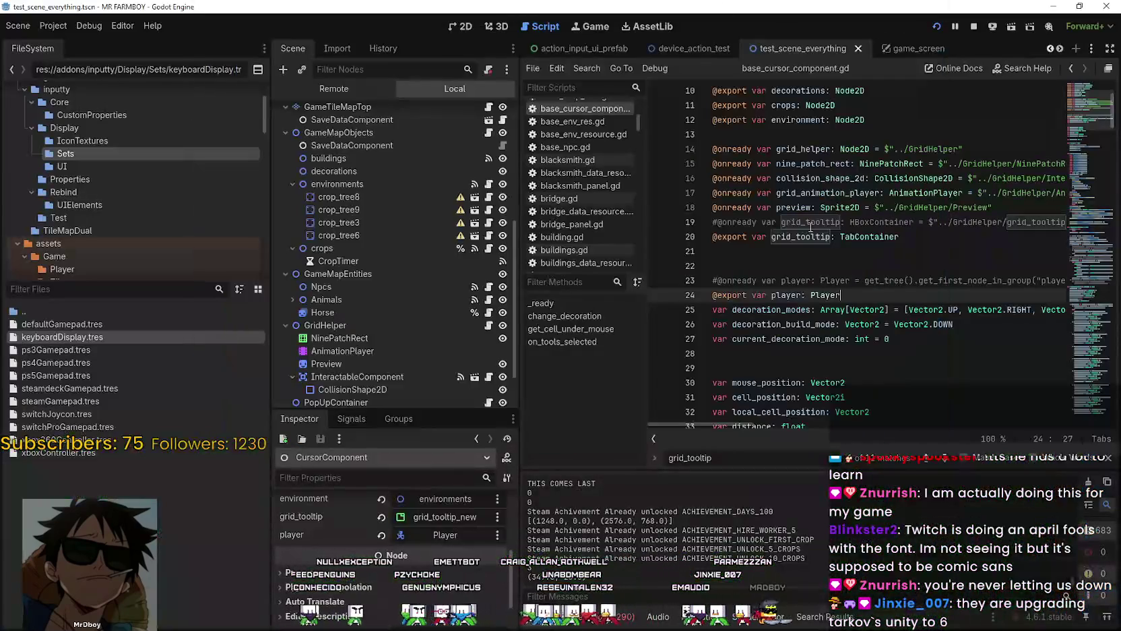
Step: Look over the grid_tooltip_new and game_screen scenes, then return to test_scene_everything
left_click(806, 240)
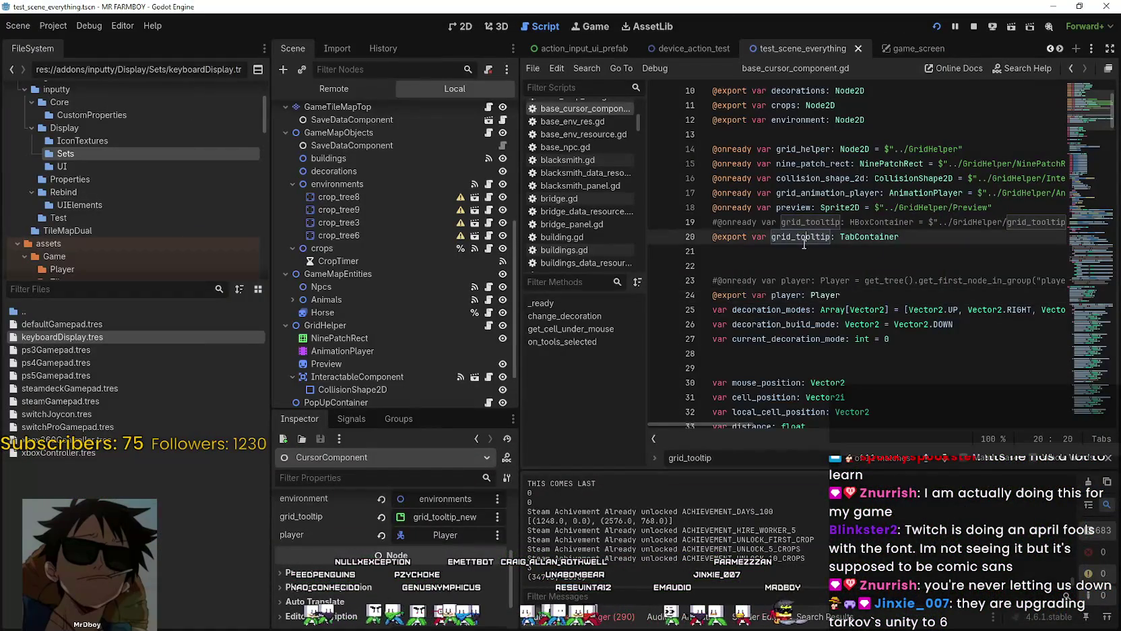
left_click(780, 252)
left_click(1059, 49)
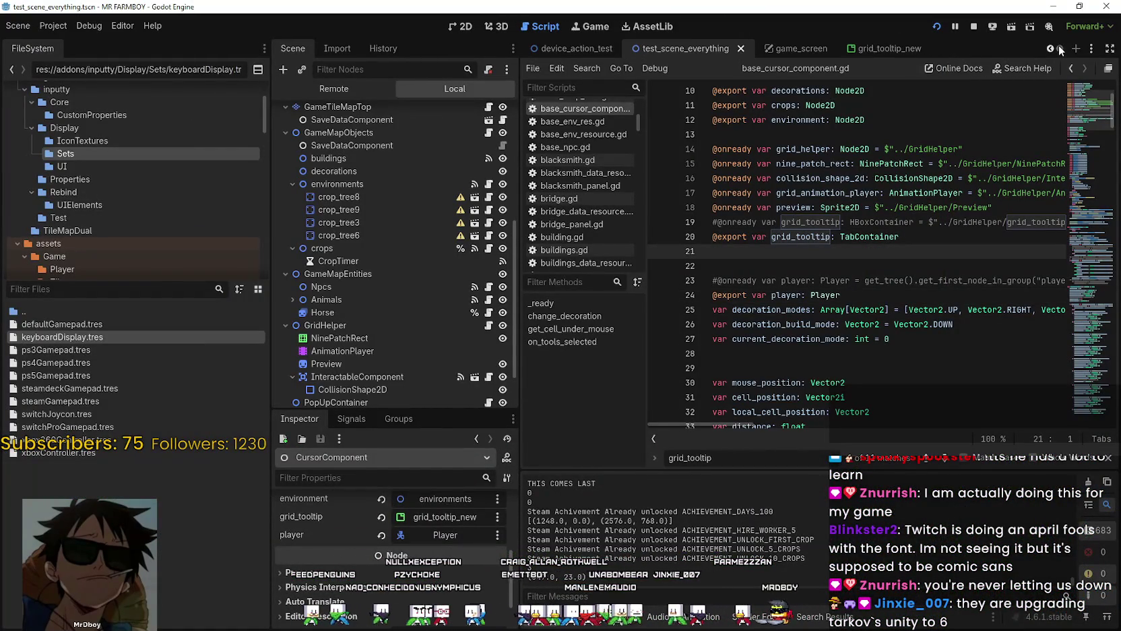
left_click(906, 51)
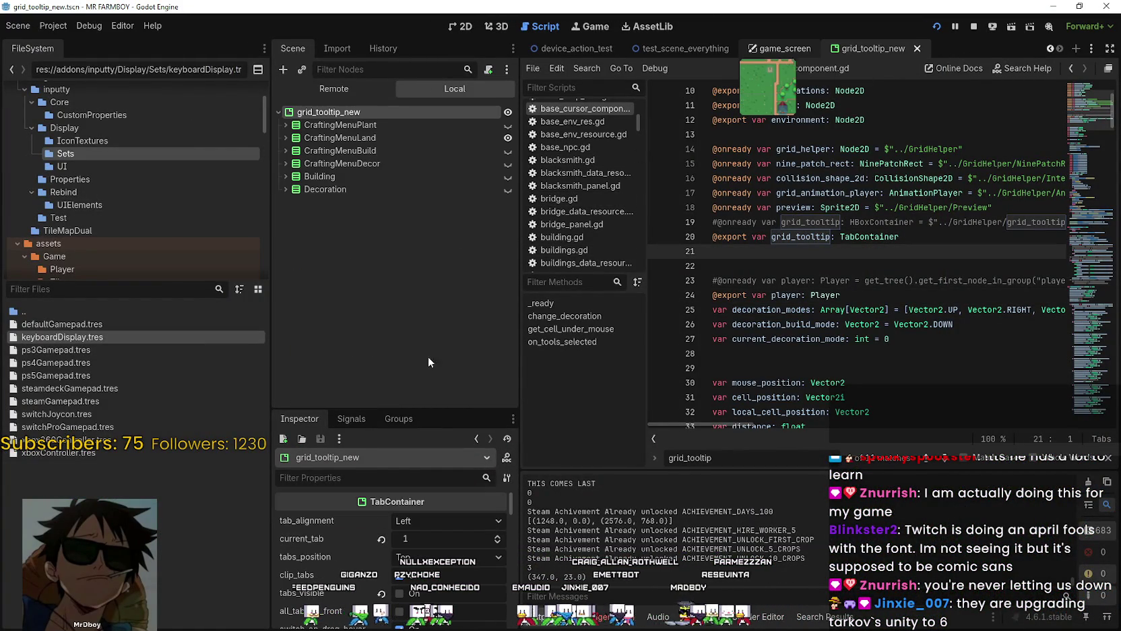
key("ctrl+shift+Tab")
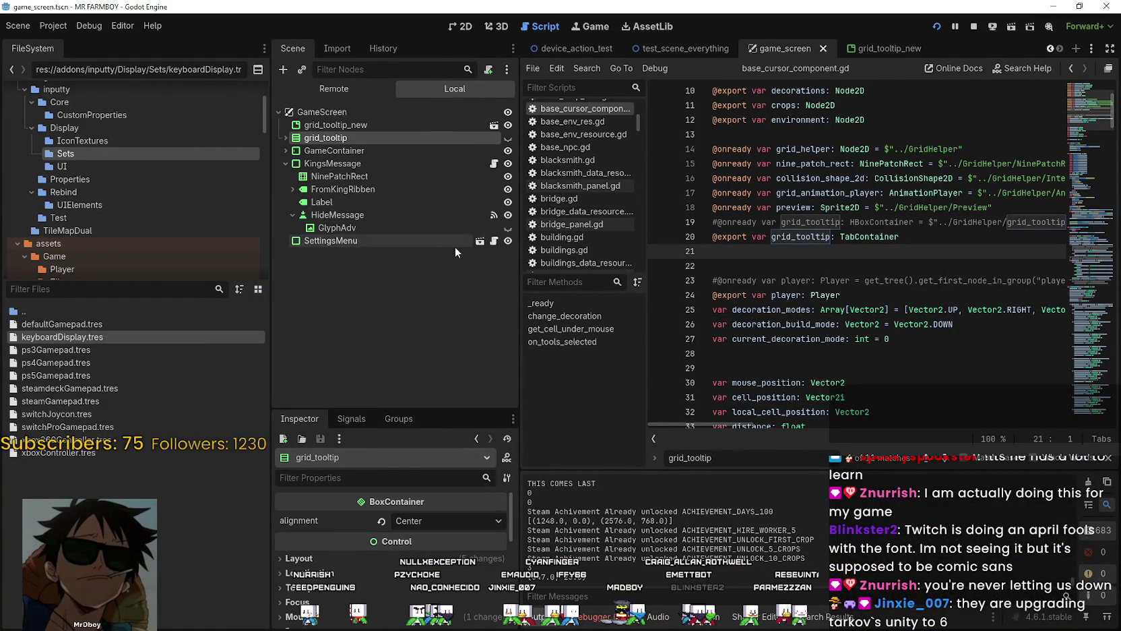
left_click(494, 126)
key("ctrl+shift+Tab")
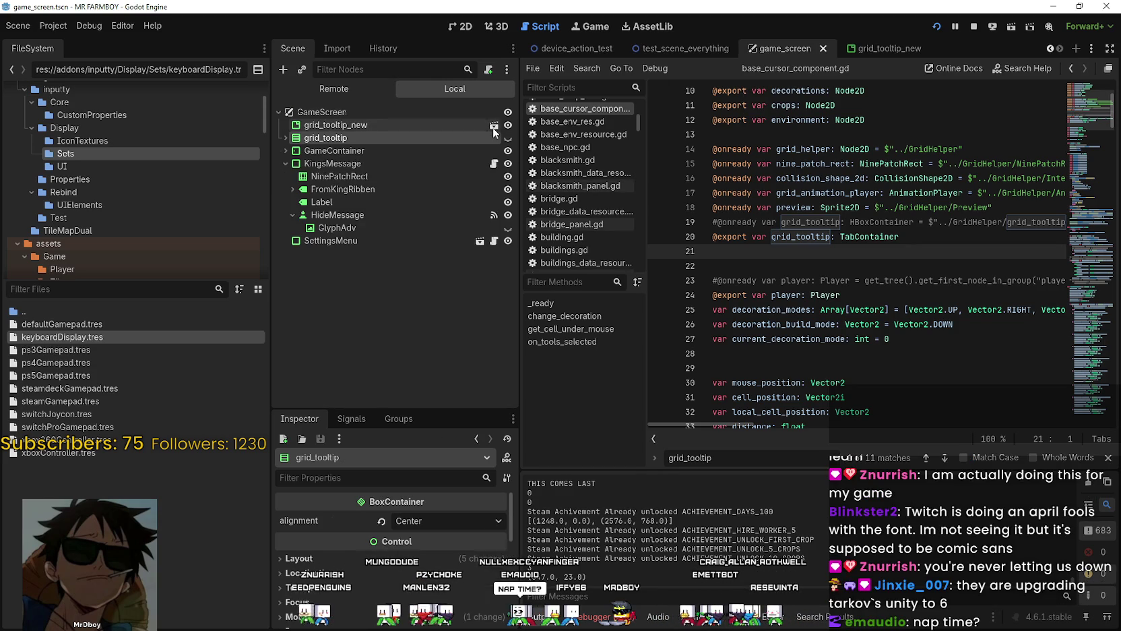
key("ctrl+shift+Tab")
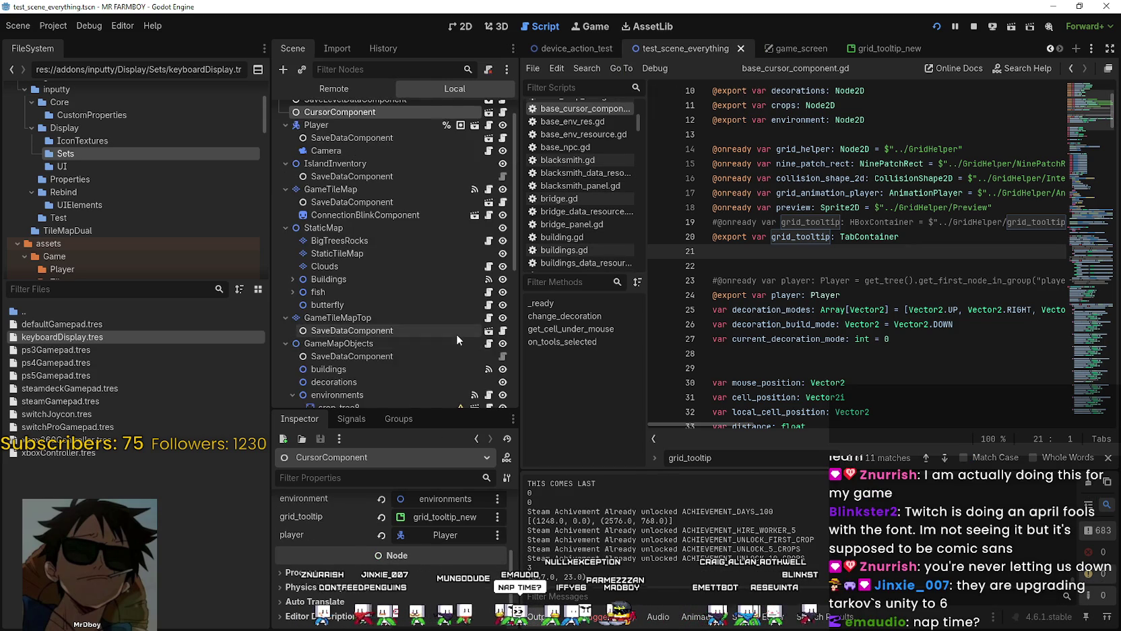
Step: Open grid_helper.gd and inspect its grid_tooltip_new declaration around line 25
scroll(456, 334, "down", 5)
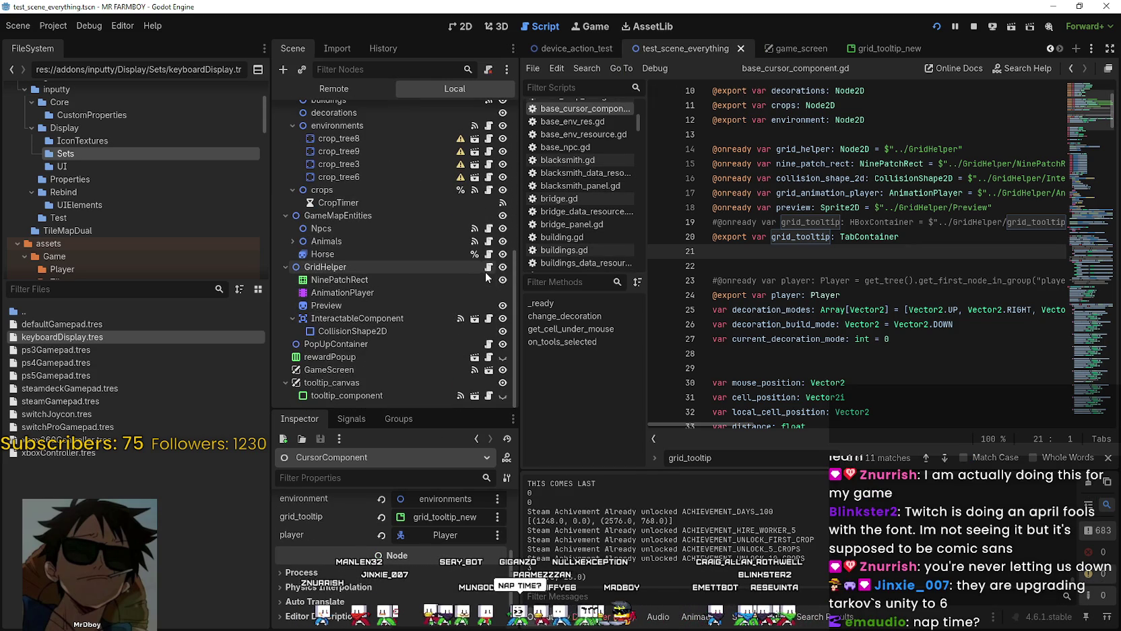
left_click(489, 267)
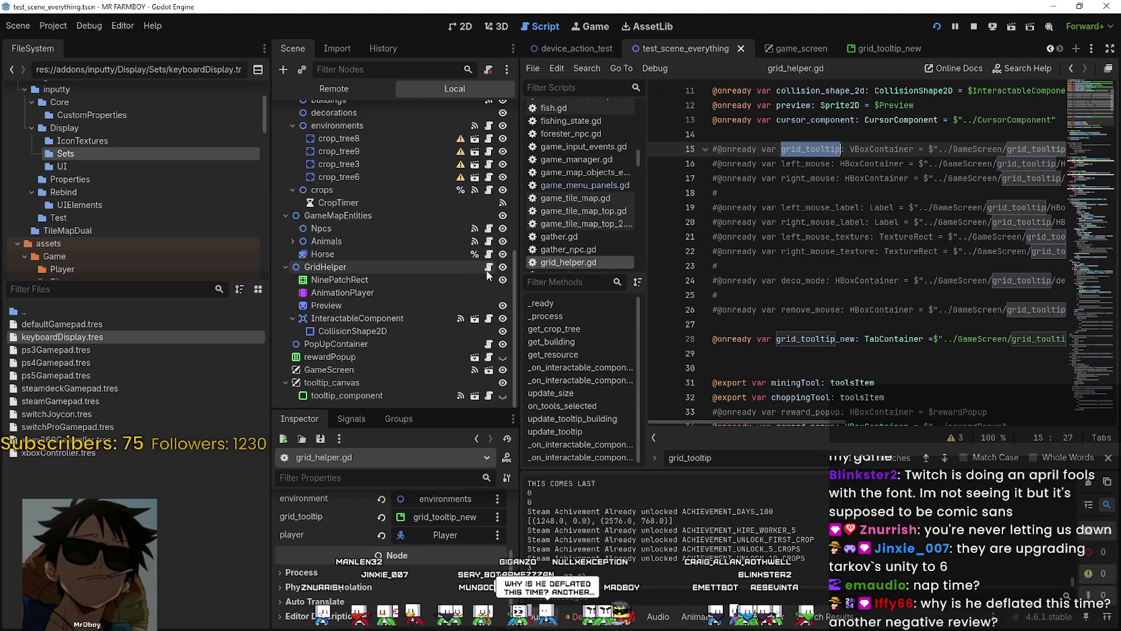
left_click(809, 290)
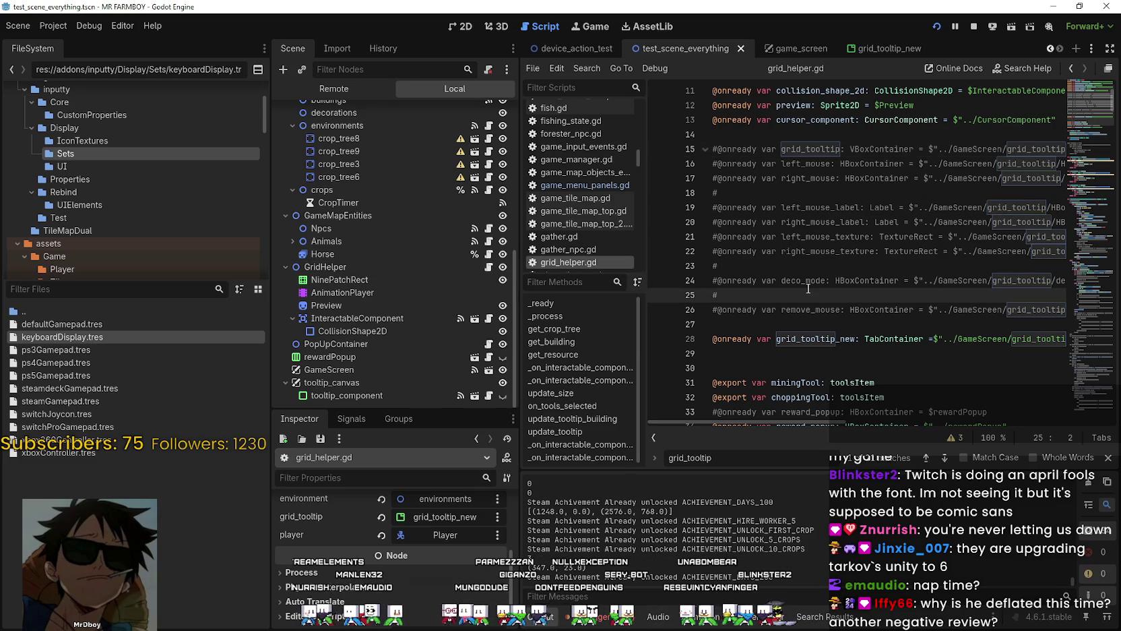
scroll(809, 289, "down", 1)
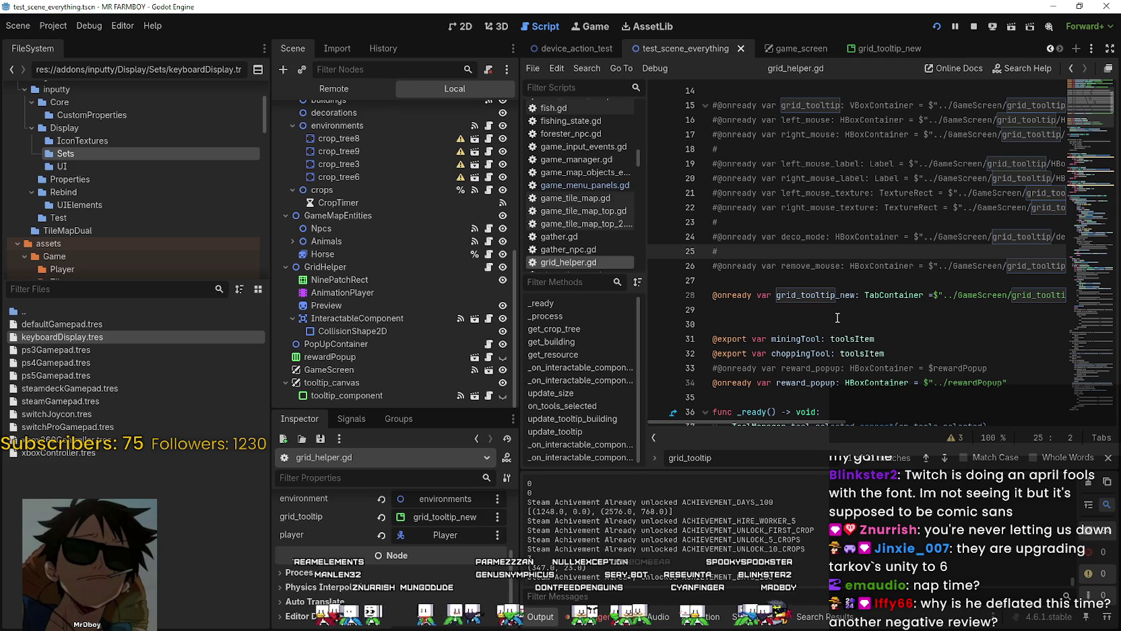
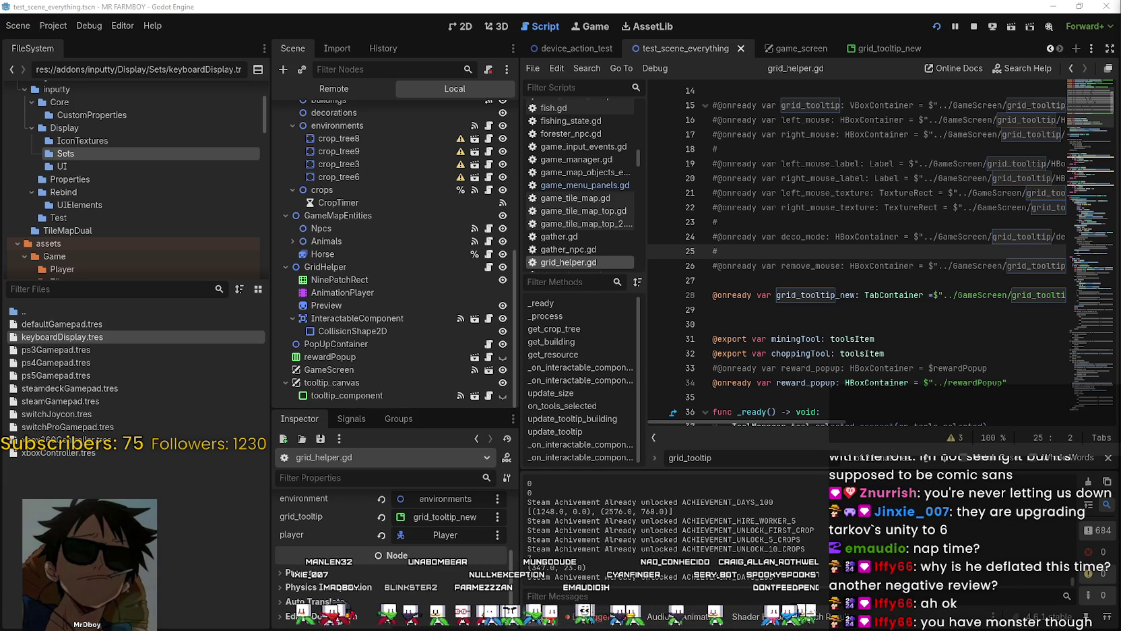
Step: Widen the grid_helper.gd editor by narrowing the FileSystem and side docks
left_click(769, 310)
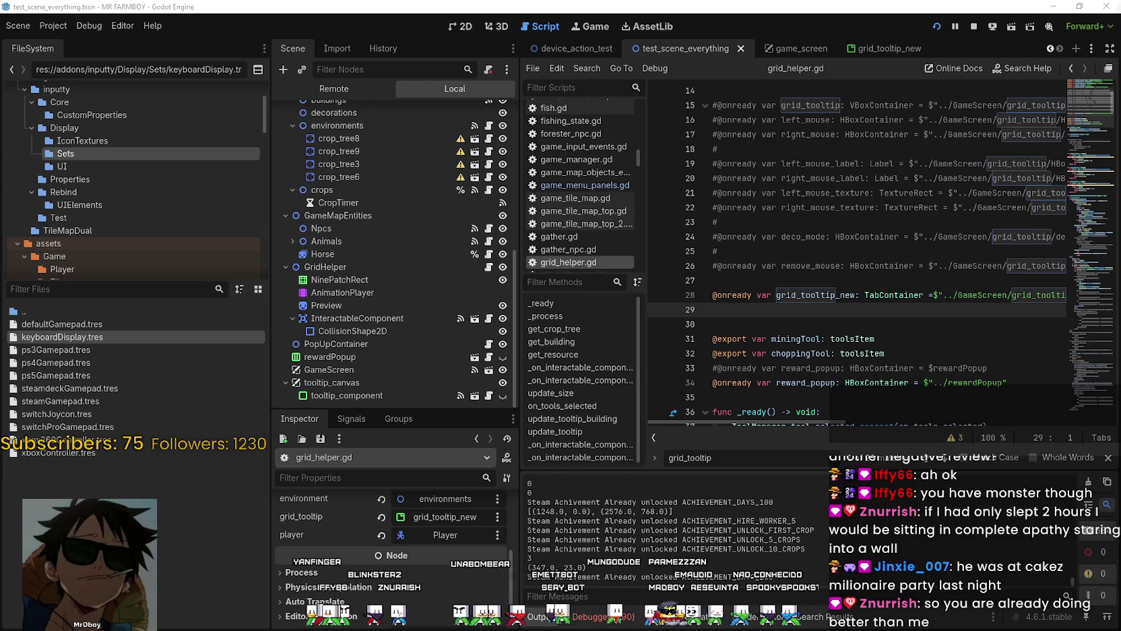
scroll(800, 263, "down", 2)
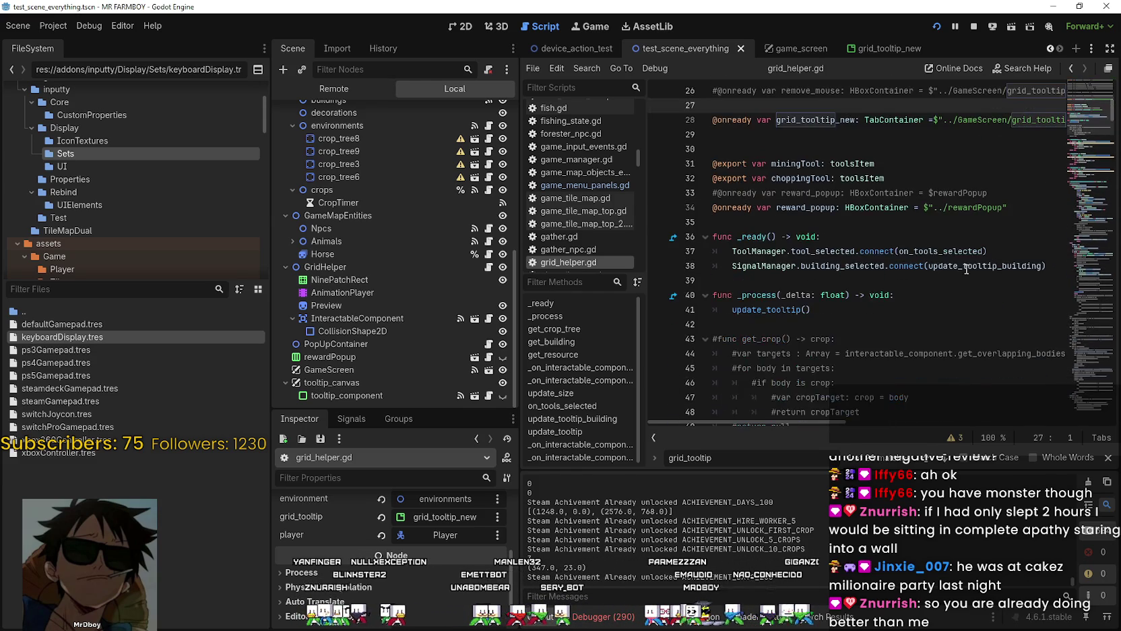
left_click(1086, 168)
scroll(1085, 168, "up", 2)
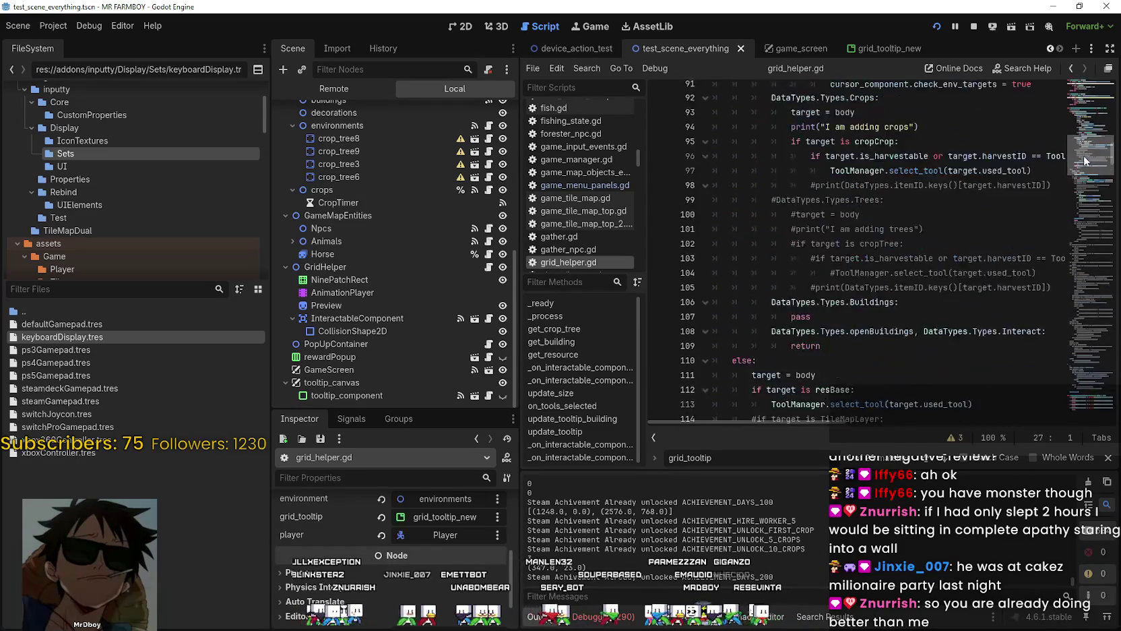
left_click_drag(516, 276, 472, 277)
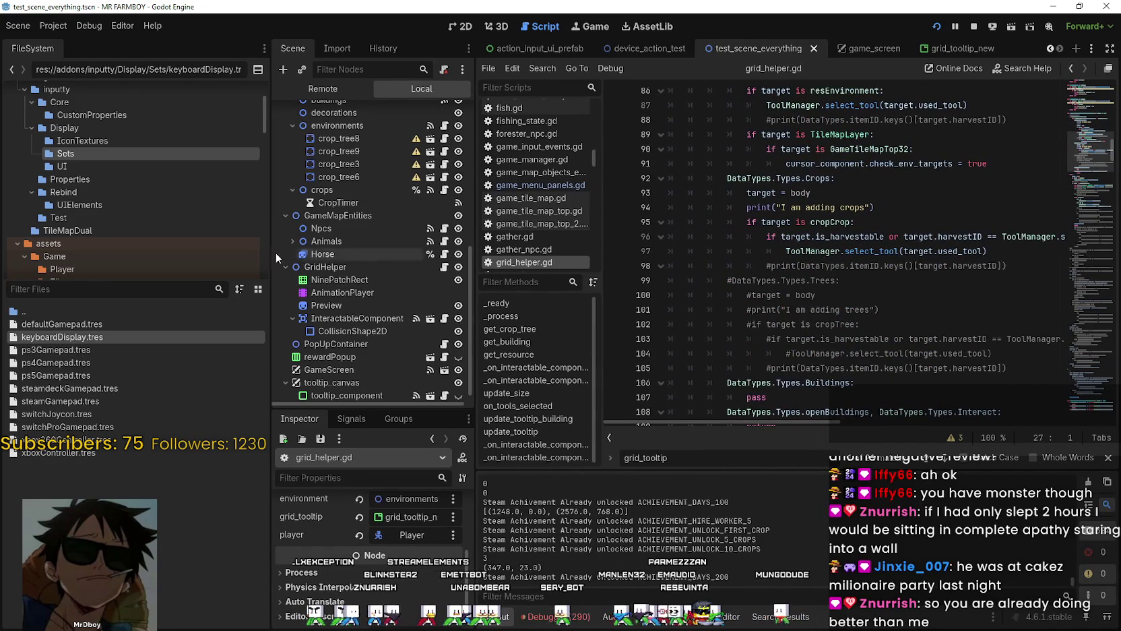
left_click_drag(270, 252, 165, 254)
Step: Look over the commented #return code around lines 81–97 of grid_helper.gd
left_click(879, 251)
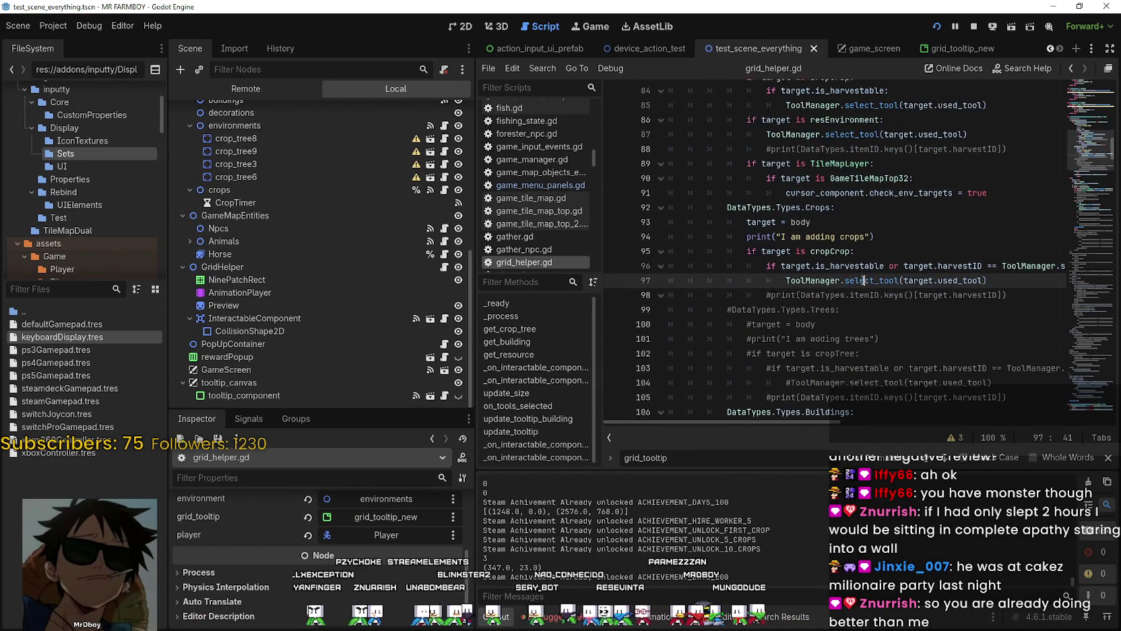
scroll(879, 282, "up", 7)
scroll(879, 282, "down", 3)
left_click(862, 195)
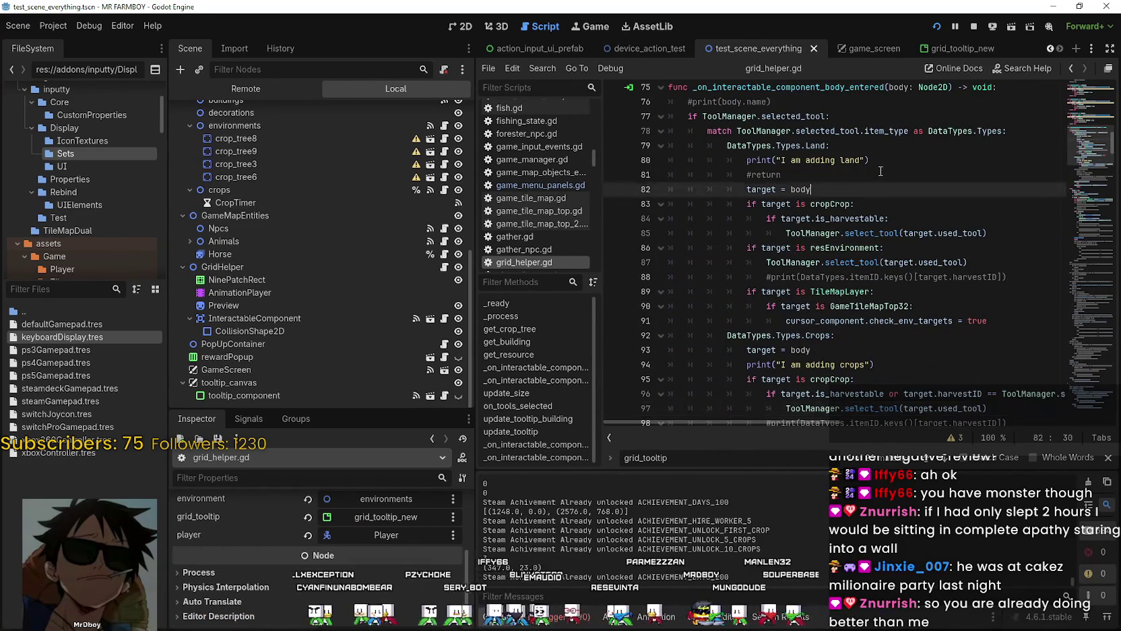
left_click(883, 176)
scroll(934, 269, "up", 2)
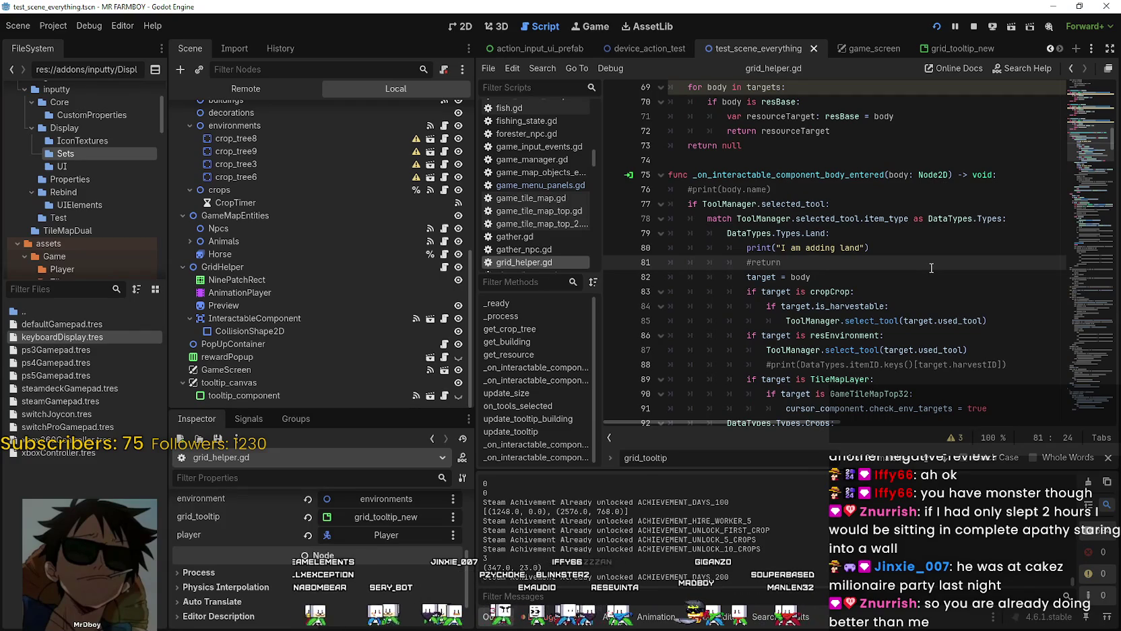
mouse_move(1090, 138)
left_mouse_down()
mouse_move(1093, 364)
mouse_move(1094, 330)
left_mouse_up()
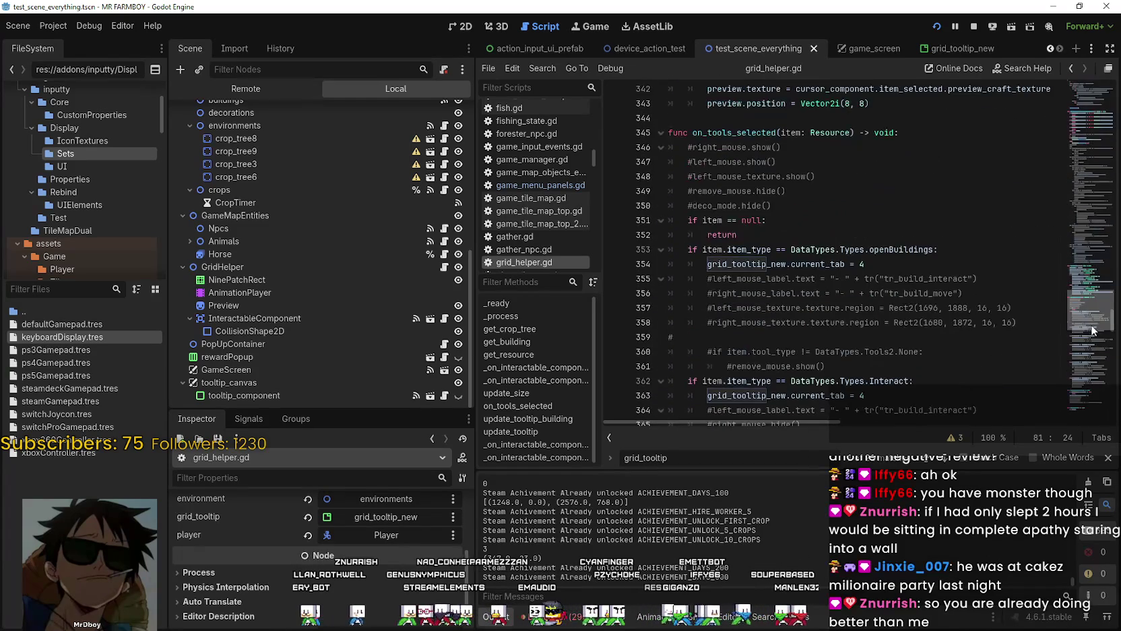
Step: Add a breakpoint on line 363, in on_tools_selected's Interact branch
left_click(912, 251)
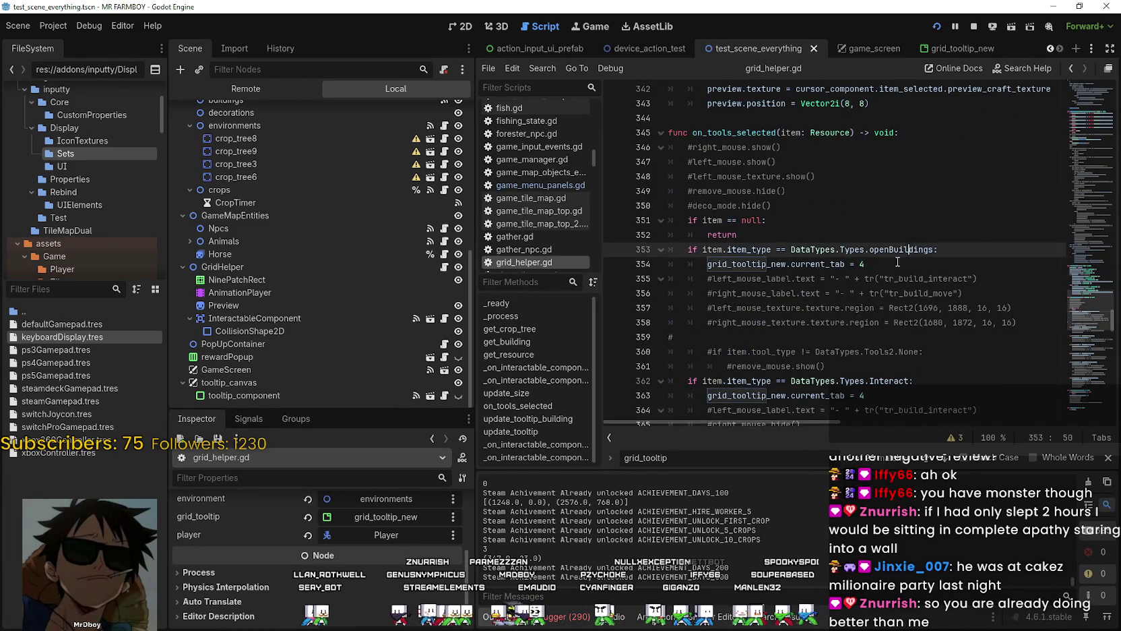
scroll(898, 262, "down", 2)
left_click(739, 277)
scroll(741, 261, "down", 2)
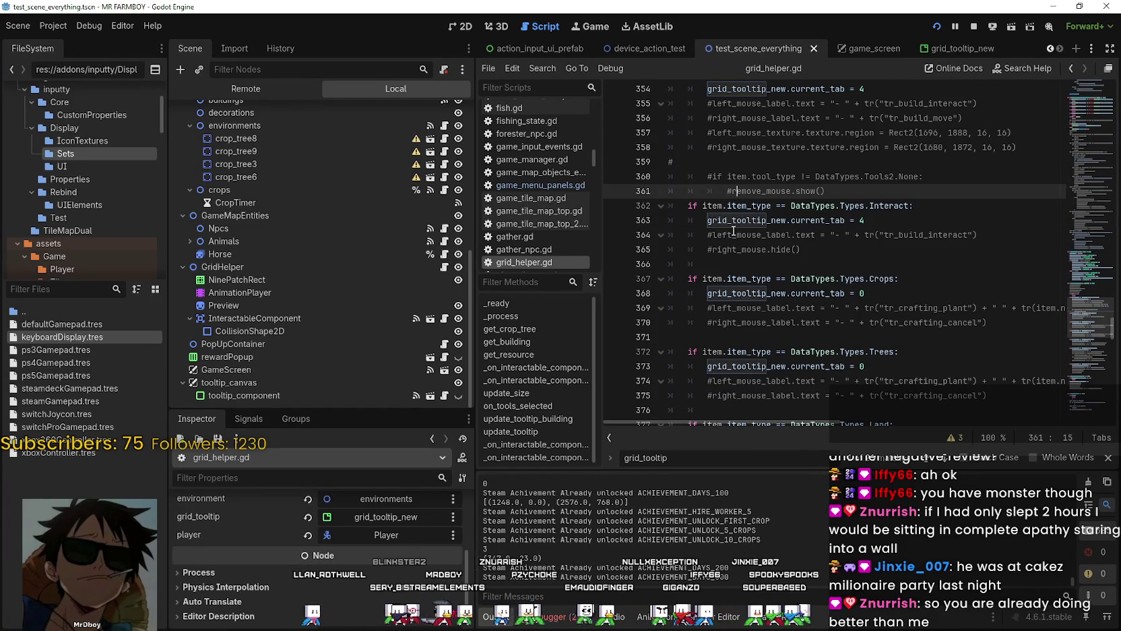
left_click(614, 220)
left_click(930, 228)
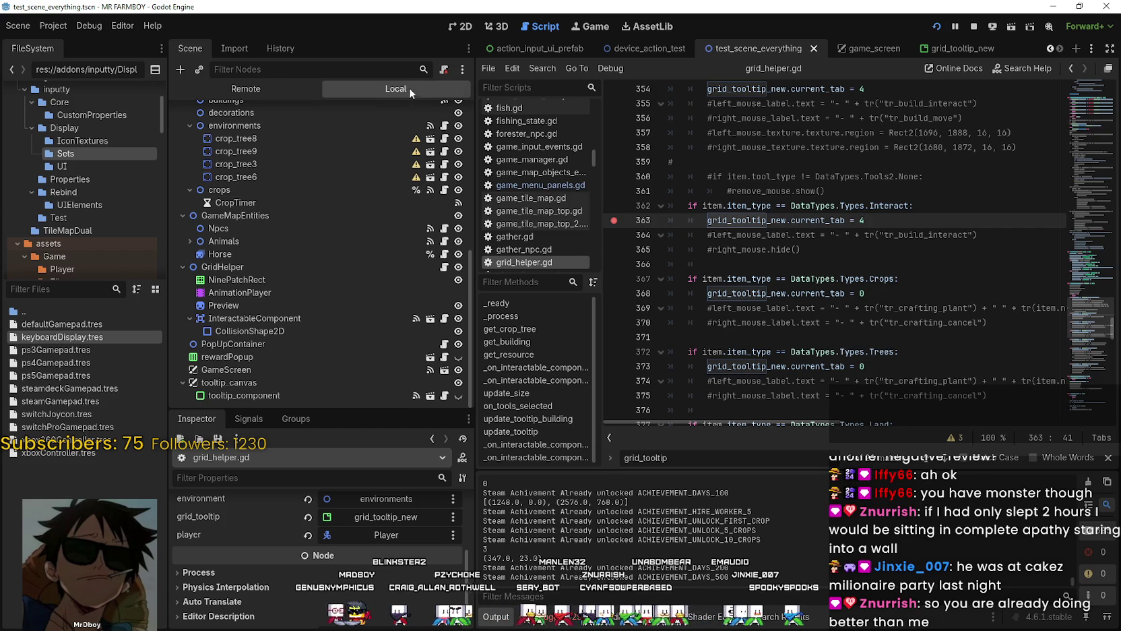
Step: Open the grid_tooltip_new scene and inspect the Building node's child buttons
left_click(950, 48)
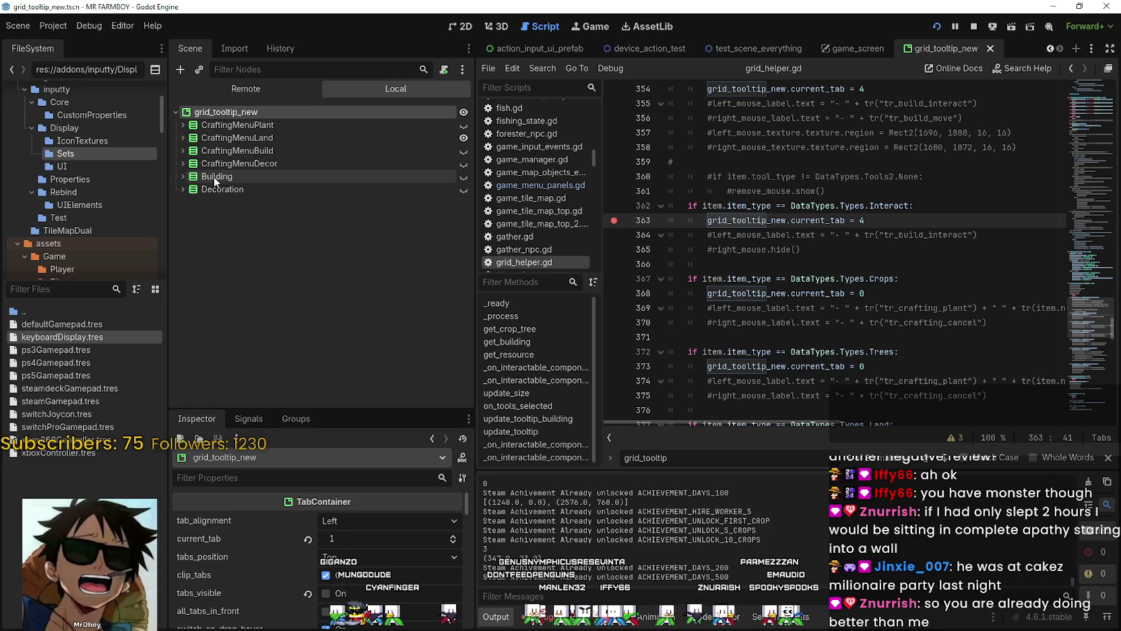
left_click(182, 176)
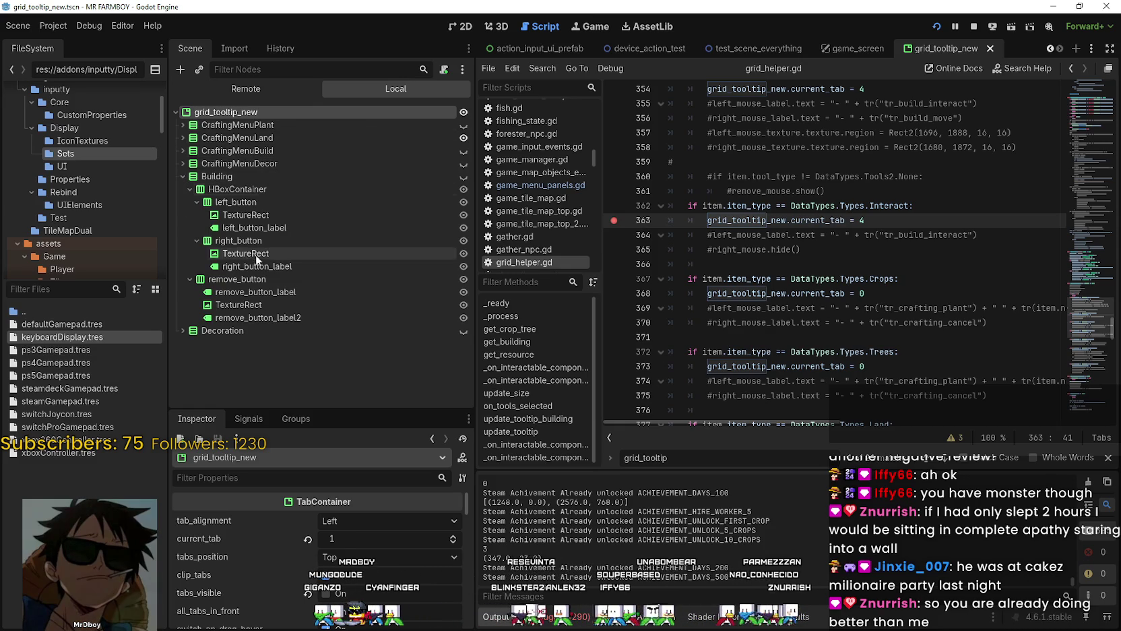
left_click(183, 176)
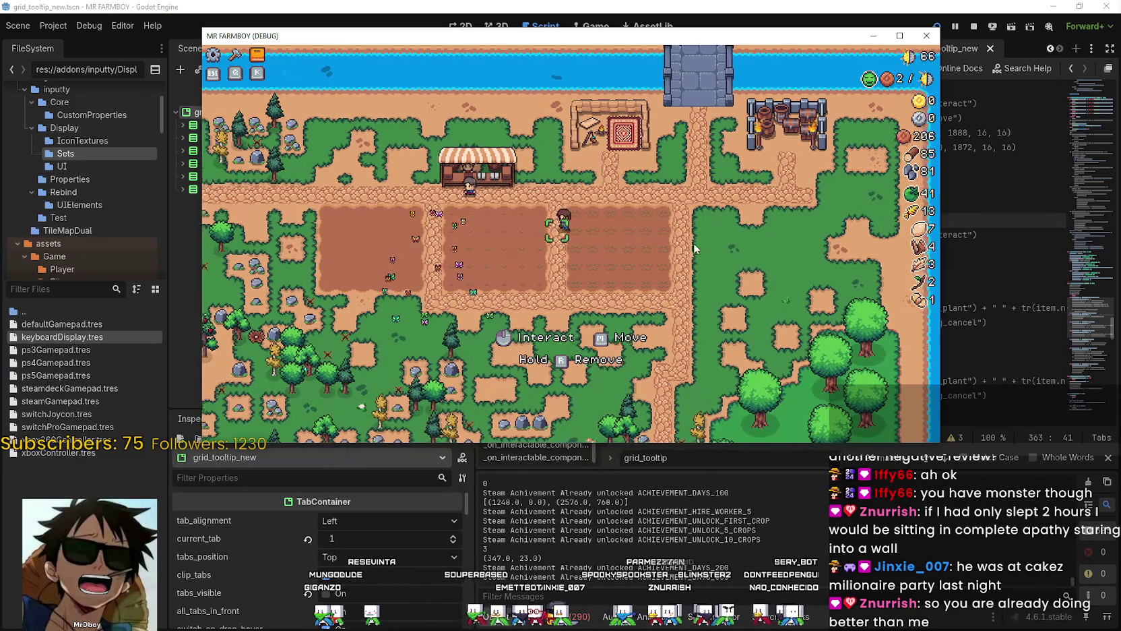
Step: Walk the farmer past the market stall up to the workbench, then close the game
key("a")
key("w")
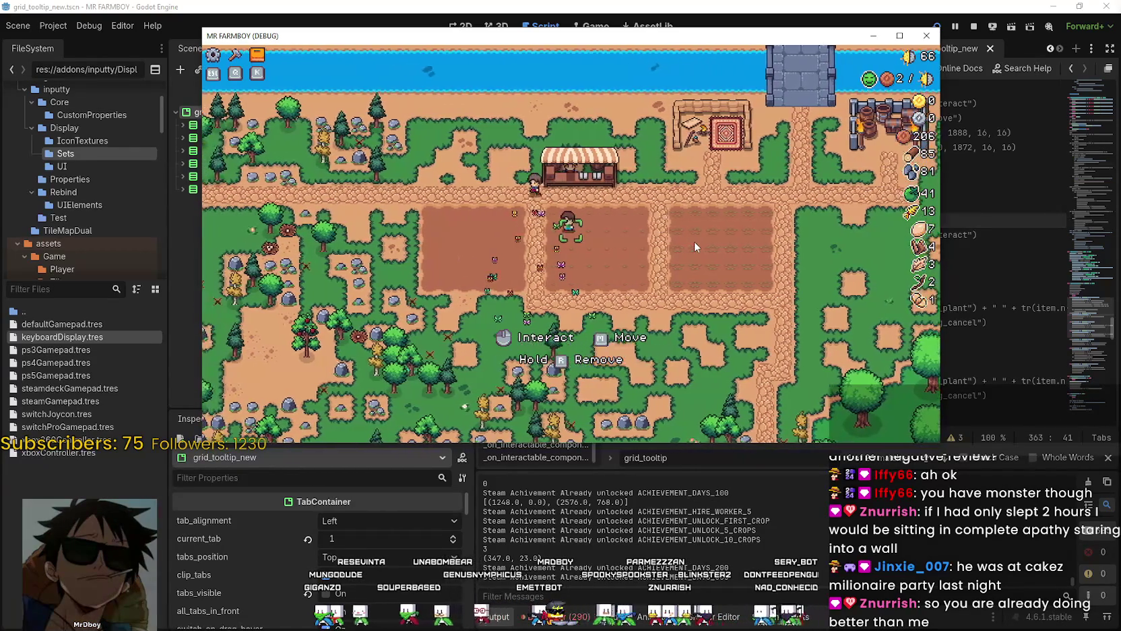
key("a")
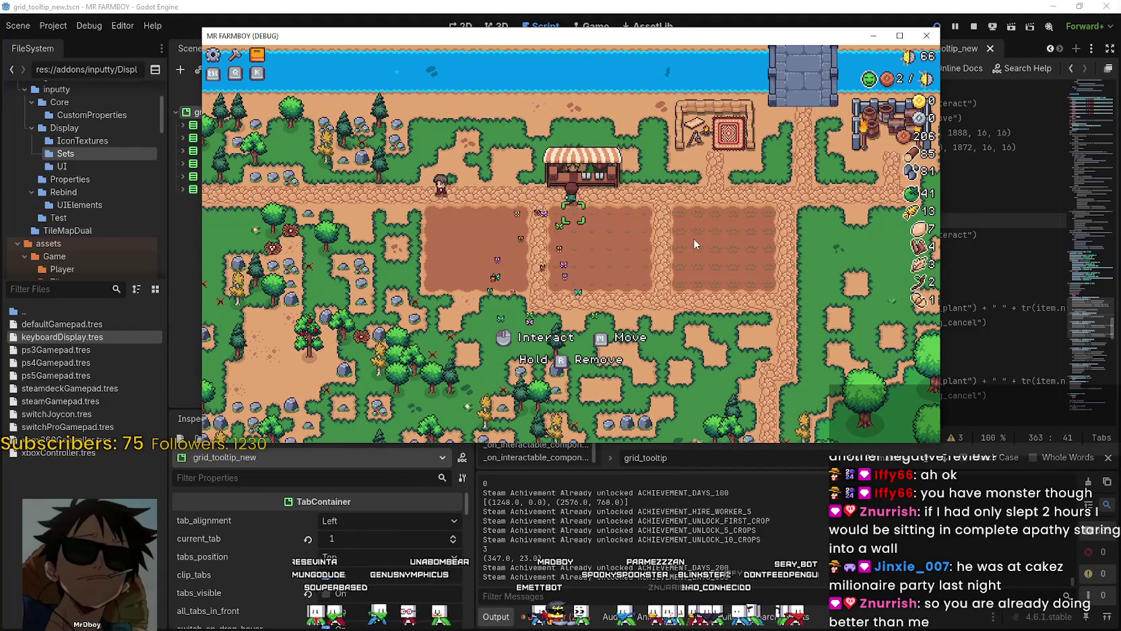
key("d")
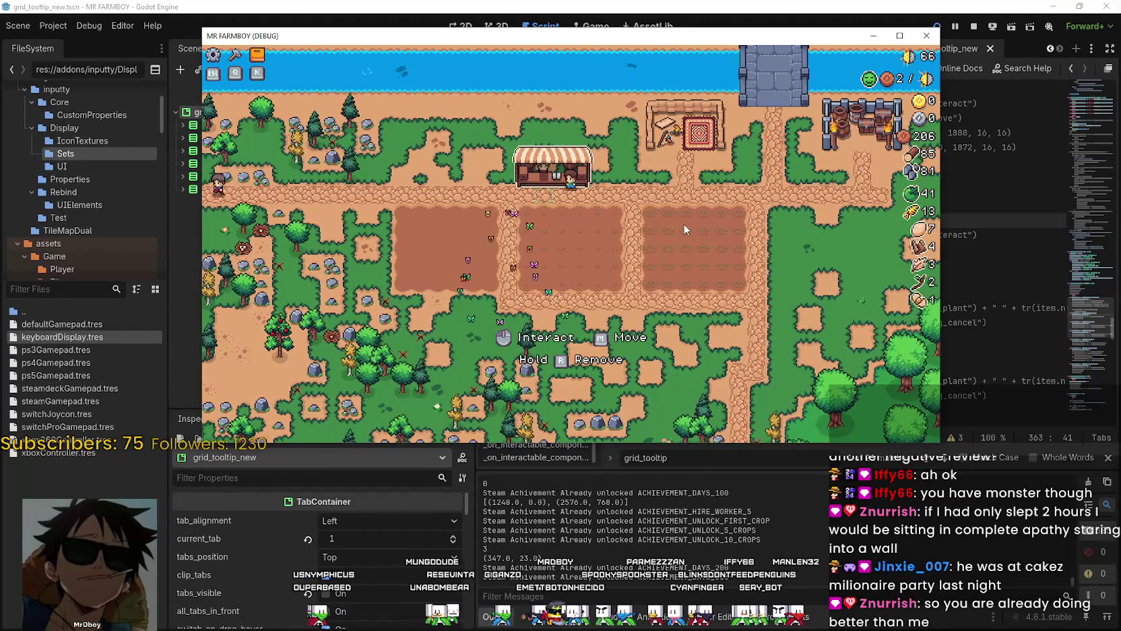
key("d")
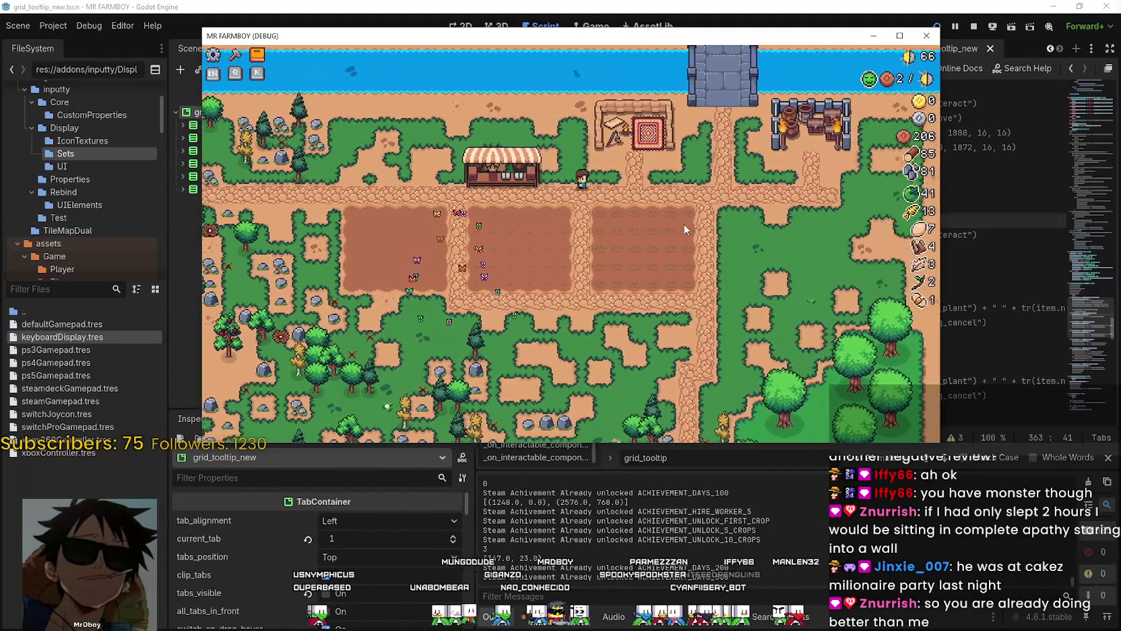
key("d")
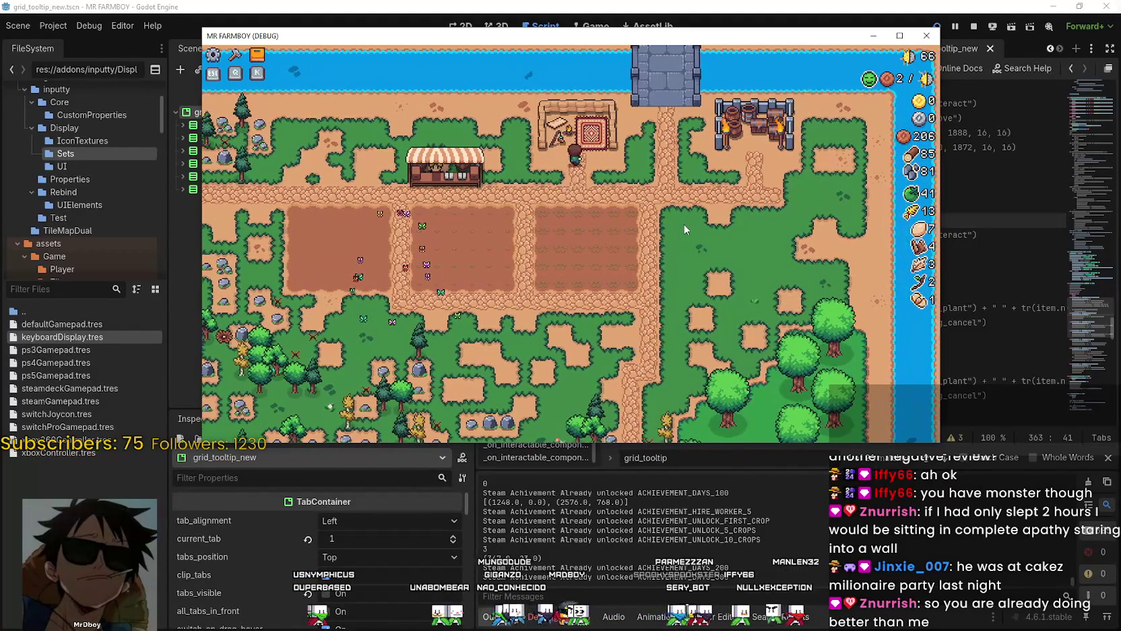
key("w")
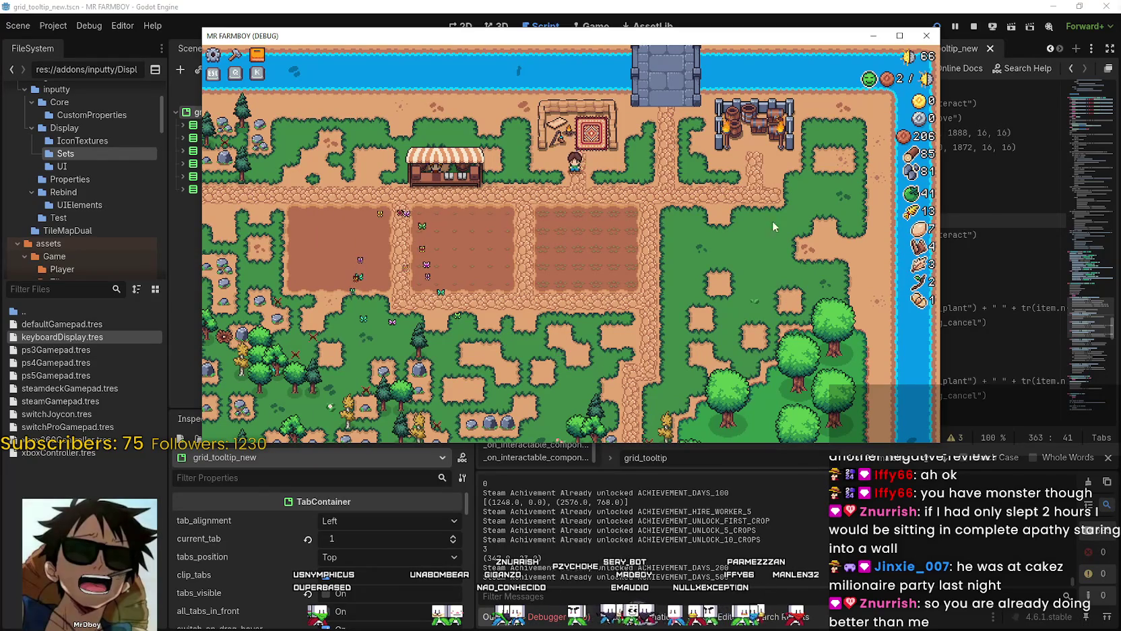
key("F8")
scroll(984, 214, "up", 2)
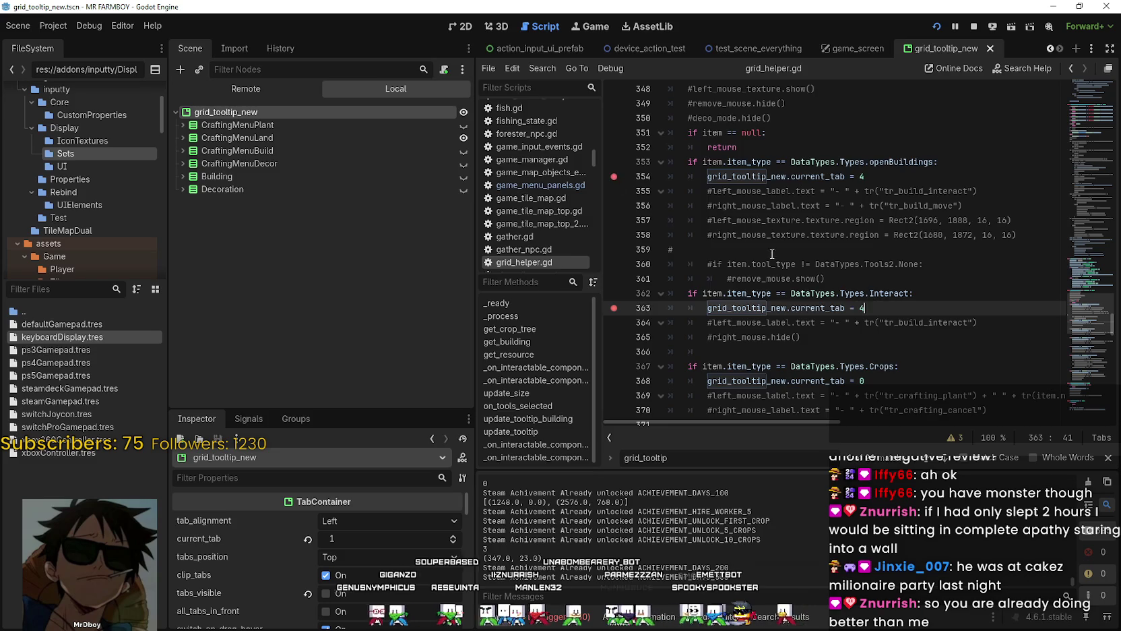
Step: Rerun the game and continue past the line-363 breakpoint
key("F5")
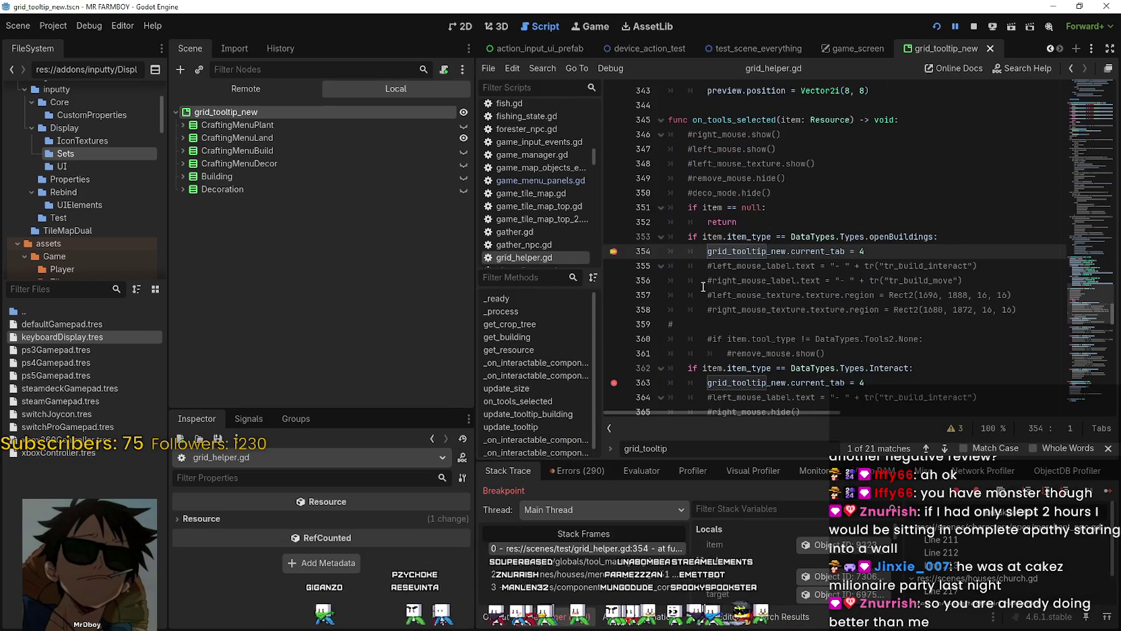
scroll(724, 289, "down", 2)
left_click(887, 297)
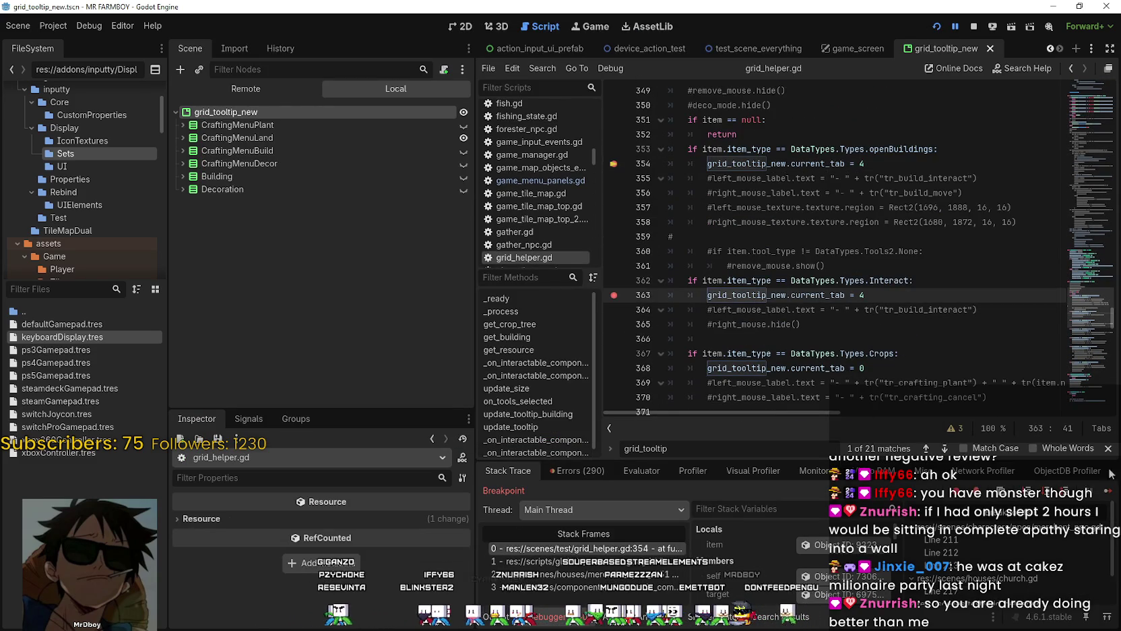
left_click(1107, 491)
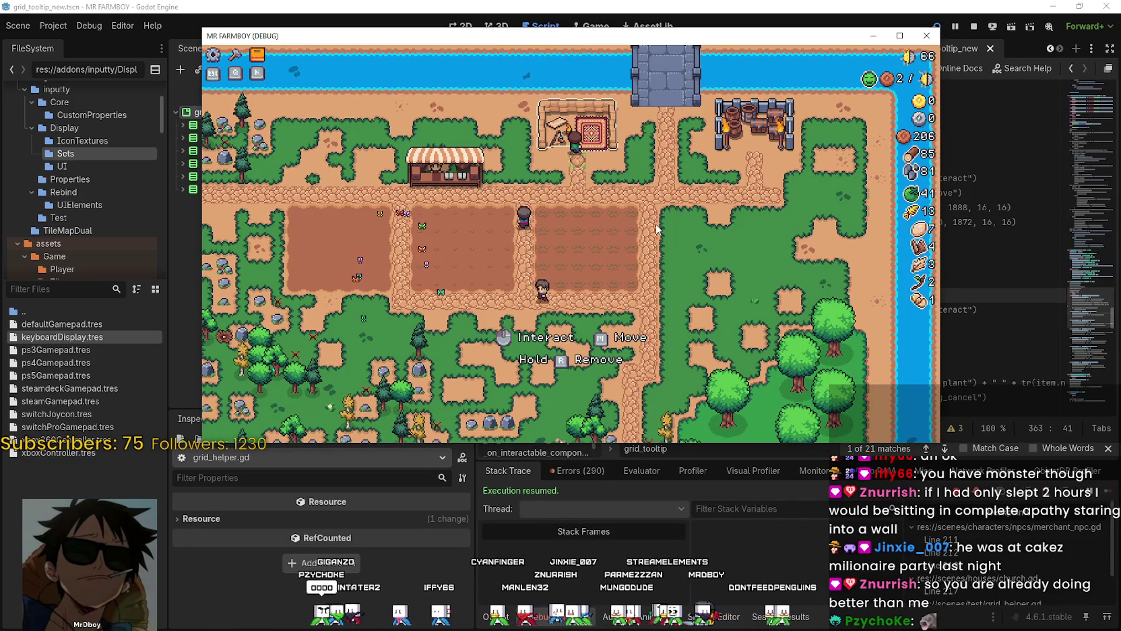
left_click(958, 192)
scroll(842, 293, "down", 2)
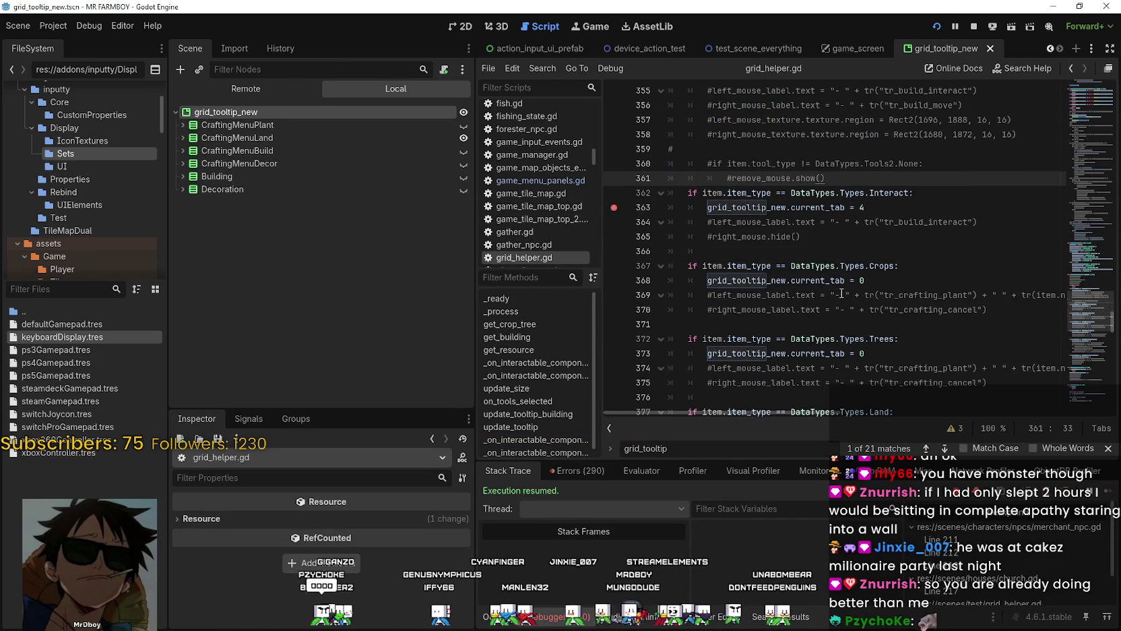
left_click(854, 232)
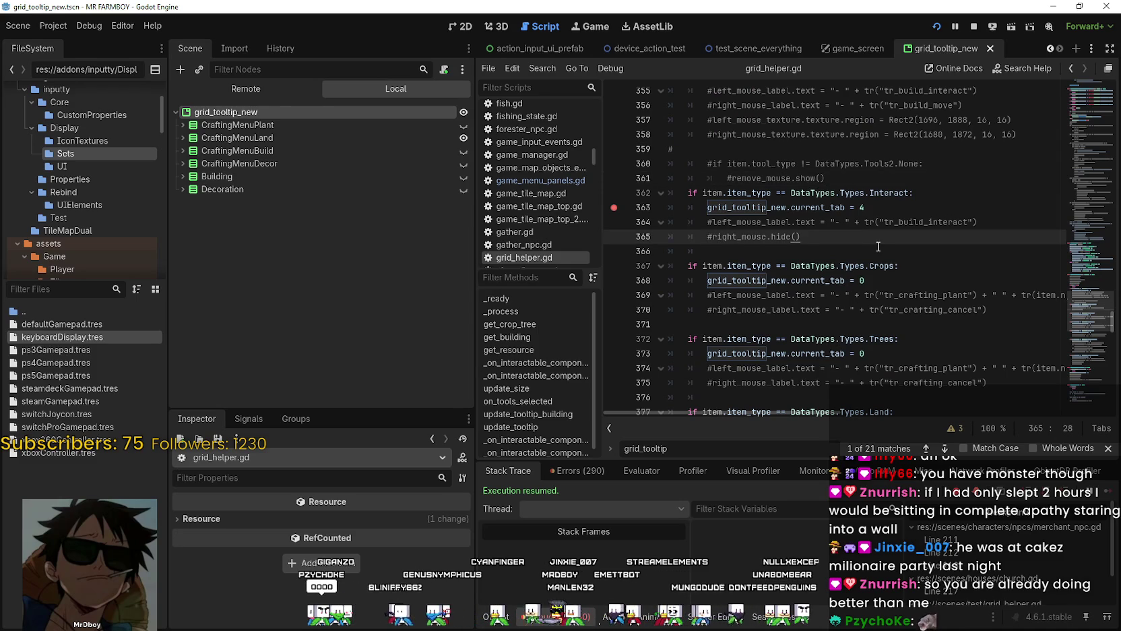
Step: Trigger the line-354 breakpoint in the game, resume, and undo a stray 's' on line 354
key("alt+Tab")
key("Tab")
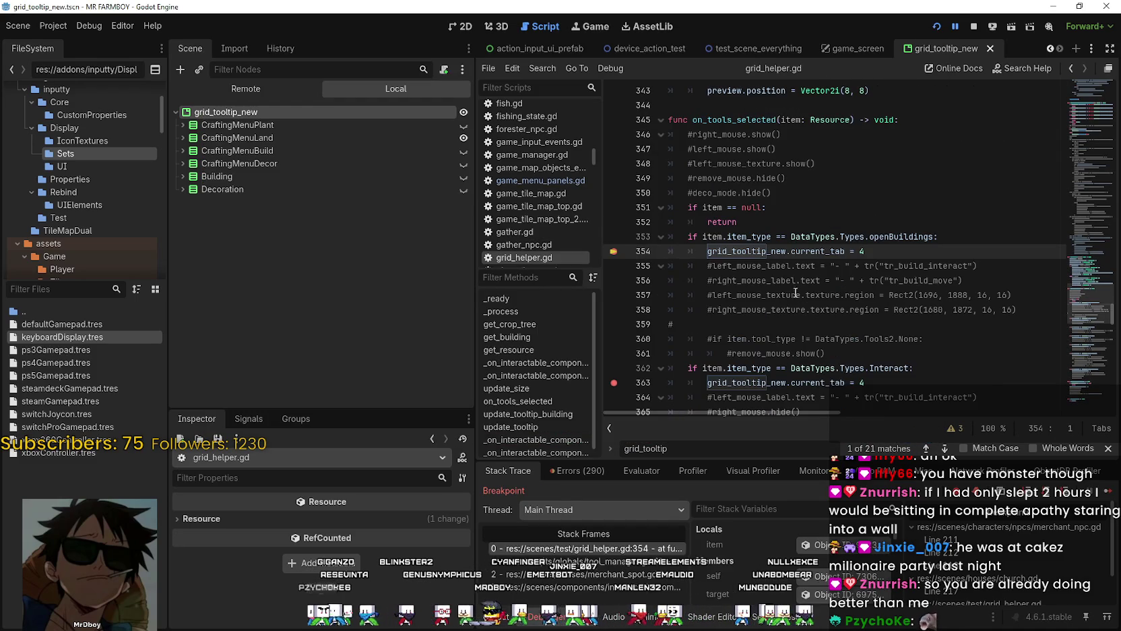
key("F12")
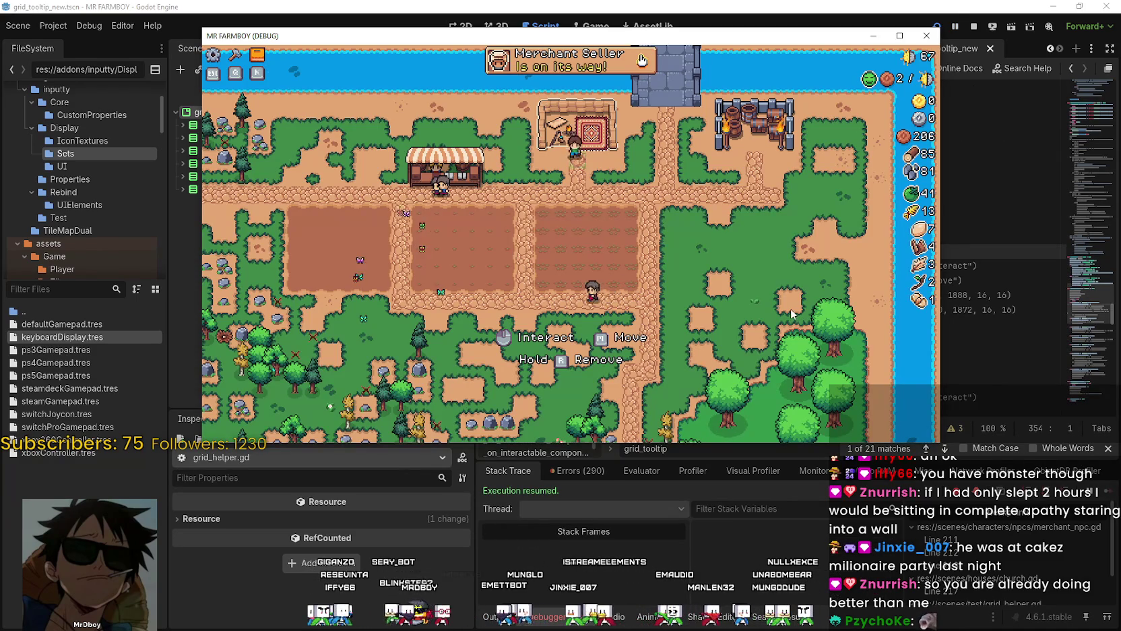
left_click(763, 289)
type("s")
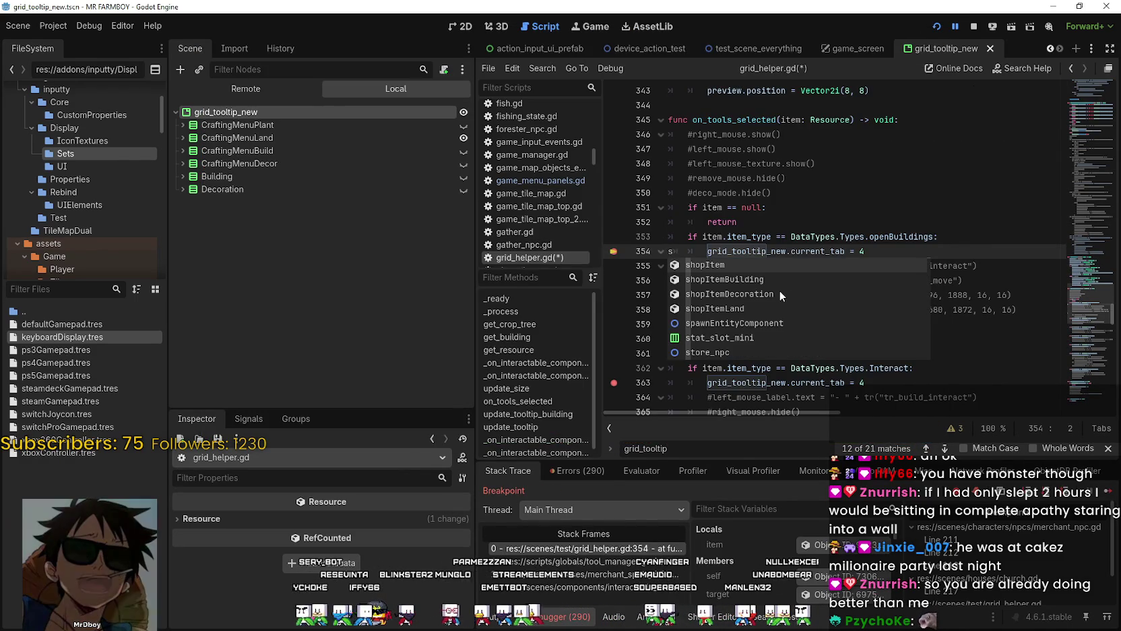
key("ctrl+z")
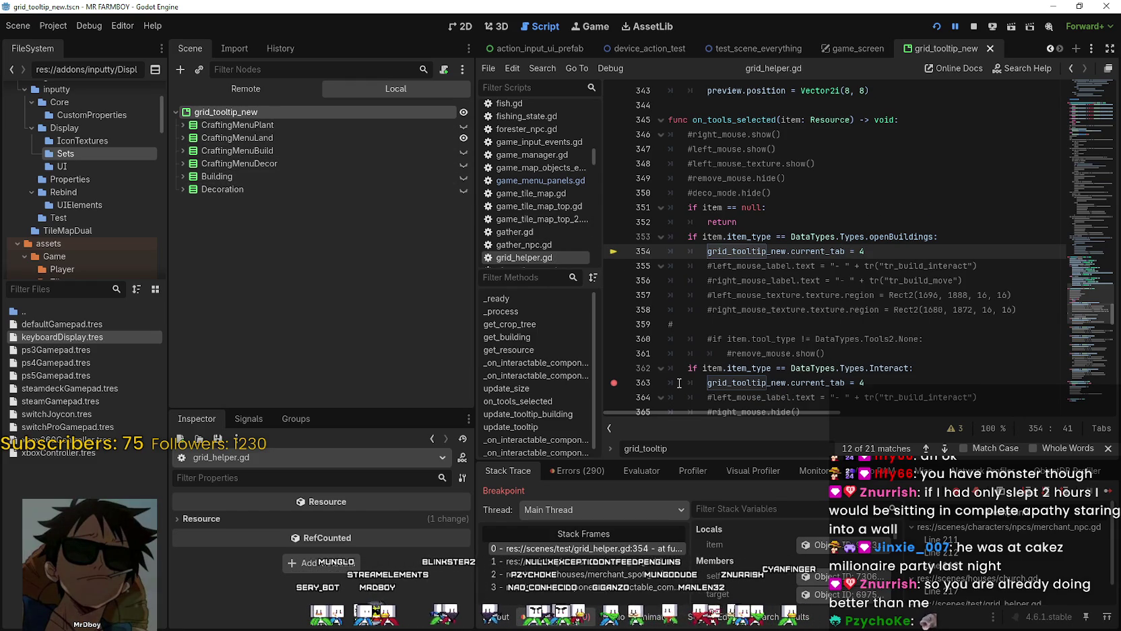
Step: Resume past the next two breakpoints and scroll through the update_tooltip branches
scroll(756, 306, "down", 3)
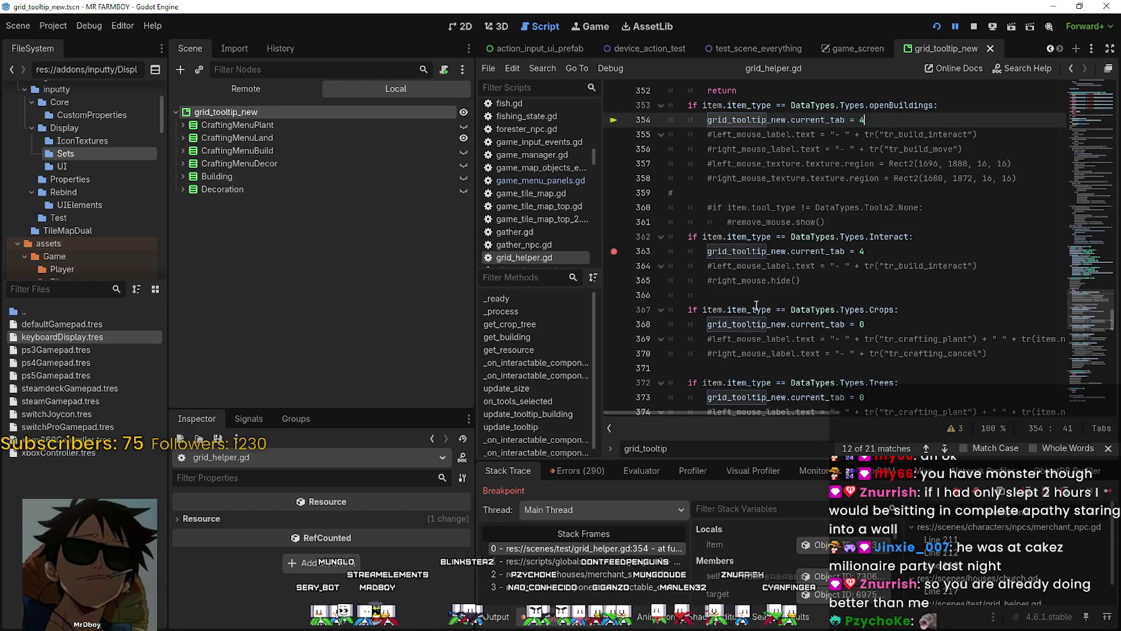
left_click(1107, 473)
left_click(976, 335)
scroll(718, 263, "down", 2)
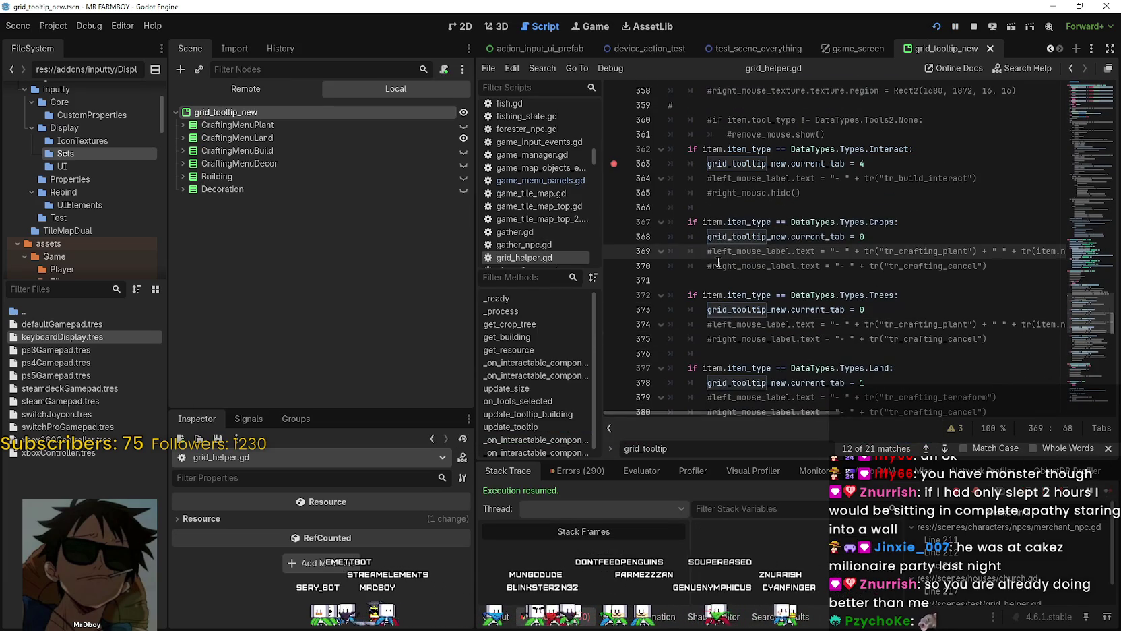
scroll(717, 302, "down", 1)
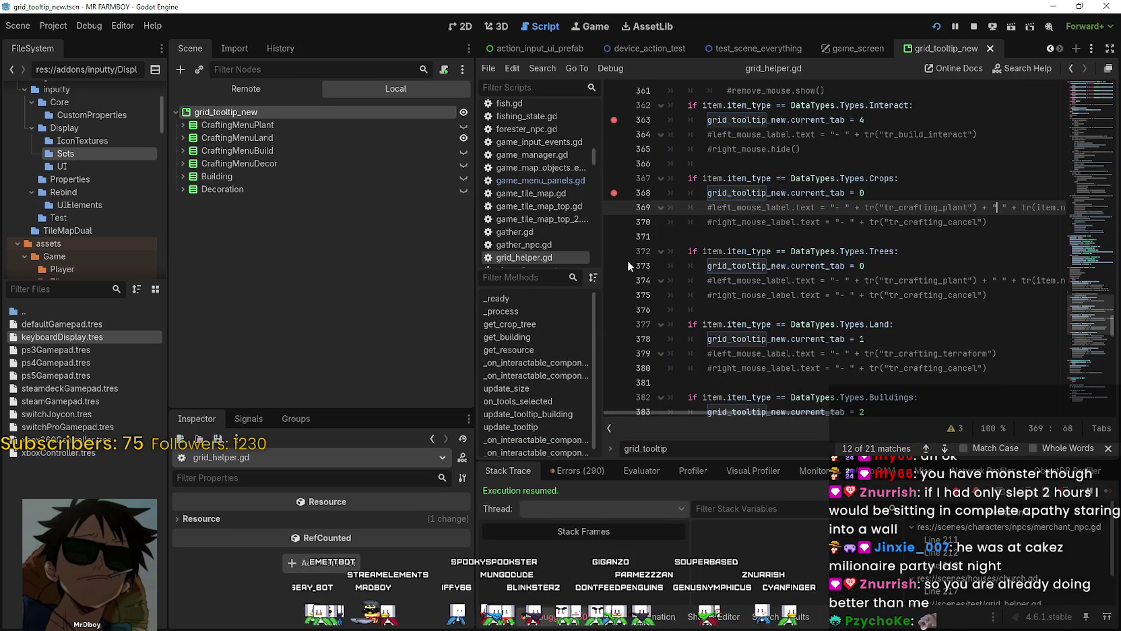
scroll(630, 269, "down", 2)
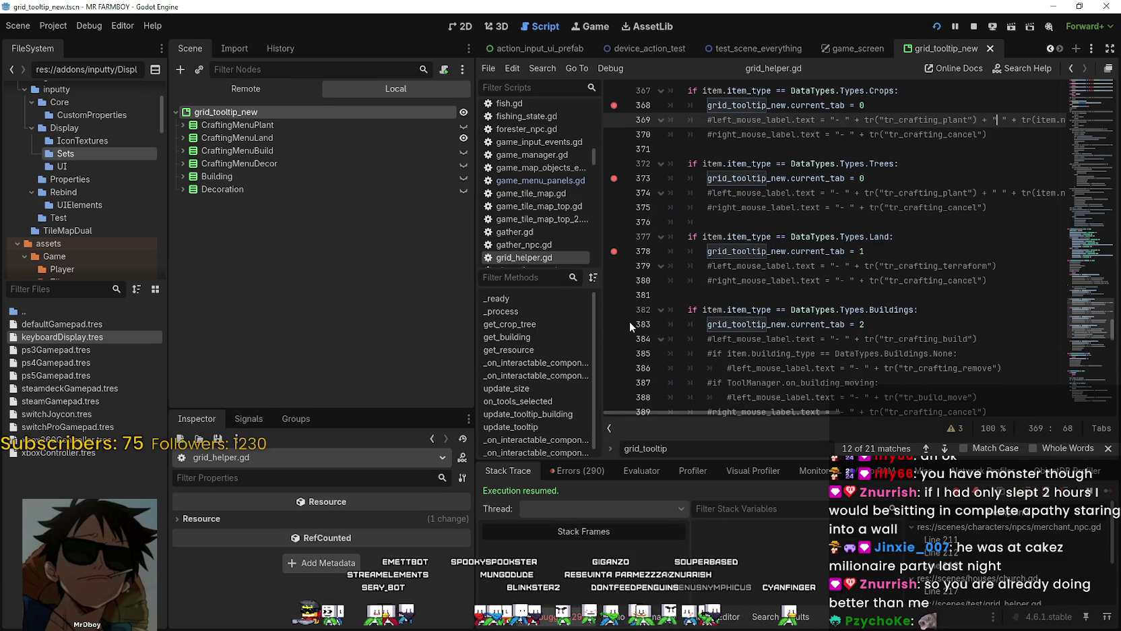
scroll(816, 328, "down", 3)
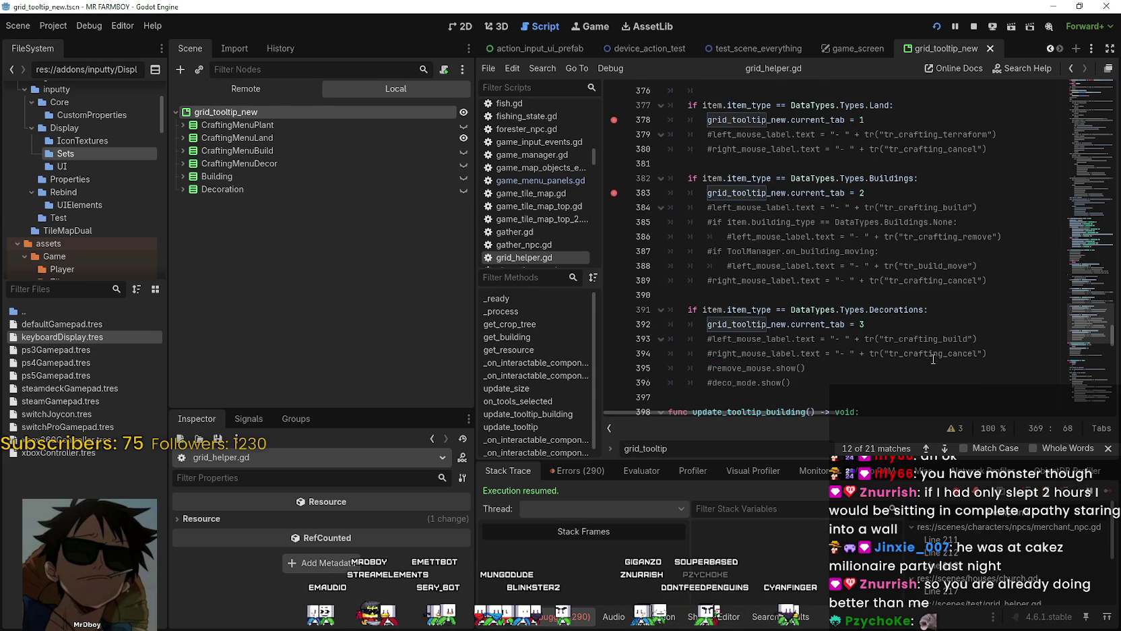
scroll(672, 316, "down", 3)
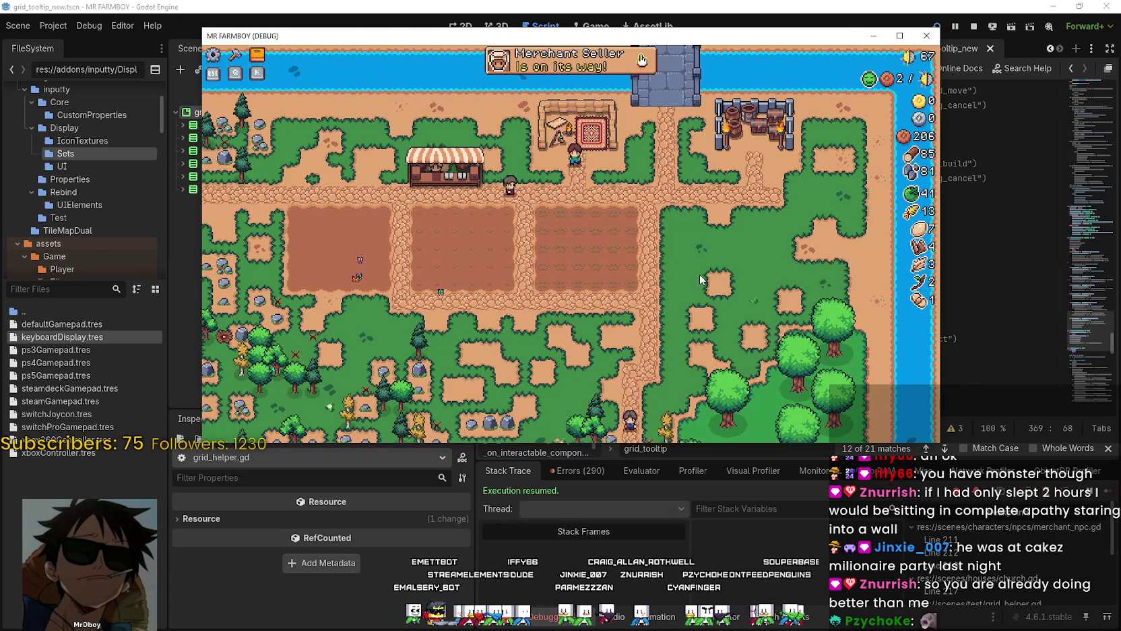
Step: Walk the farmer left and right to test the tooltip, then return to line 359
key("a")
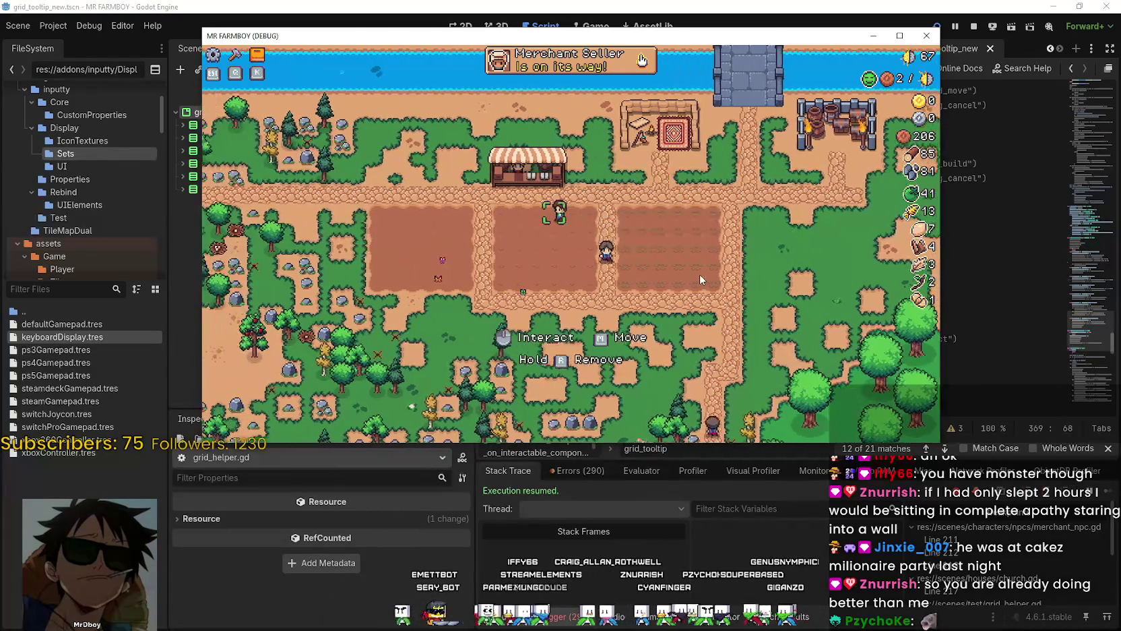
key("d")
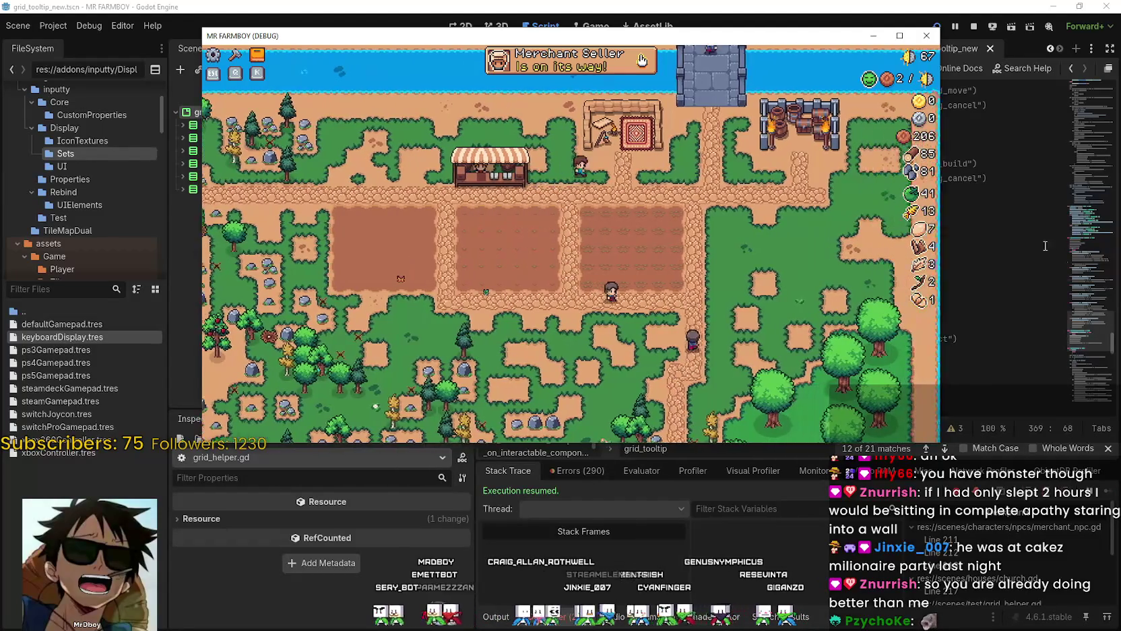
key("alt+Tab")
scroll(887, 248, "up", 12)
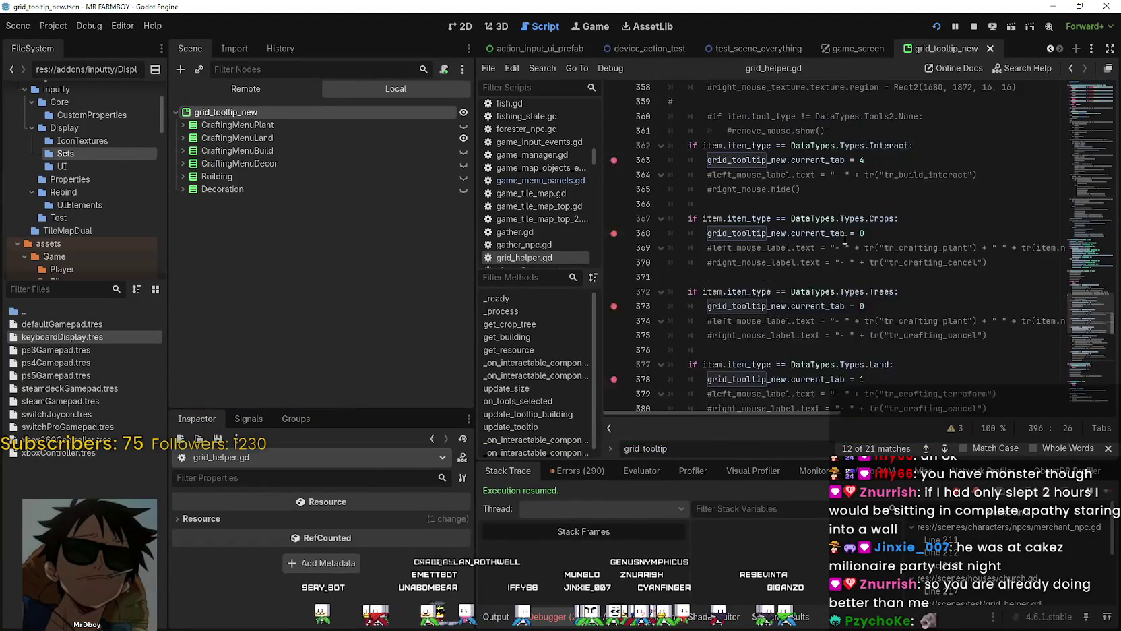
scroll(848, 239, "up", 1)
left_click(673, 219)
scroll(772, 230, "up", 1)
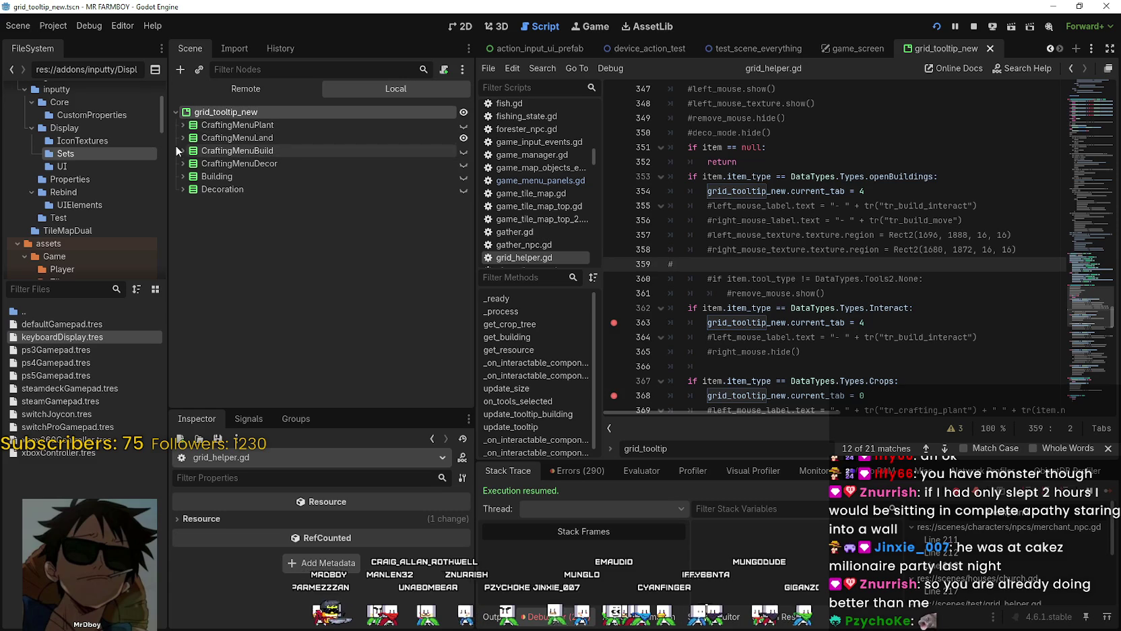
Step: Stop the game and duplicate the Building tooltip tab as BuildingStatic
left_click(181, 176)
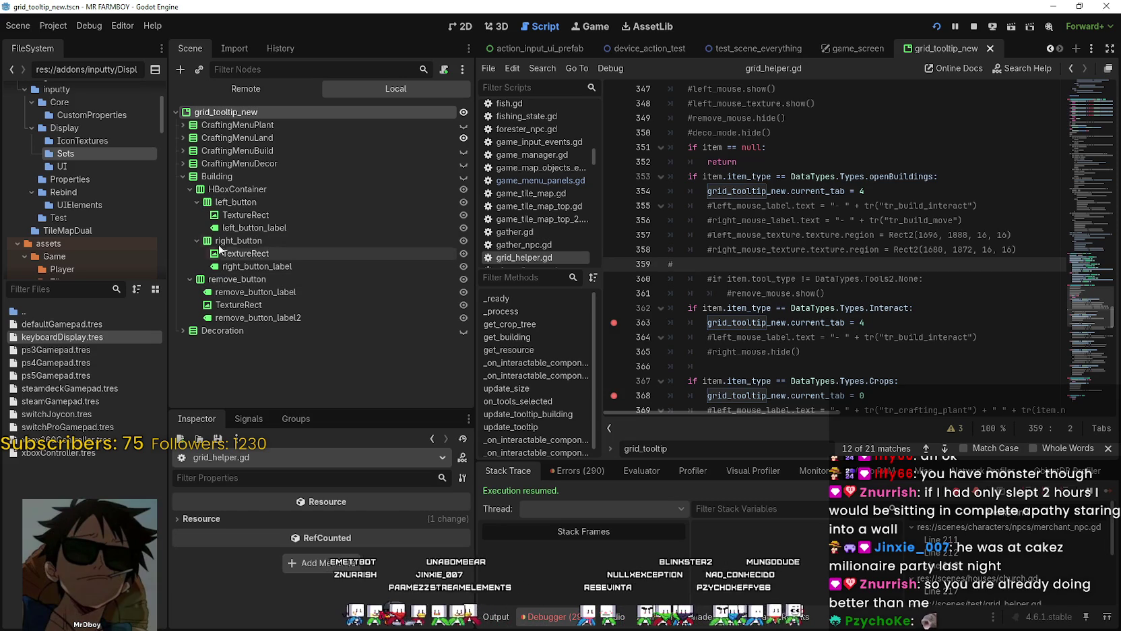
left_click(974, 26)
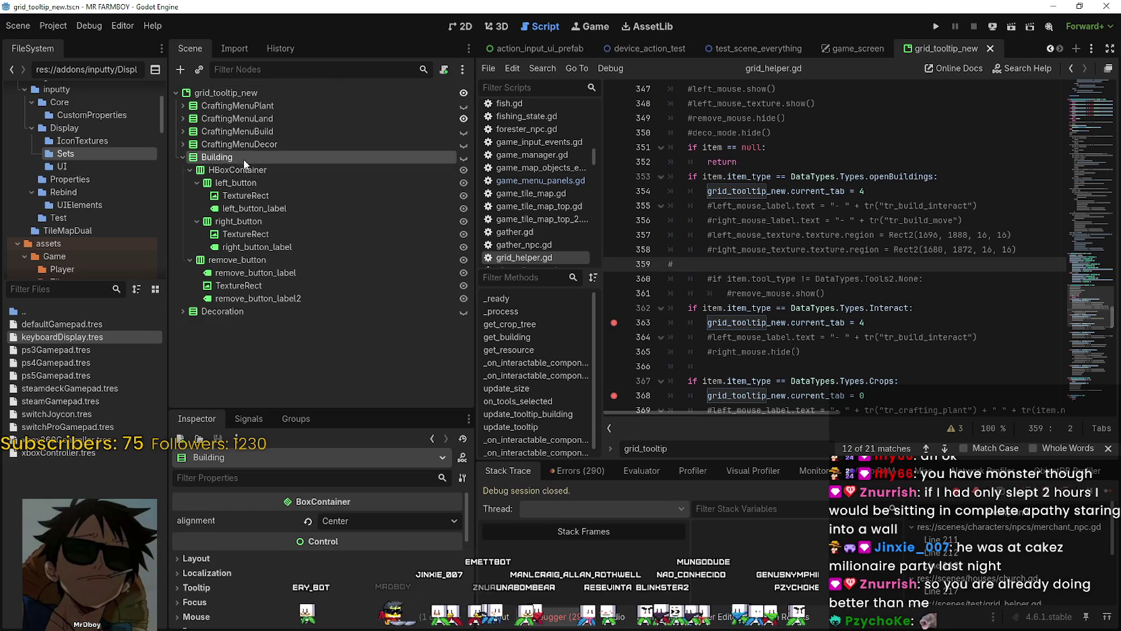
key("ctrl+d")
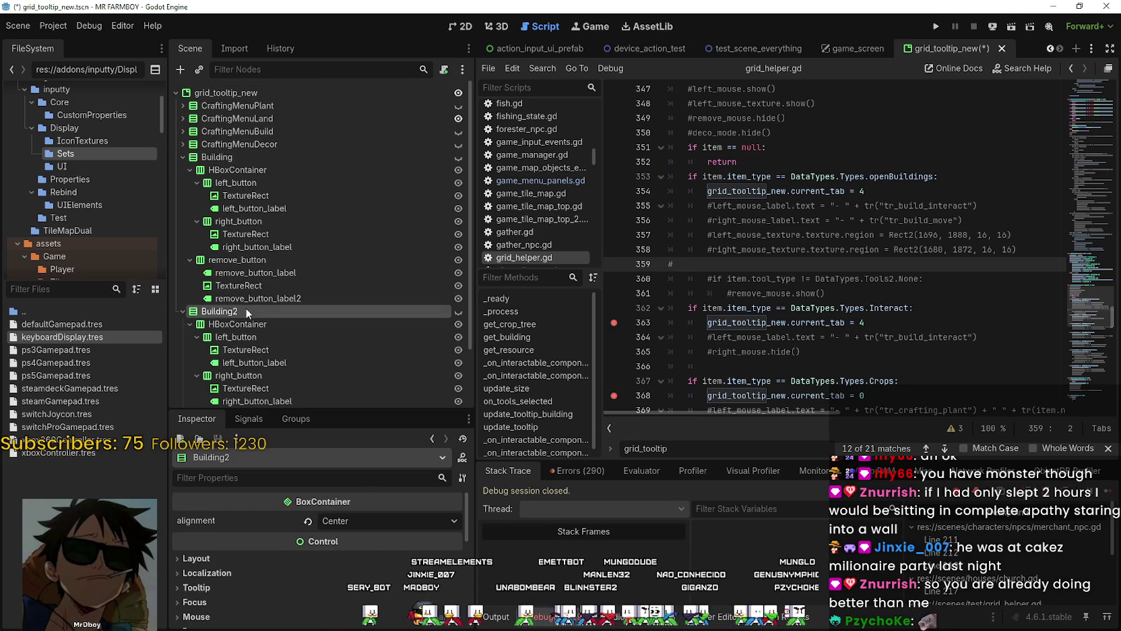
left_click(268, 312)
type("St")
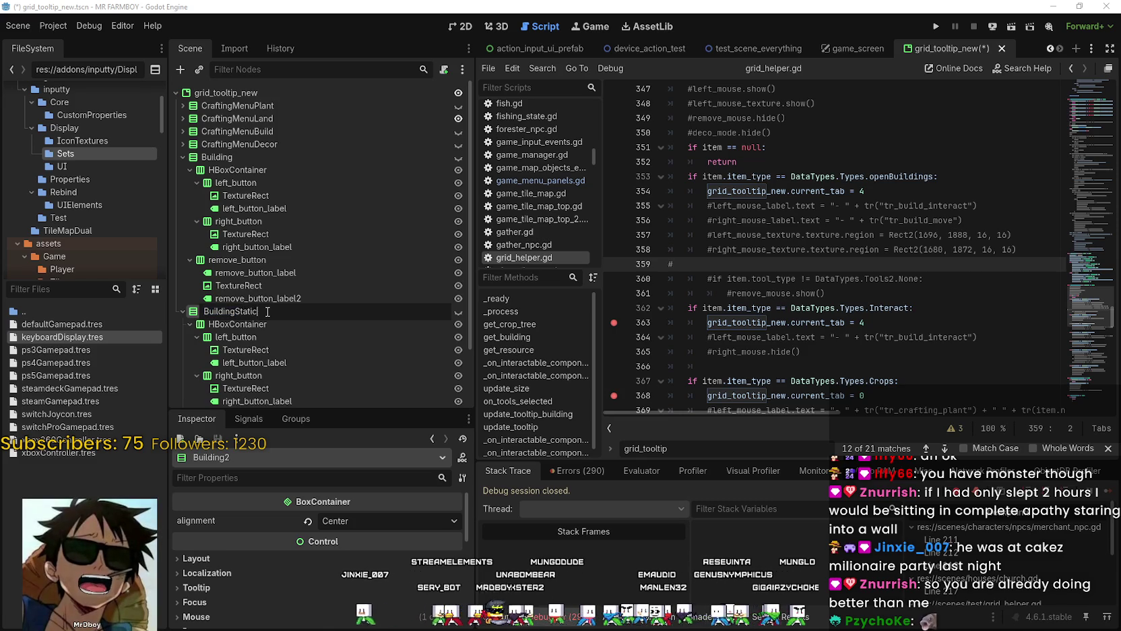
type("atic")
key("Return")
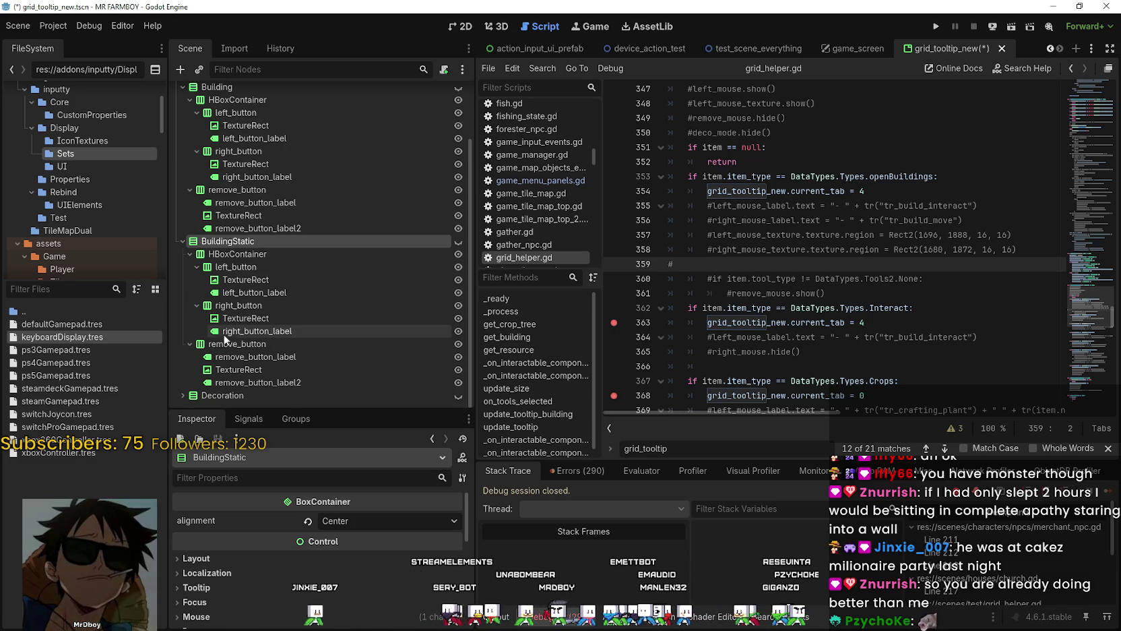
Step: Delete BuildingStatic's remove_button and collapse the Building and BuildingStatic nodes
left_click(236, 345)
right_click(290, 342)
key("Delete")
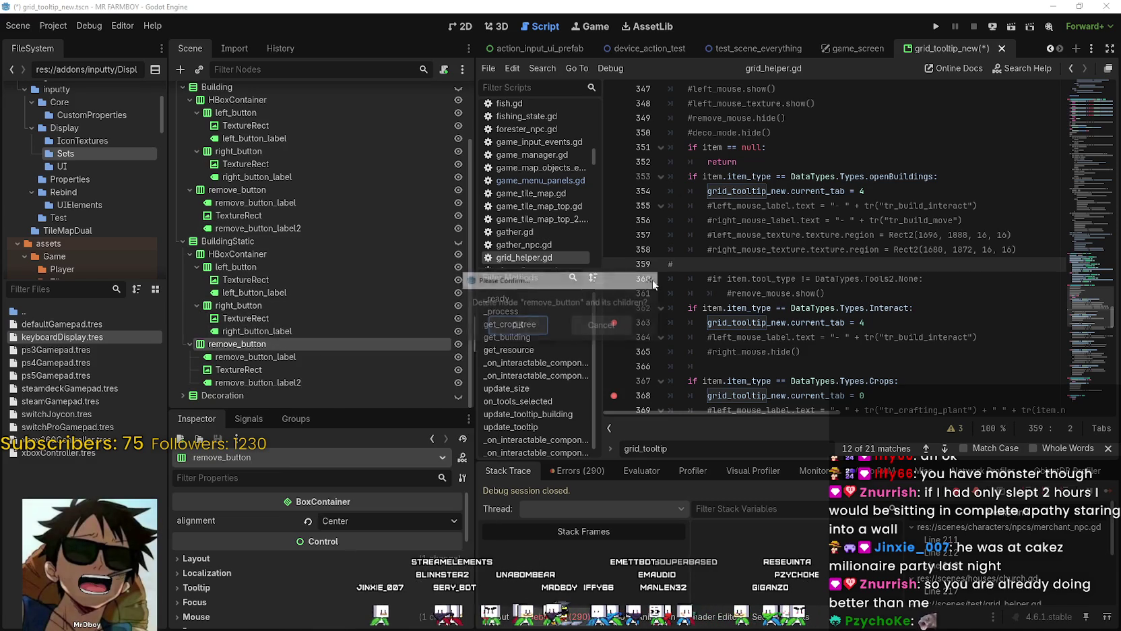
key("Return")
left_click(291, 295)
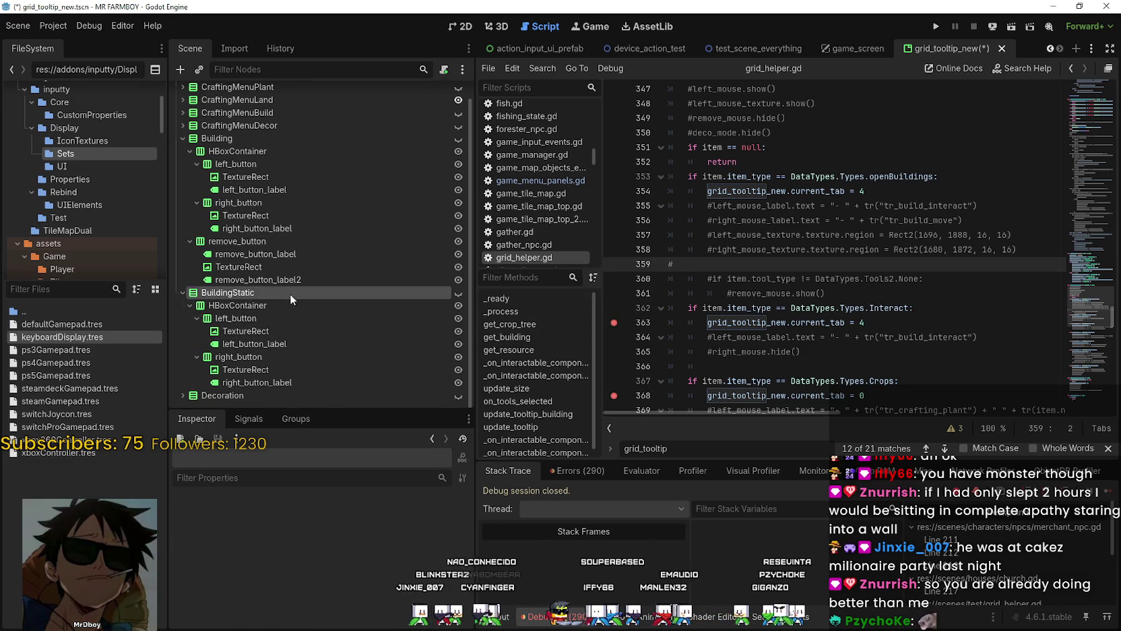
left_click(183, 293)
left_click(183, 158)
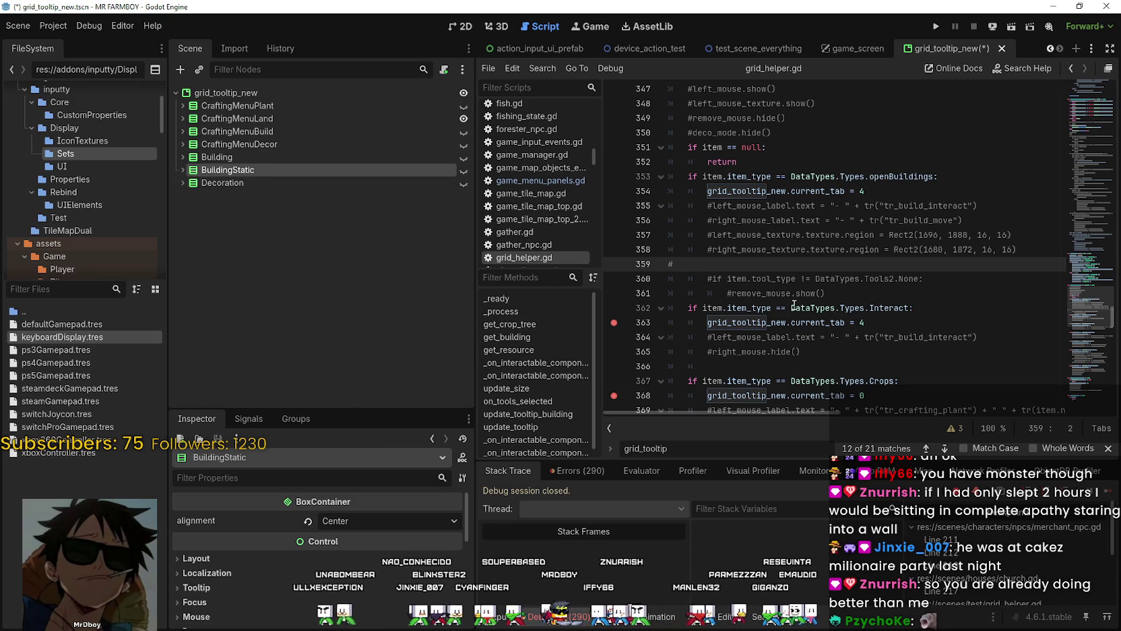
scroll(859, 324, "down", 1)
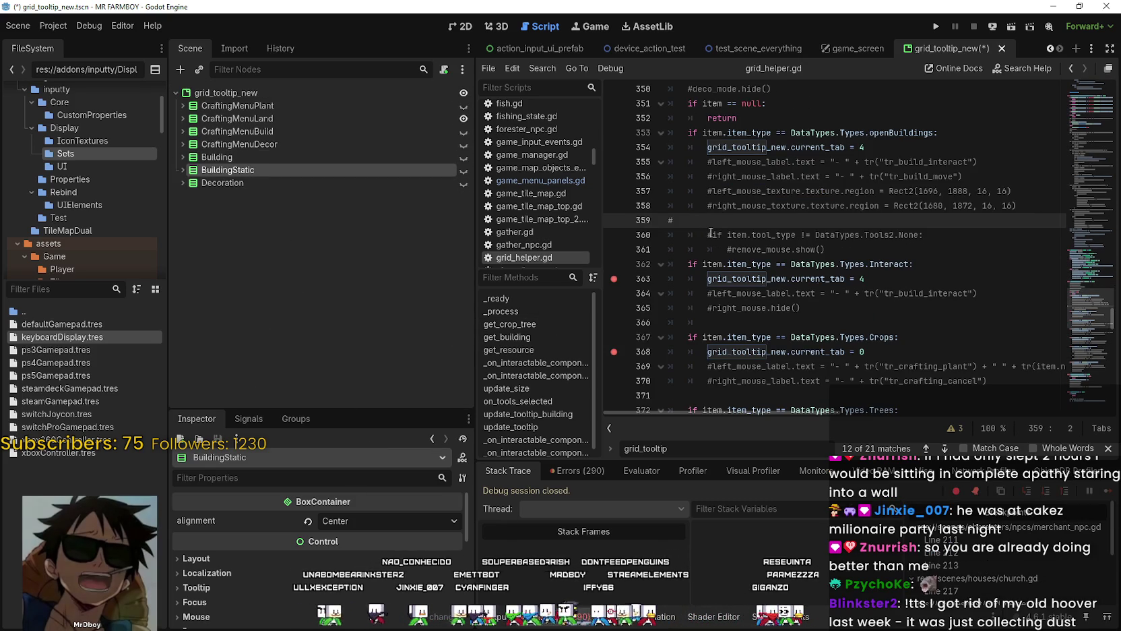
Step: Uncomment the tool_type check on line 360 and add a line after remove_mouse
left_click(707, 235)
key("BackSpace")
left_click(735, 249)
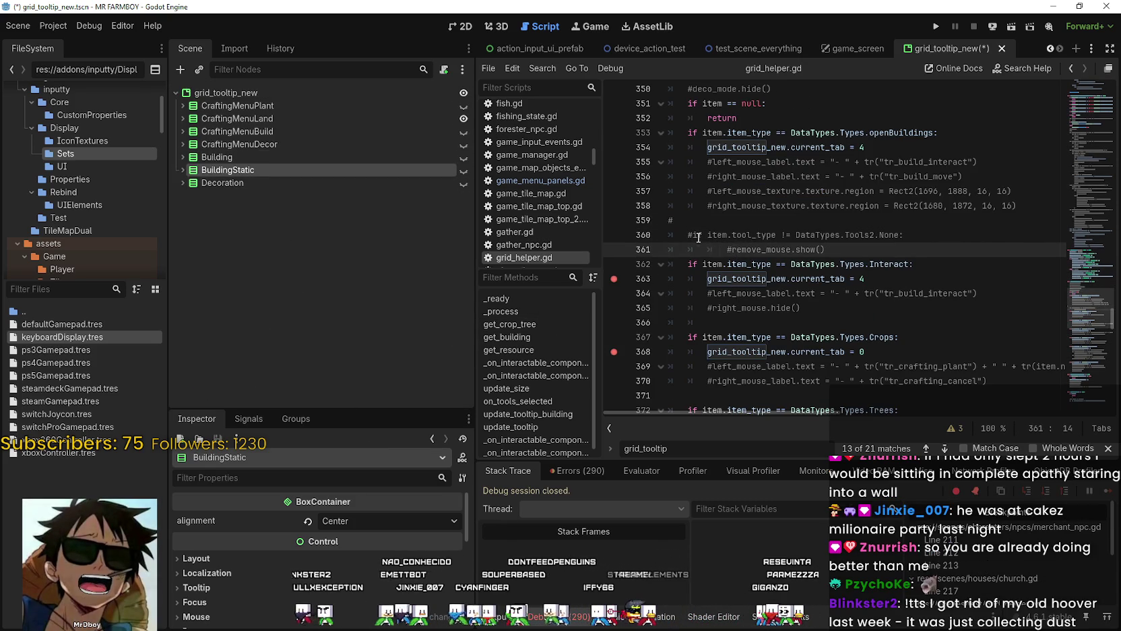
left_click(694, 235)
key("ctrl+z")
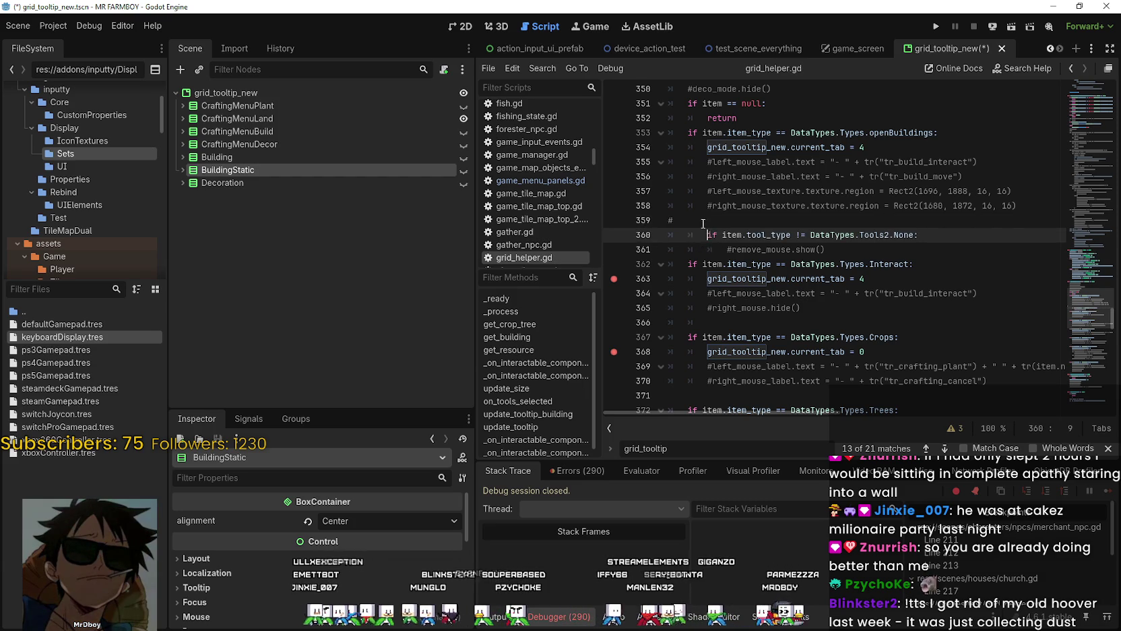
left_click(703, 224)
left_click(718, 249)
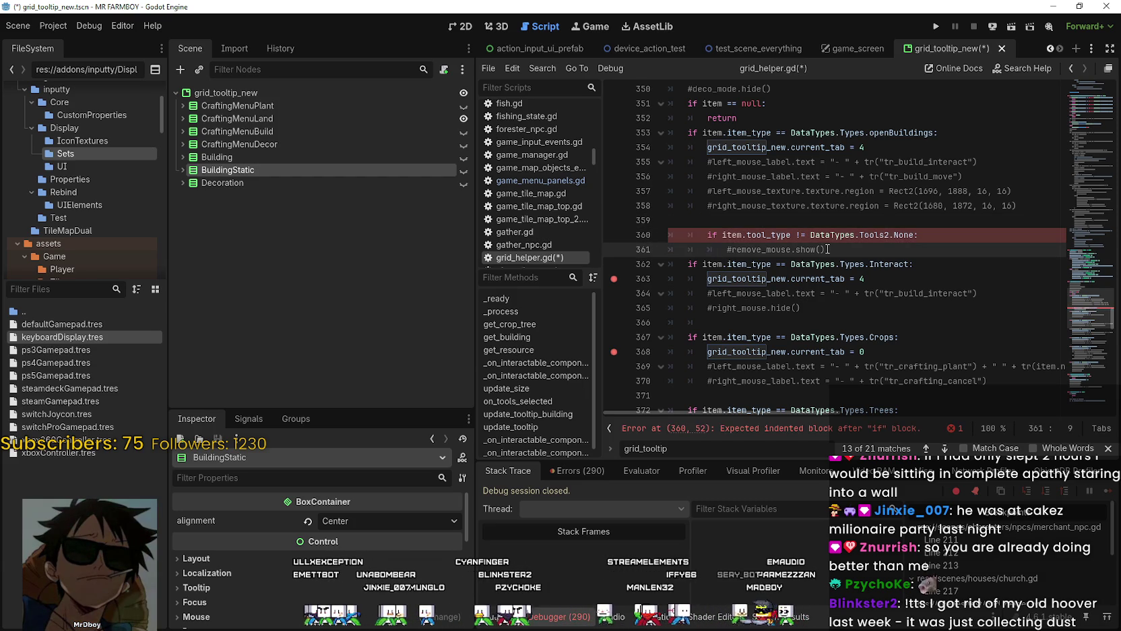
mouse_move(865, 147)
left_mouse_down()
mouse_move(775, 132)
mouse_move(711, 148)
left_mouse_up()
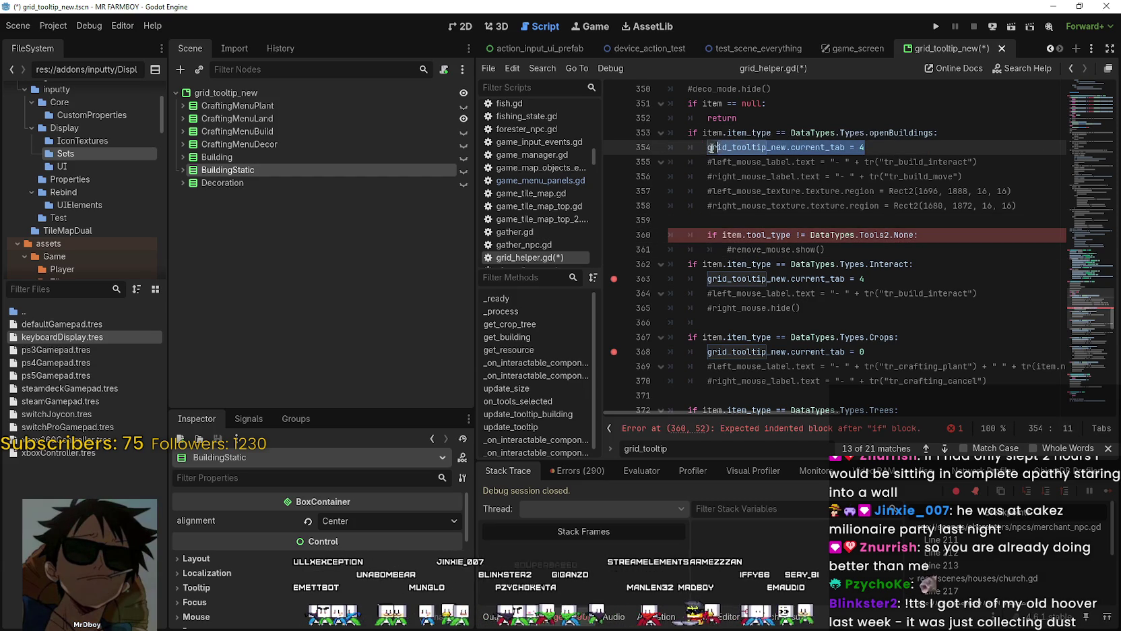
left_click(834, 251)
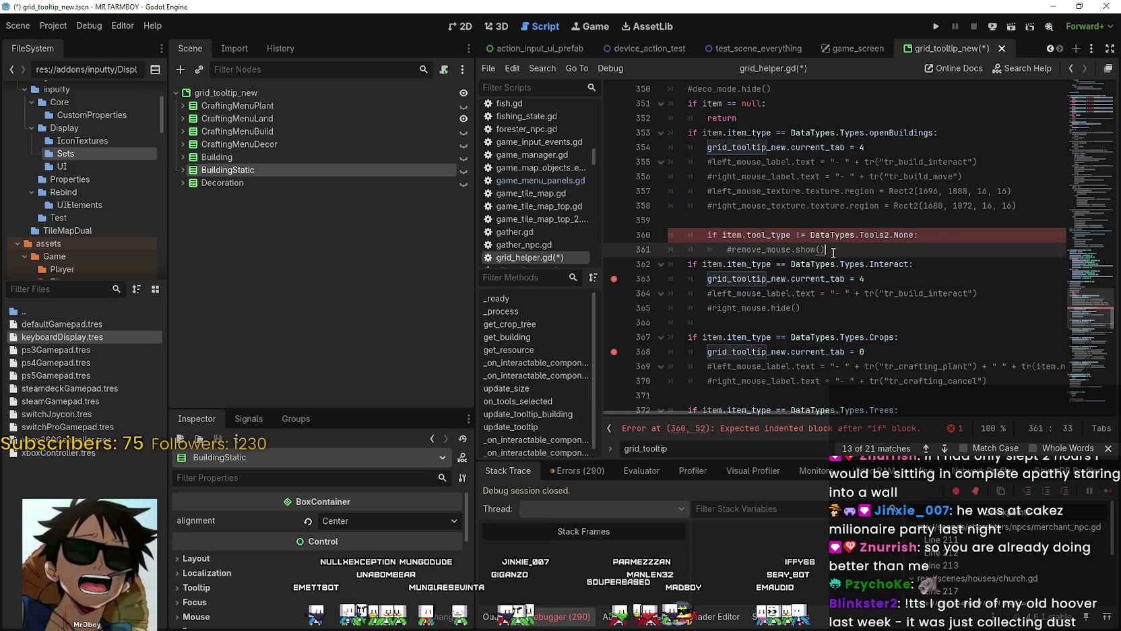
key("Return")
type("grid_tooltip_new.current_tab = 5")
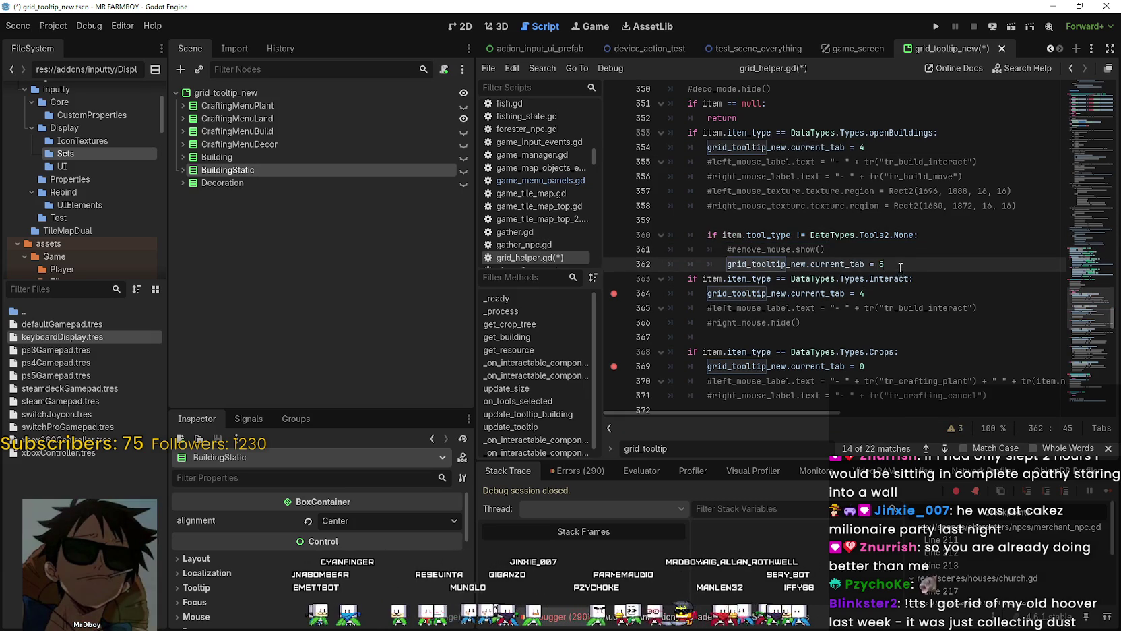
Step: Send Decorations to tooltip tab 3 and save the scene and script
scroll(900, 267, "down", 10)
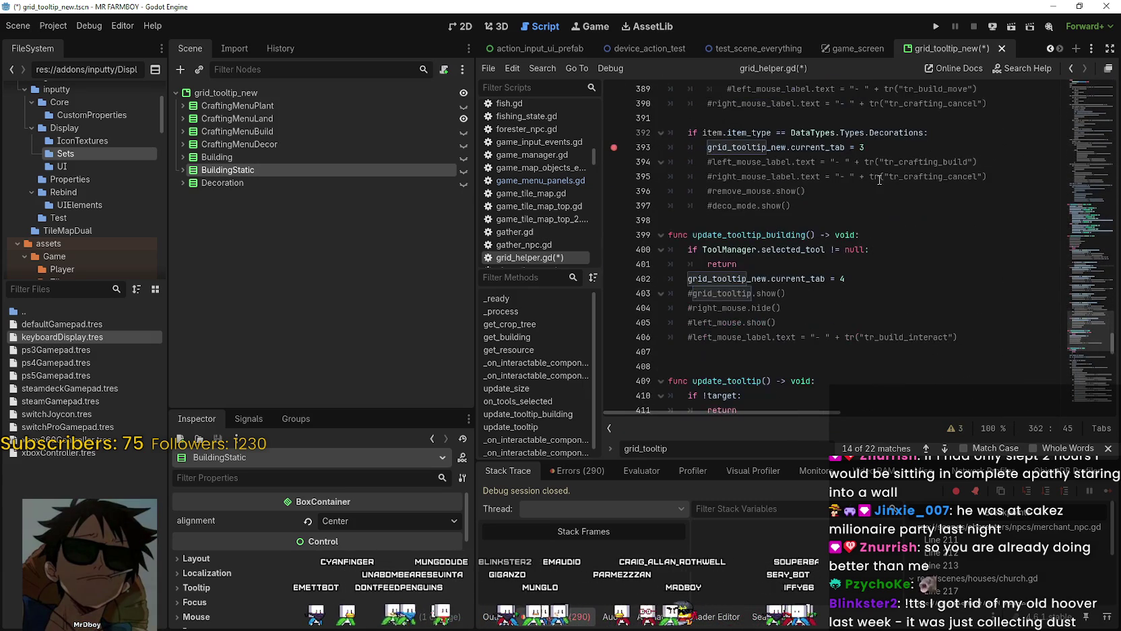
left_click(877, 147)
type("0")
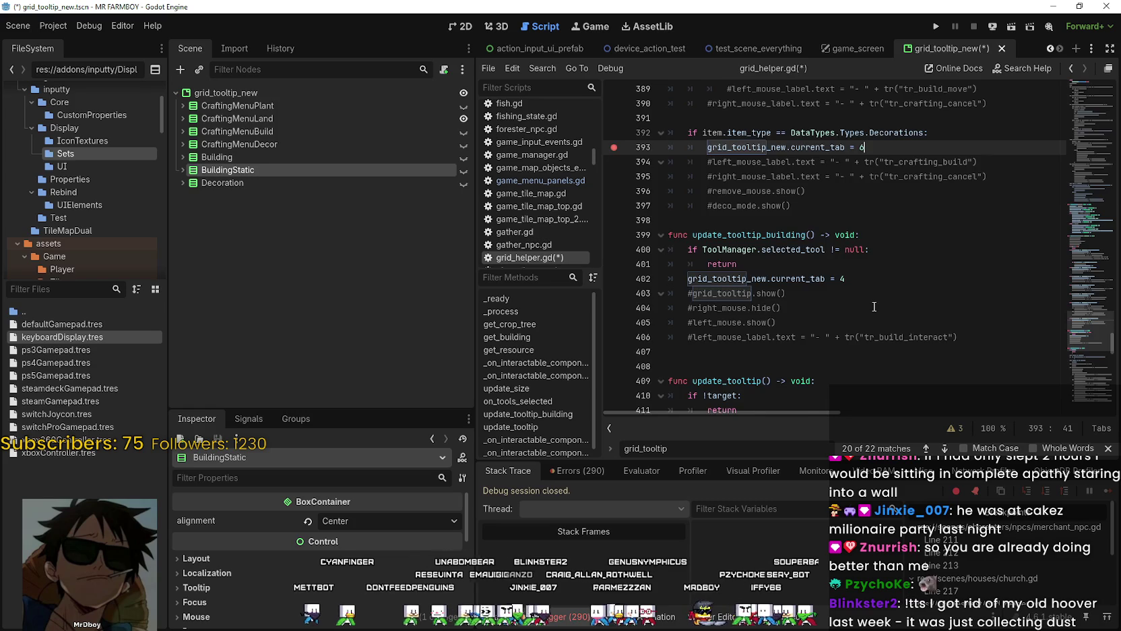
scroll(874, 306, "up", 4)
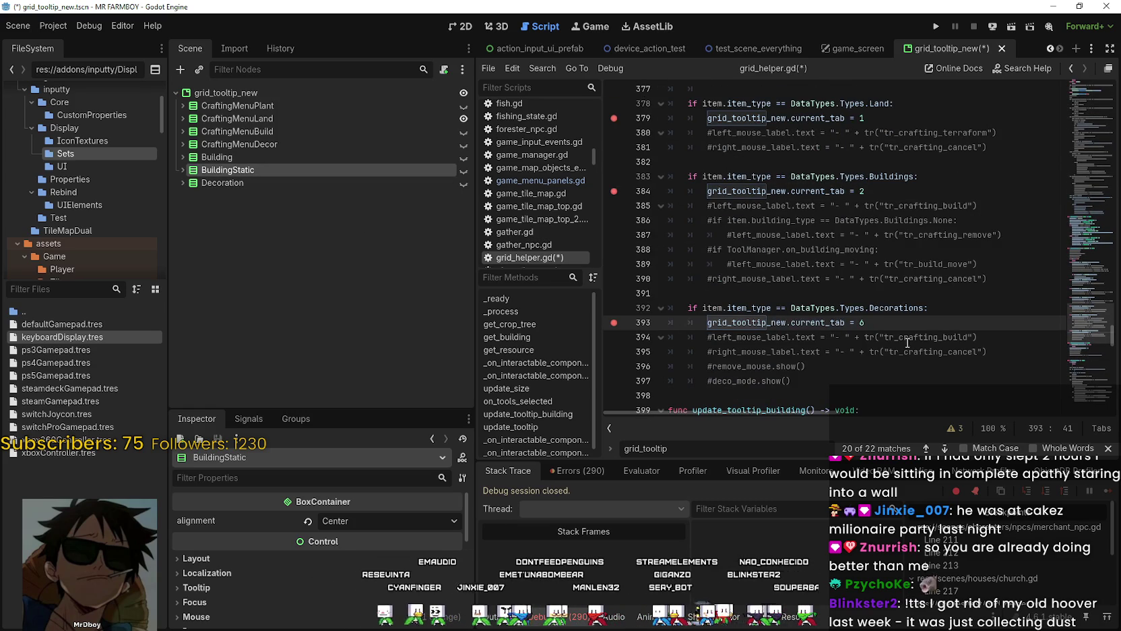
scroll(907, 329, "up", 5)
scroll(908, 328, "down", 7)
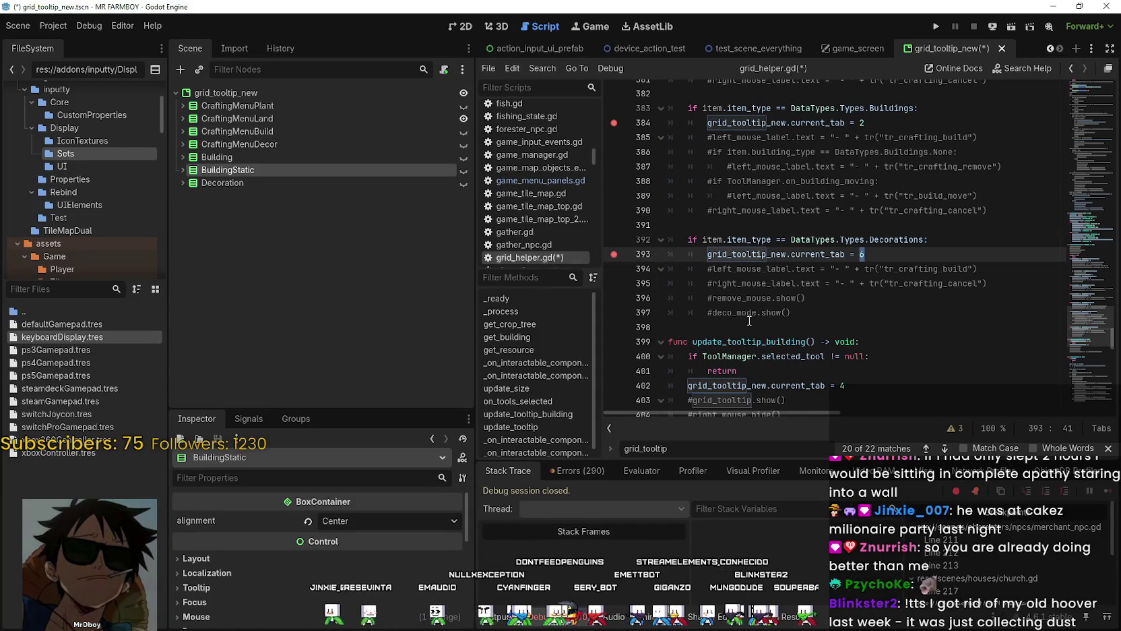
type("3")
left_click(857, 280)
key("ctrl+s")
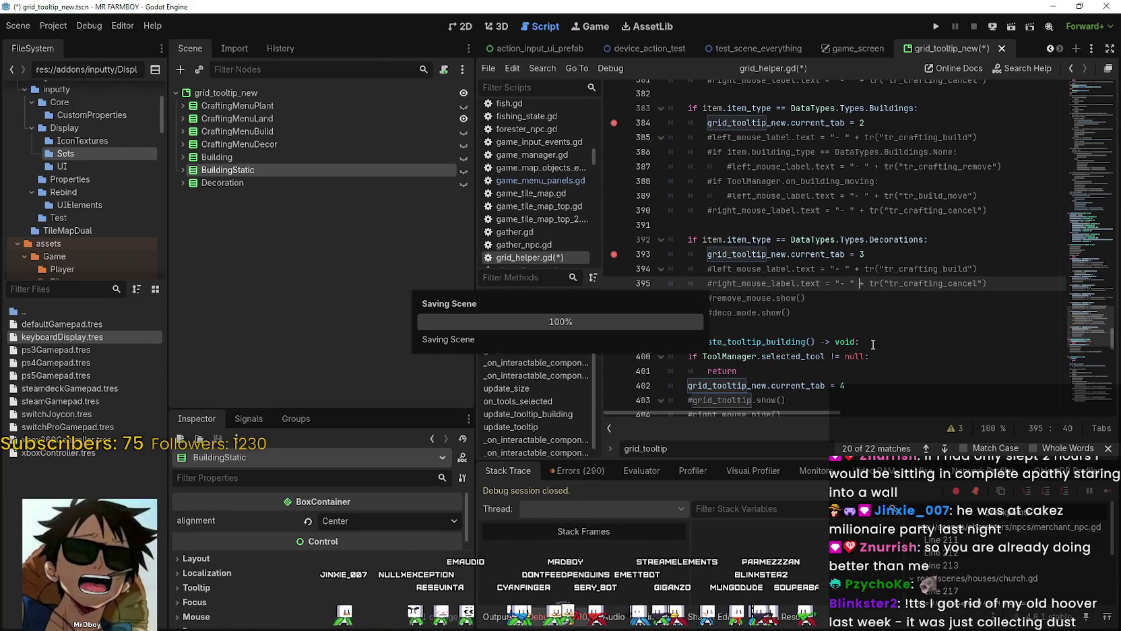
Step: Add a breakpoint on line 362, where tools set the tooltip to tab 5
scroll(876, 324, "up", 10)
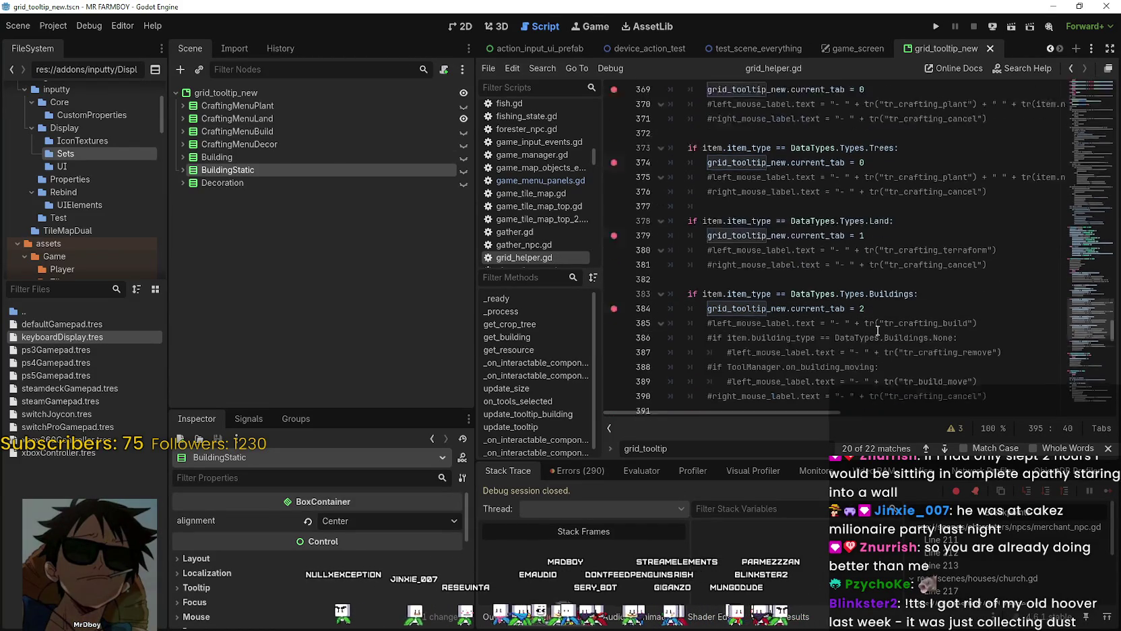
left_click(903, 261)
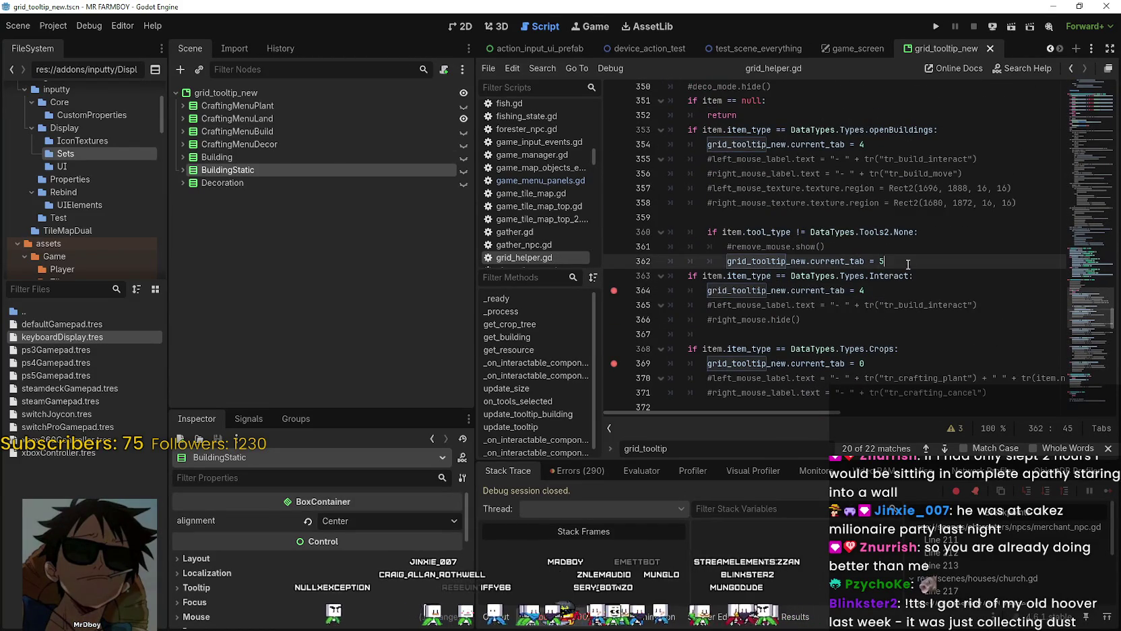
left_click(941, 285)
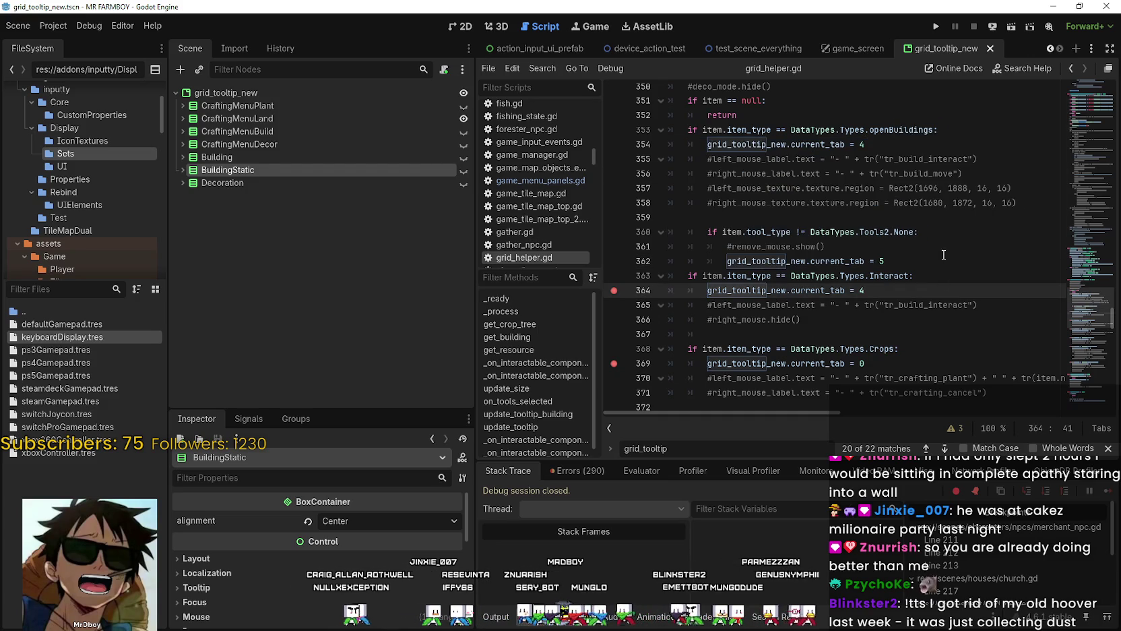
left_click(944, 257)
left_click(614, 261)
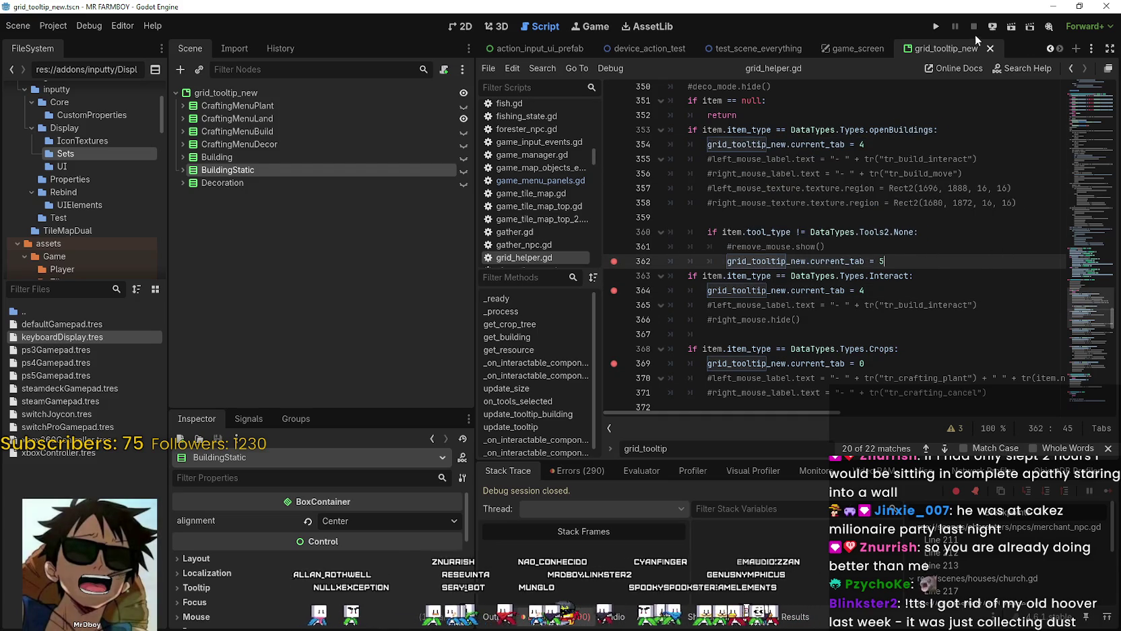
Step: Run the game and review the input bindings under Options > Input
left_click(938, 27)
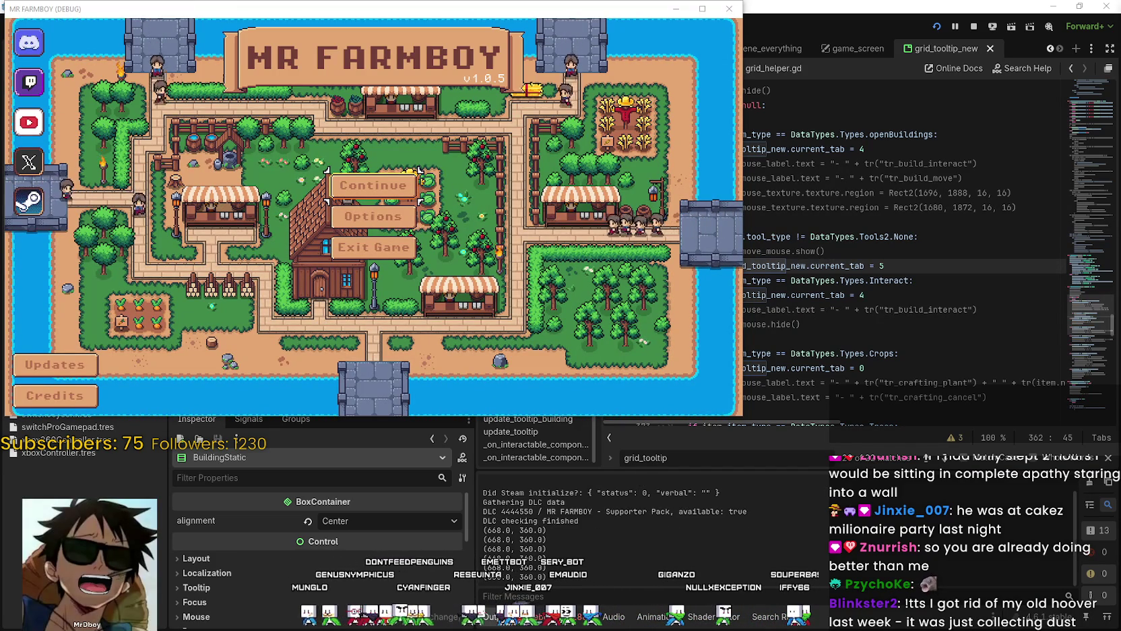
key("Down")
key("Return")
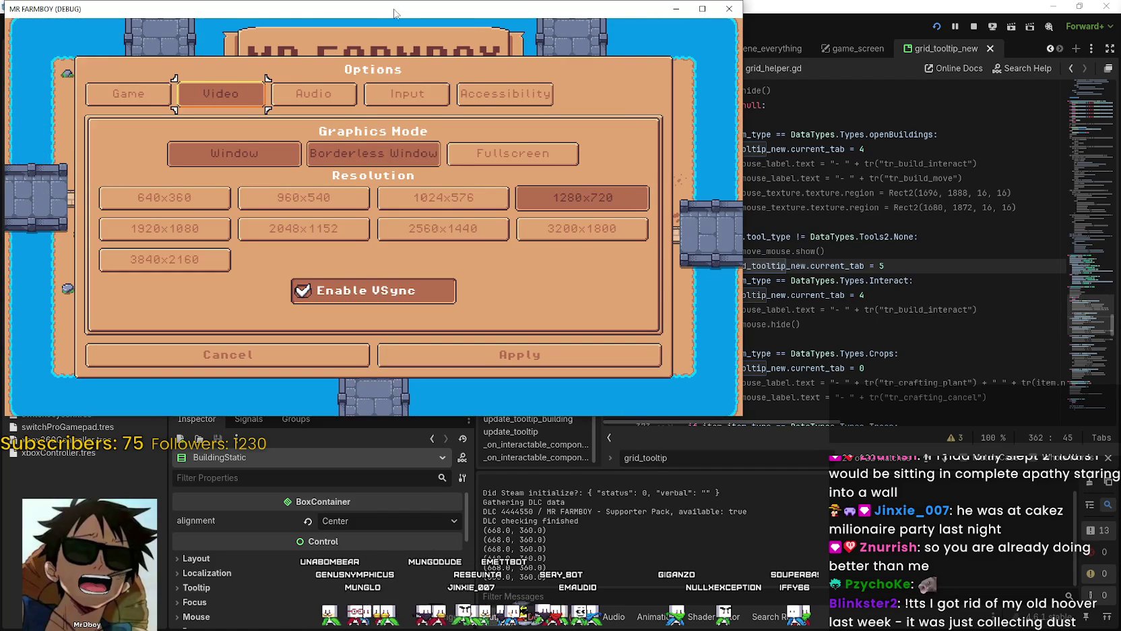
left_click_drag(394, 14, 596, 122)
left_click(613, 128)
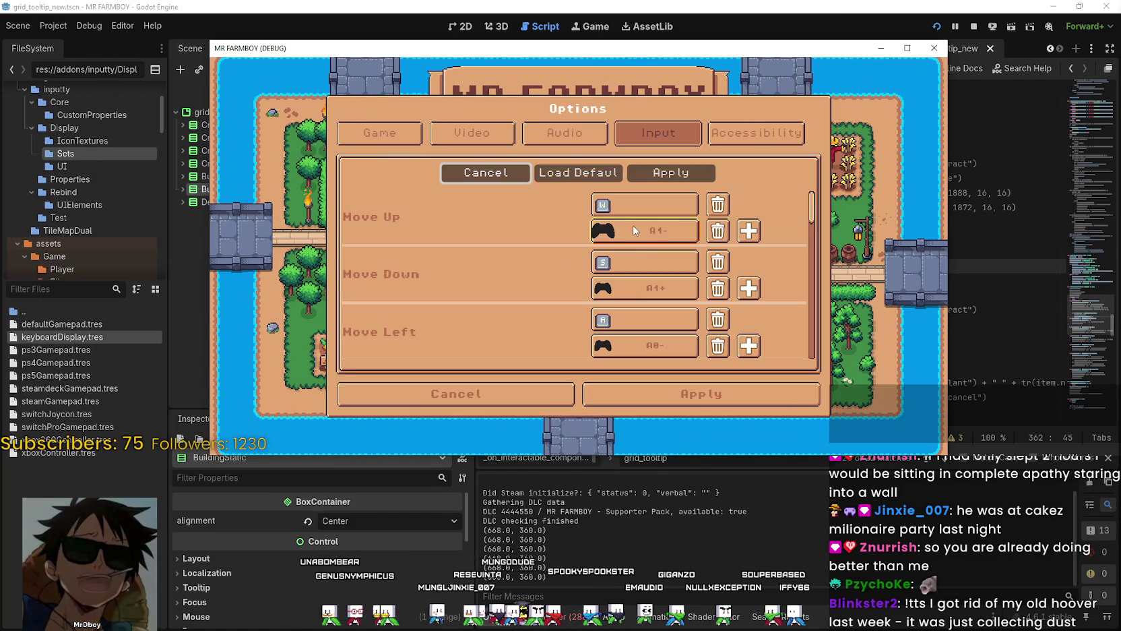
scroll(782, 215, "down", 2)
scroll(812, 223, "up", 2)
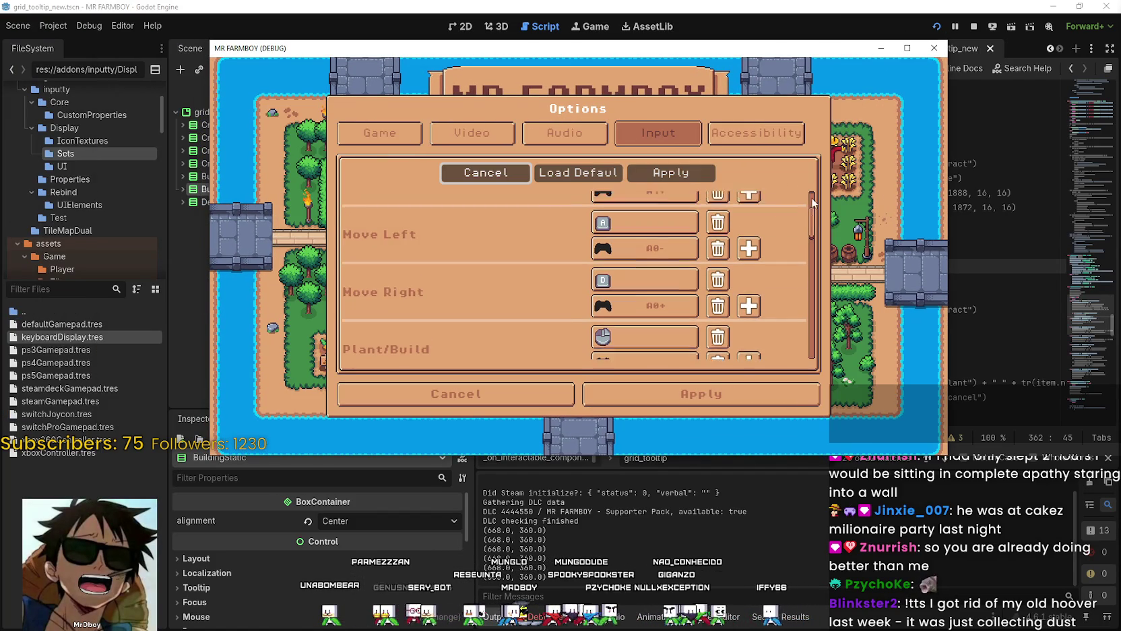
left_click(907, 48)
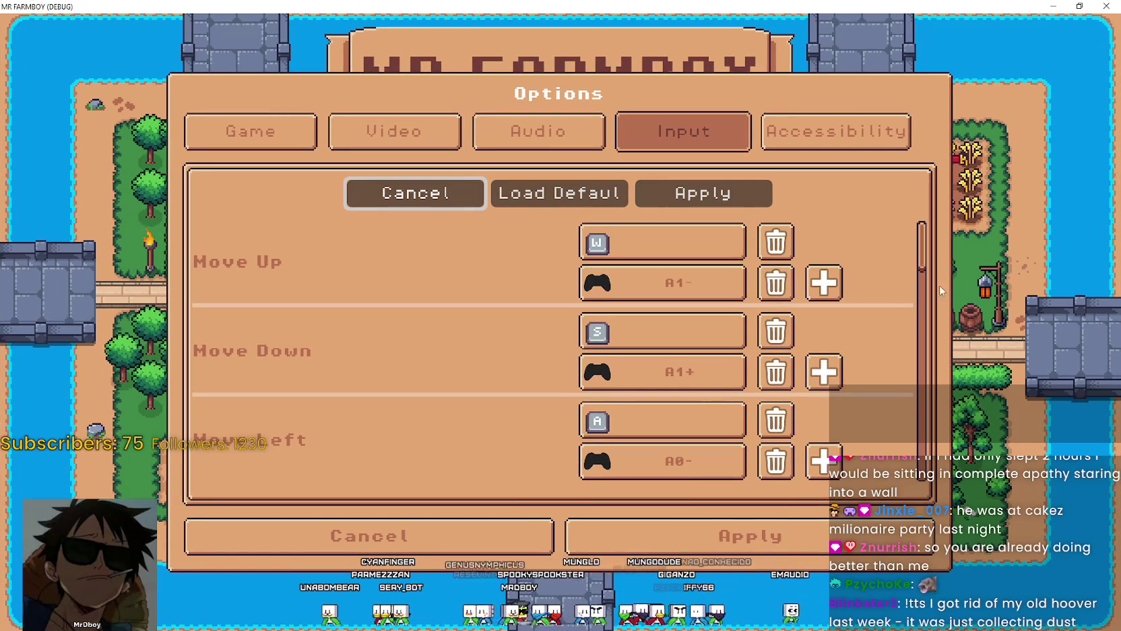
scroll(928, 229, "down", 1)
scroll(928, 227, "up", 1)
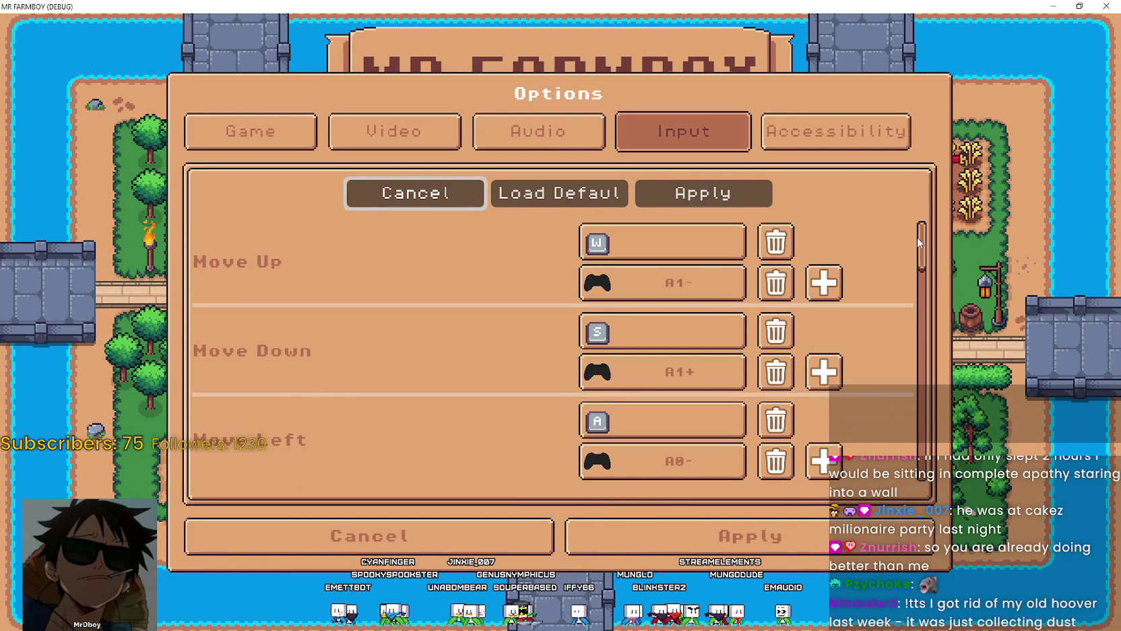
scroll(929, 233, "down", 3)
scroll(925, 243, "up", 3)
scroll(925, 244, "down", 10)
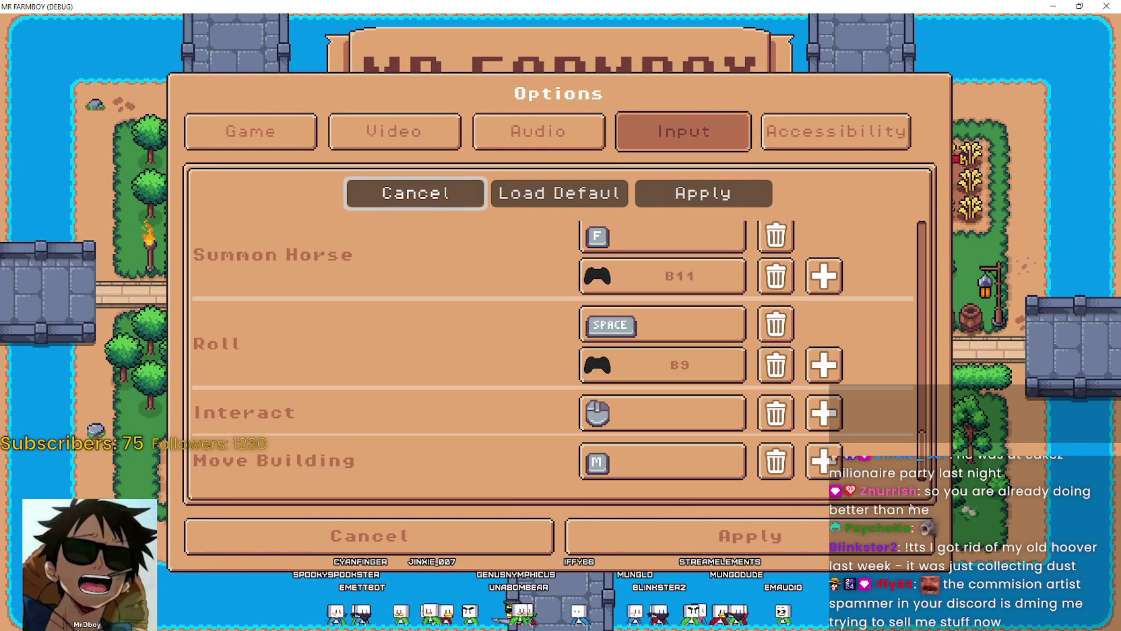
left_click(492, 536)
Step: Load Save 5 from the Continue save list
left_click(500, 281)
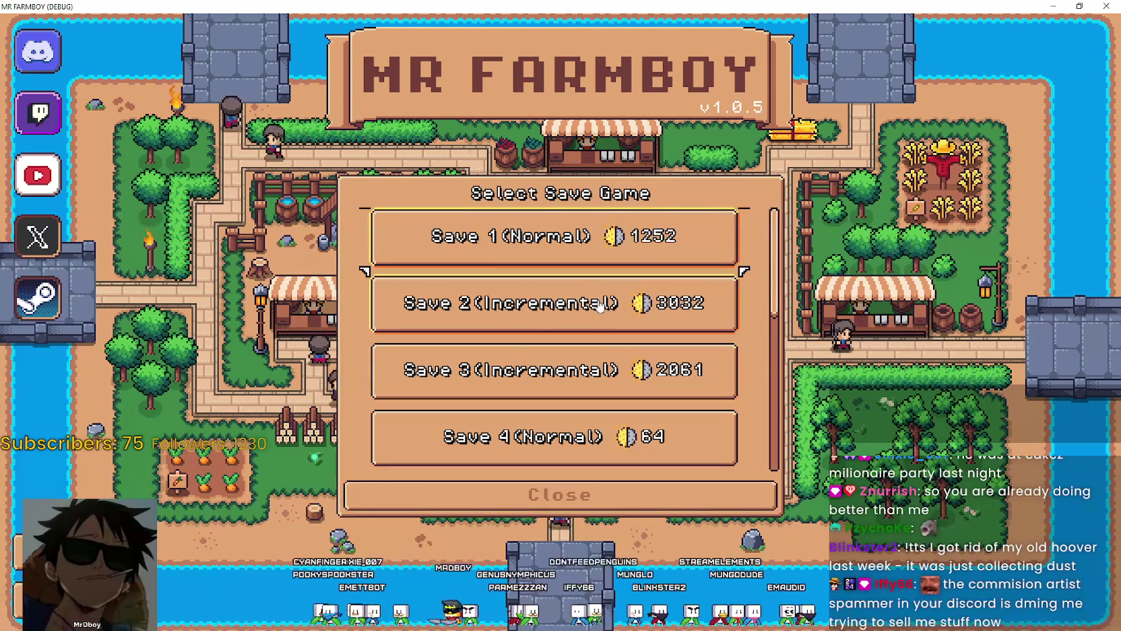
left_click(504, 258)
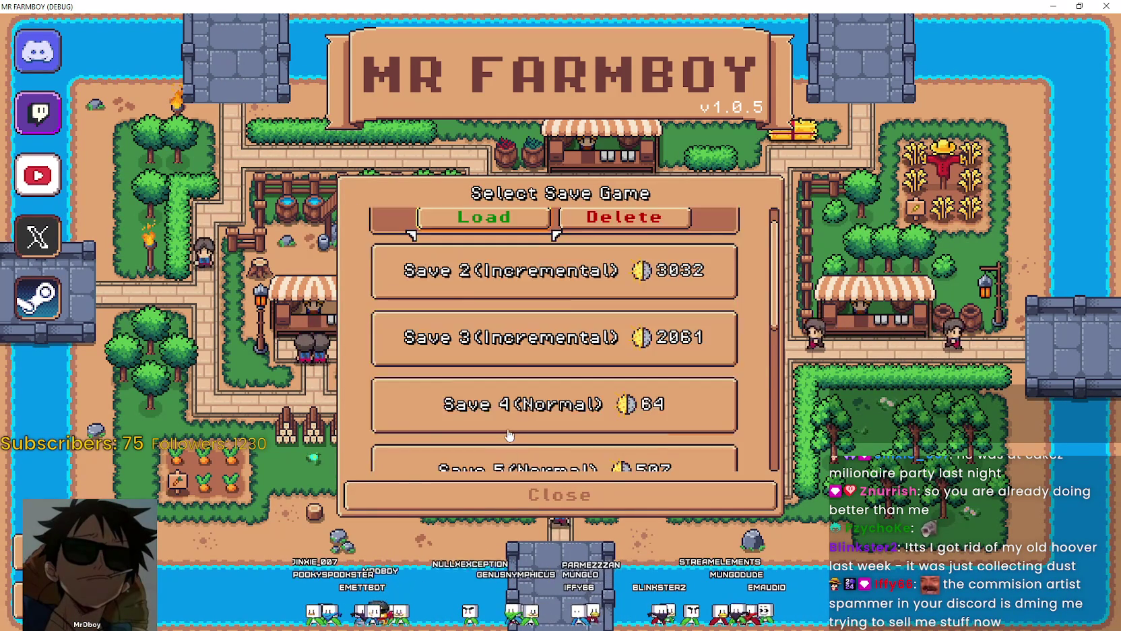
scroll(485, 283, "down", 4)
left_click(459, 296)
left_click(458, 290)
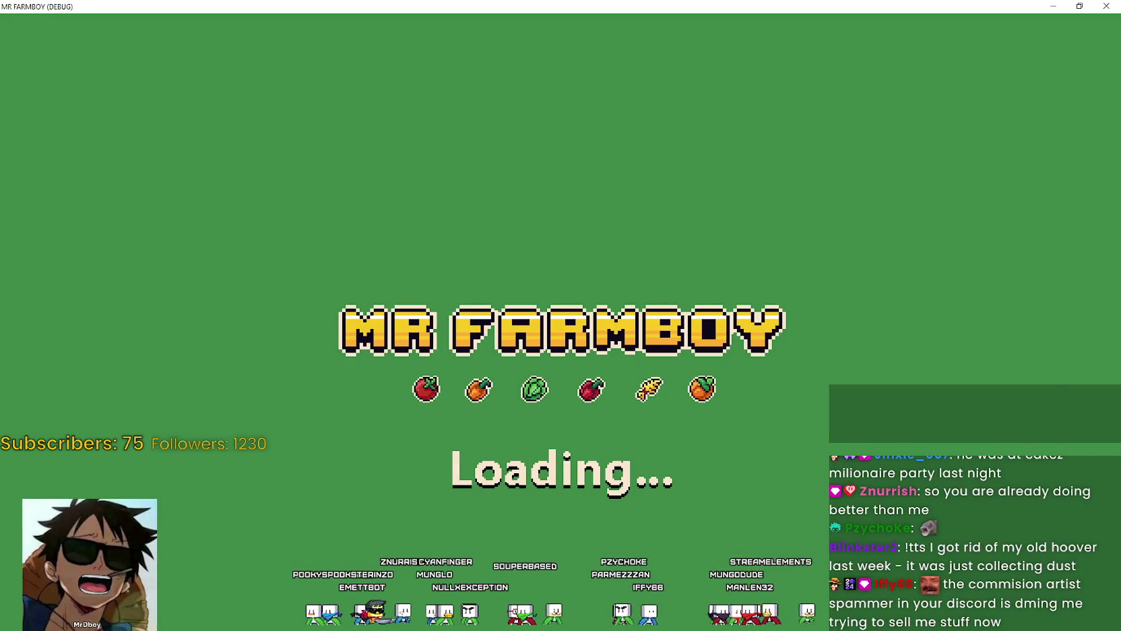
key("alt+Tab")
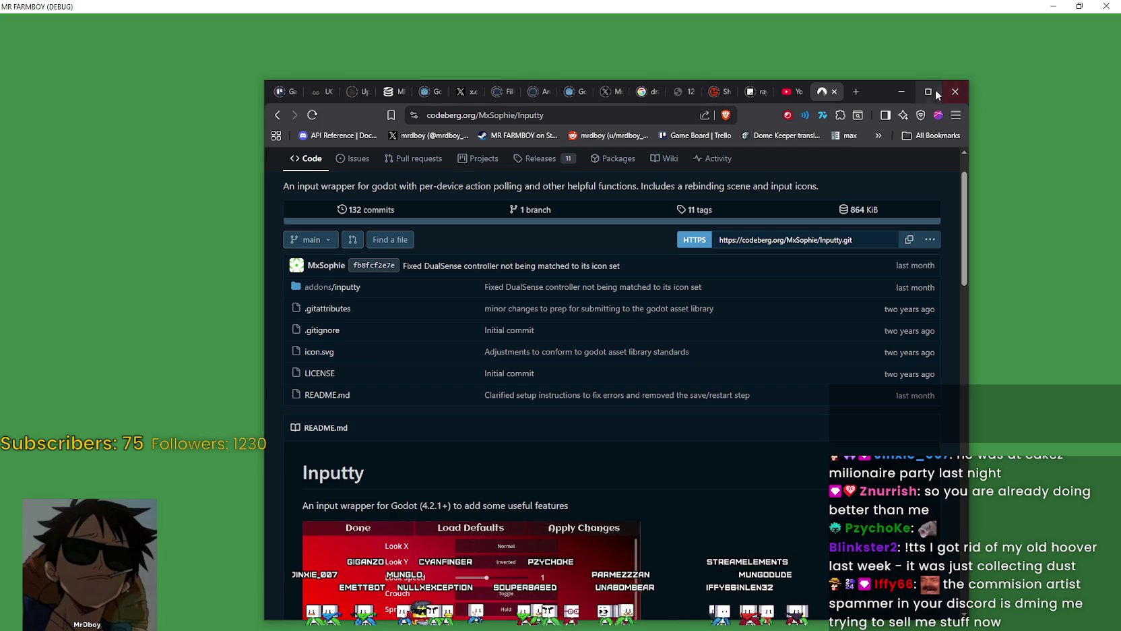
Step: Maximize Brave, reload the MR FARMBOY SteamDB charts tab, and minimize the window
left_click(936, 93)
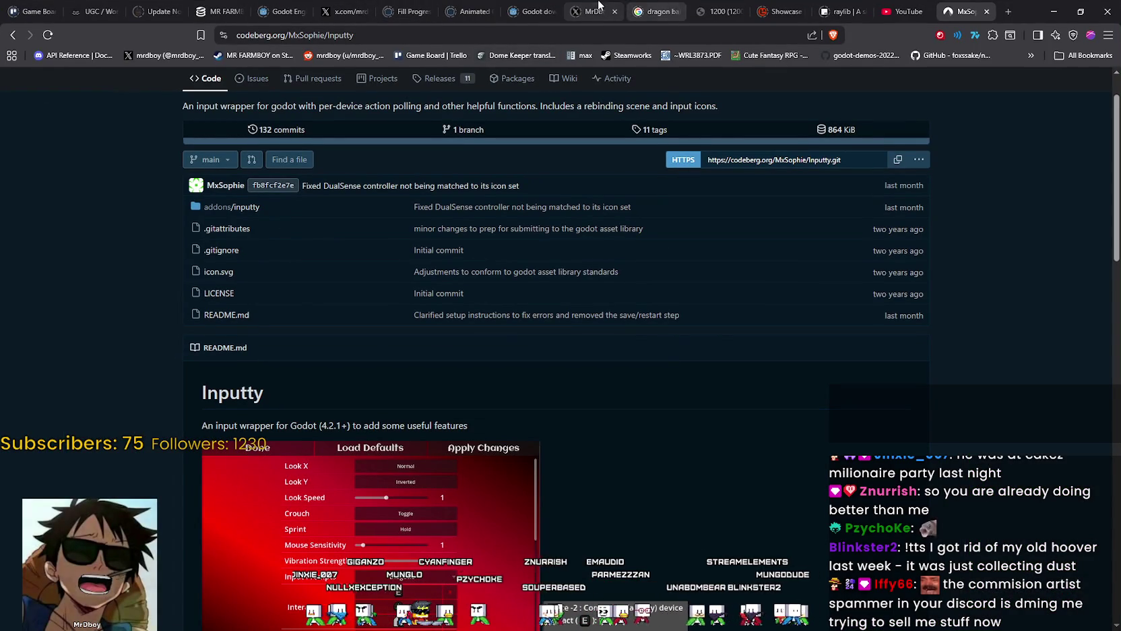
left_click(223, 10)
right_click(225, 9)
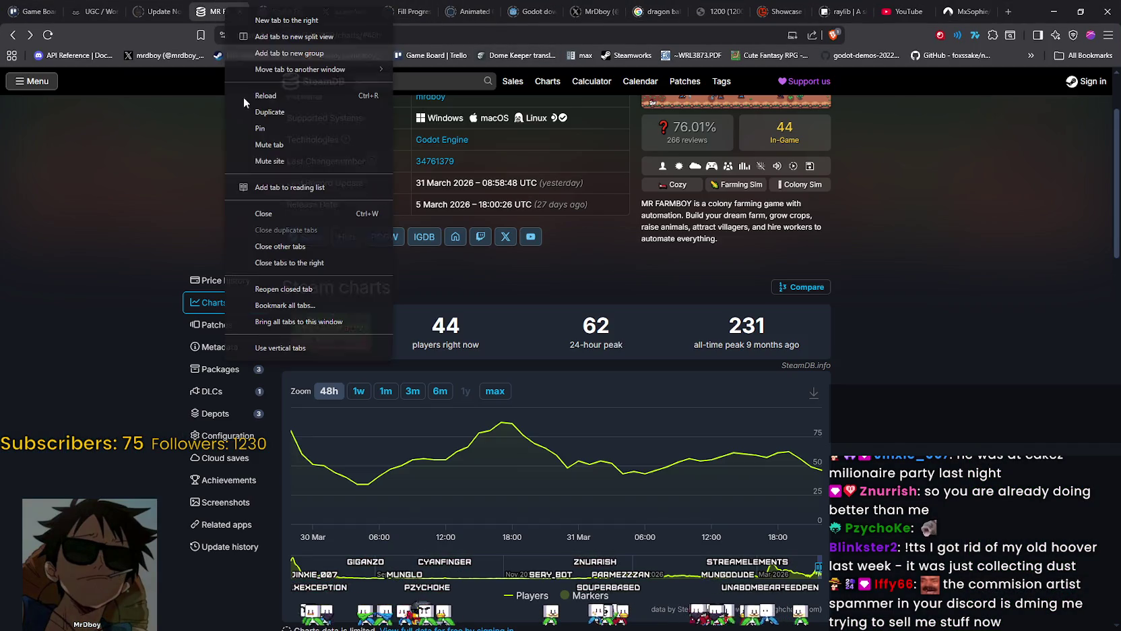
left_click(284, 98)
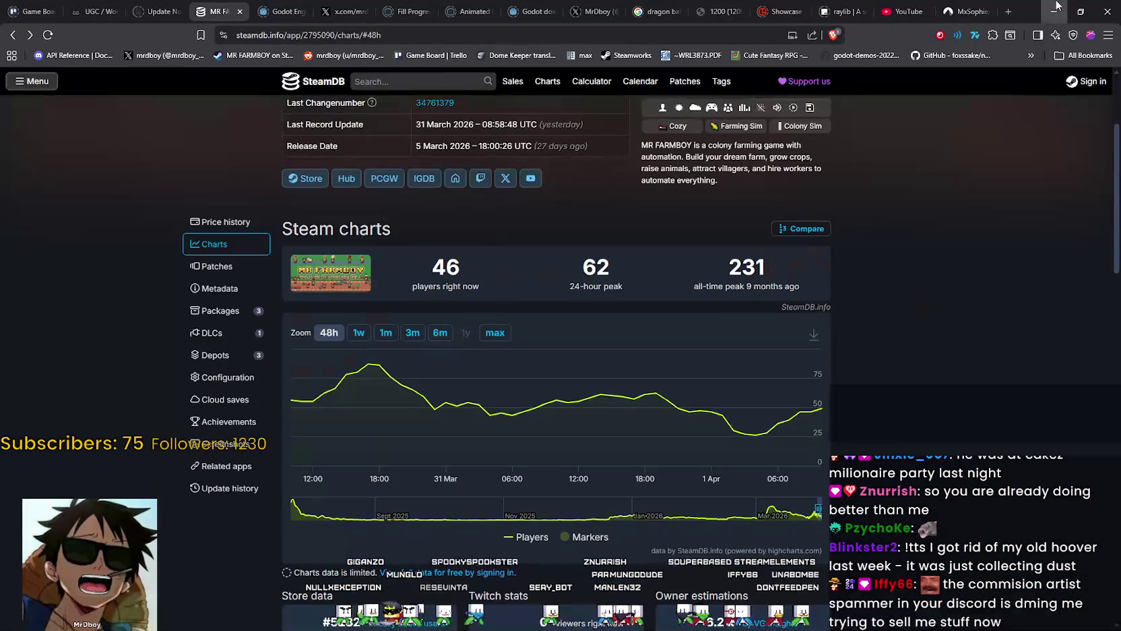
left_click(1056, 7)
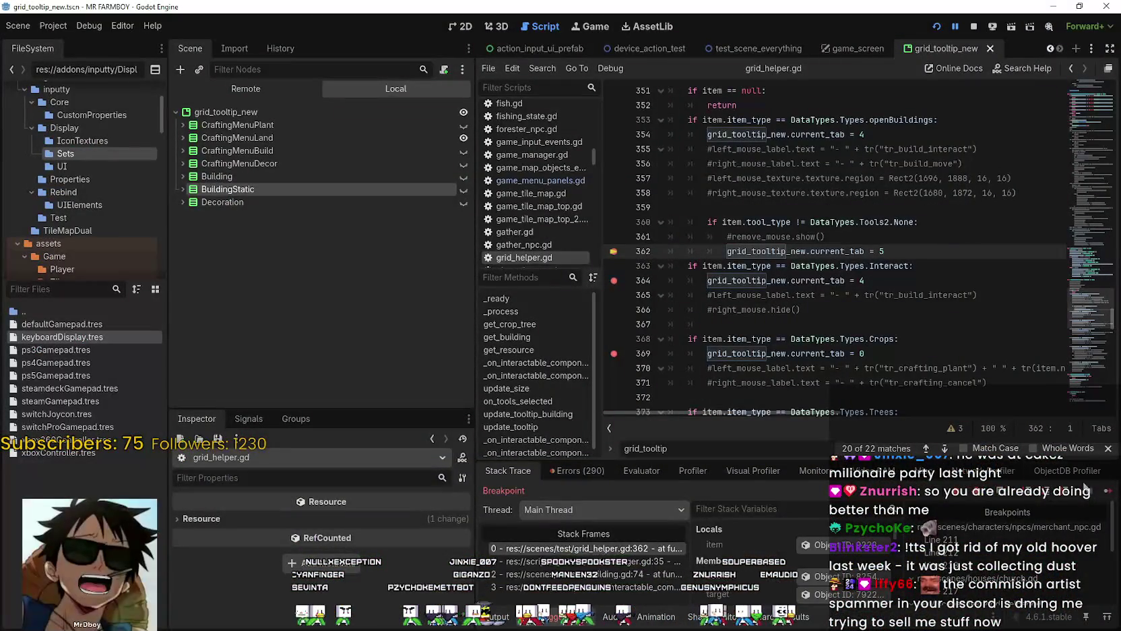
Step: Resume the game, change line 362 to current_tab = 4, and save grid_helper.gd
left_click(1108, 495)
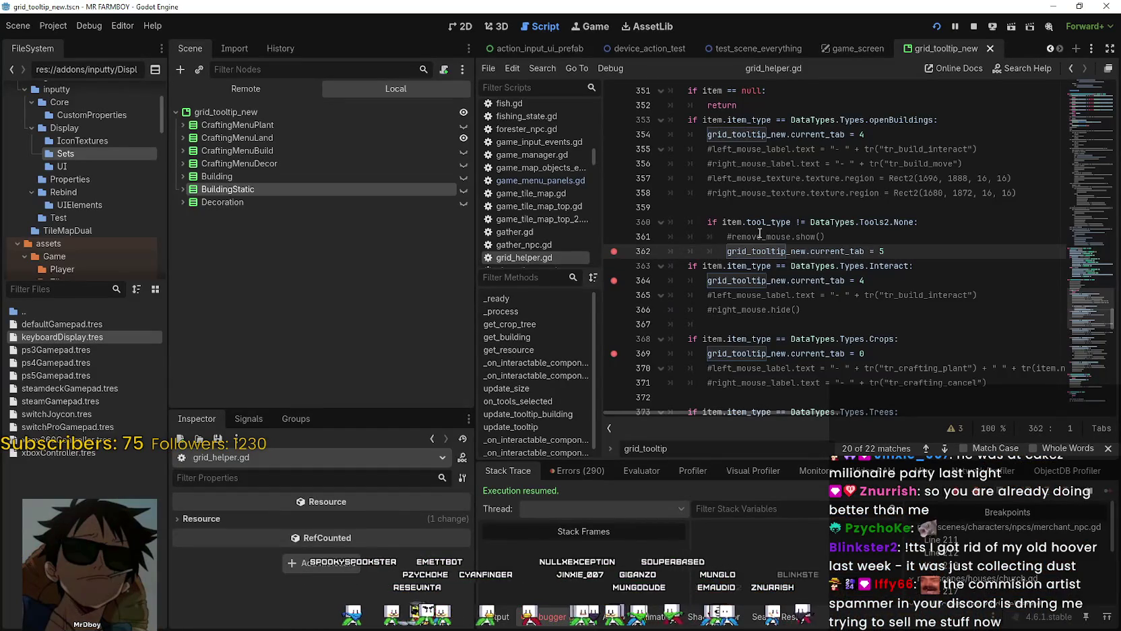
left_click(904, 251)
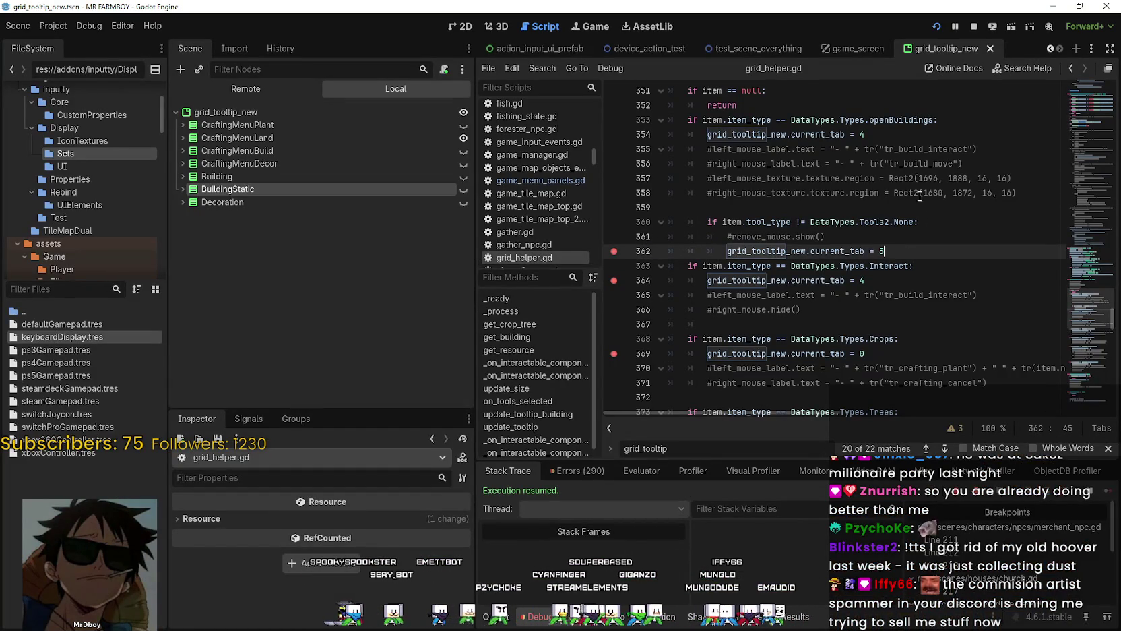
key("BackSpace")
type("4")
left_click(878, 128)
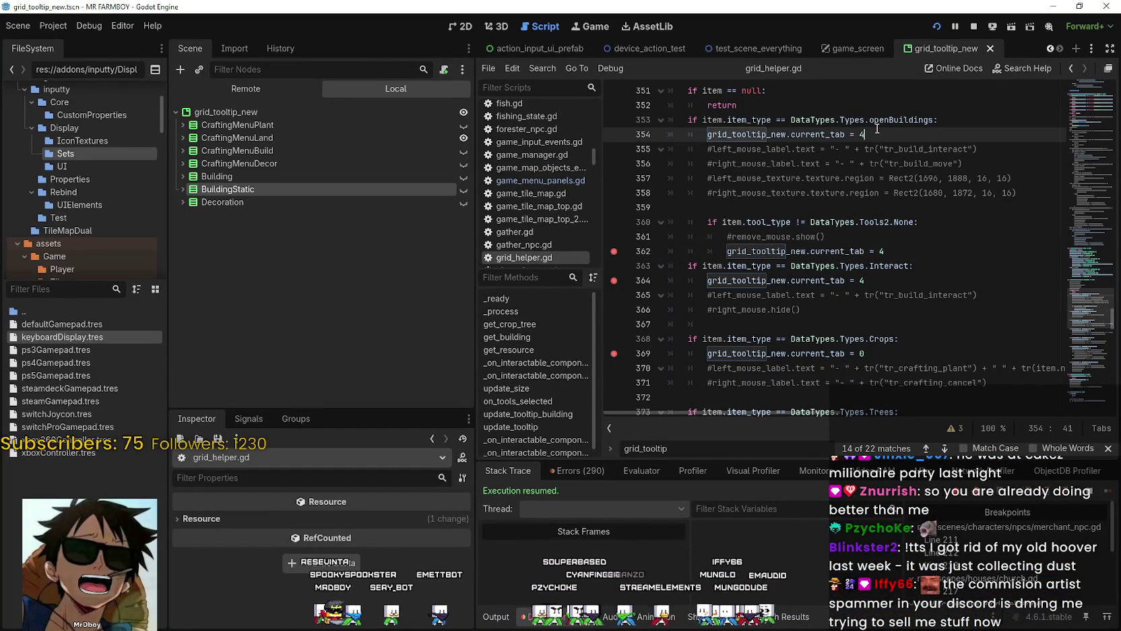
type("5")
left_click(944, 237)
key("ctrl+s")
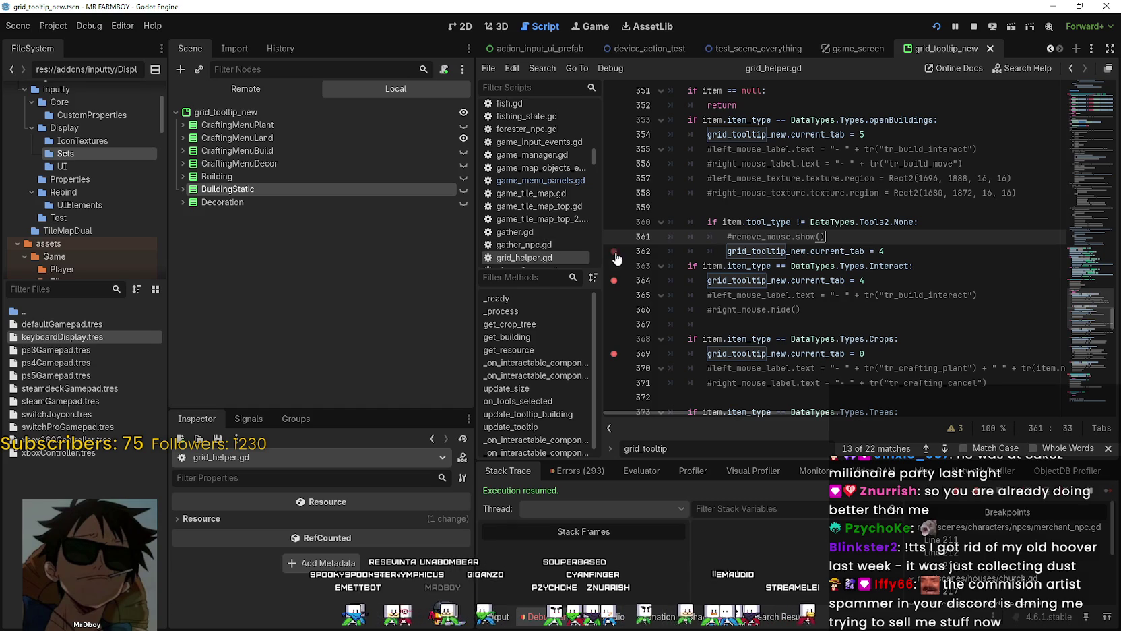
Step: Back in the game, walk the farmer back and forth between the carpet and a house door
key("alt+Tab")
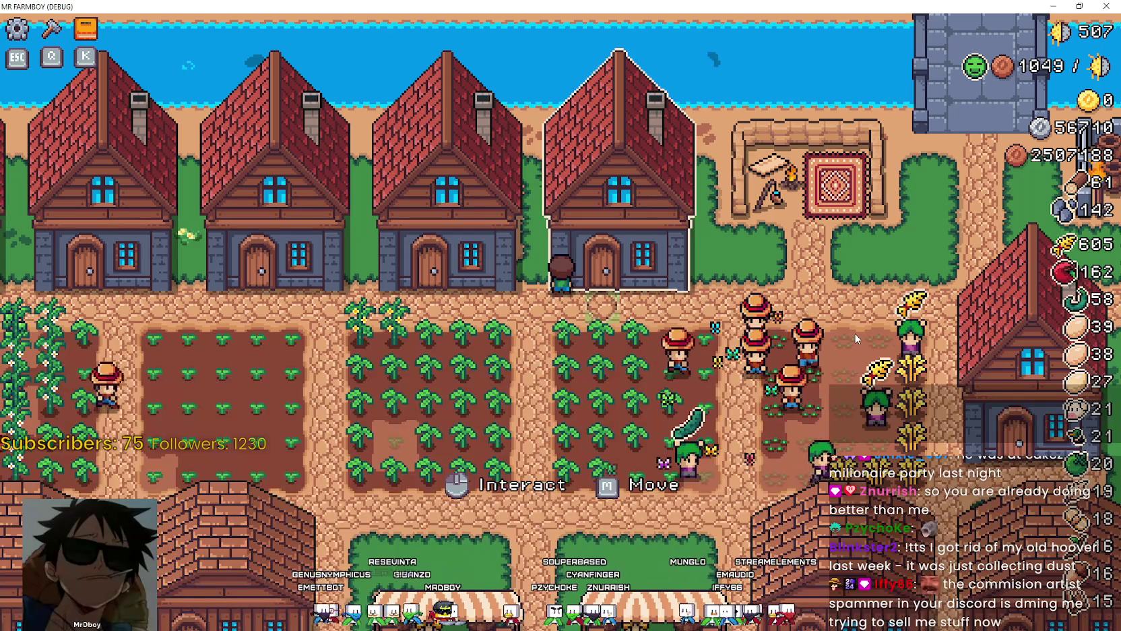
key("d")
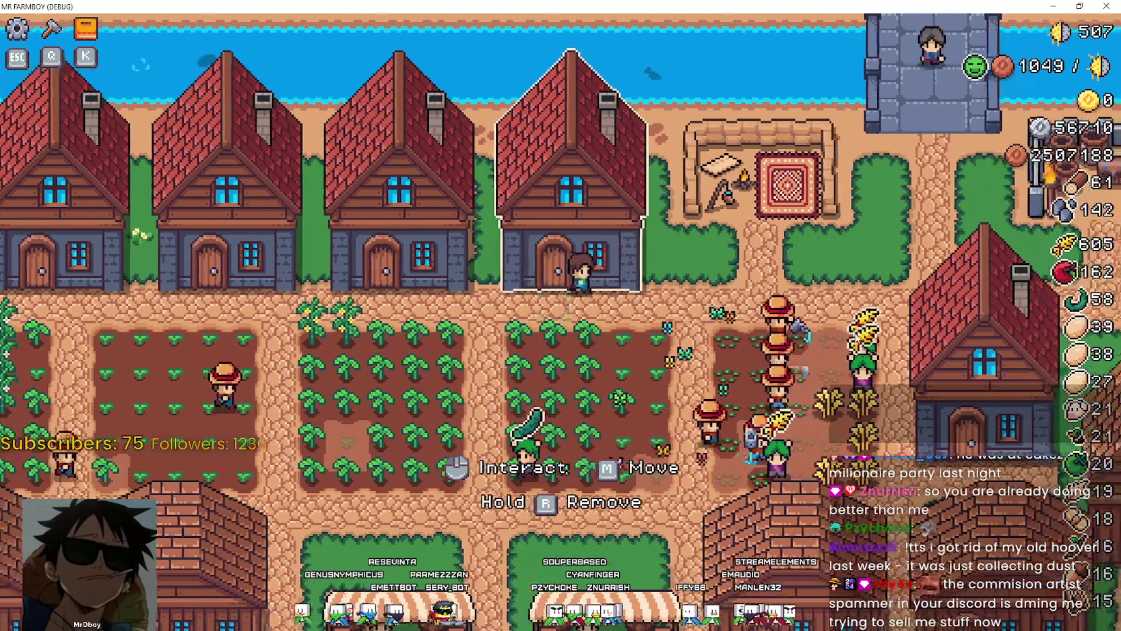
key("w")
key("s")
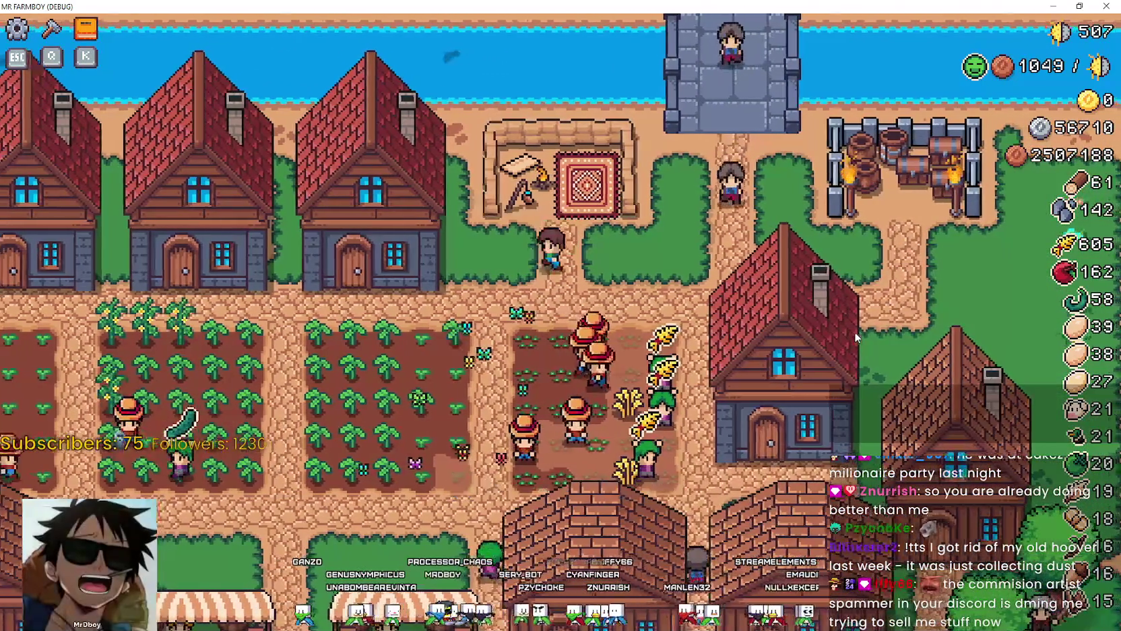
key("a")
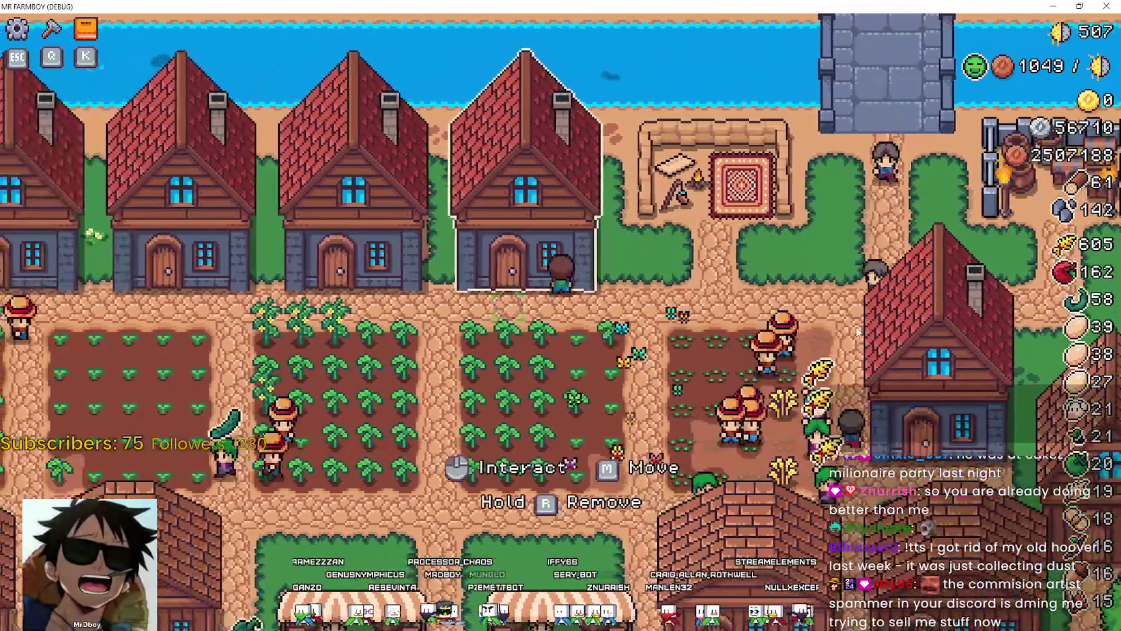
key("d")
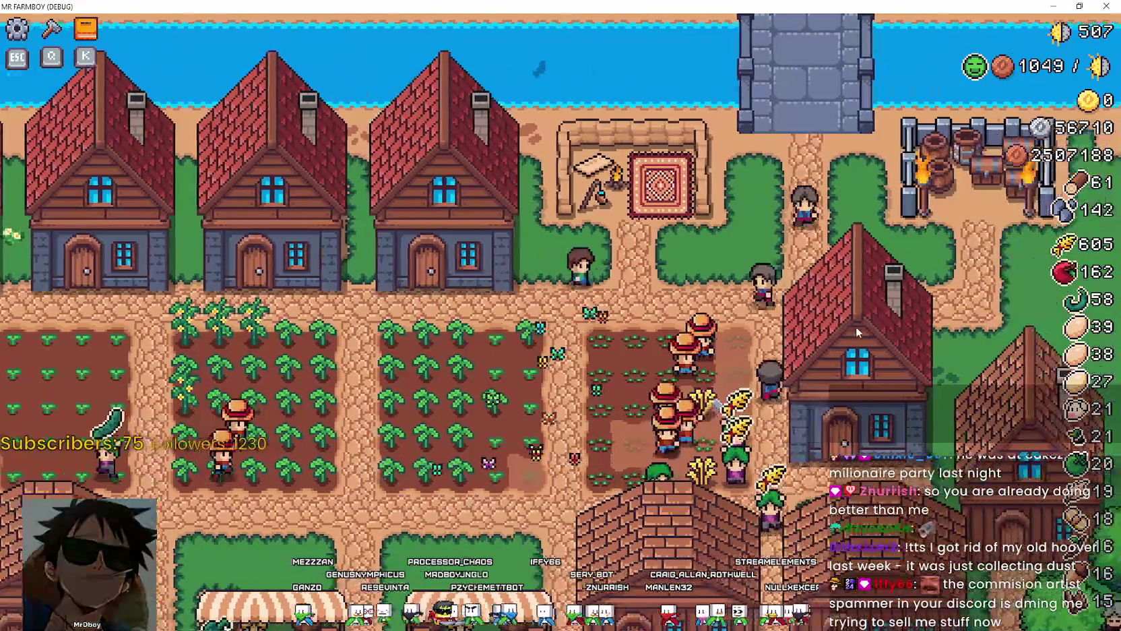
key("w")
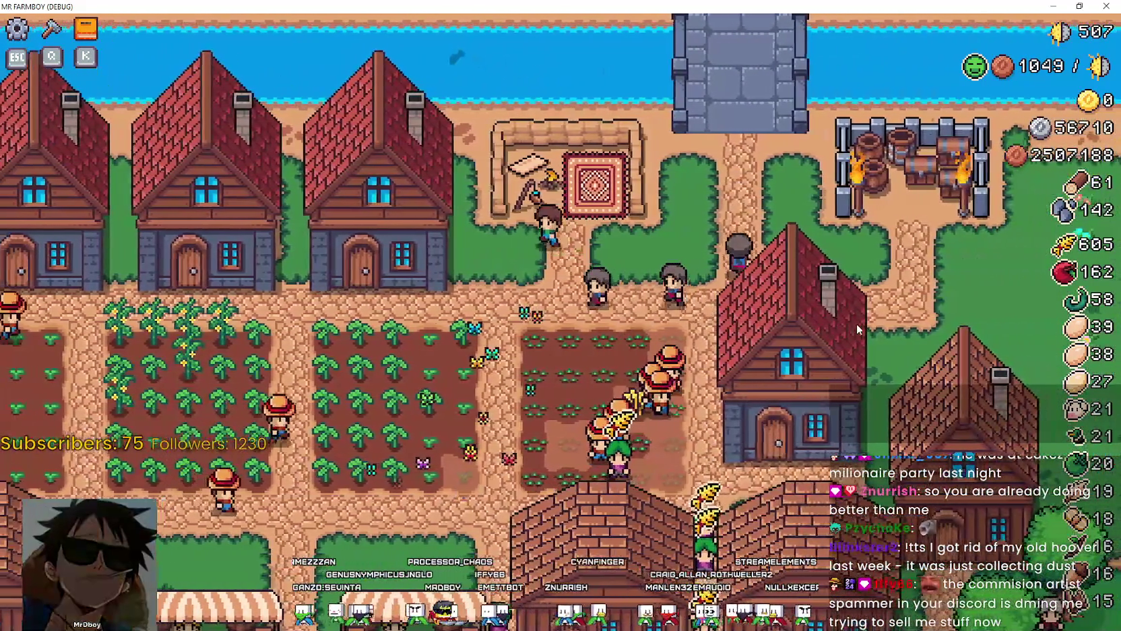
key("s")
key("a")
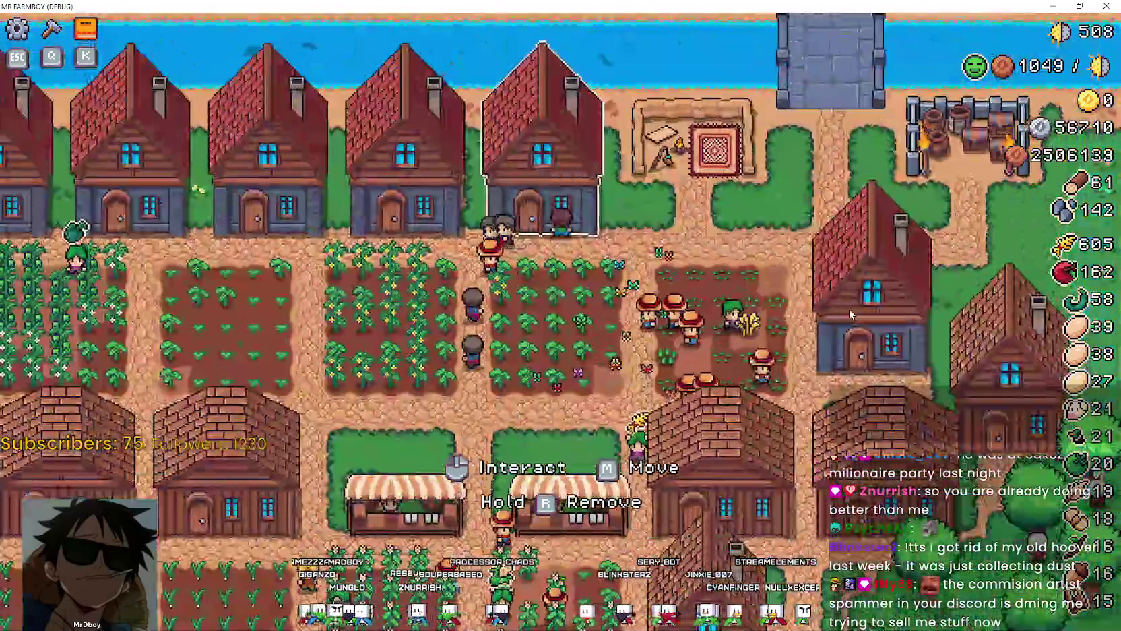
key("d")
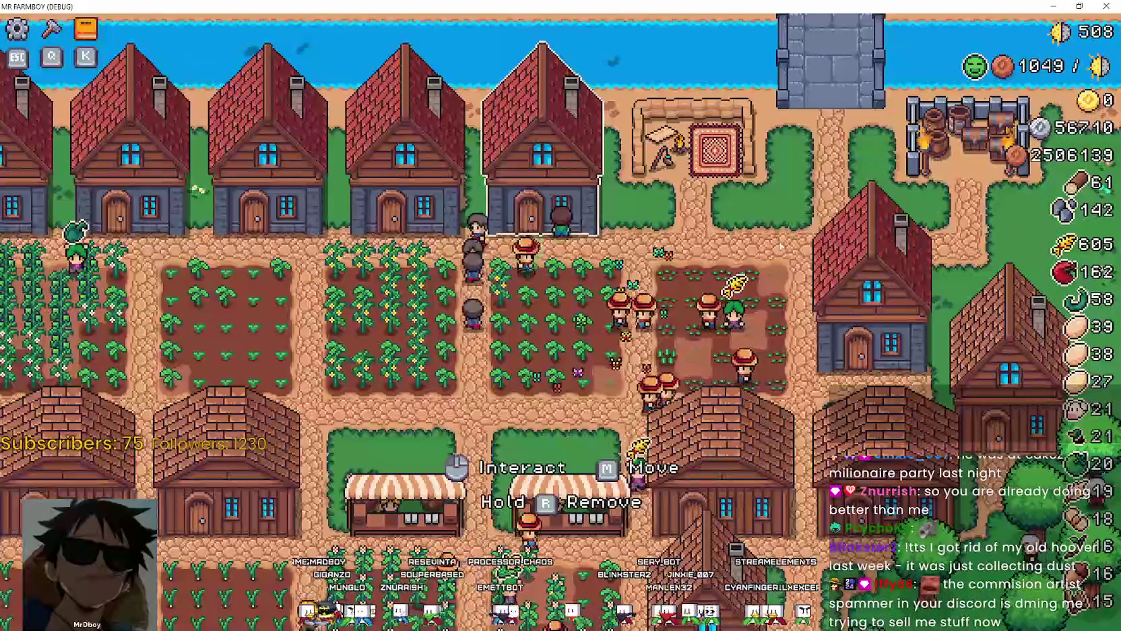
key("w")
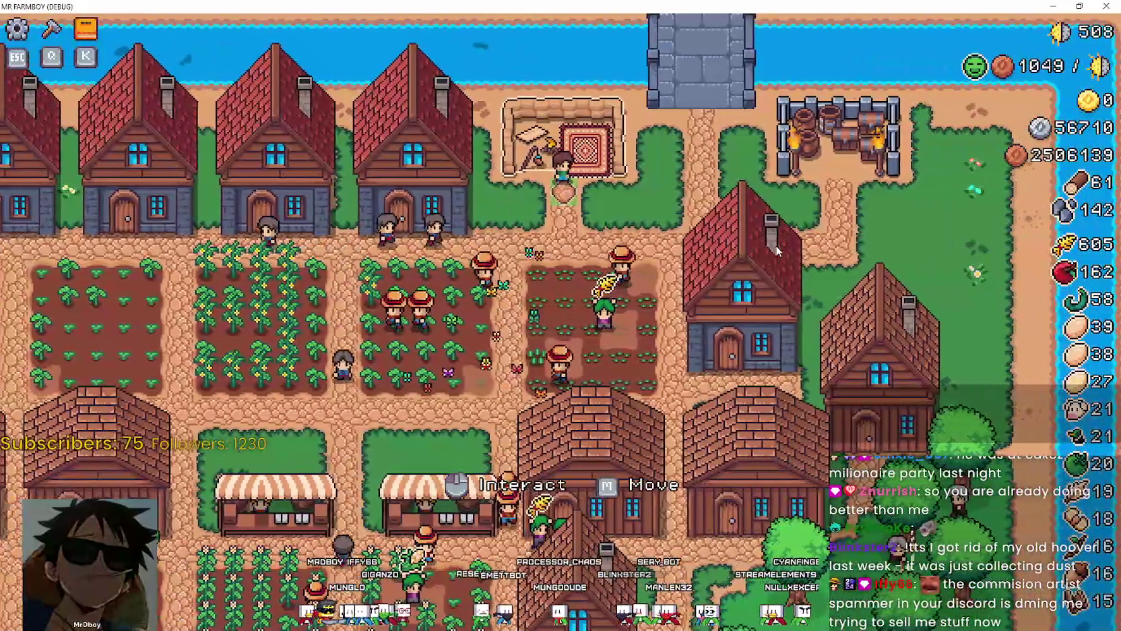
key("s")
key("a")
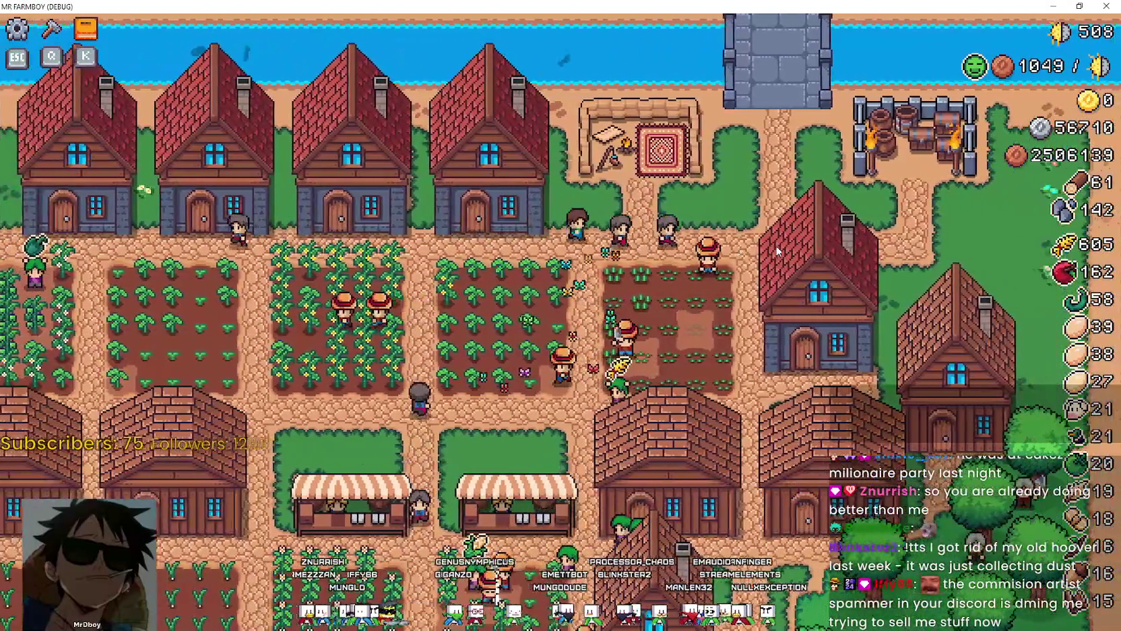
key("s")
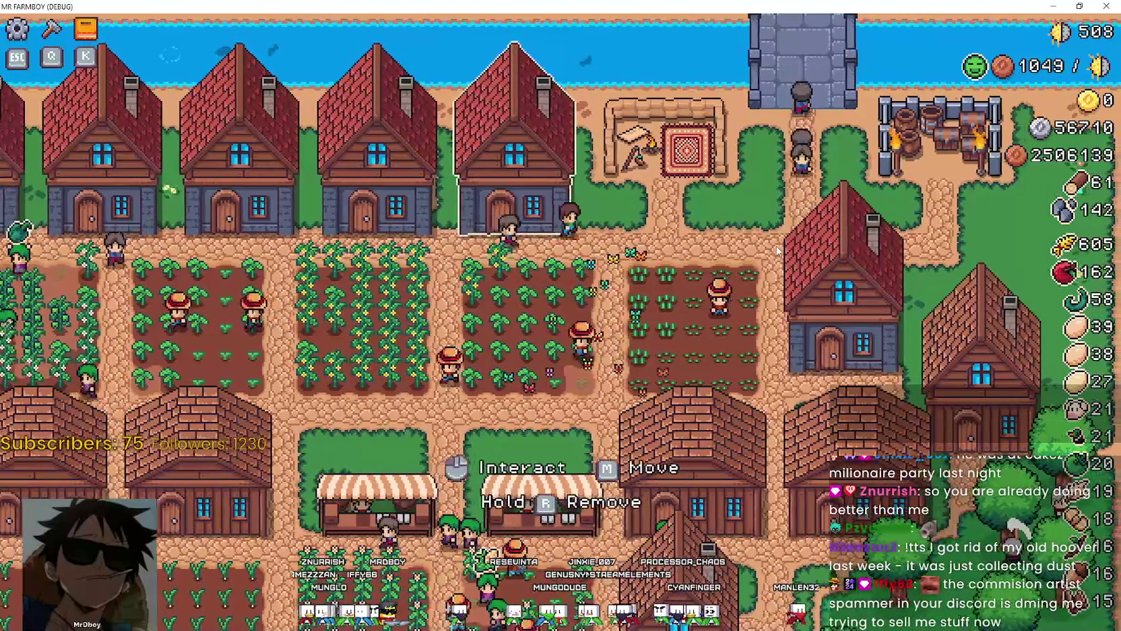
Step: Pan the view left and right across the village, then pause to show the Stats panel
key("d")
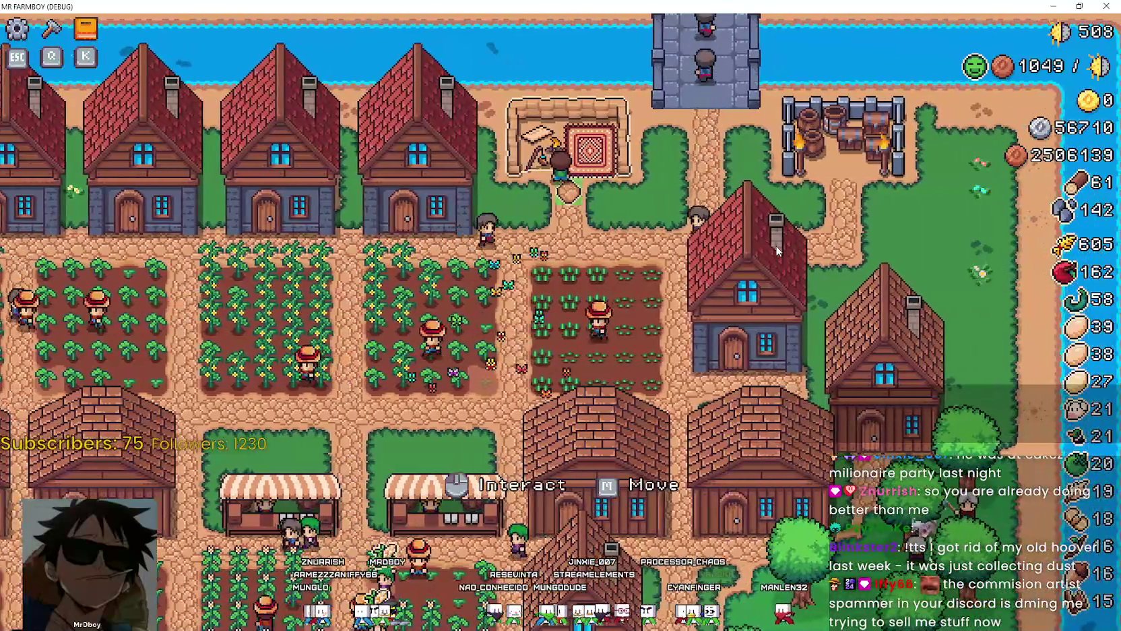
key("a")
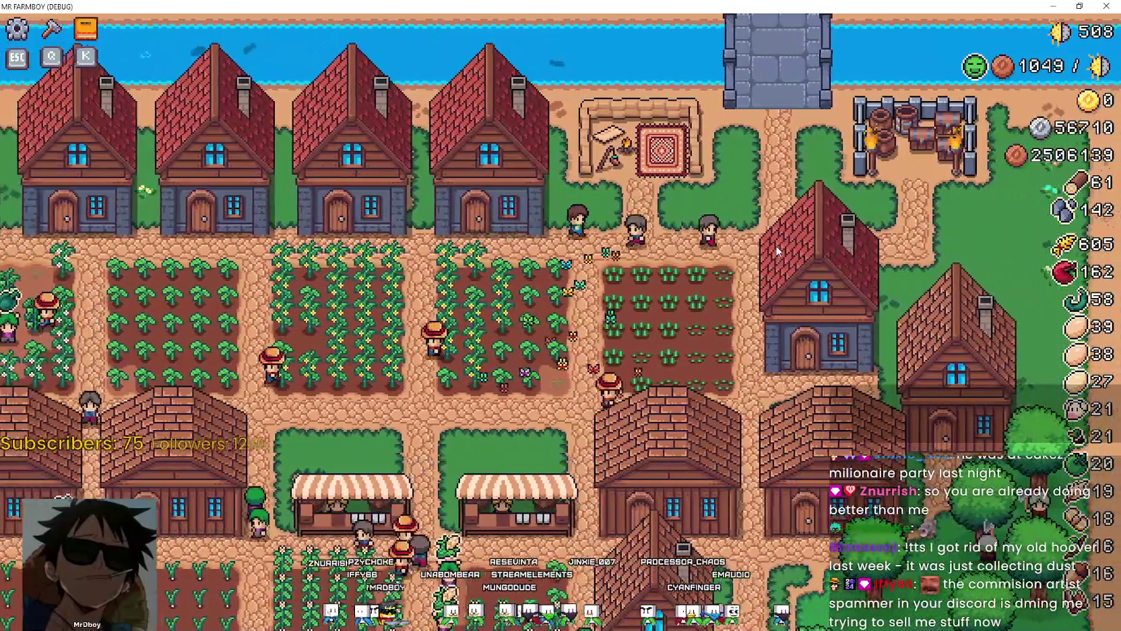
key("a")
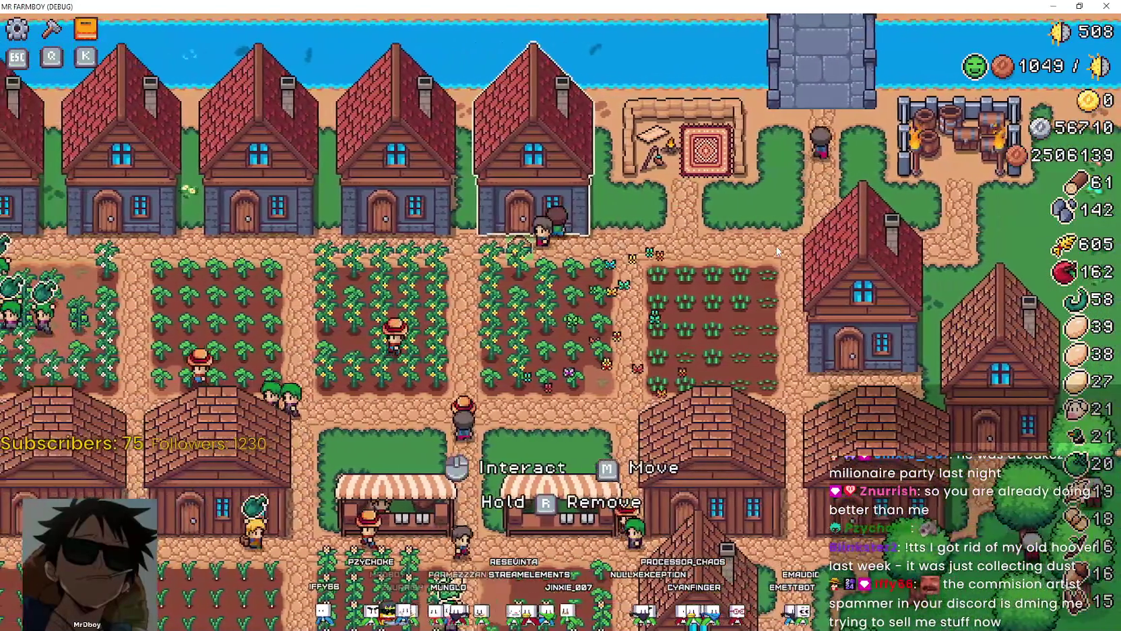
key("d")
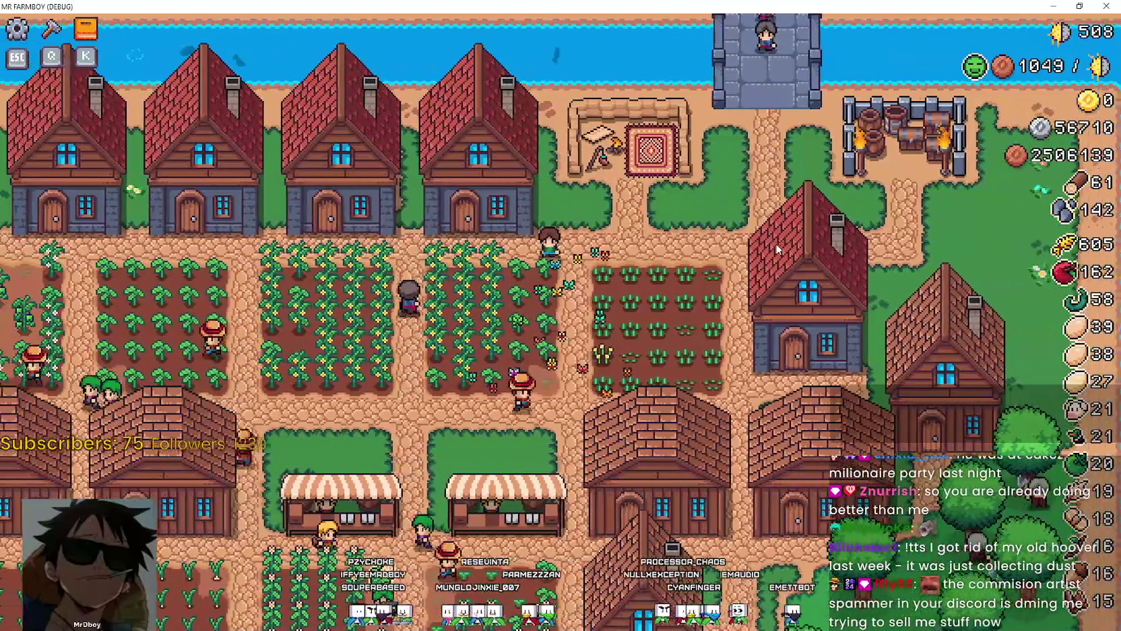
key("d")
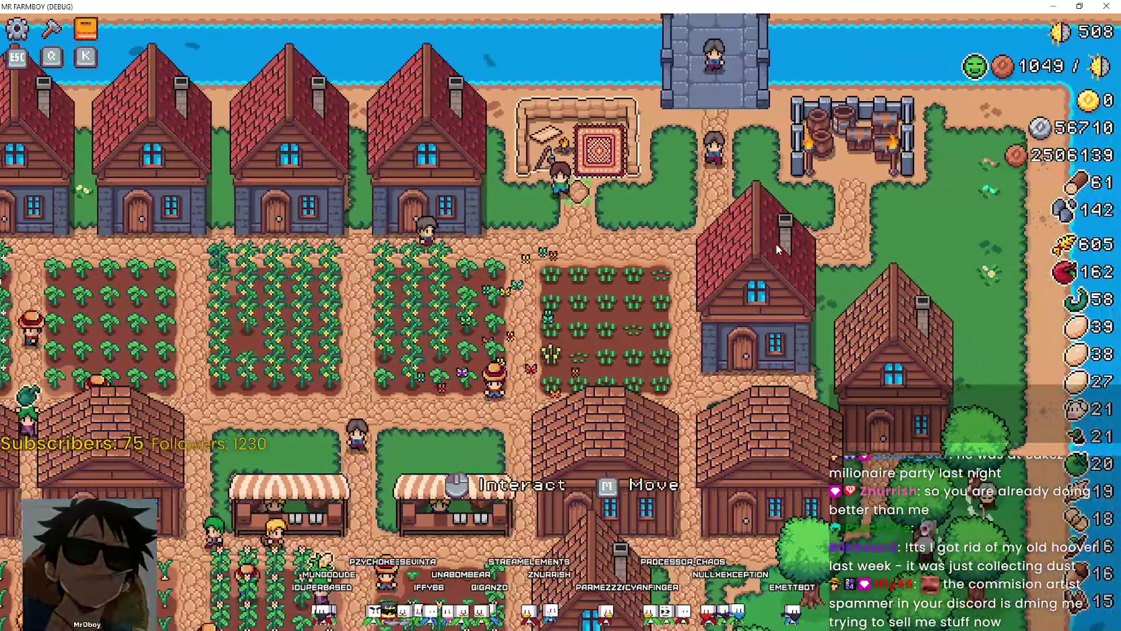
key("a")
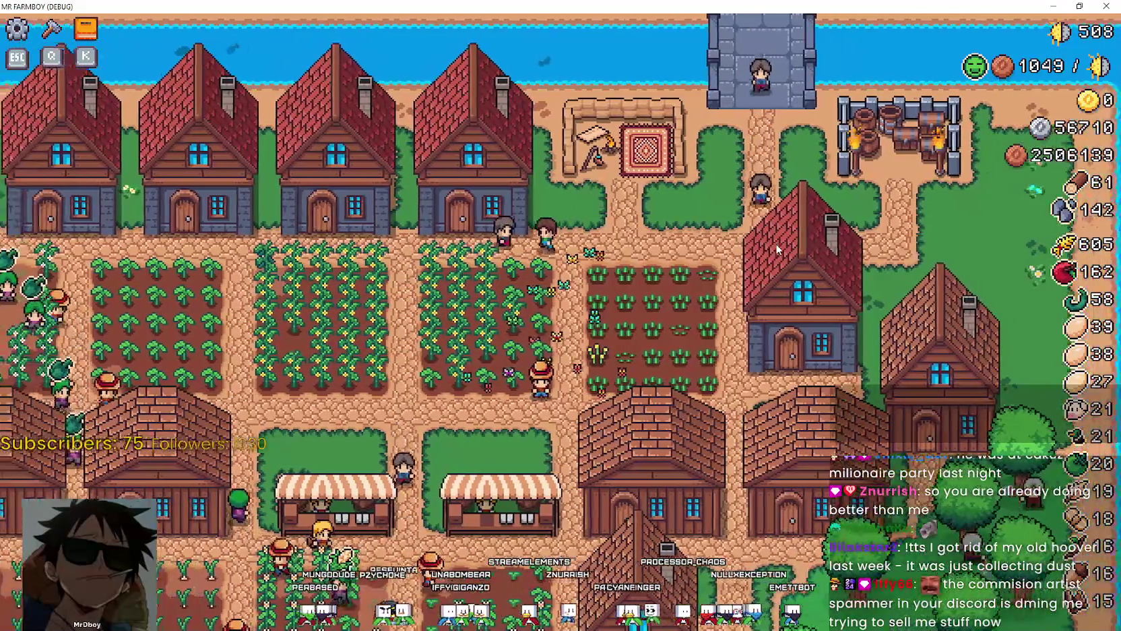
key("d")
key("a")
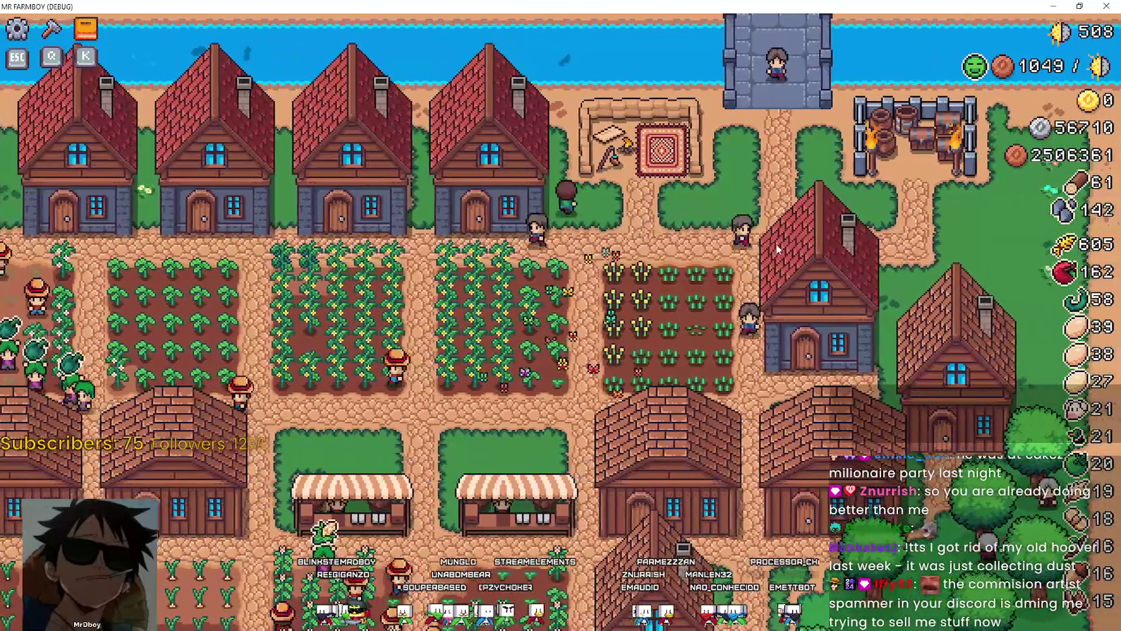
key("d")
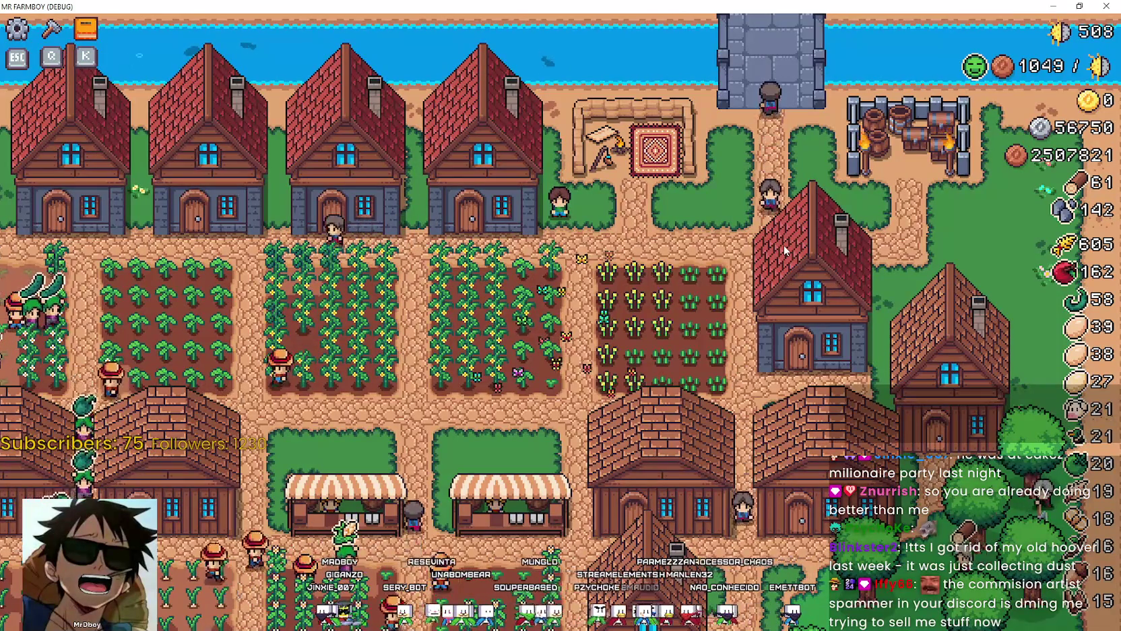
key("Escape")
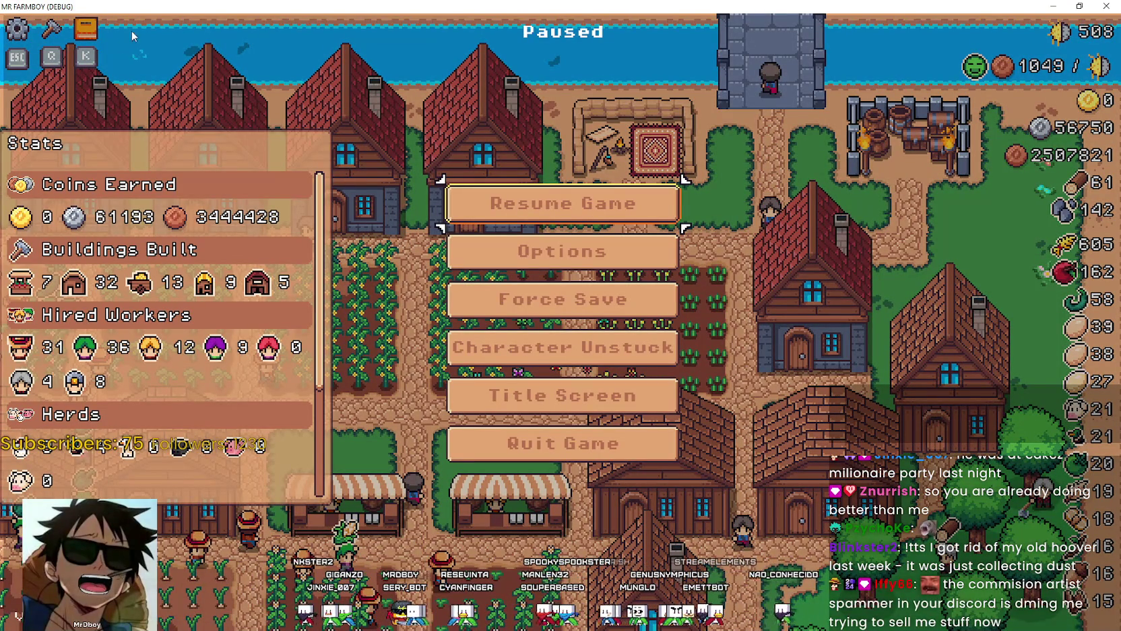
left_click(519, 208)
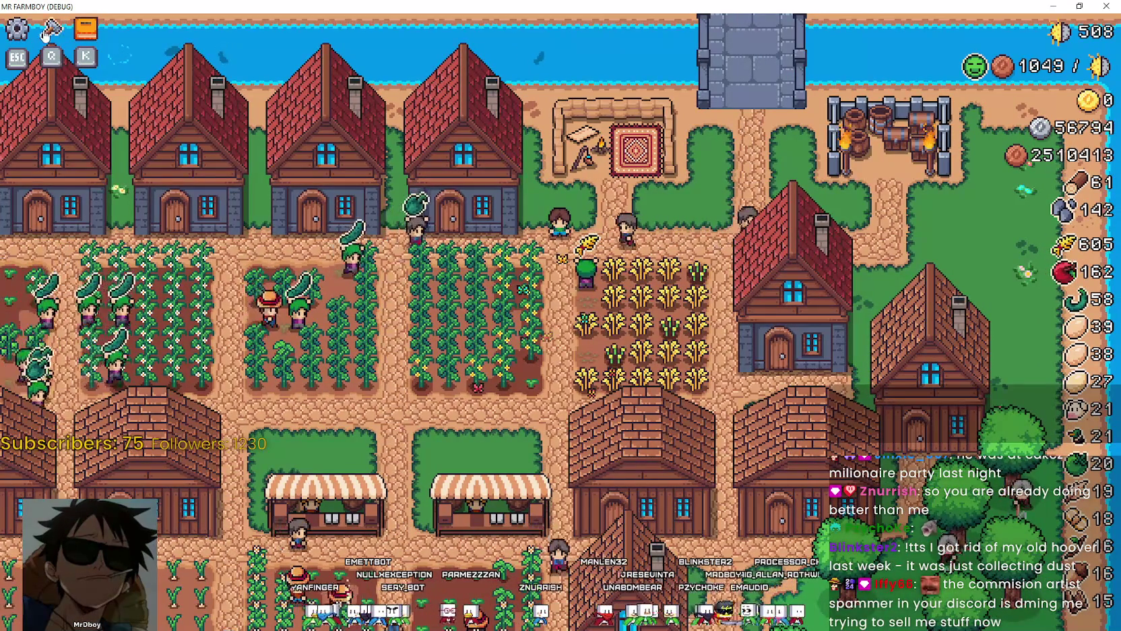
key("Escape")
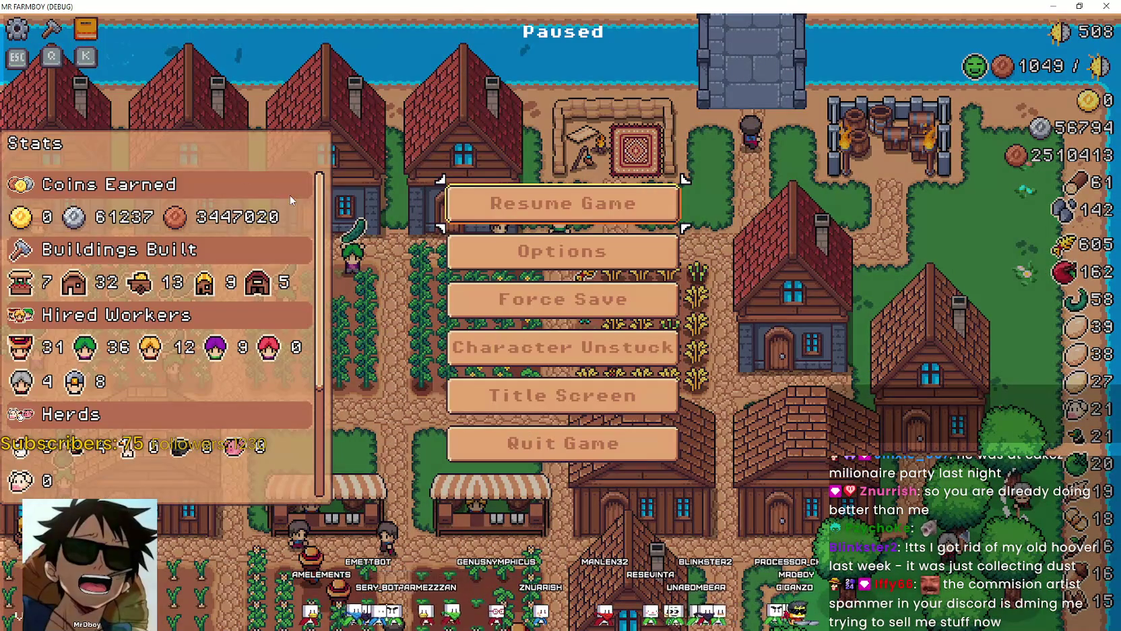
scroll(155, 223, "down", 2)
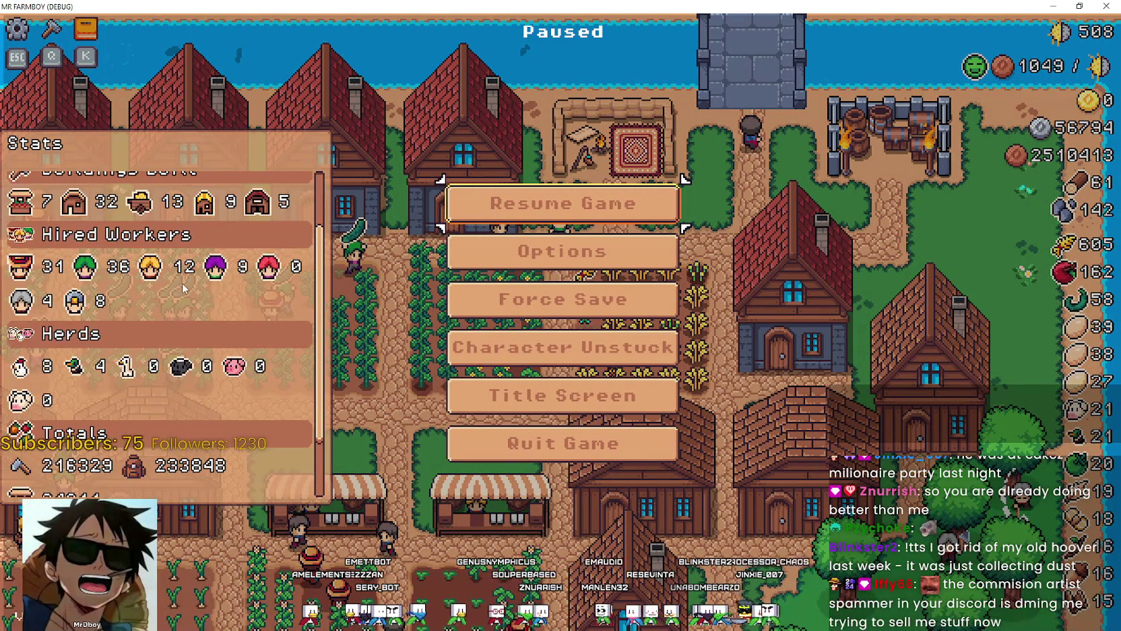
scroll(185, 288, "up", 2)
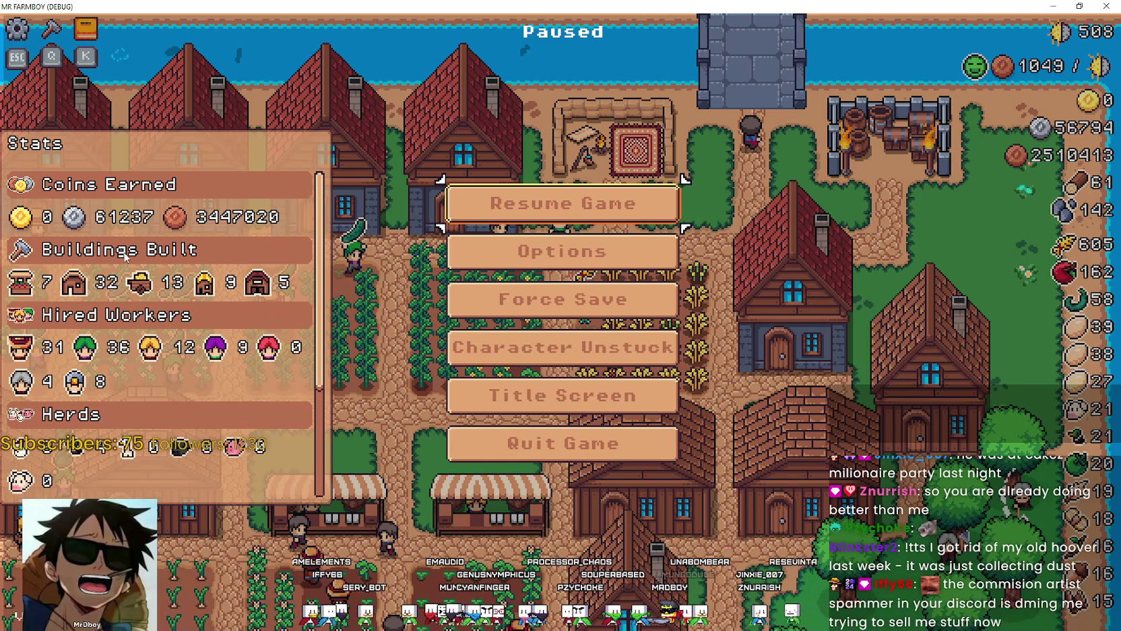
scroll(145, 317, "down", 5)
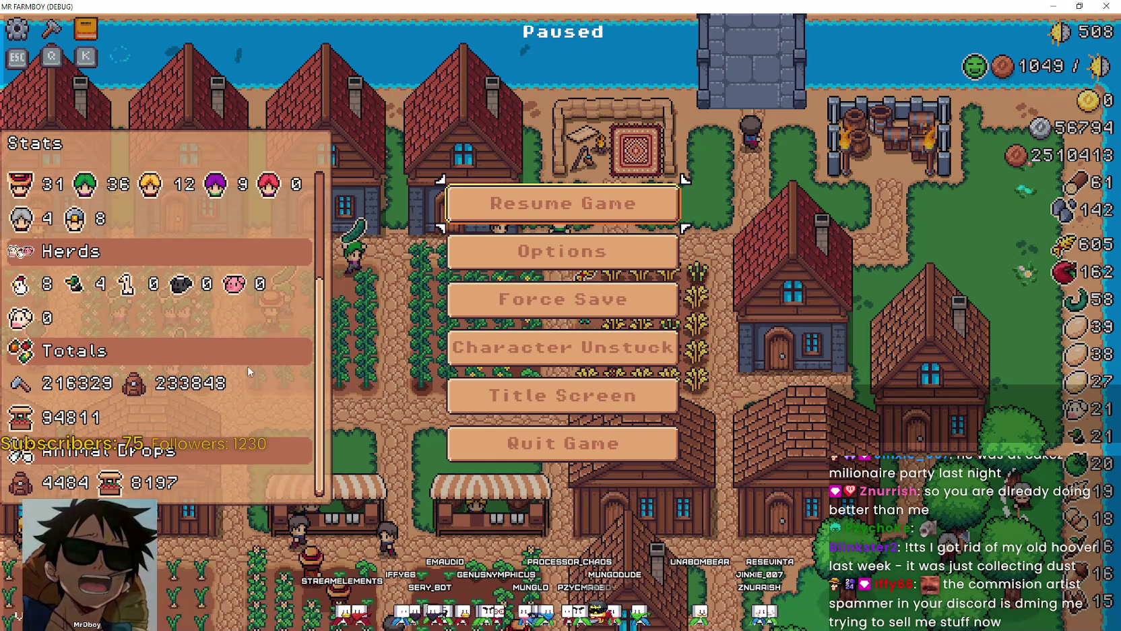
scroll(247, 365, "up", 5)
scroll(120, 382, "down", 5)
scroll(120, 382, "up", 5)
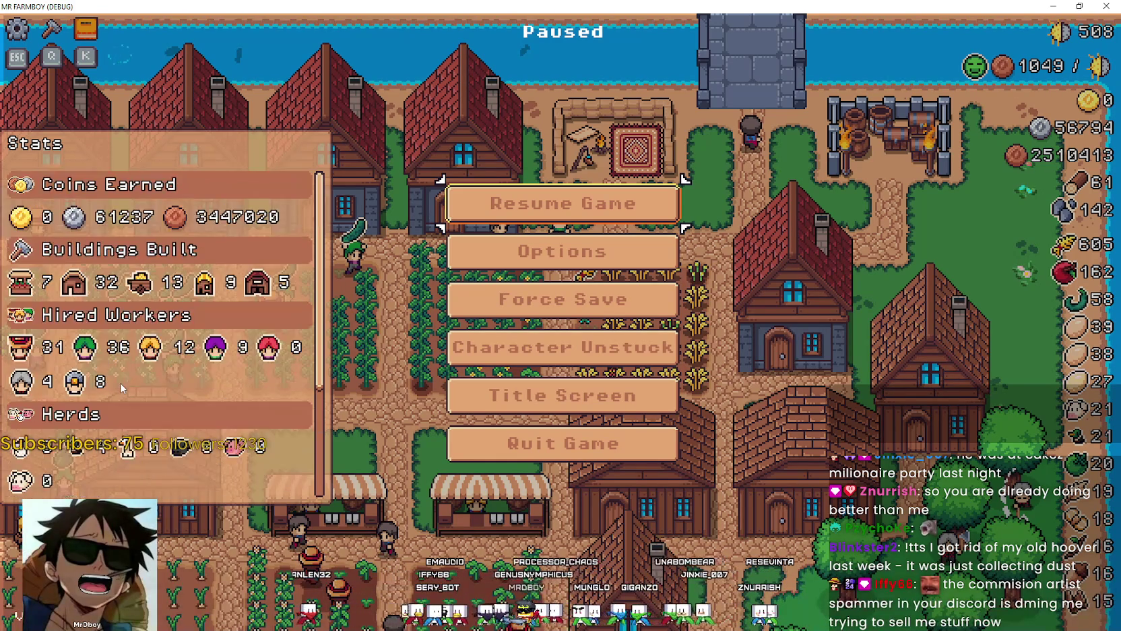
scroll(120, 365, "down", 5)
scroll(121, 357, "up", 5)
scroll(121, 356, "down", 5)
scroll(58, 225, "up", 5)
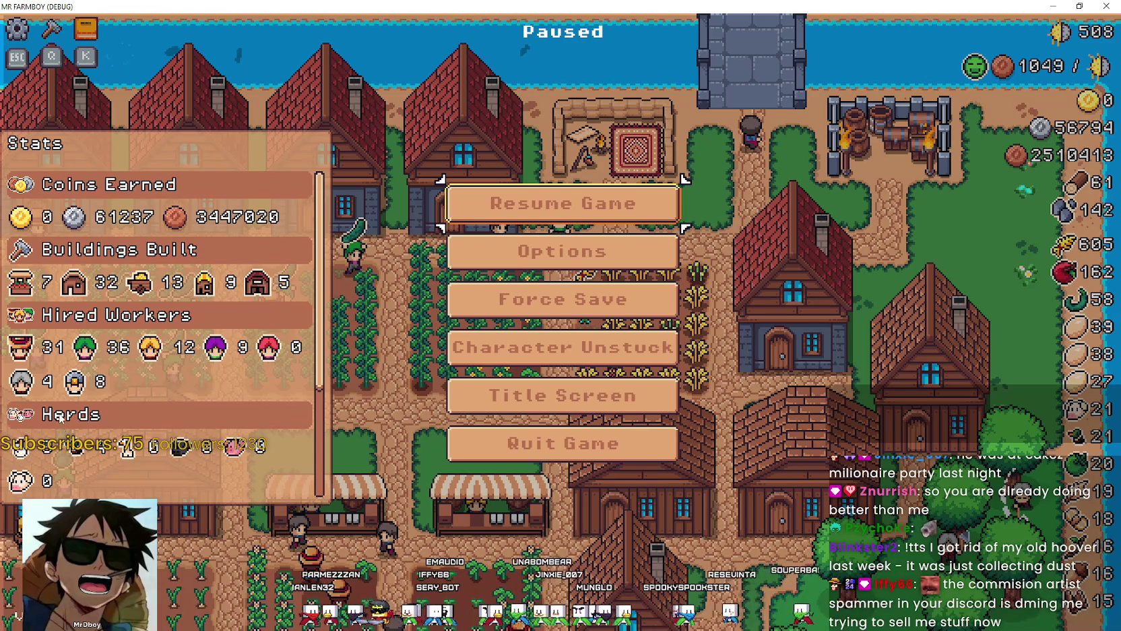
scroll(60, 418, "down", 5)
scroll(40, 303, "up", 5)
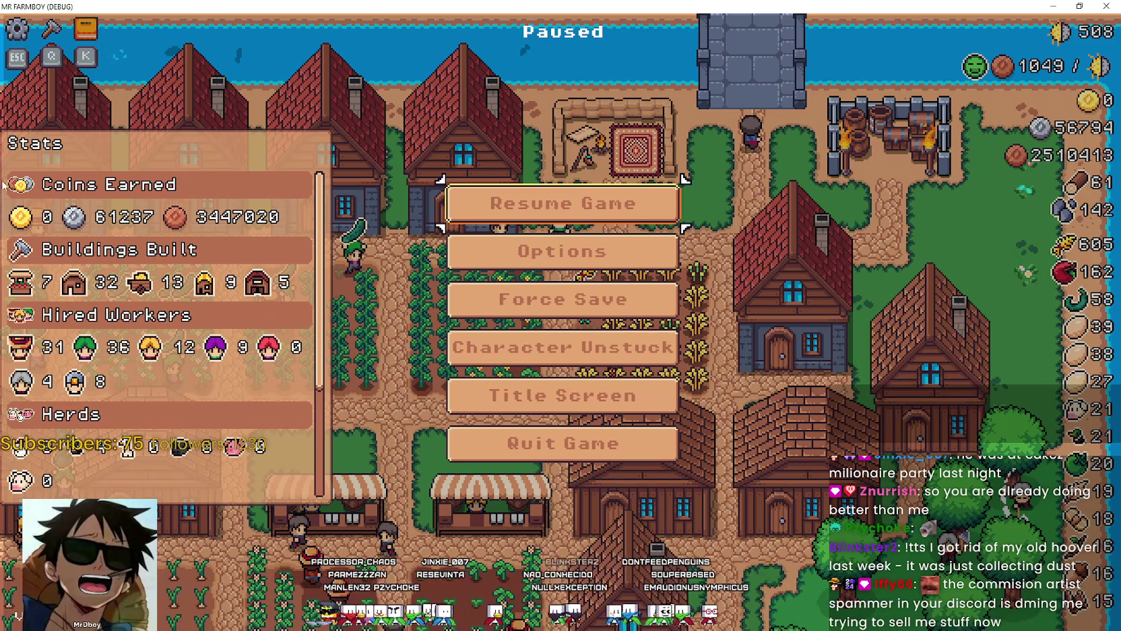
scroll(37, 355, "down", 3)
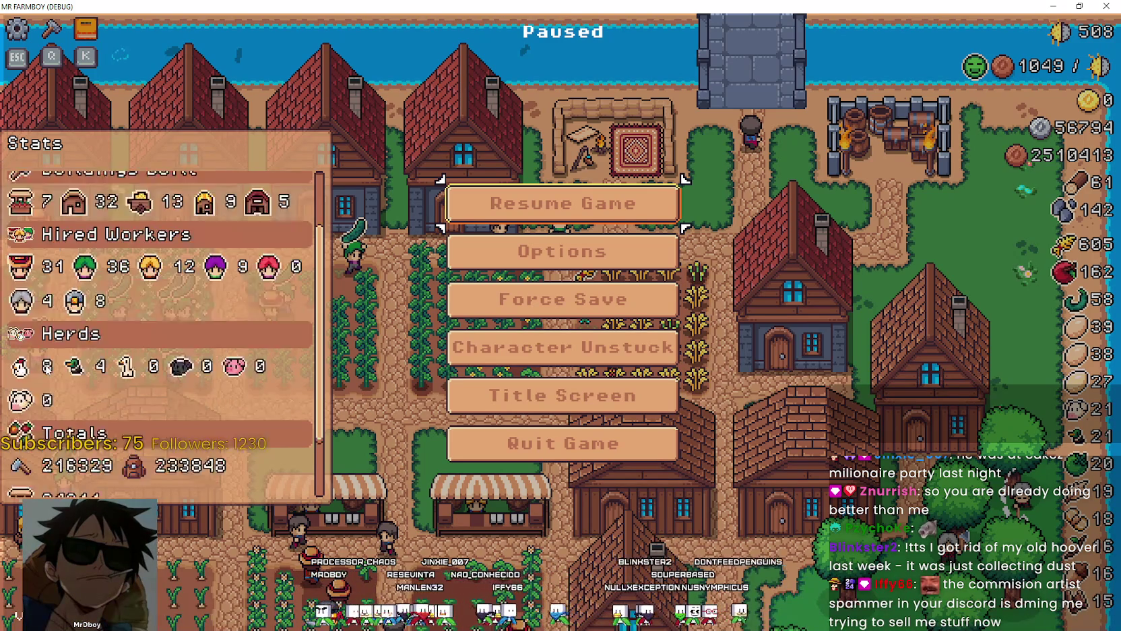
scroll(62, 329, "up", 3)
scroll(146, 404, "down", 5)
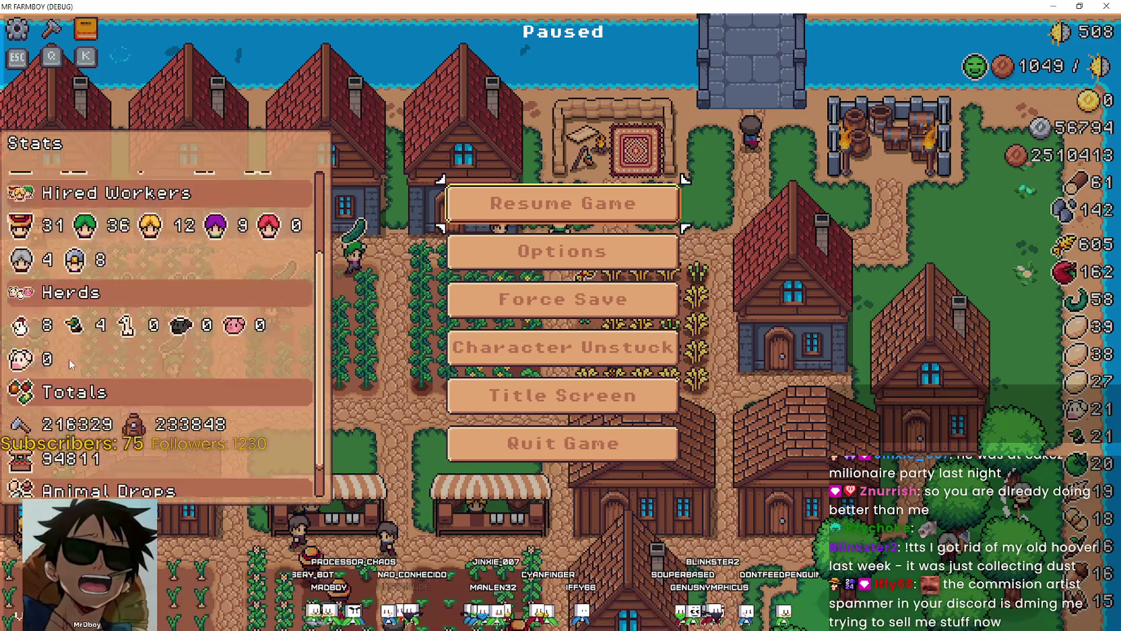
scroll(145, 436, "up", 2)
scroll(128, 370, "up", 2)
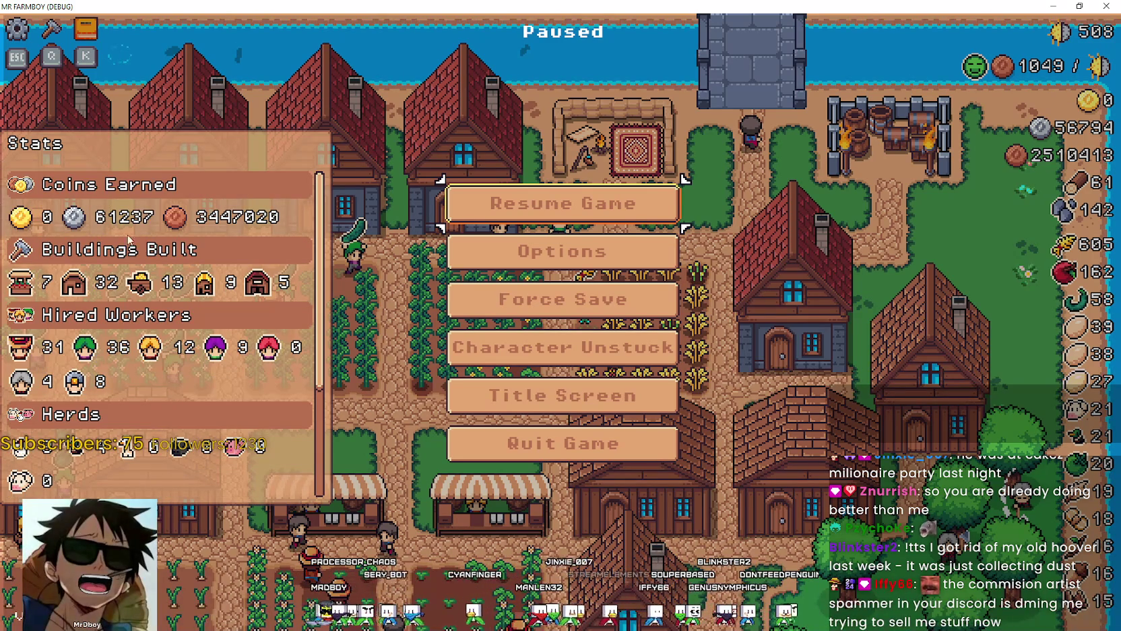
left_click(546, 196)
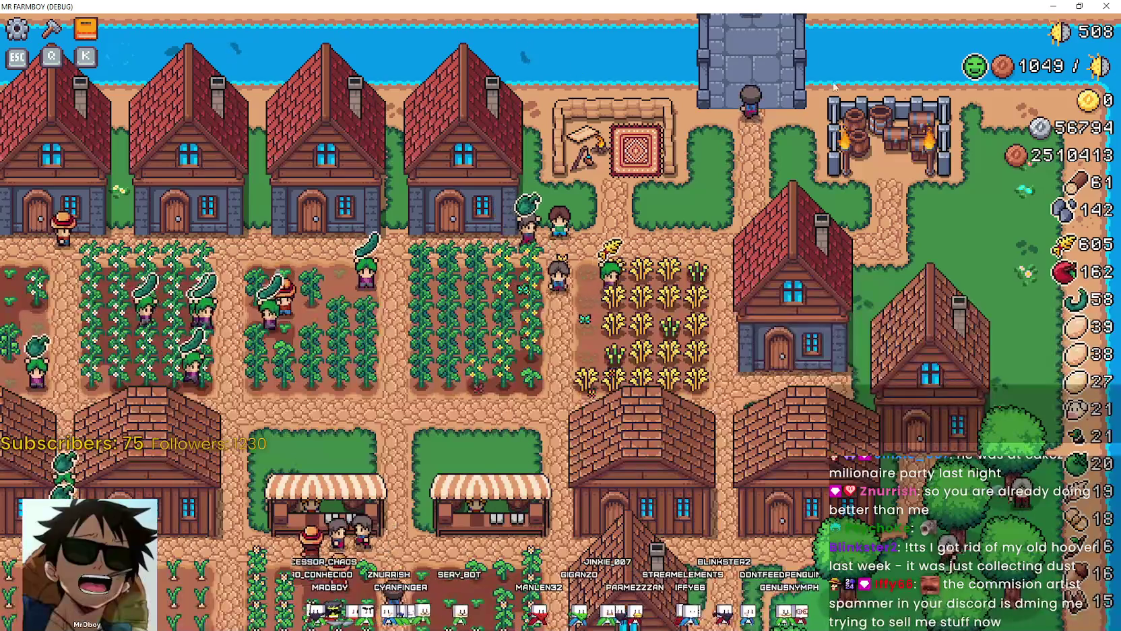
key("Escape")
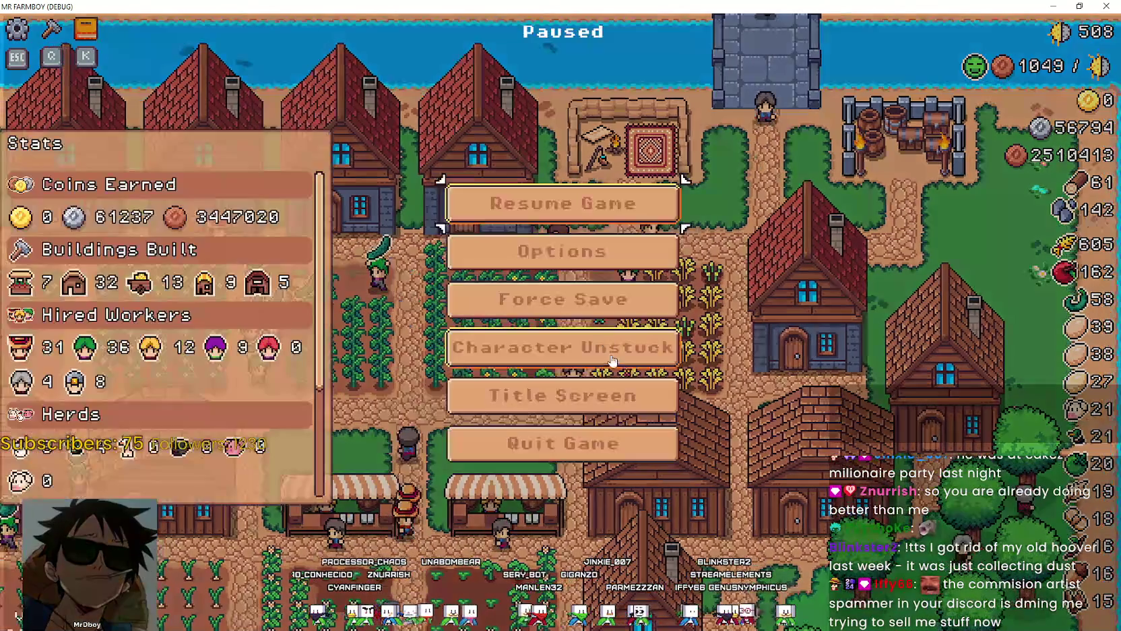
left_click(589, 273)
left_click(651, 138)
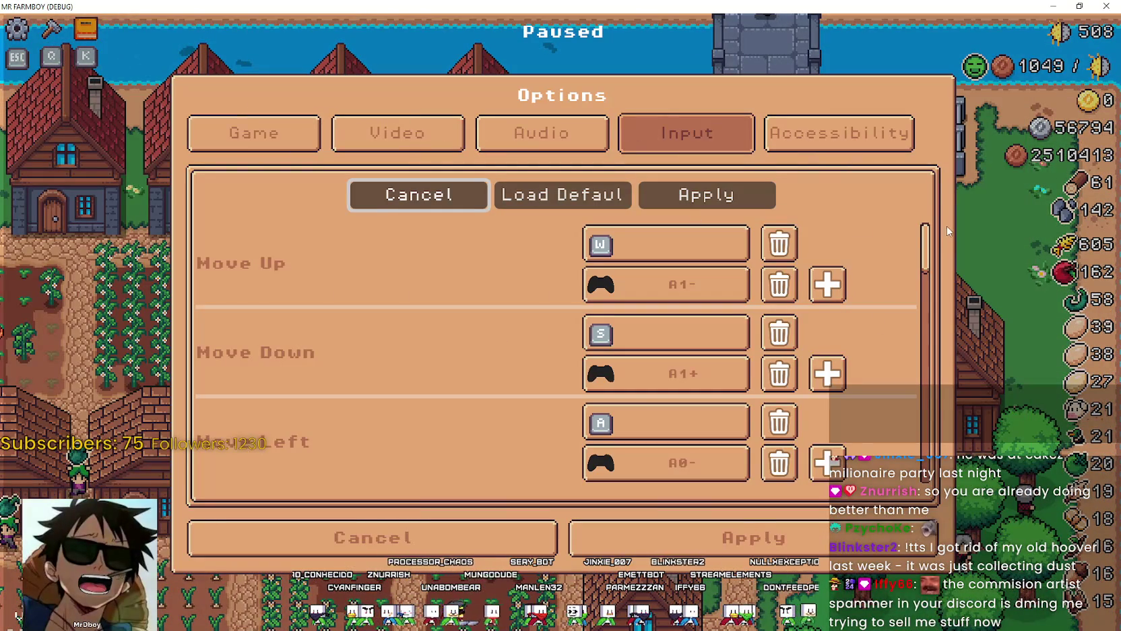
left_click_drag(926, 245, 942, 361)
scroll(281, 375, "down", 1)
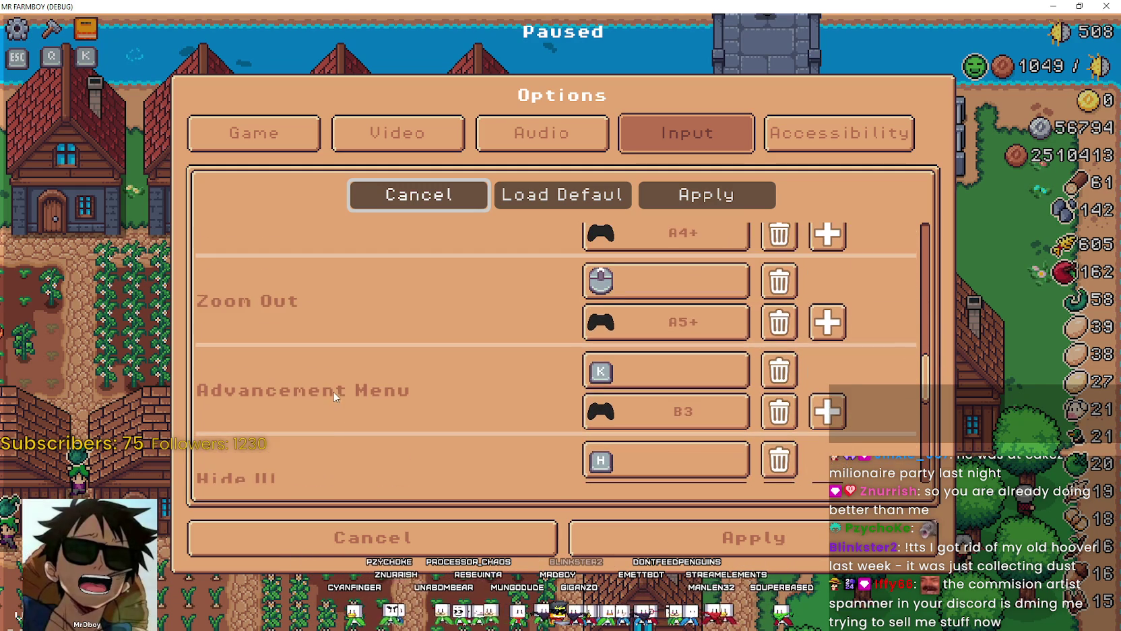
scroll(334, 391, "down", 2)
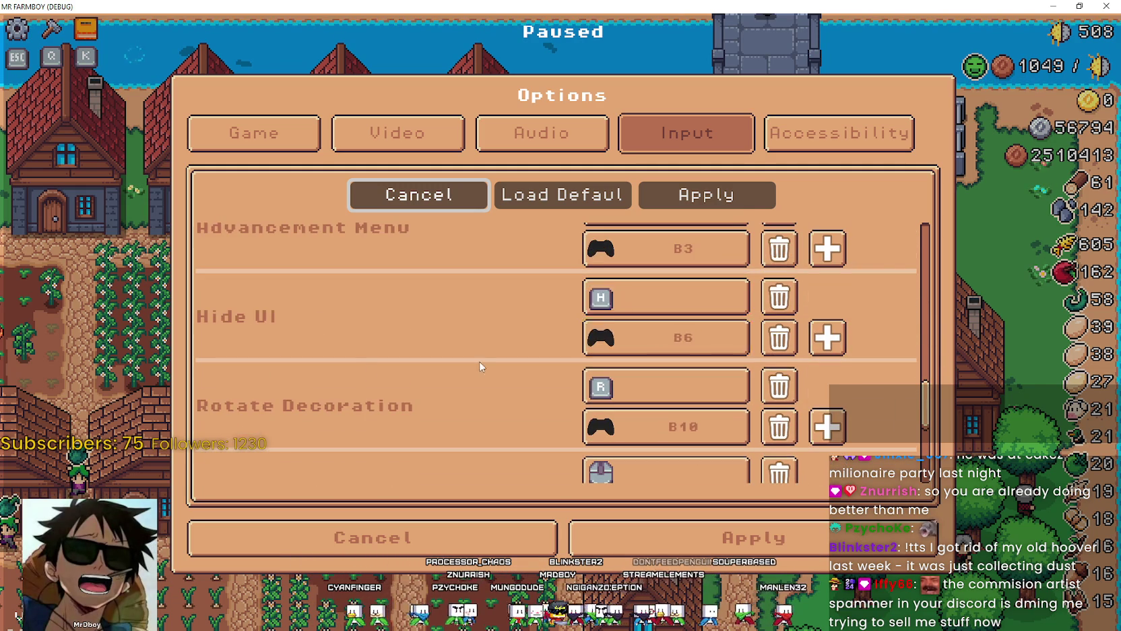
scroll(418, 370, "down", 2)
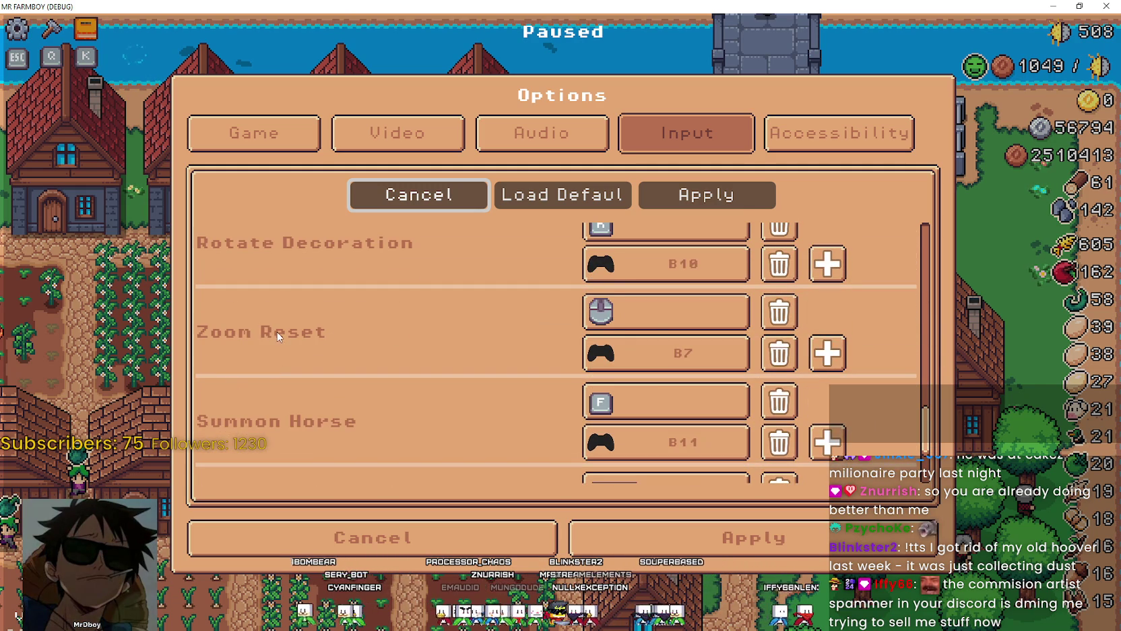
scroll(481, 325, "up", 1)
scroll(267, 294, "down", 2)
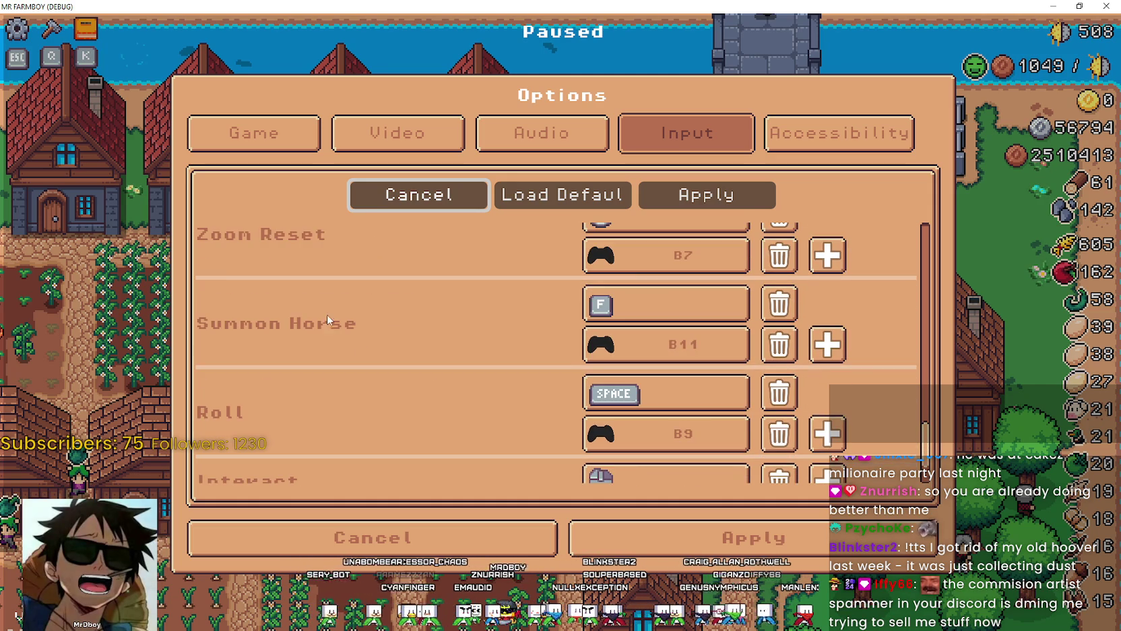
scroll(308, 329, "down", 1)
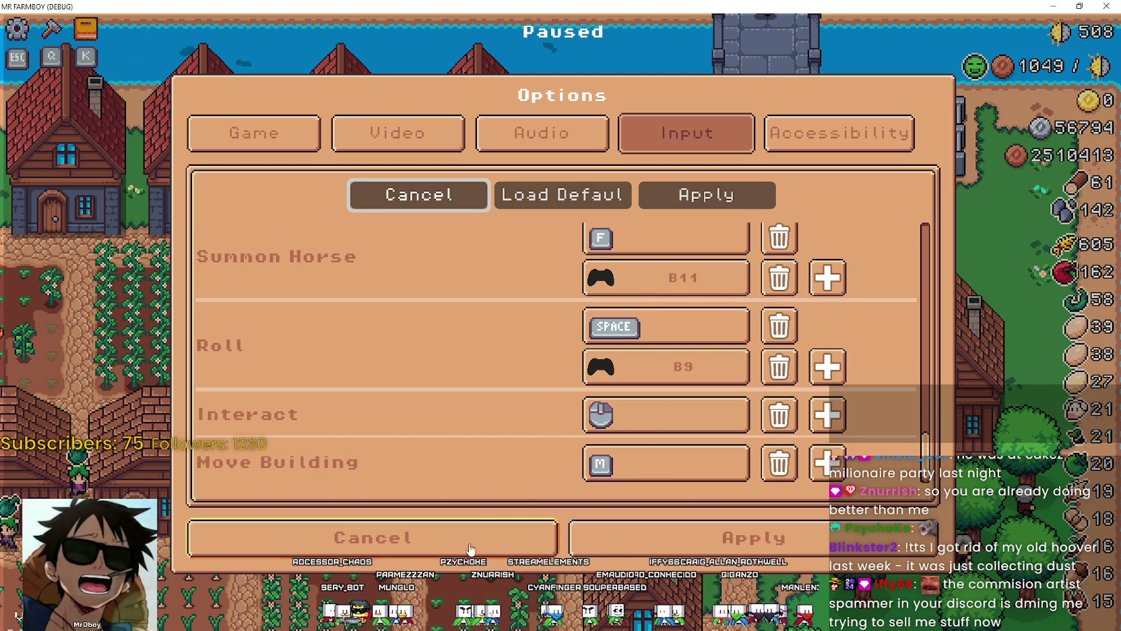
Step: Leave the options without applying changes and resume playing from the pause menu
left_click(514, 547)
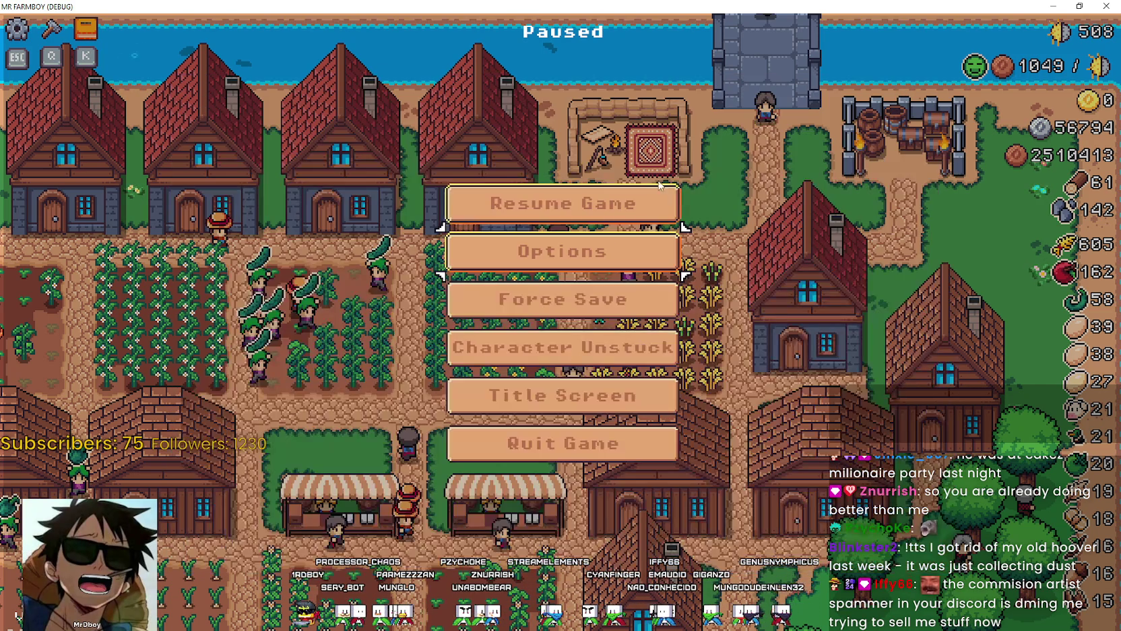
key("Escape")
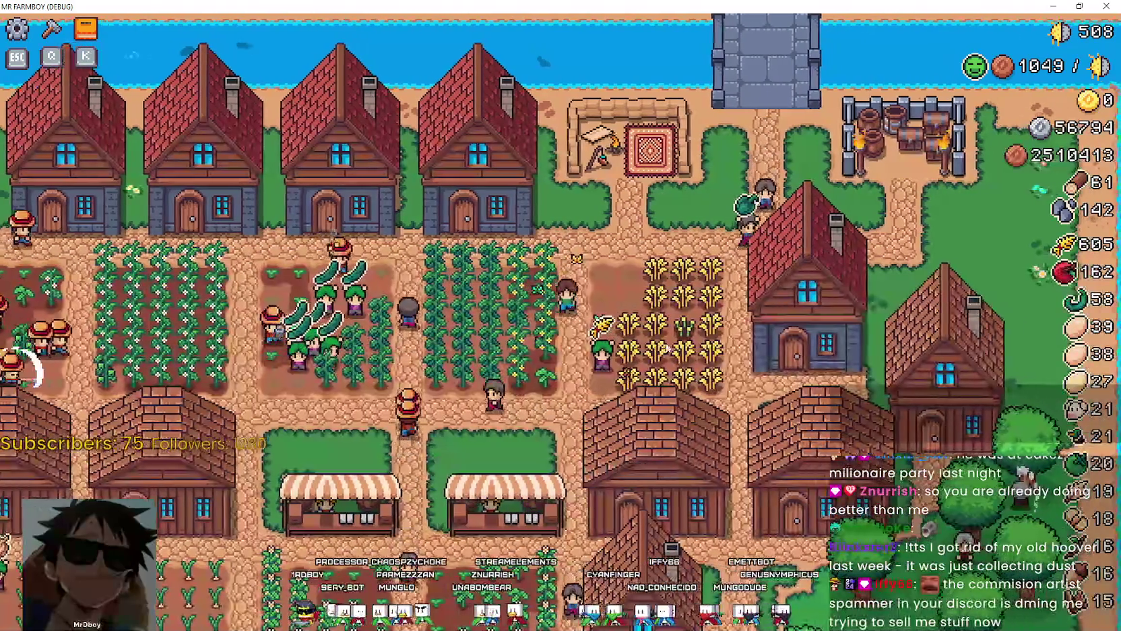
key("Escape")
key("Escape")
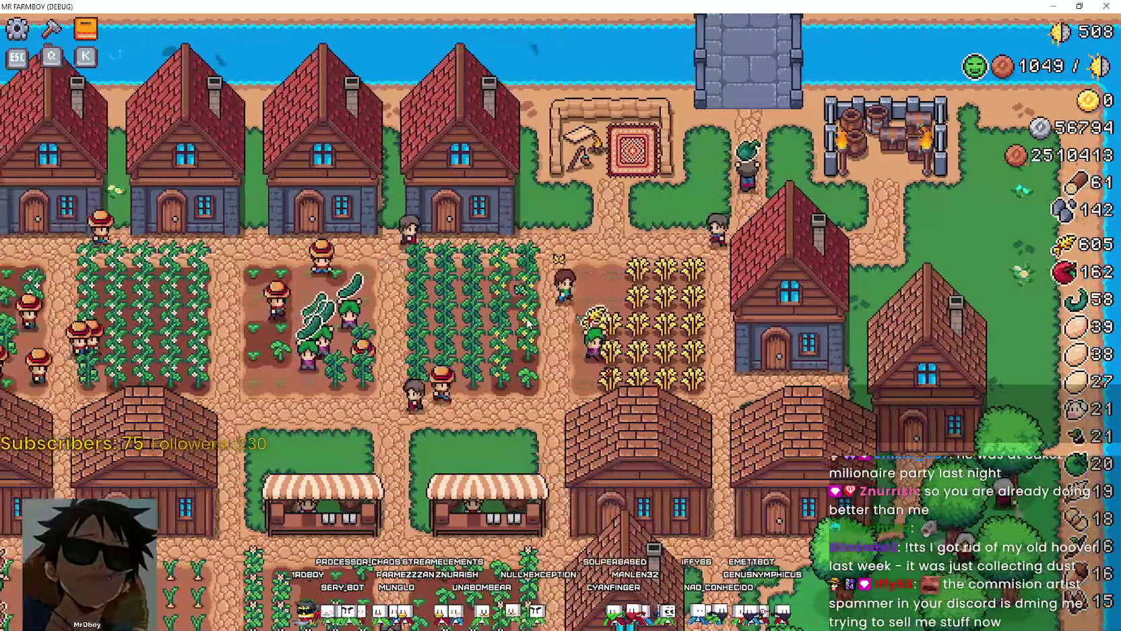
key("Escape")
key("Escape")
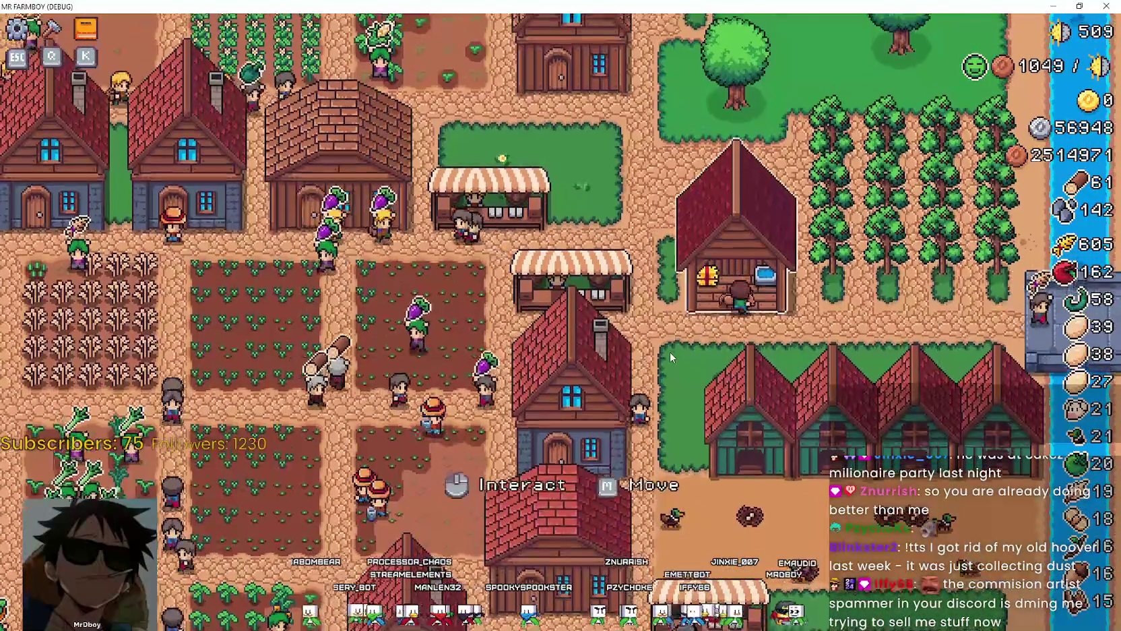
Step: Continue past the line-364 Interact tooltip breakpoint and return to the Godot editor
key("alt+Tab")
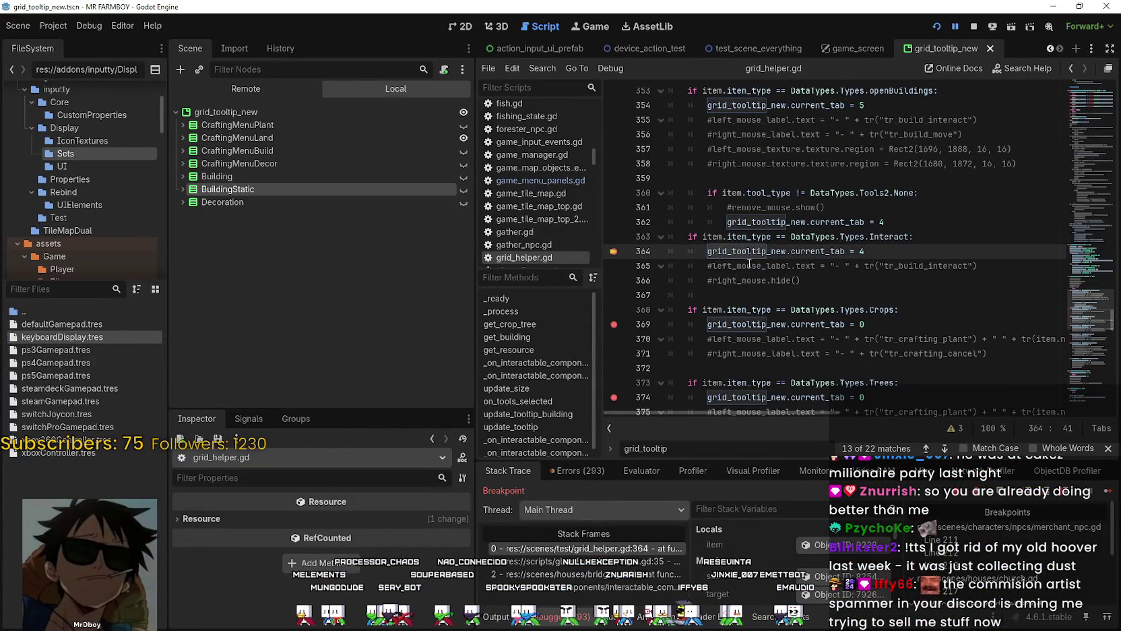
left_click(1109, 492)
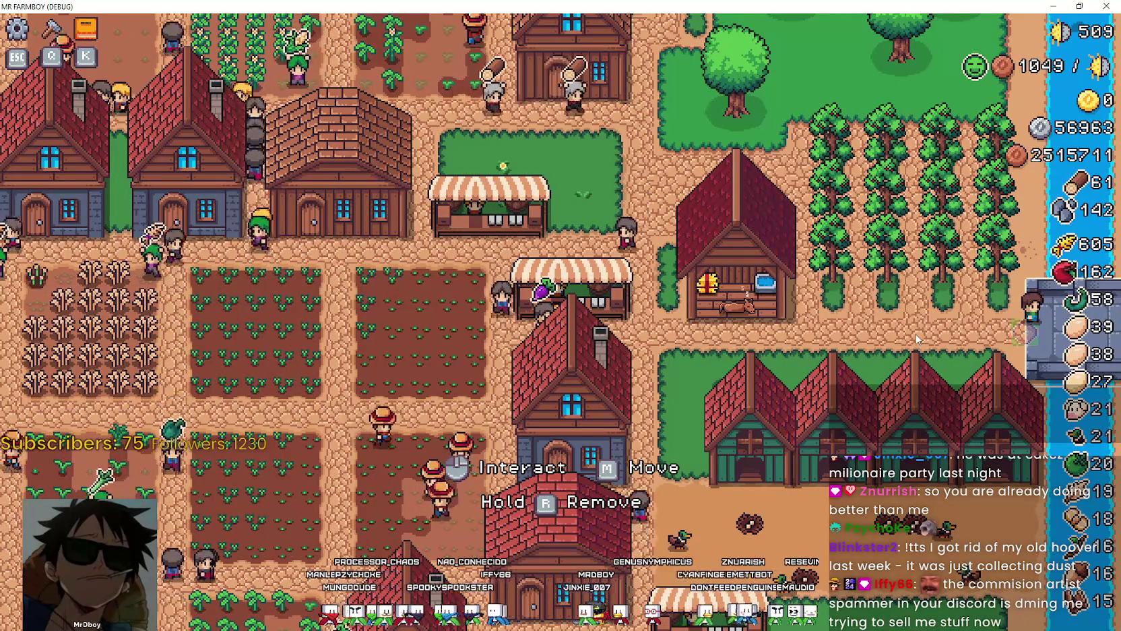
key("alt+Tab")
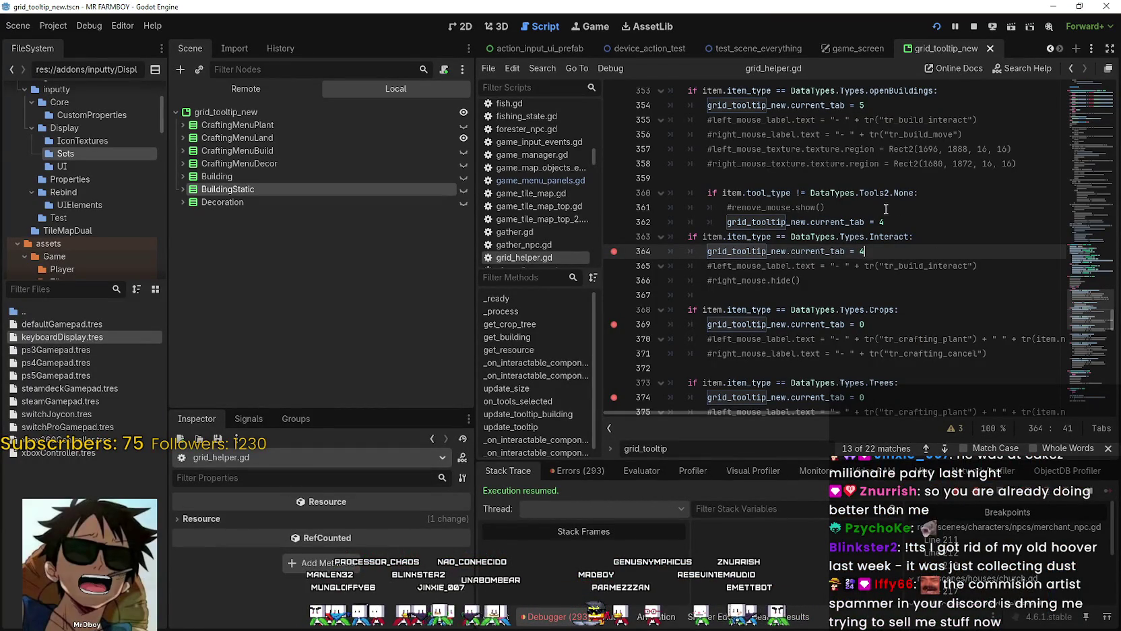
Step: Stop the game and duplicate the BuildingStatic tooltip tab as BuildingInteract
left_click(976, 27)
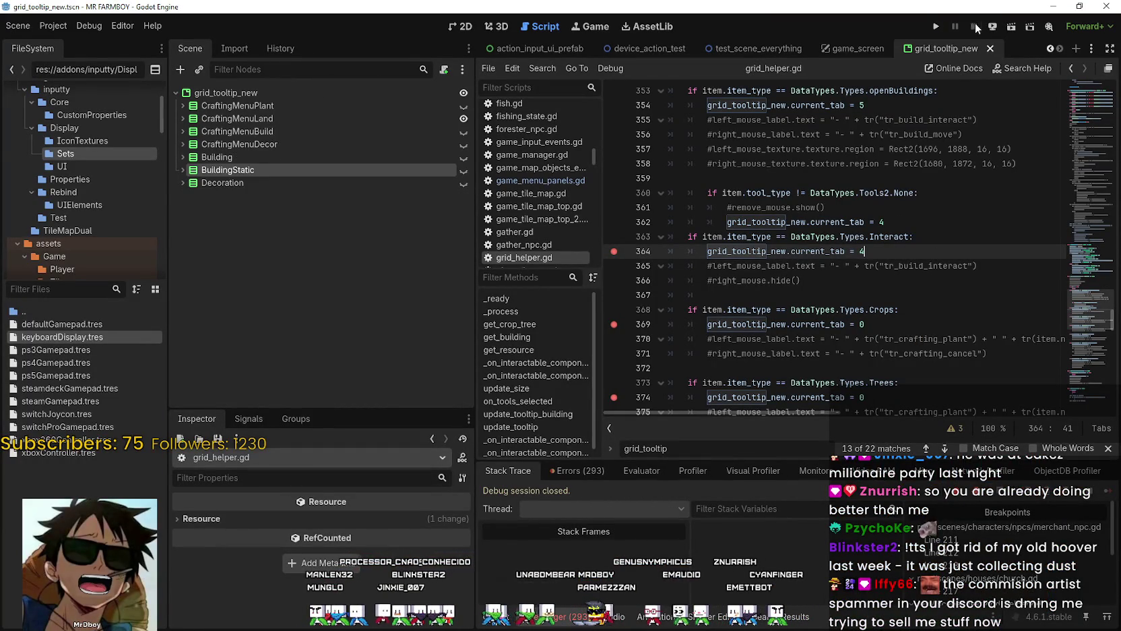
left_click(243, 170)
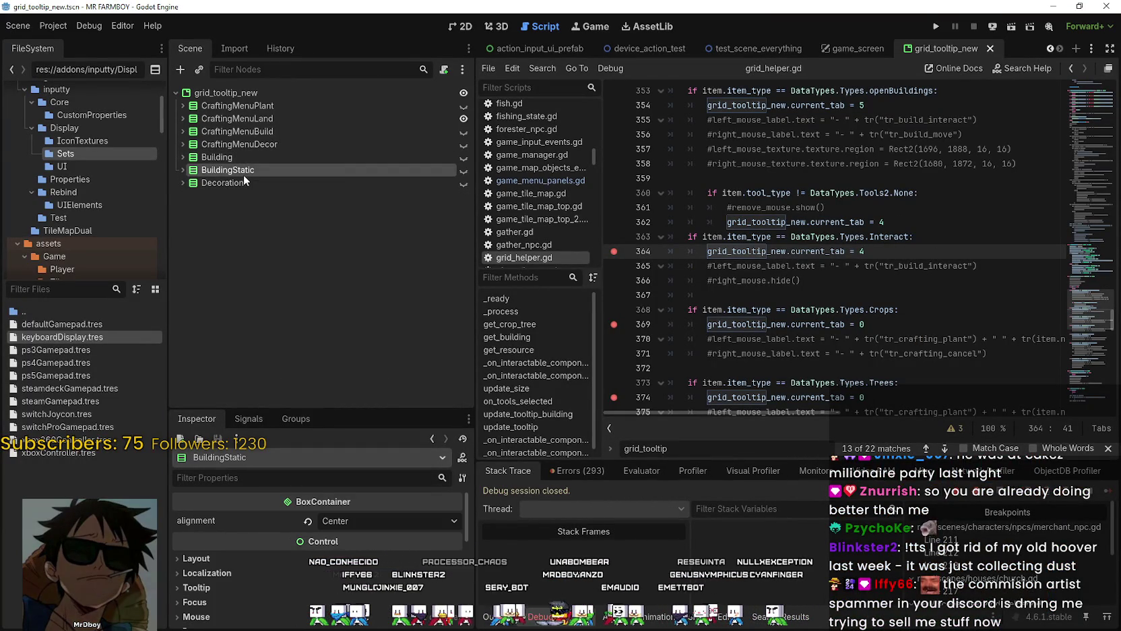
key("ctrl+d")
double_click(265, 181)
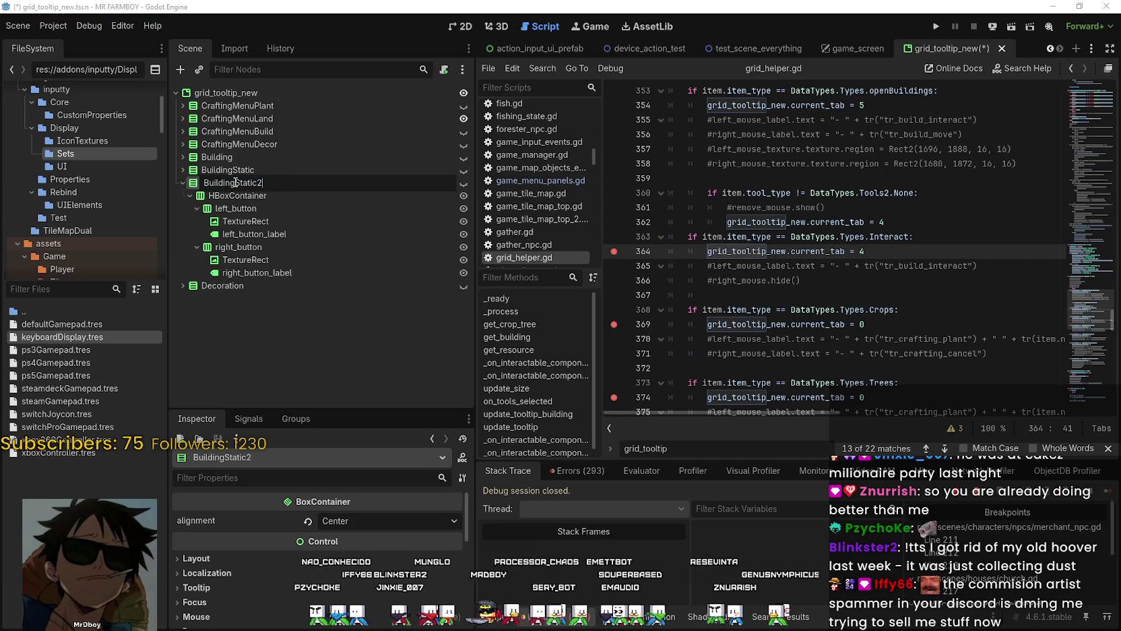
type("I")
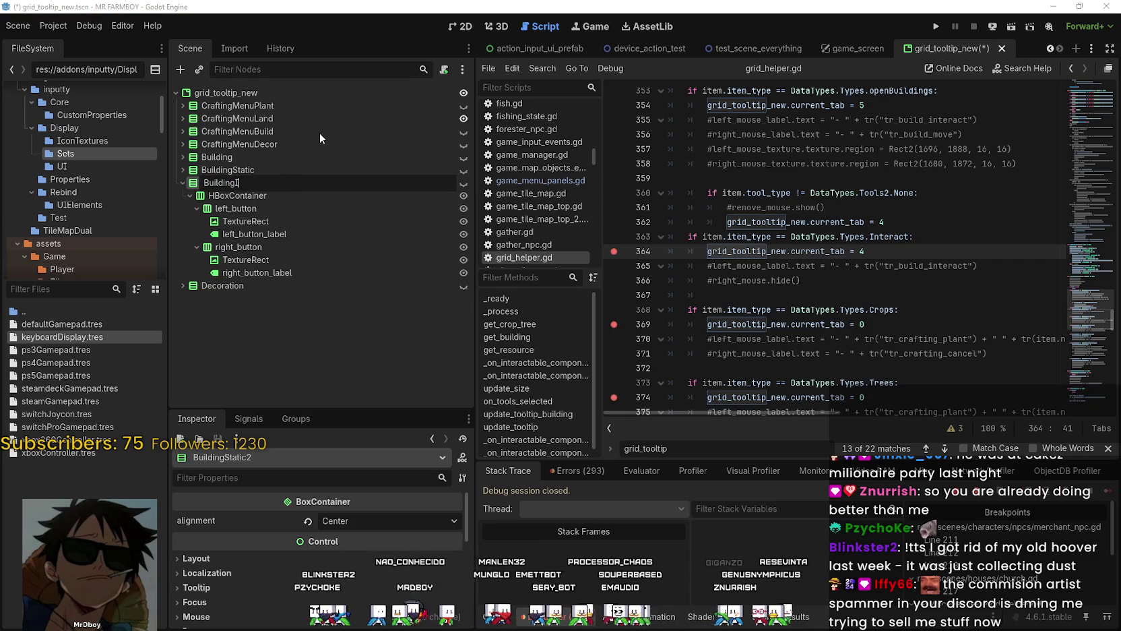
type("nteract")
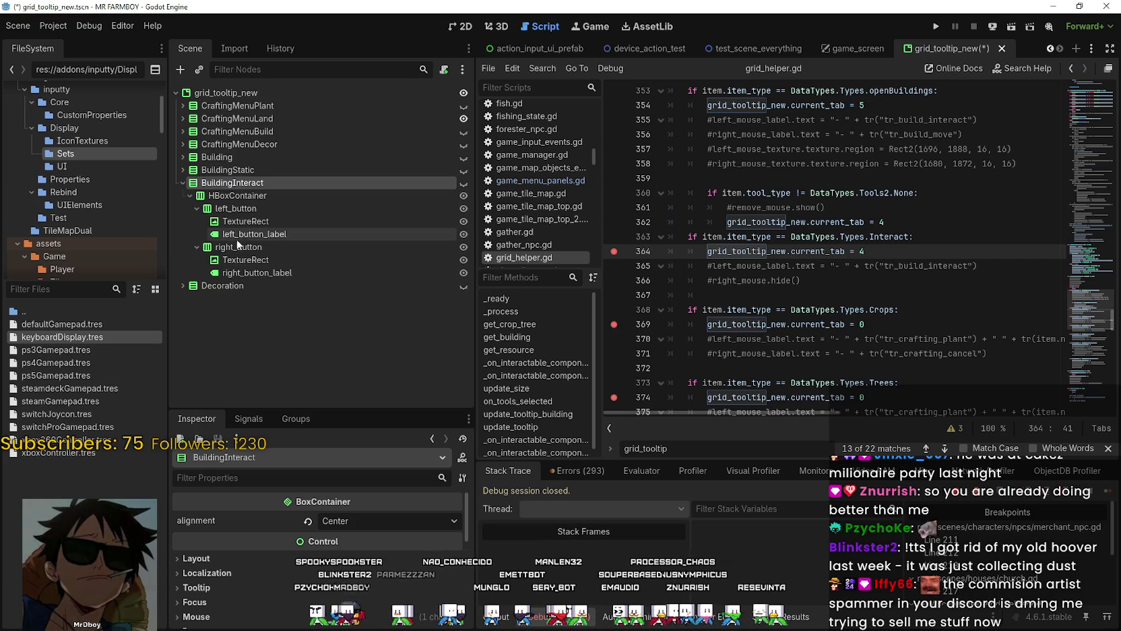
left_click(234, 244)
Step: Delete left_button from BuildingInteract, then undo that deletion
right_click(236, 247)
left_click(222, 246)
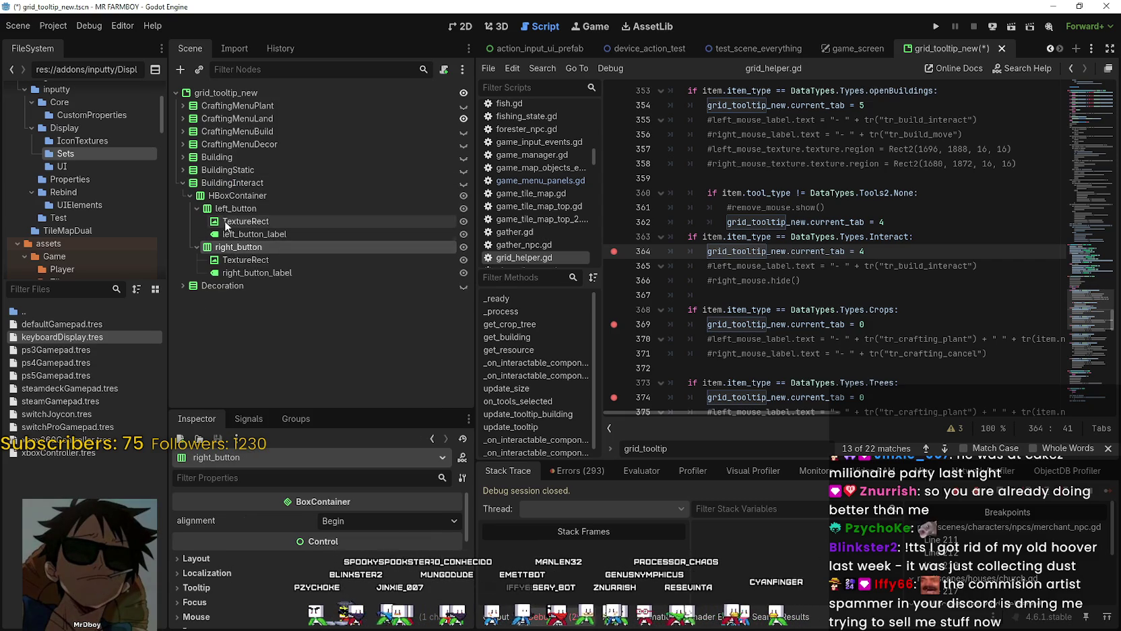
left_click(230, 210)
right_click(230, 209)
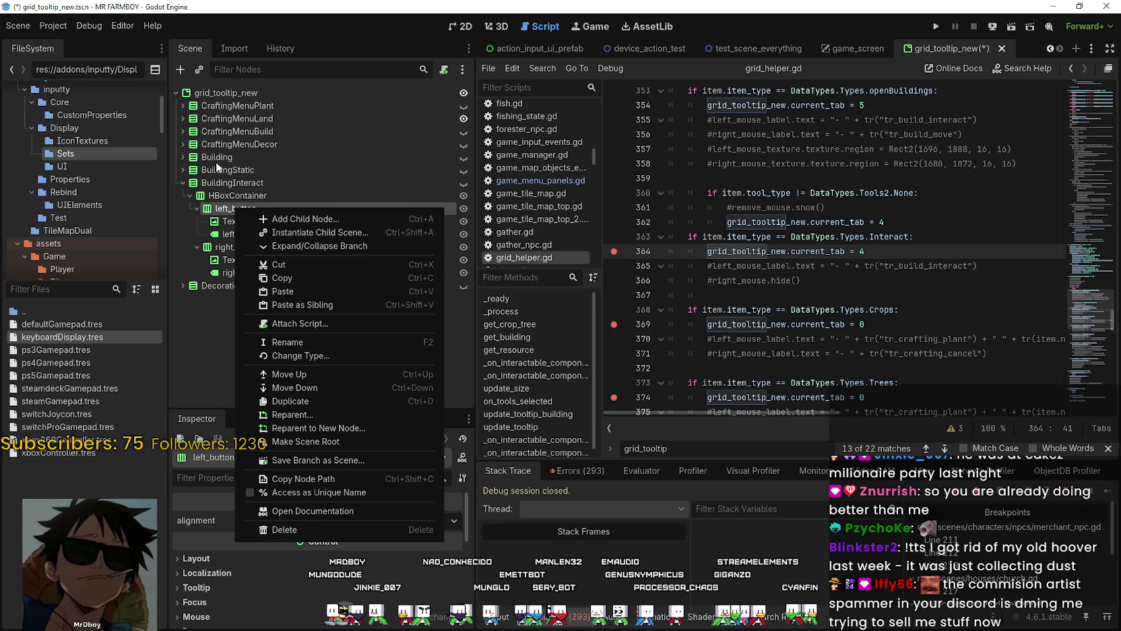
left_click(289, 530)
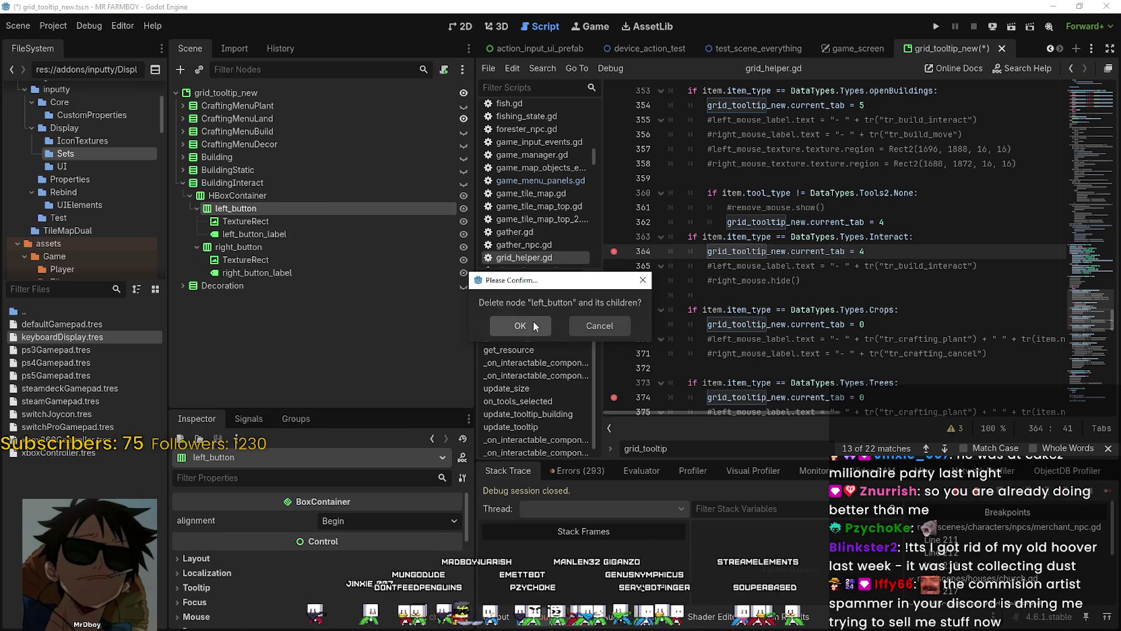
left_click(535, 327)
left_click(263, 235)
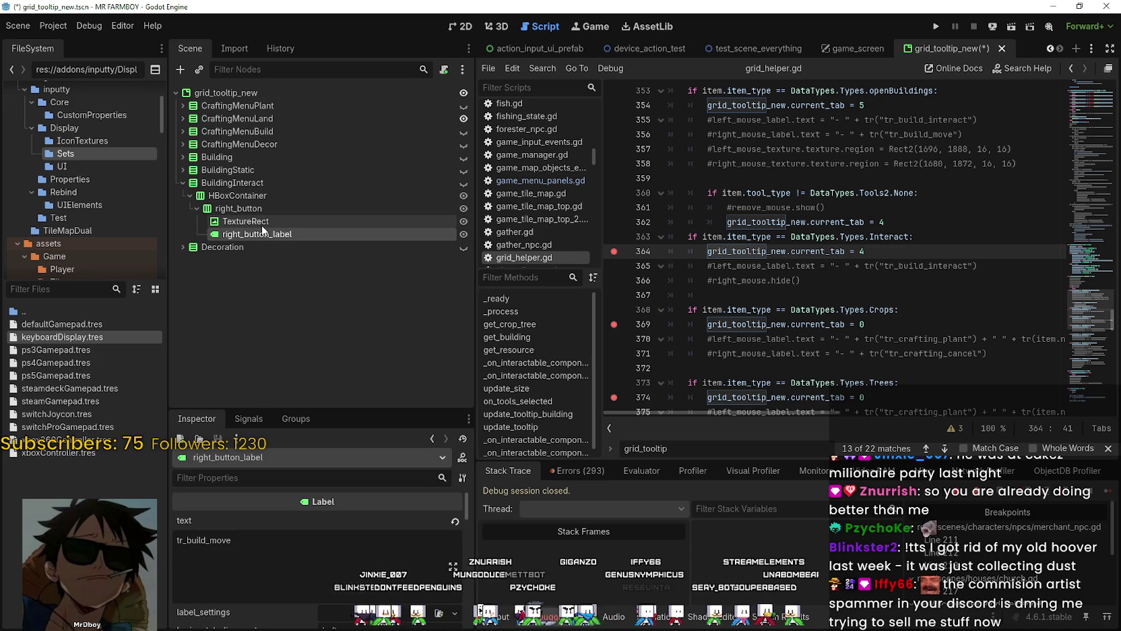
left_click(260, 219)
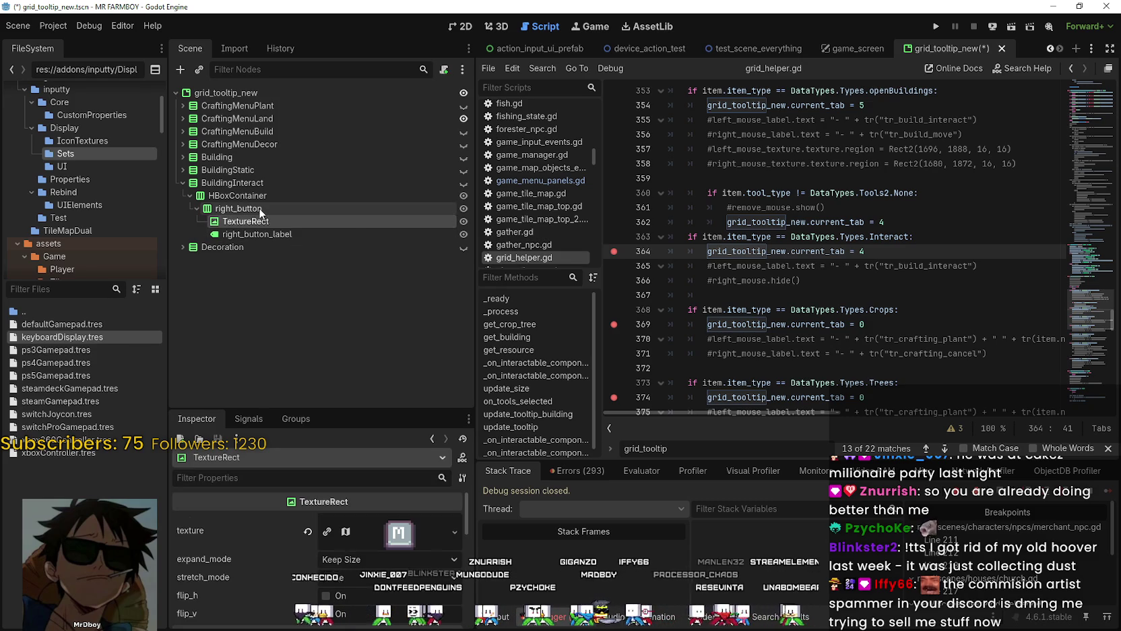
left_click(259, 209)
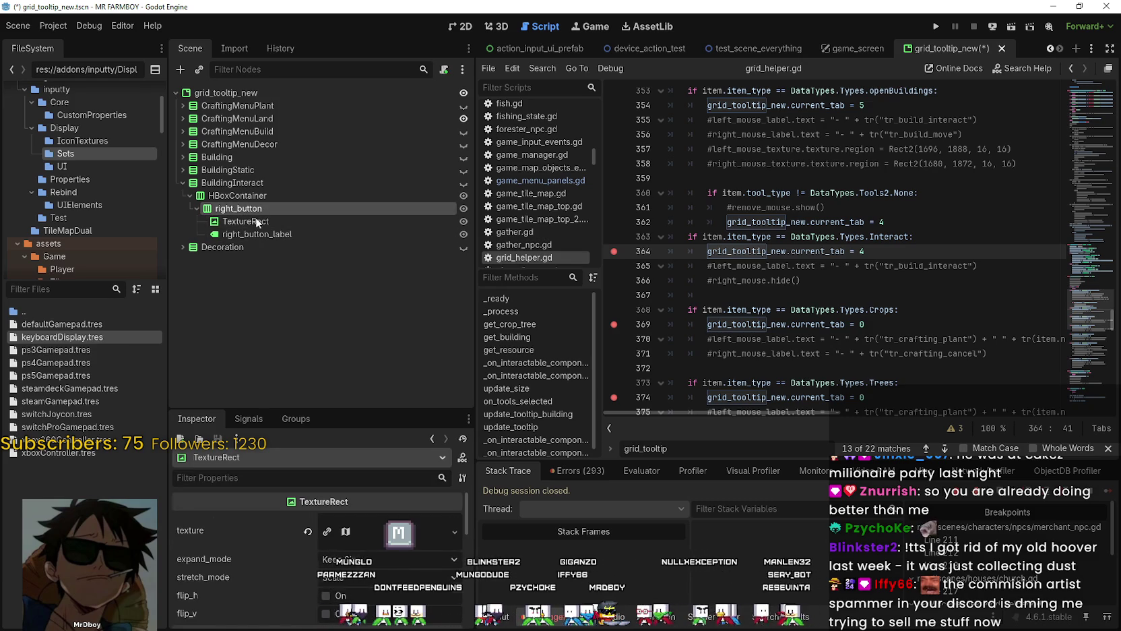
key("ctrl+z")
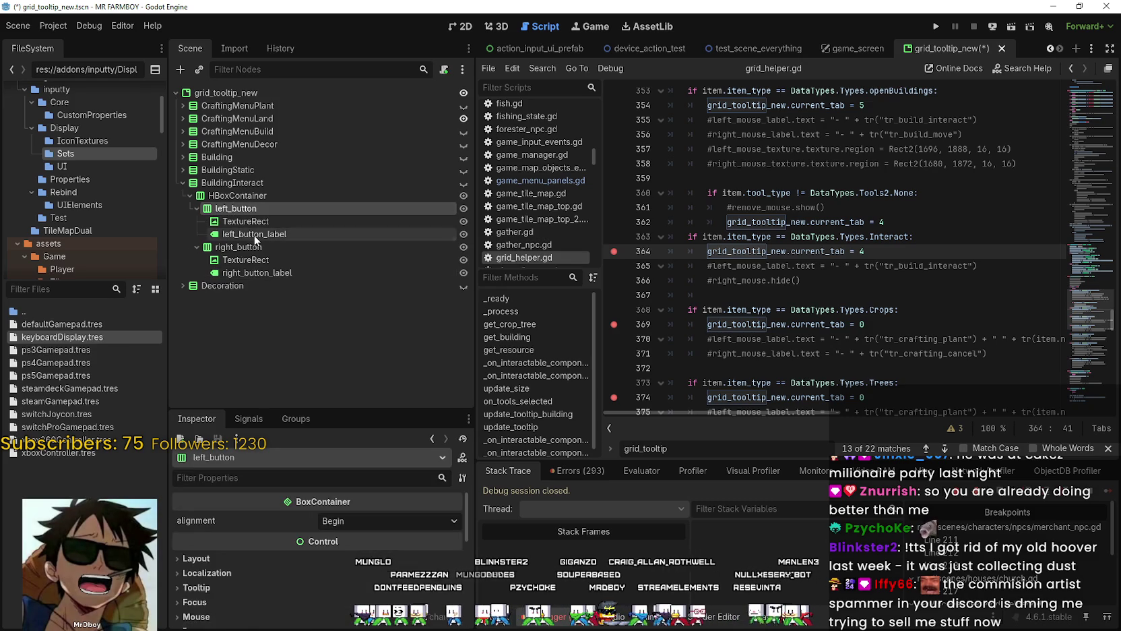
Step: Delete right_button and its children so BuildingInteract keeps only its left button
left_click(257, 232)
left_click(256, 221)
left_click(257, 234)
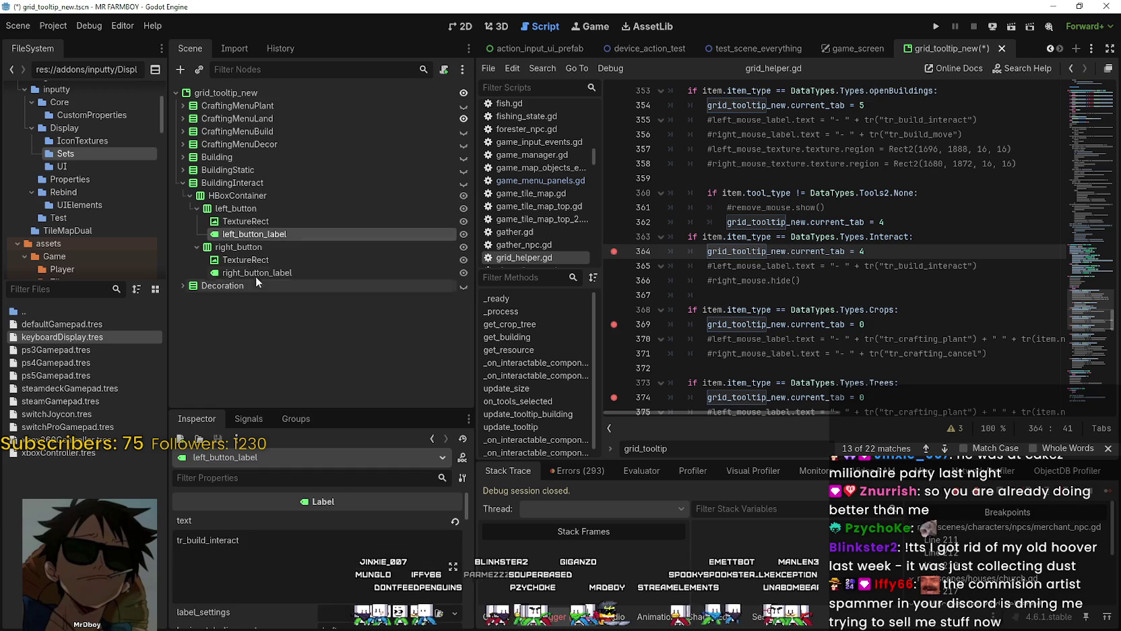
right_click(236, 248)
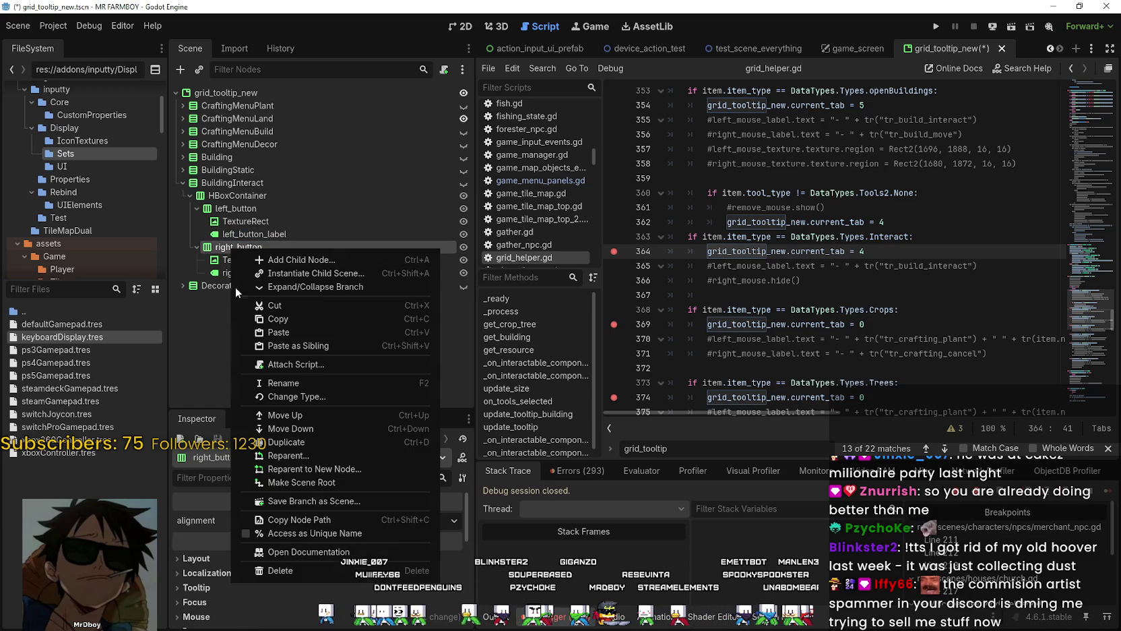
left_click(280, 570)
left_click(490, 326)
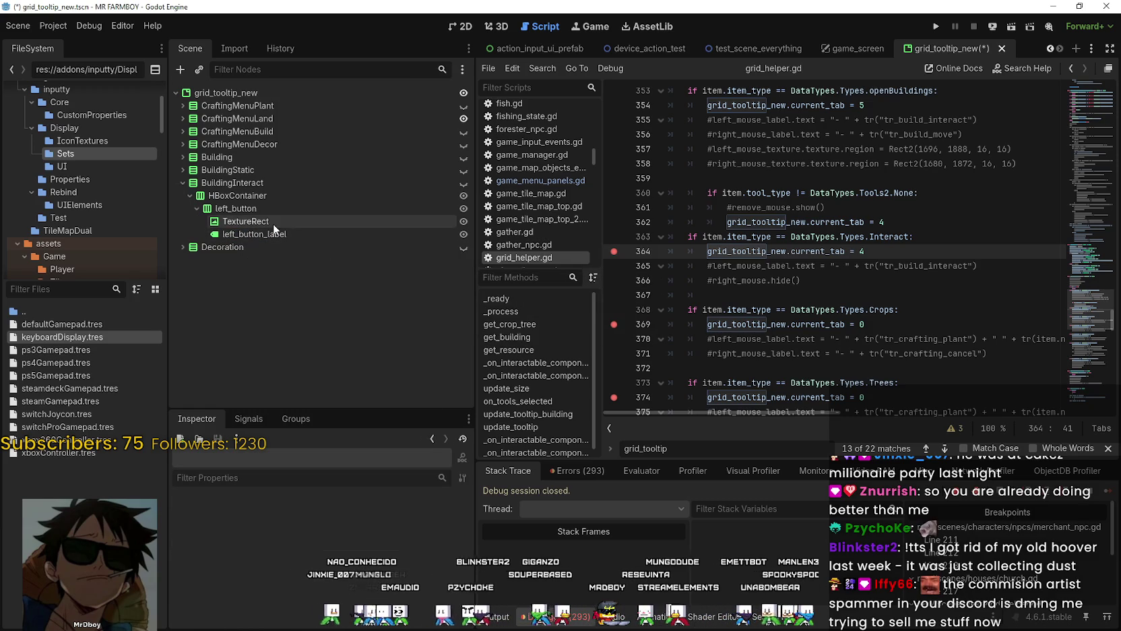
left_click(217, 184)
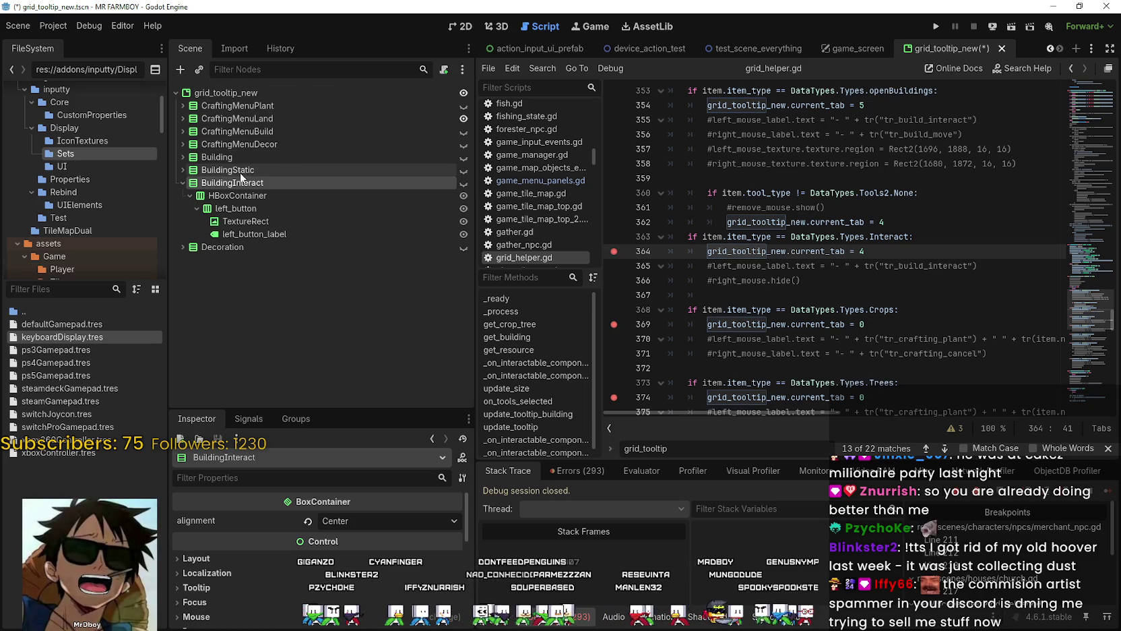
Step: Change the Interact case's current_tab from 4 to 6 on line 364 and save
left_click_drag(860, 252, 869, 253)
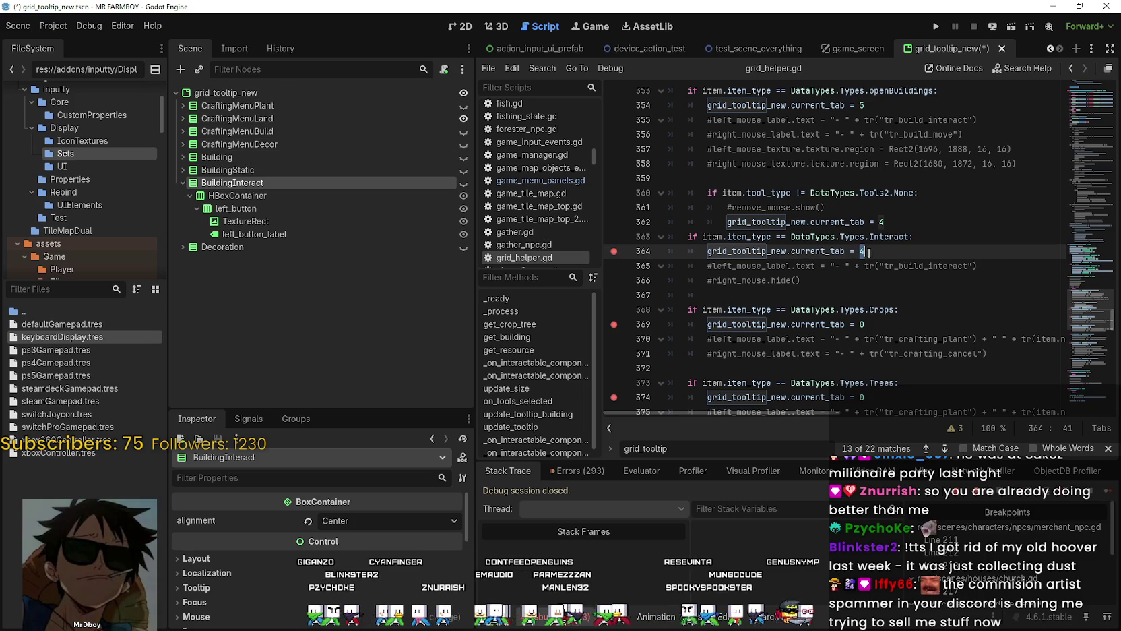
type("6")
key("ctrl+s")
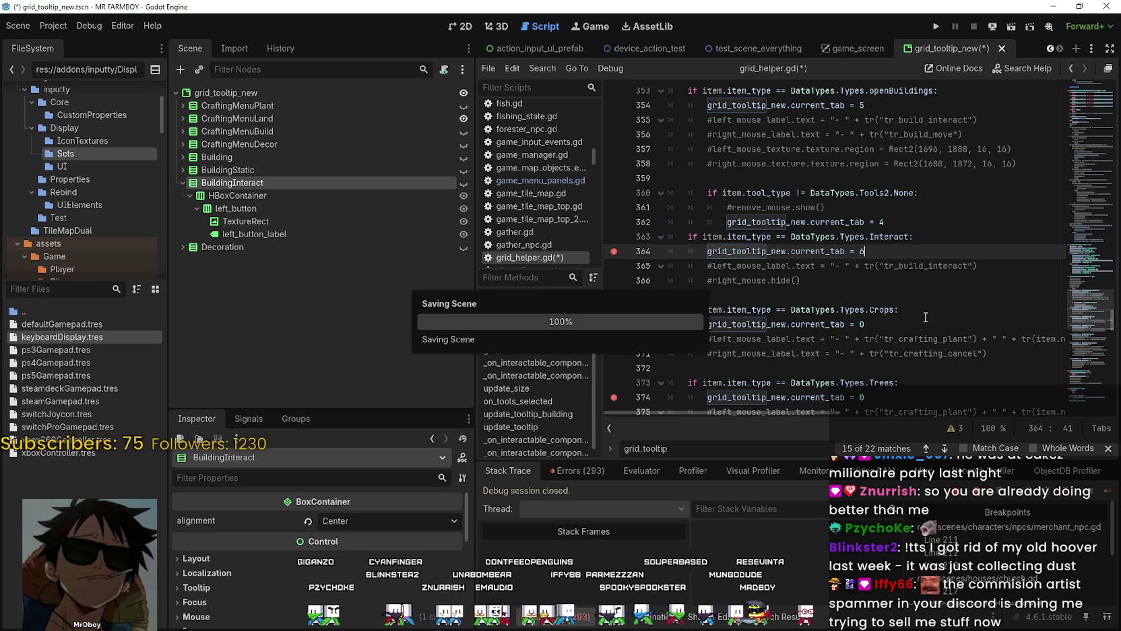
scroll(913, 309, "down", 3)
left_click(864, 260)
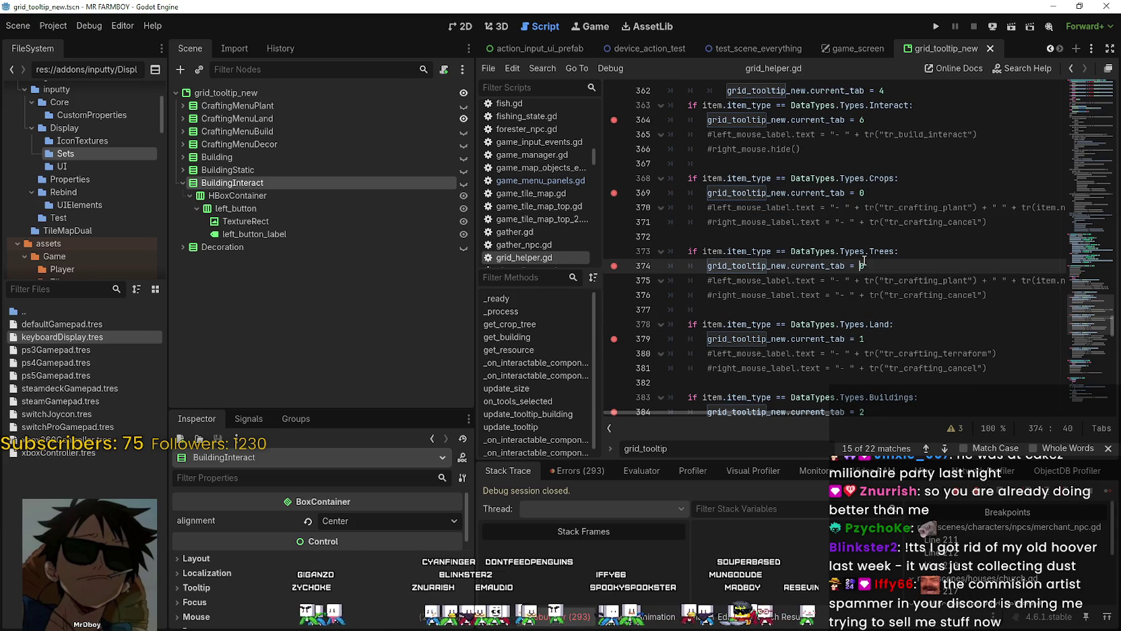
Step: Select the Trees condition on line 373 and scroll through the update_tooltip function
left_click_drag(894, 251, 703, 251)
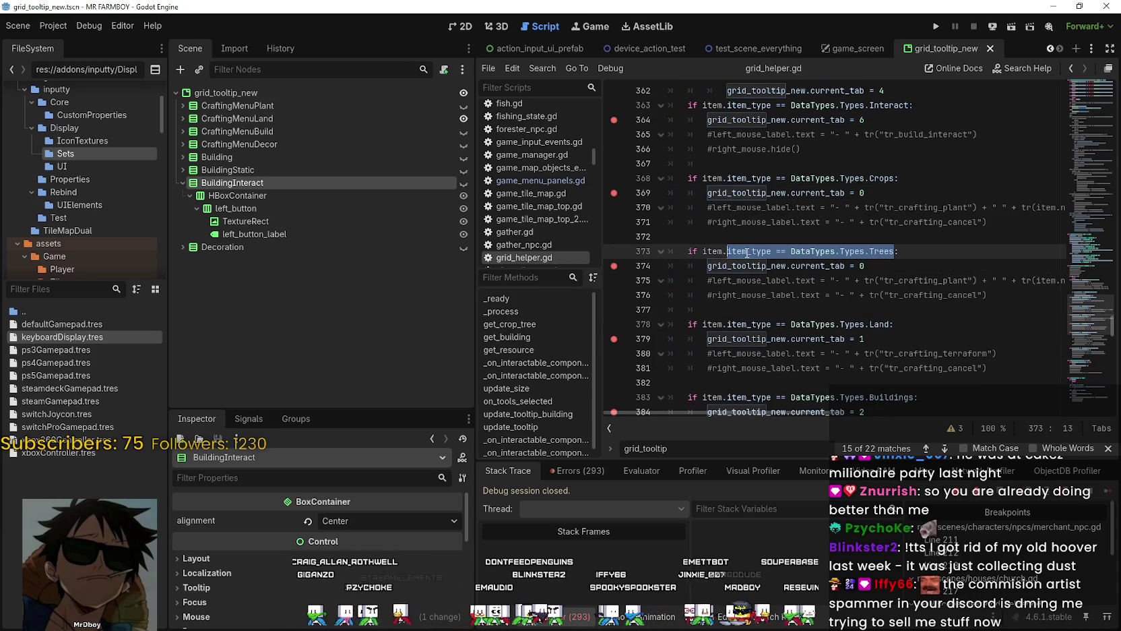
scroll(765, 297, "up", 5)
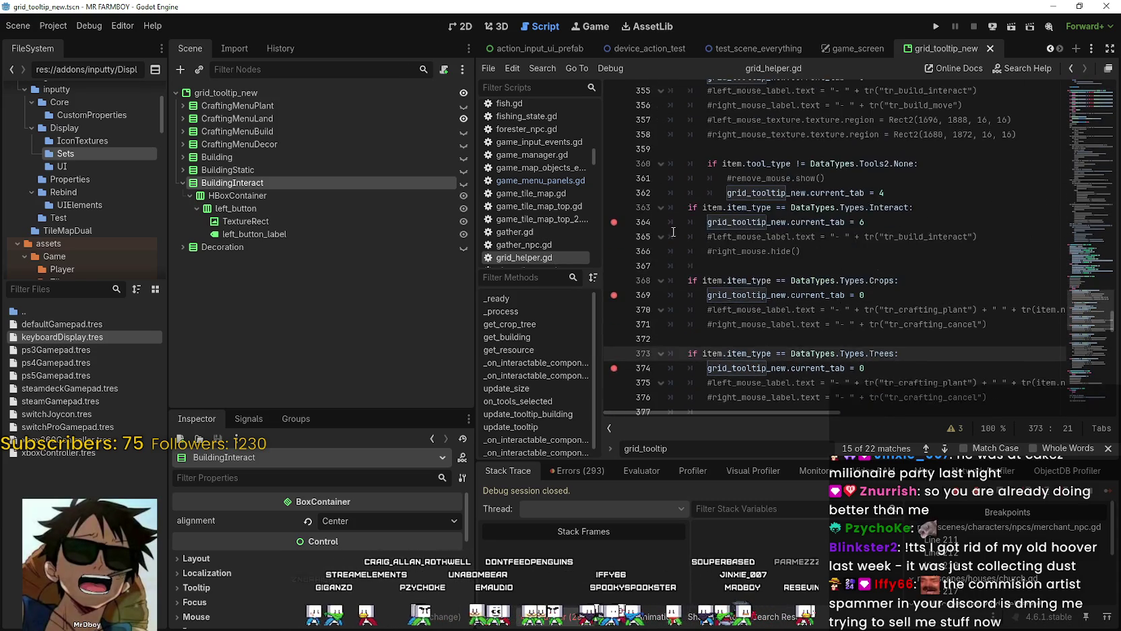
scroll(688, 219, "down", 5)
scroll(690, 223, "down", 4)
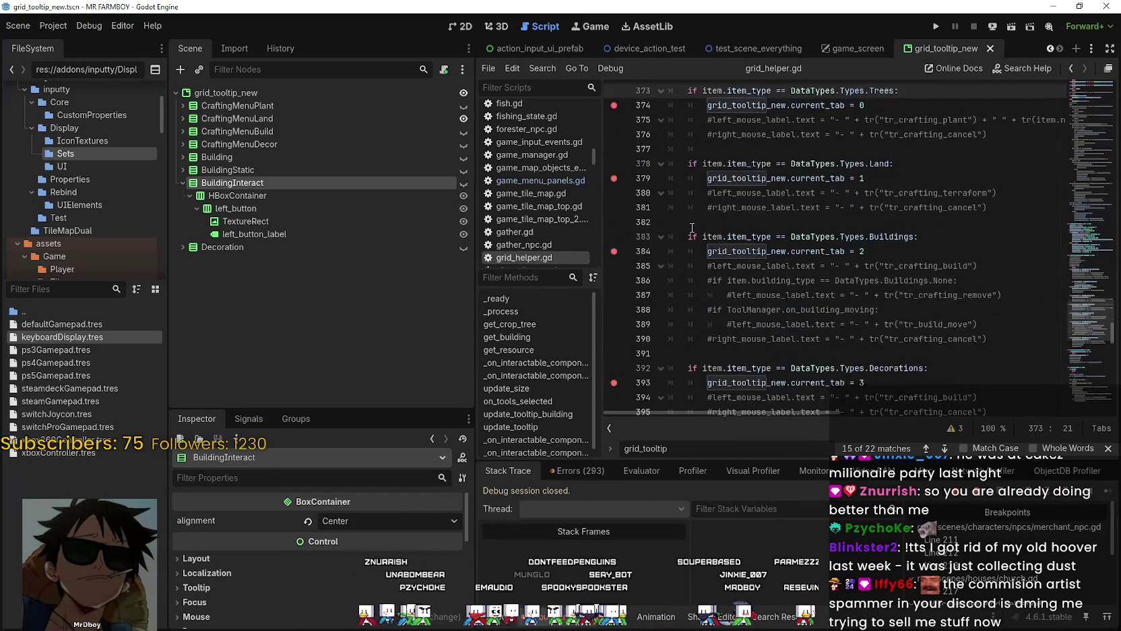
scroll(692, 228, "down", 5)
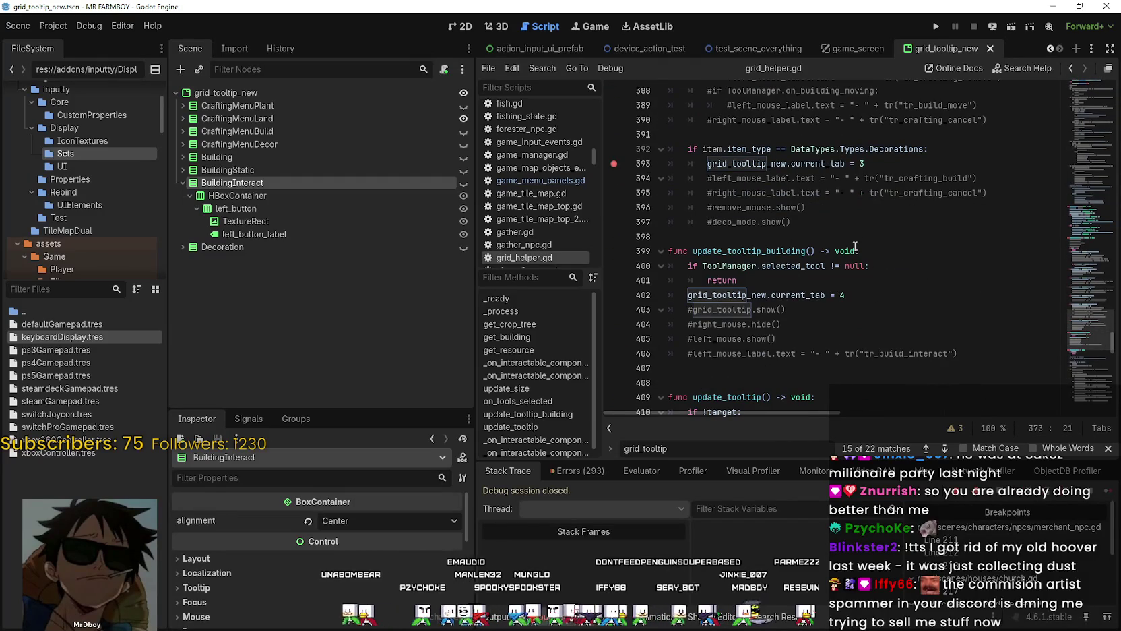
scroll(848, 252, "up", 13)
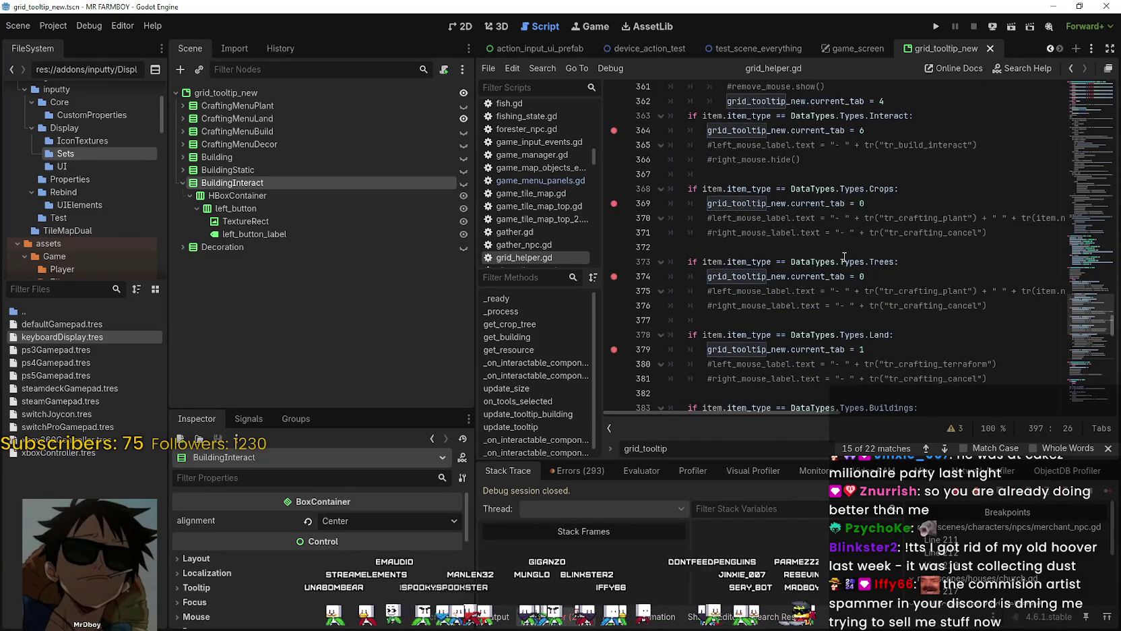
scroll(845, 256, "up", 4)
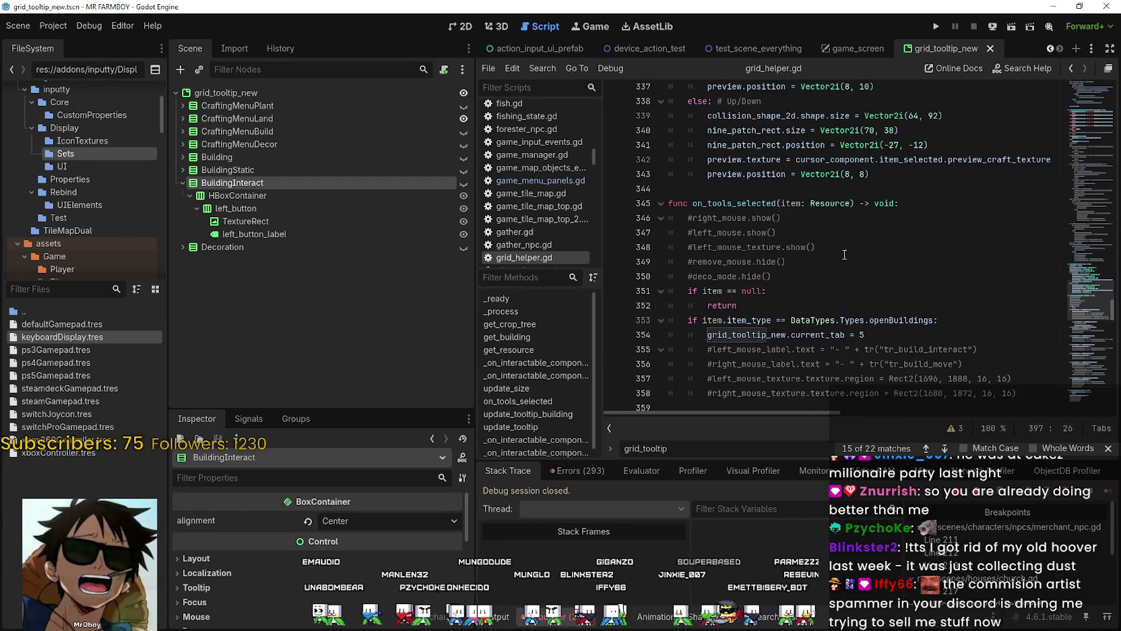
scroll(802, 272, "down", 11)
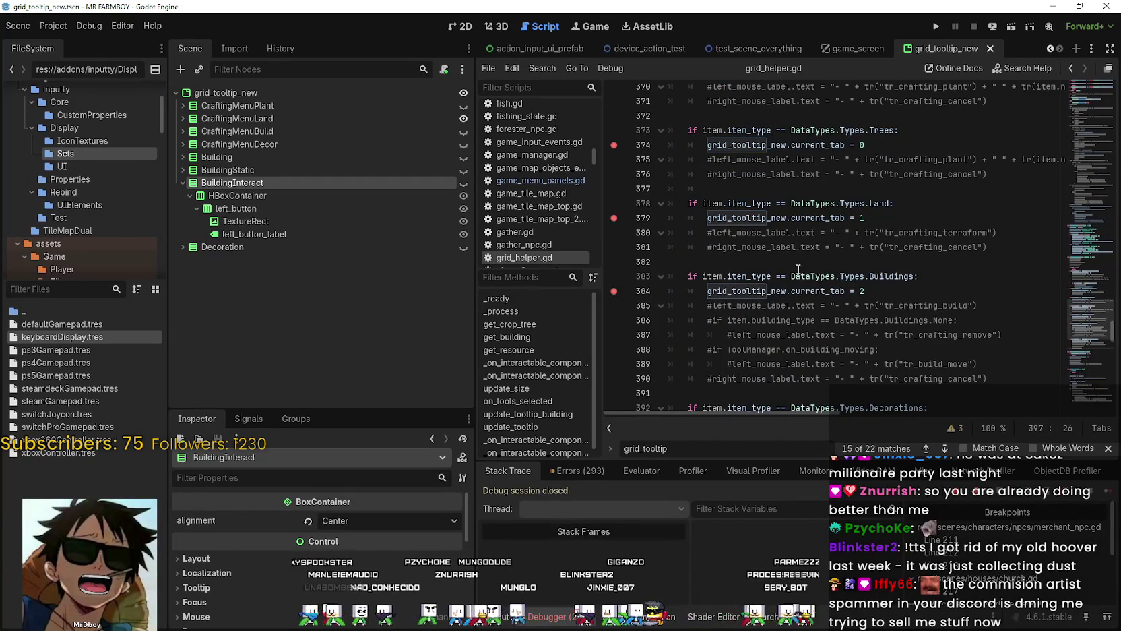
scroll(794, 266, "down", 11)
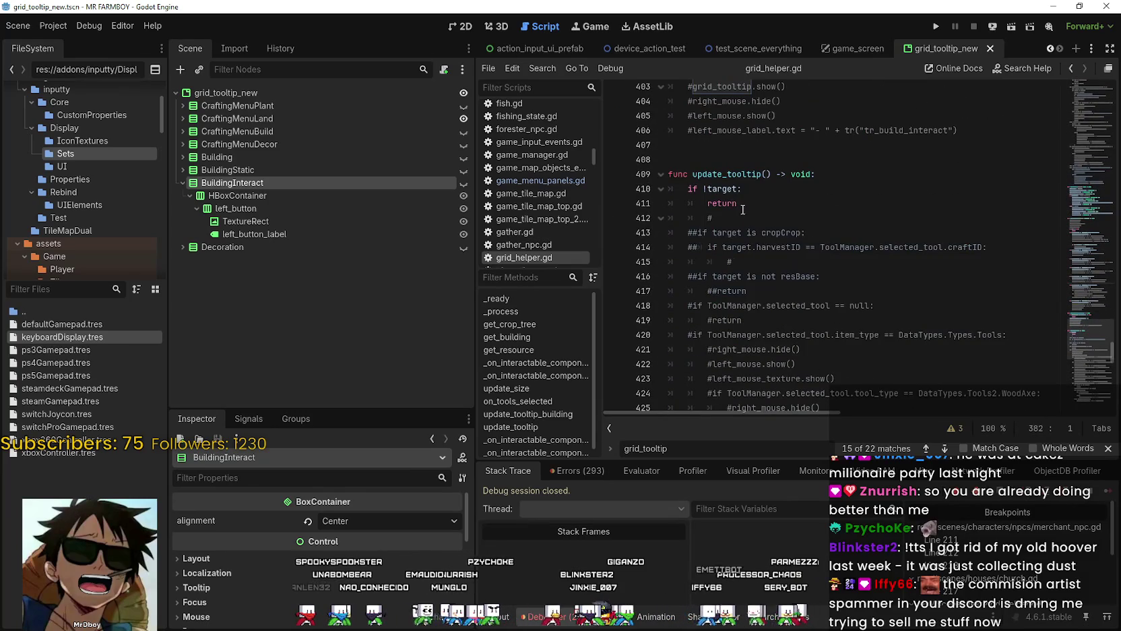
scroll(727, 189, "down", 3)
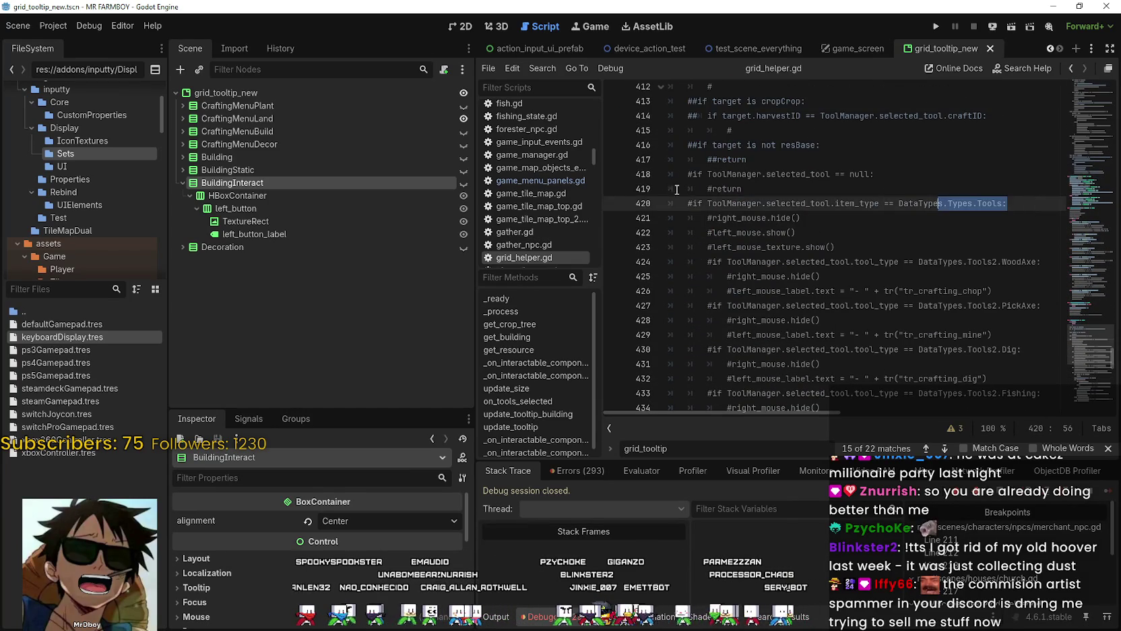
Step: Select line 420 and review the surrounding tooltip code
key("shift+Home")
key("shift+Home")
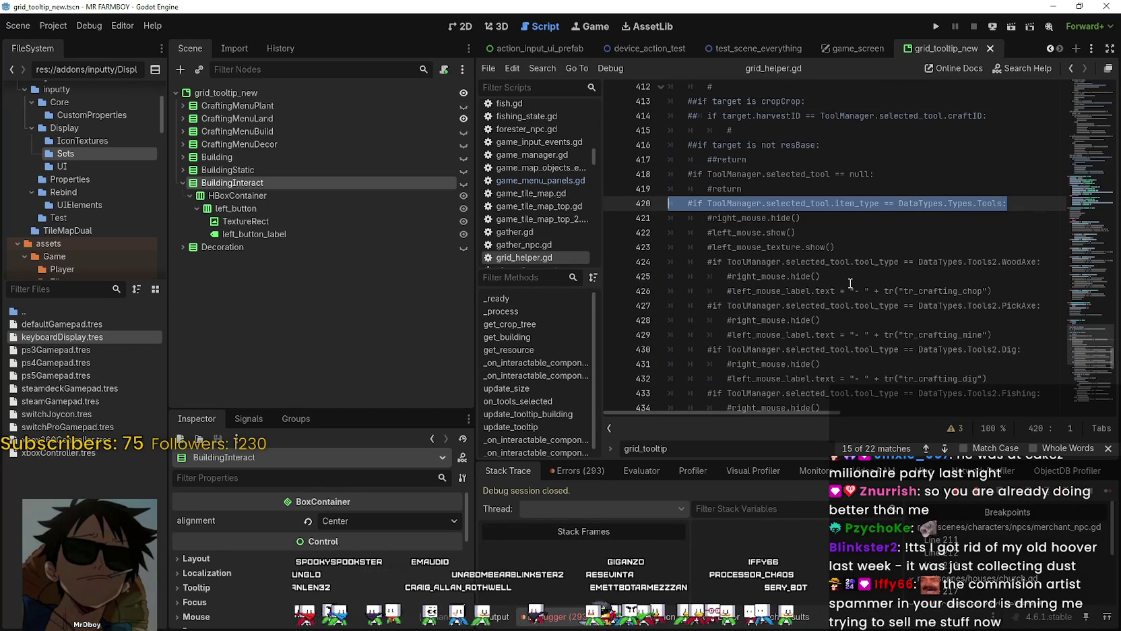
scroll(839, 271, "down", 11)
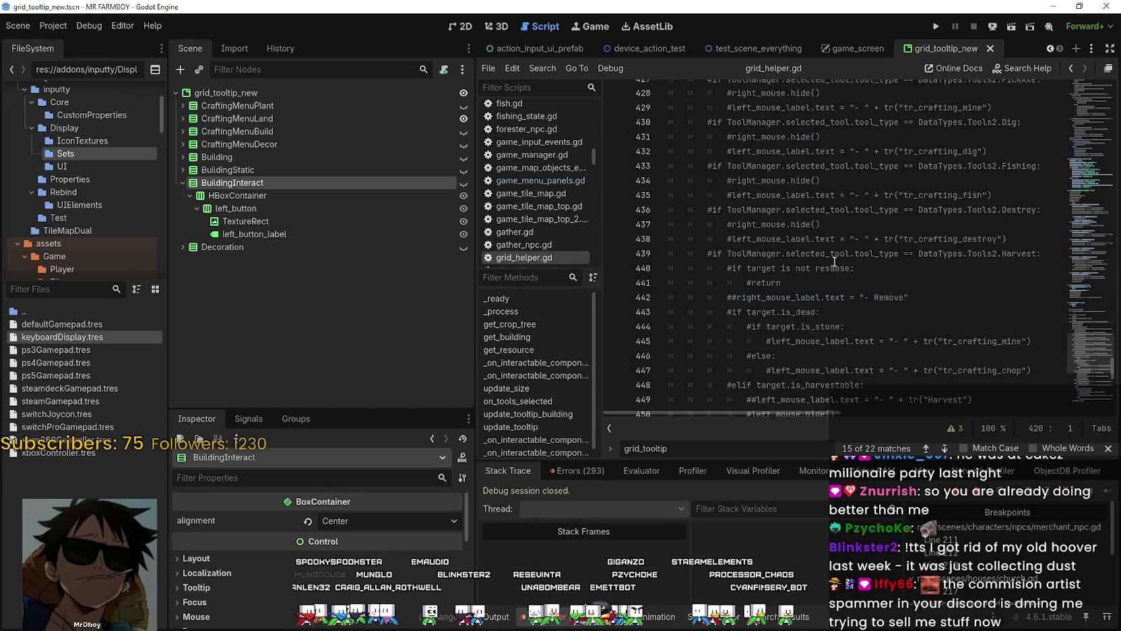
scroll(835, 256, "down", 9)
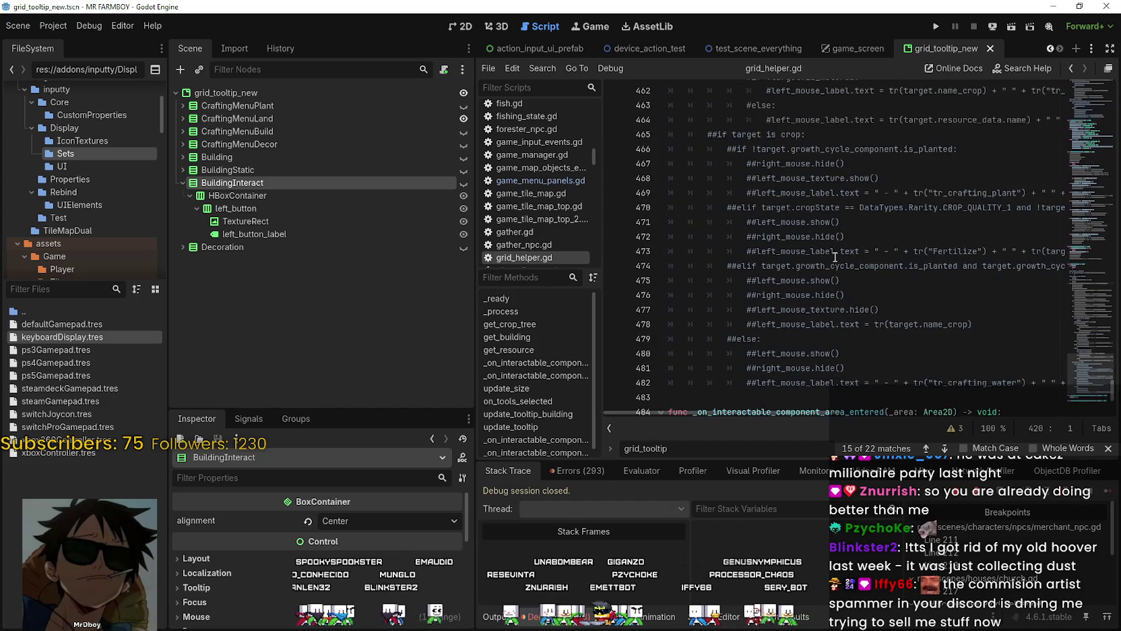
scroll(837, 257, "up", 19)
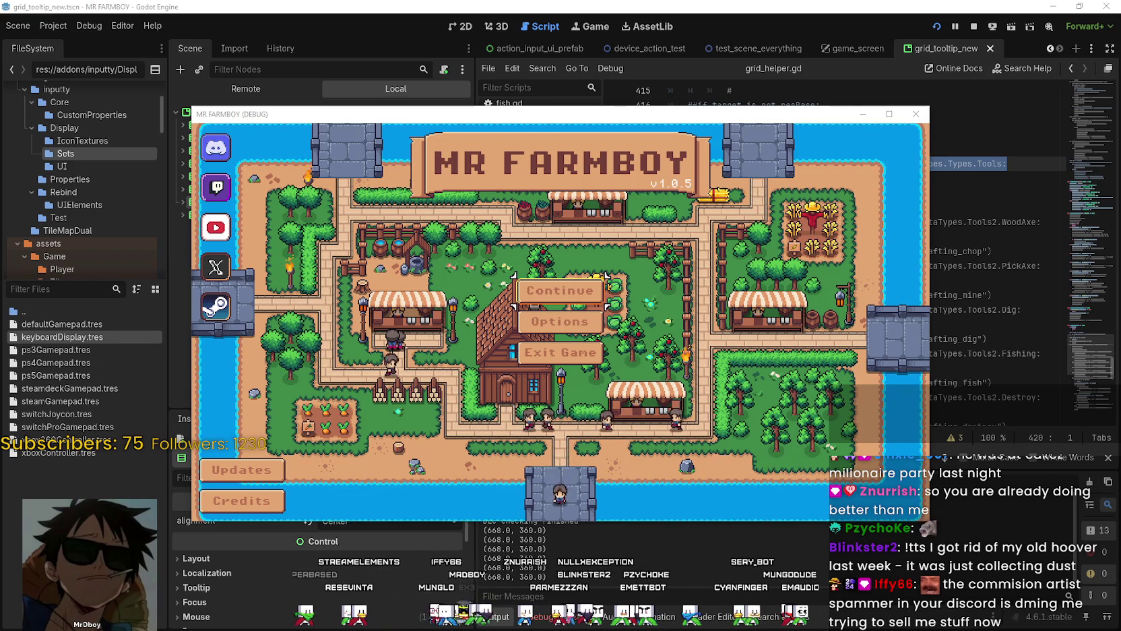
Step: Load Save 4 (Normal) from the save list and maximize the game window
key("Return")
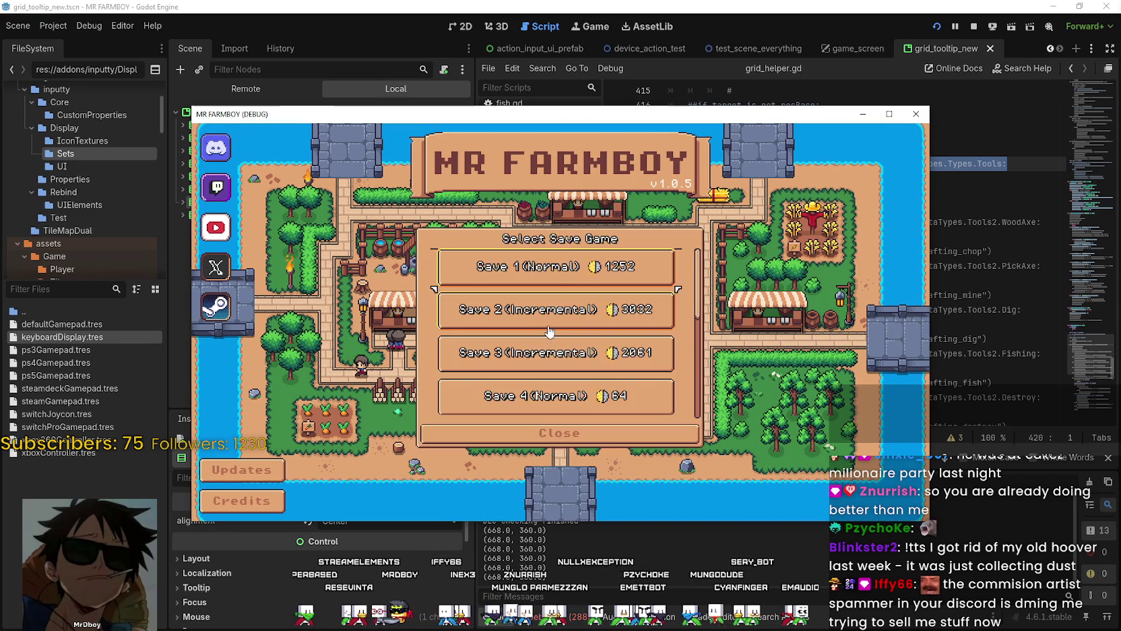
scroll(532, 317, "down", 2)
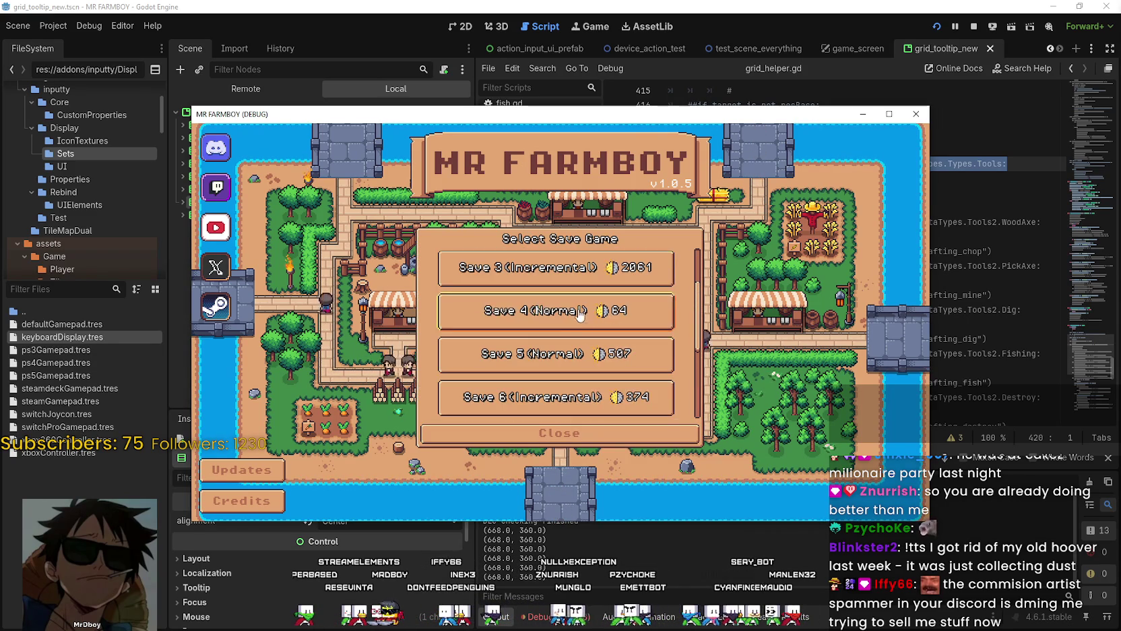
left_click(511, 320)
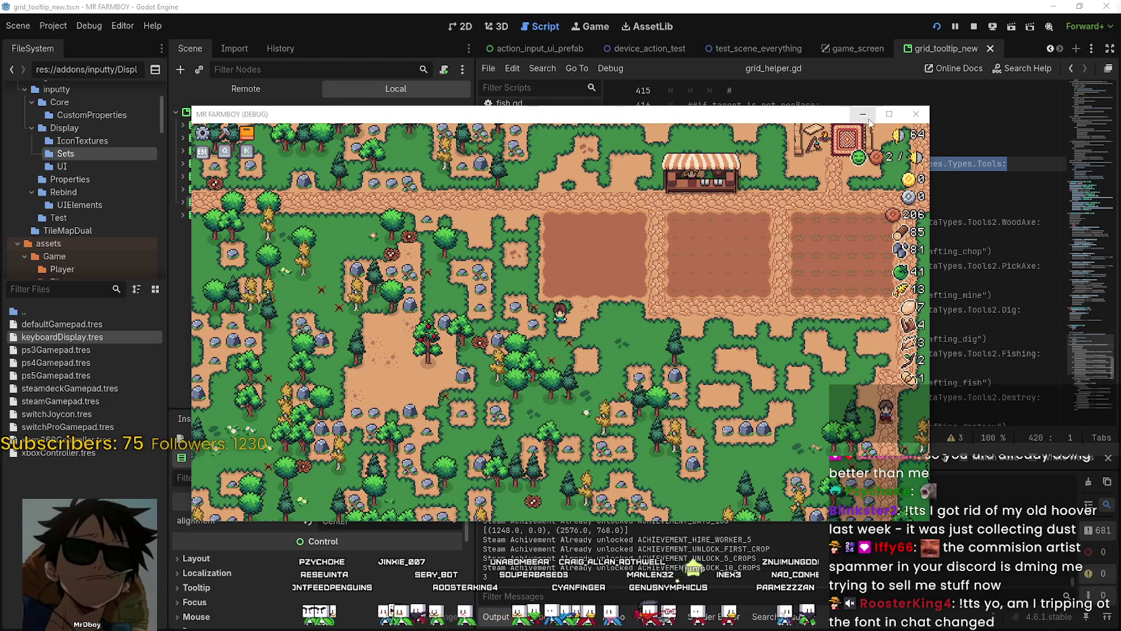
left_click(889, 114)
Step: Walk the character across the fields to the market stall, tent rug and storage building
key("d")
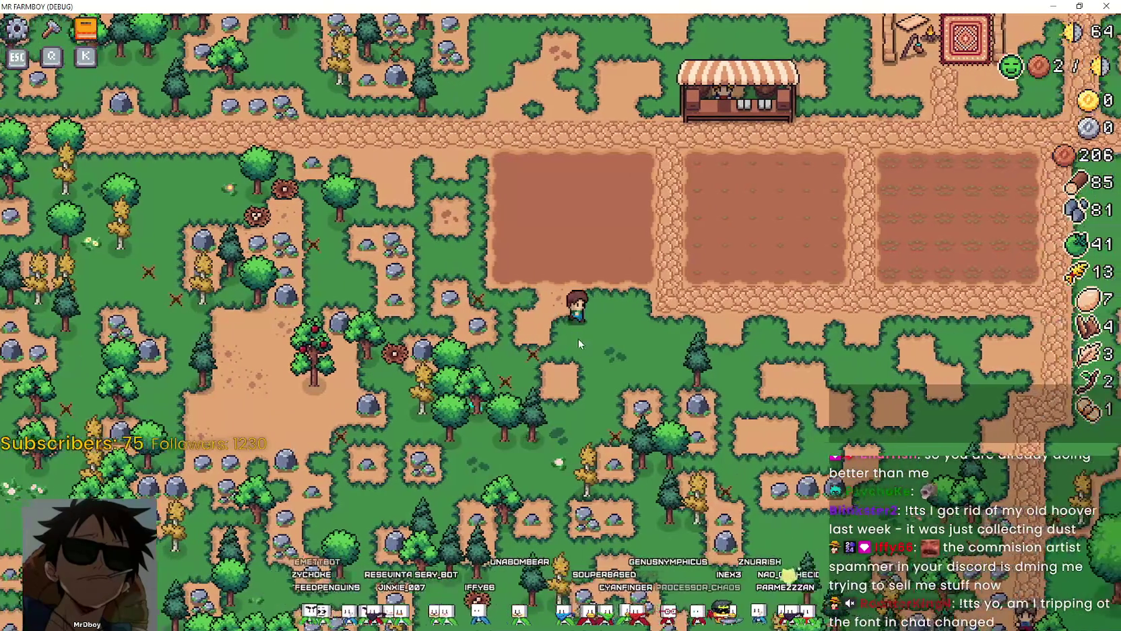
key("w")
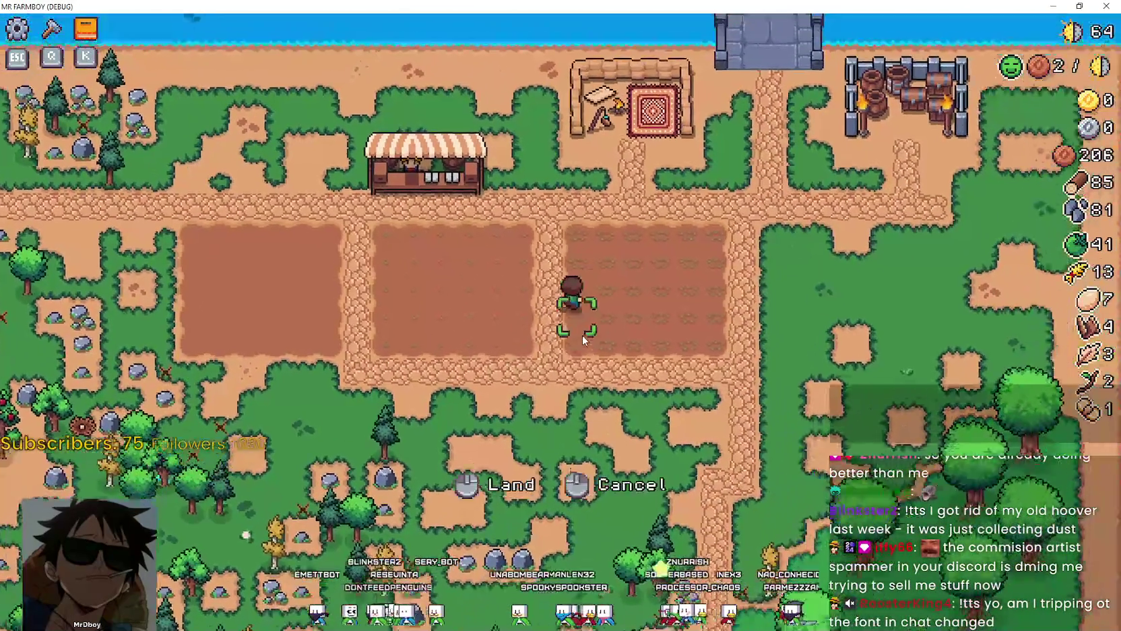
key("a")
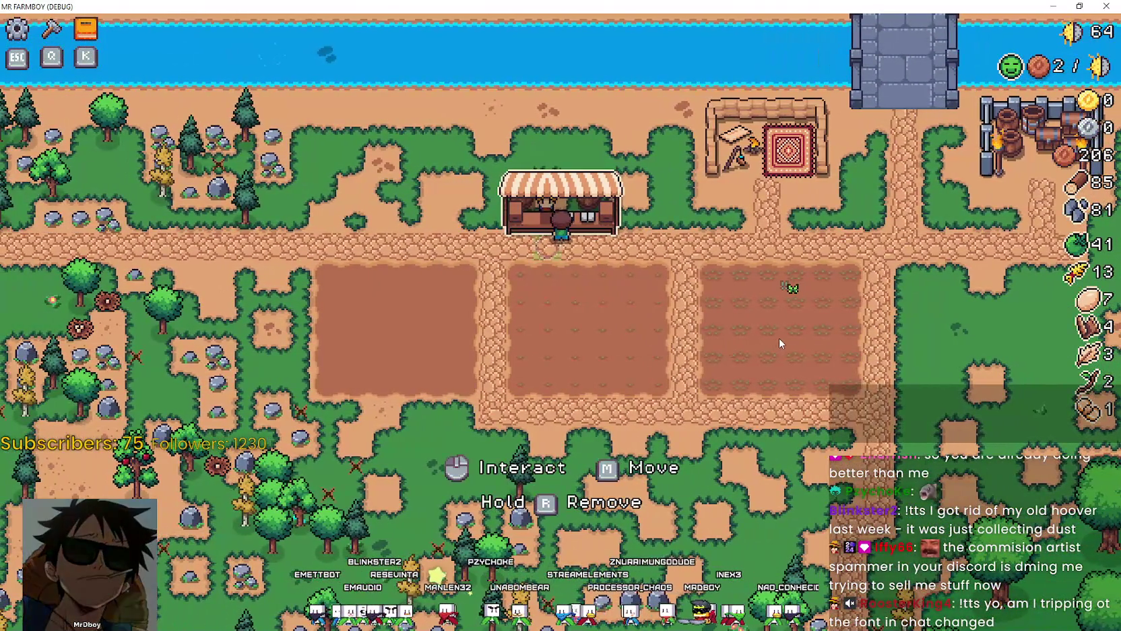
key("s")
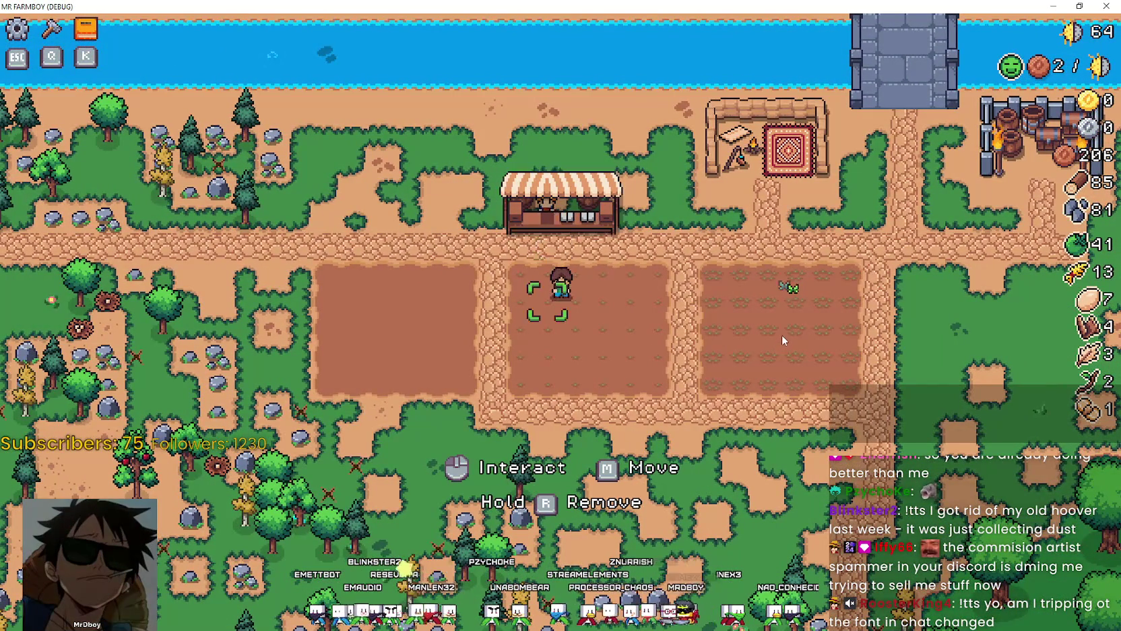
key("w")
key("d")
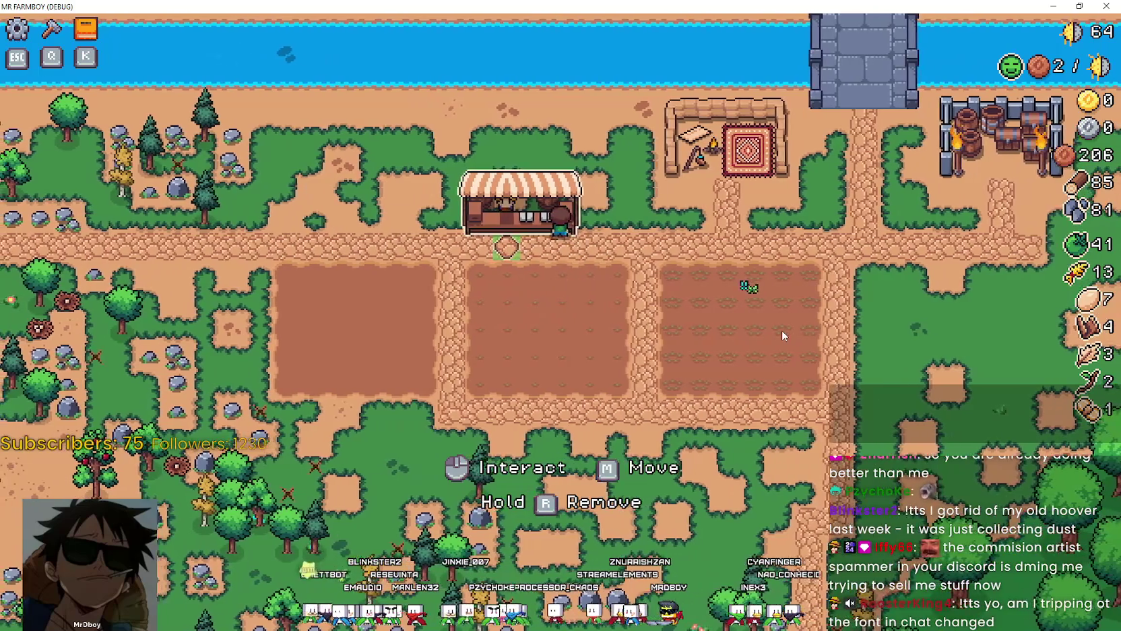
key("d")
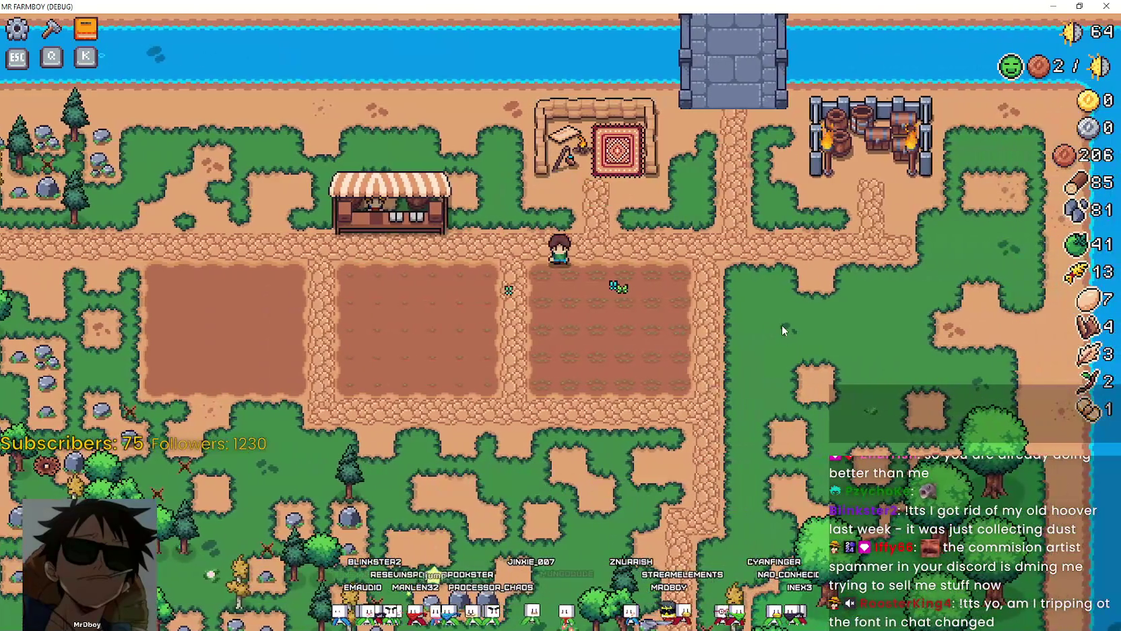
key("d")
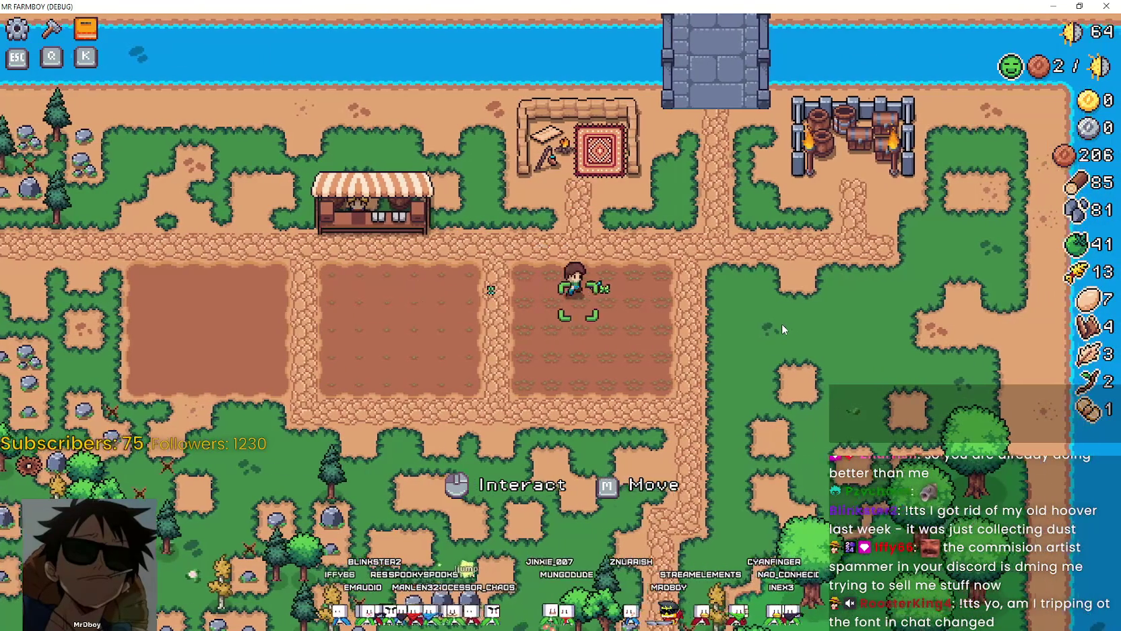
key("w")
key("a")
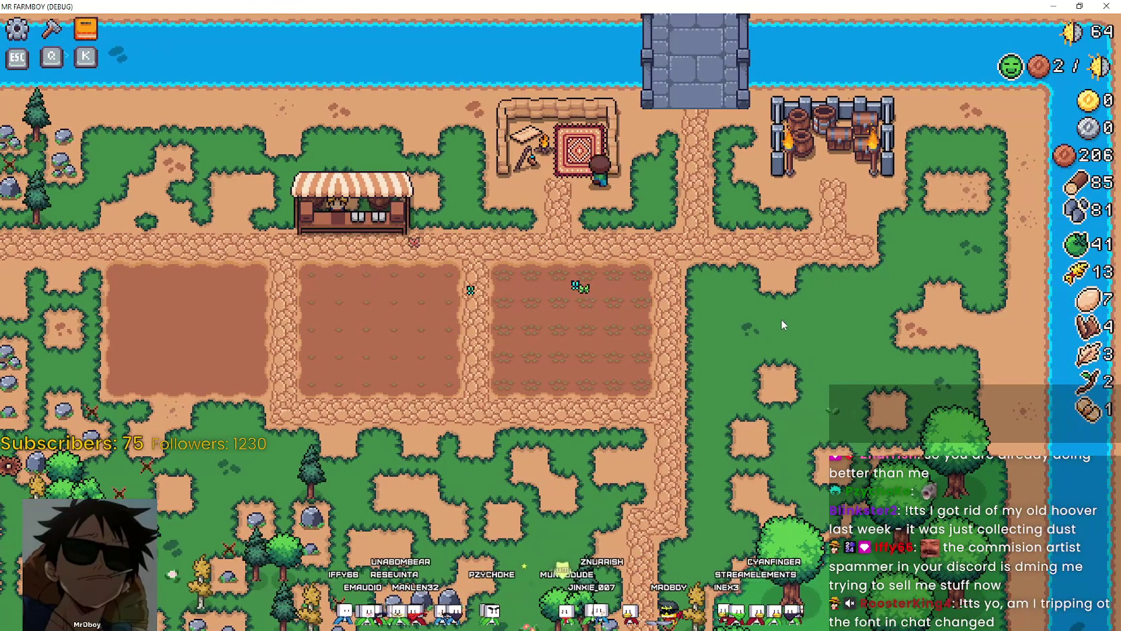
key("d")
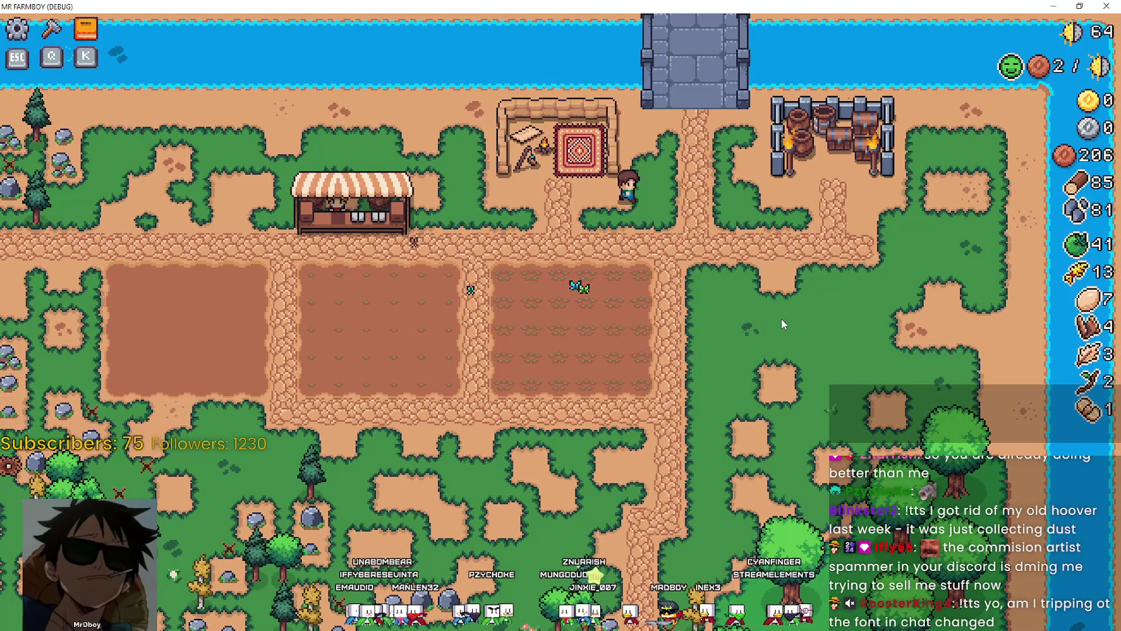
key("w")
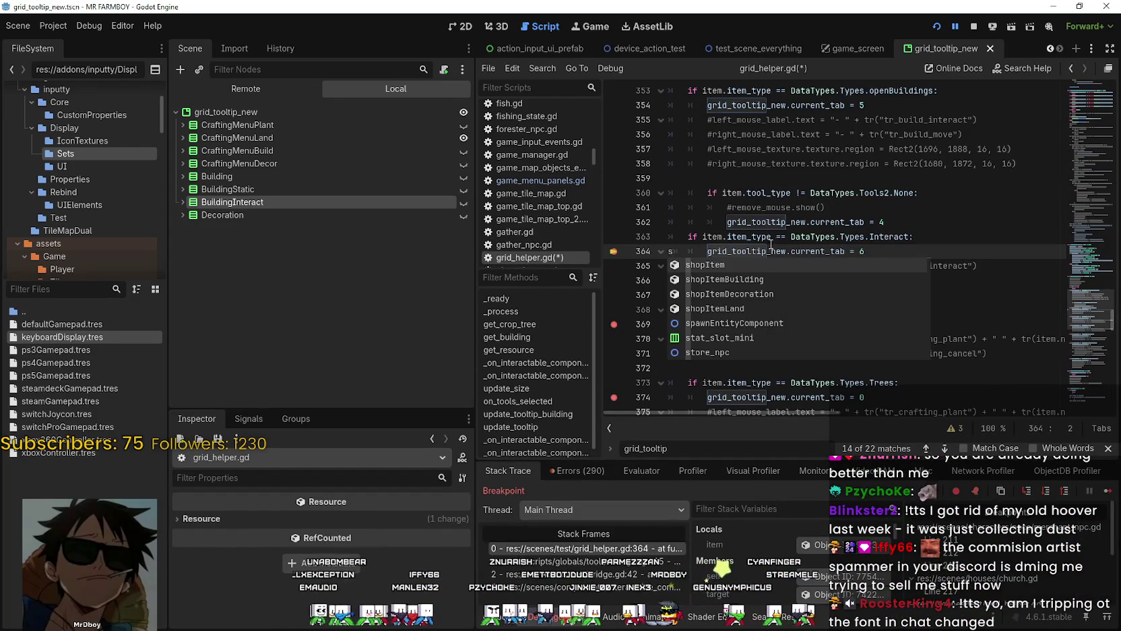
Step: Delete the stray 's' on line 364, resume the game, and walk onto the stone bridge
key("BackSpace")
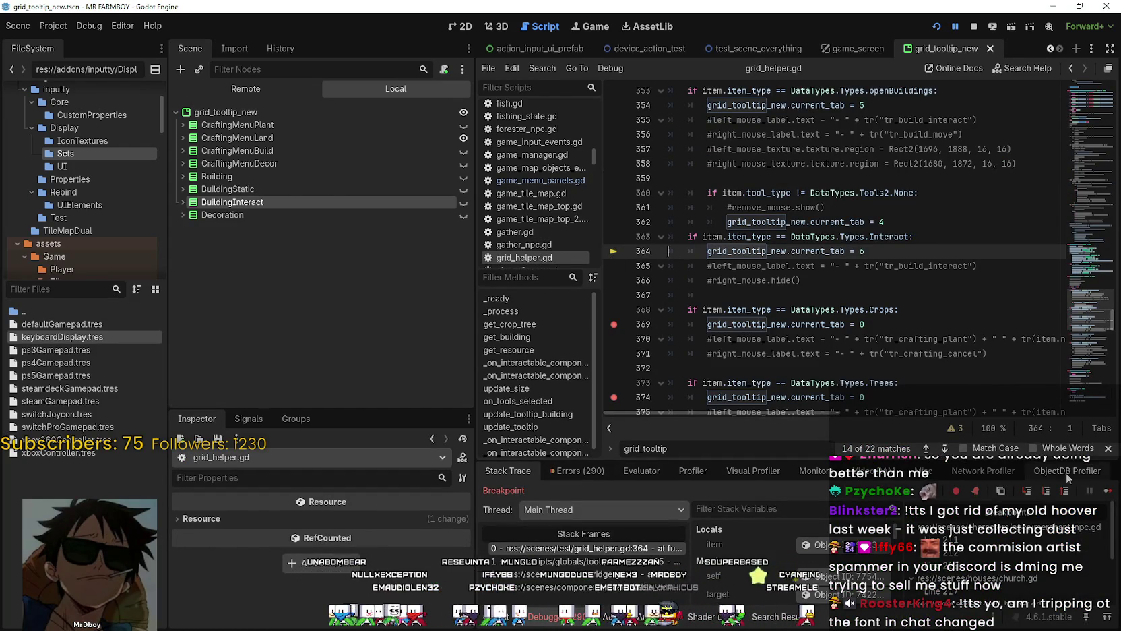
left_click(1107, 491)
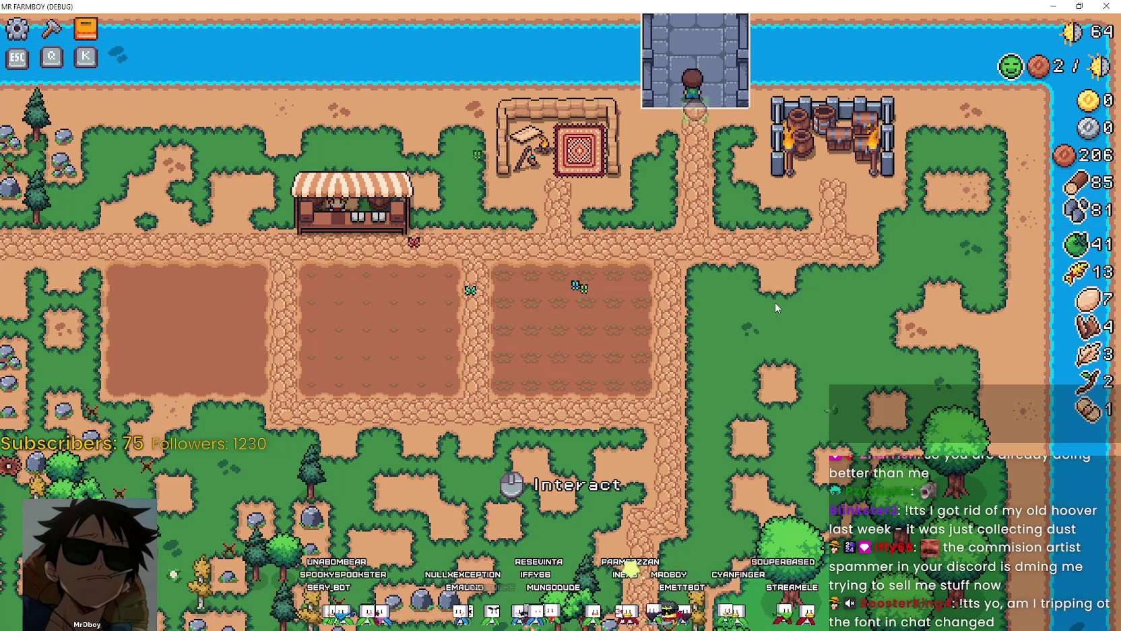
key("w")
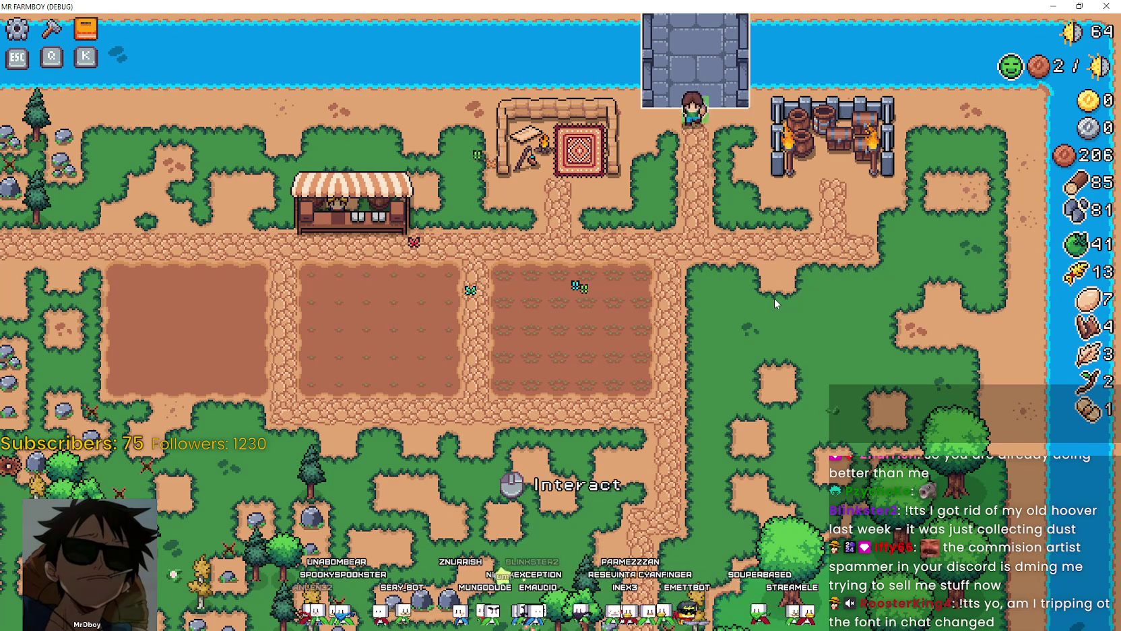
Step: Repeatedly open and close the Bridge info box until the line-384 breakpoint is hit
left_click(774, 298)
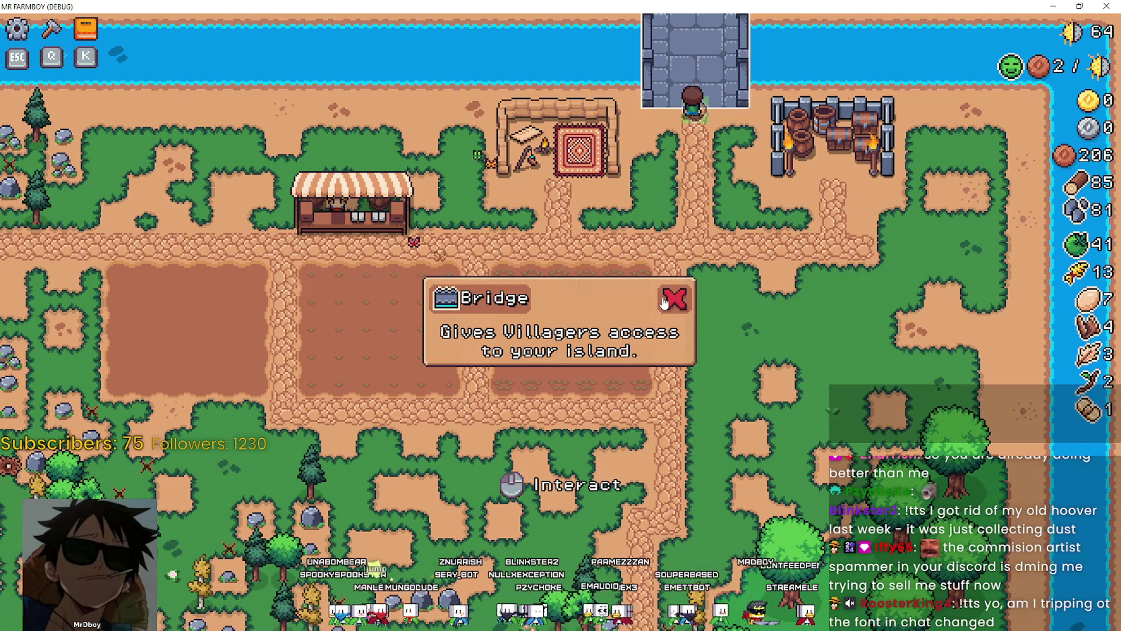
left_click(818, 300)
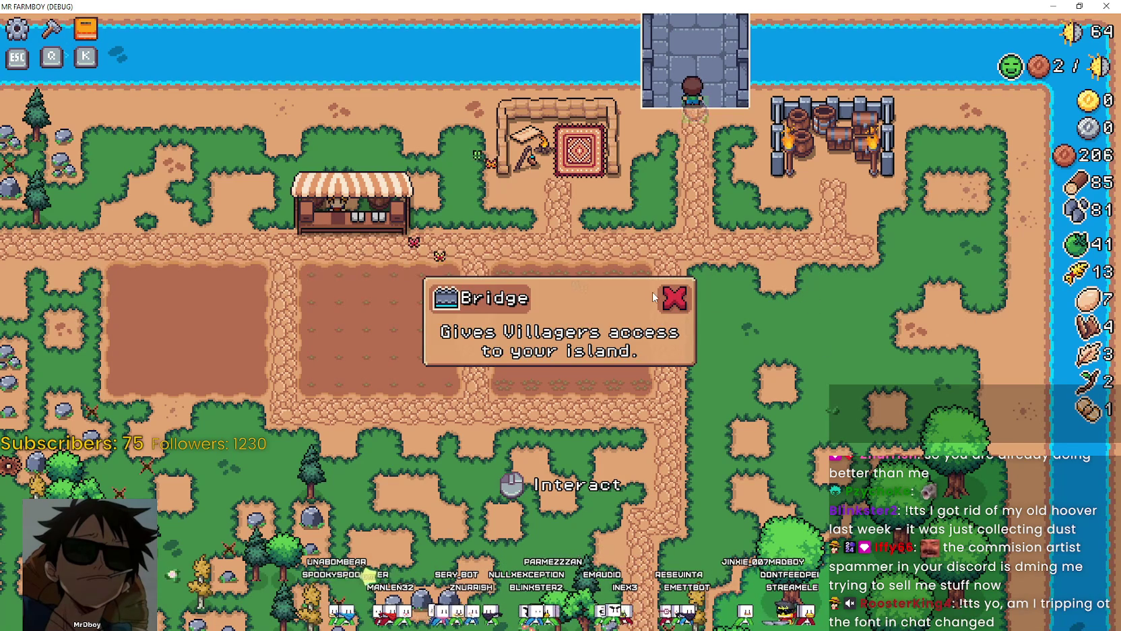
left_click(682, 291)
left_click(802, 295)
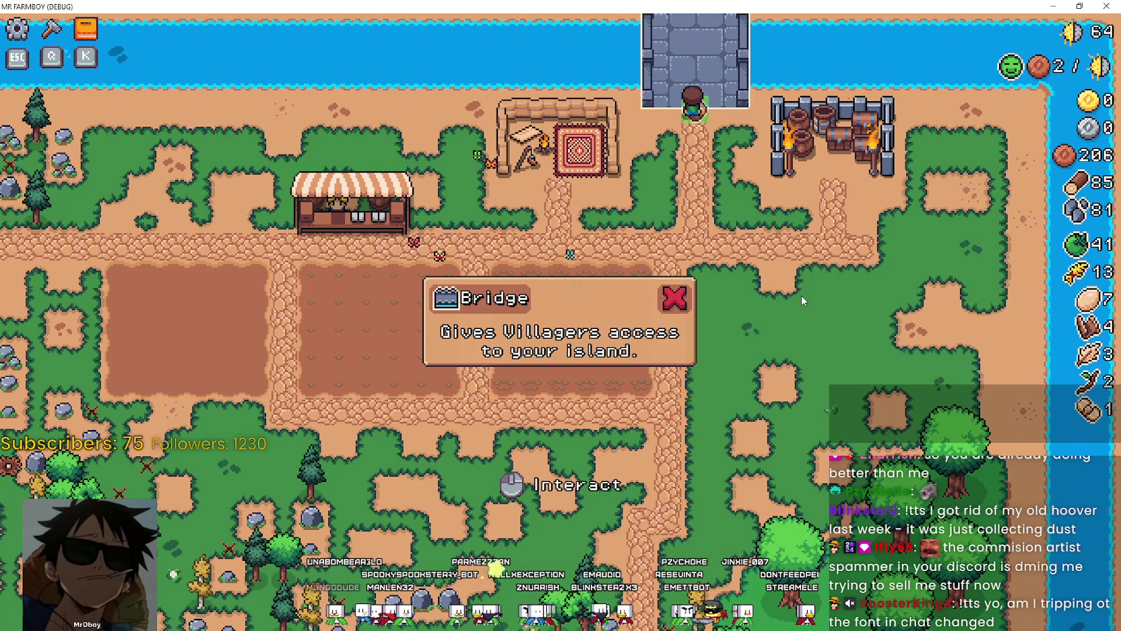
left_click(670, 301)
left_click(751, 321)
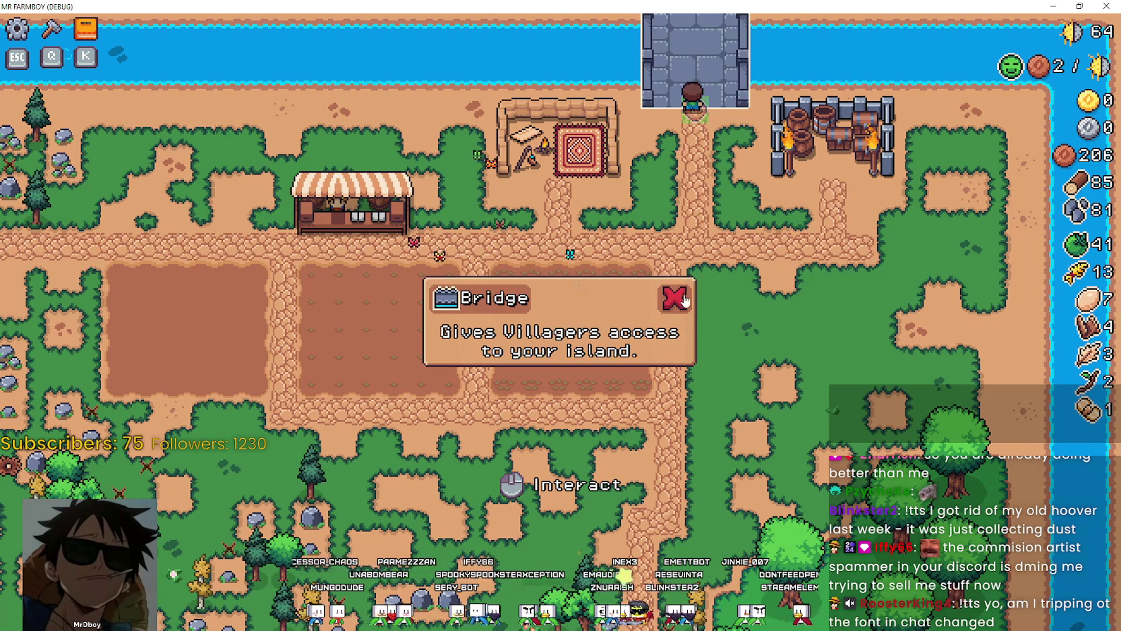
left_click(673, 301)
left_click(738, 306)
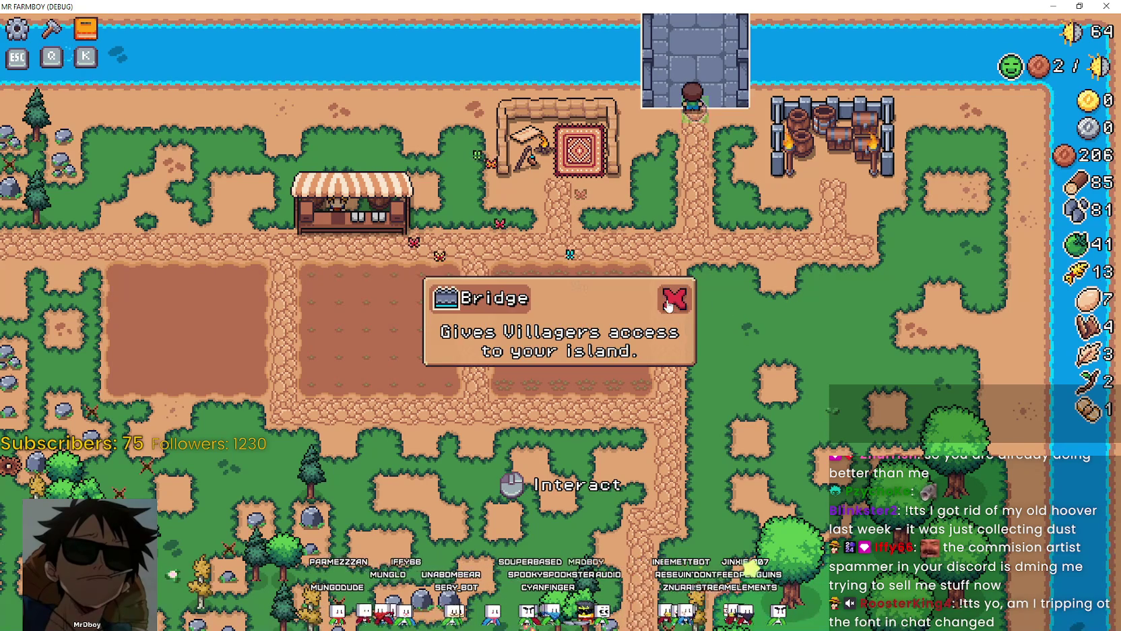
left_click(738, 307)
left_click(738, 306)
left_click(725, 302)
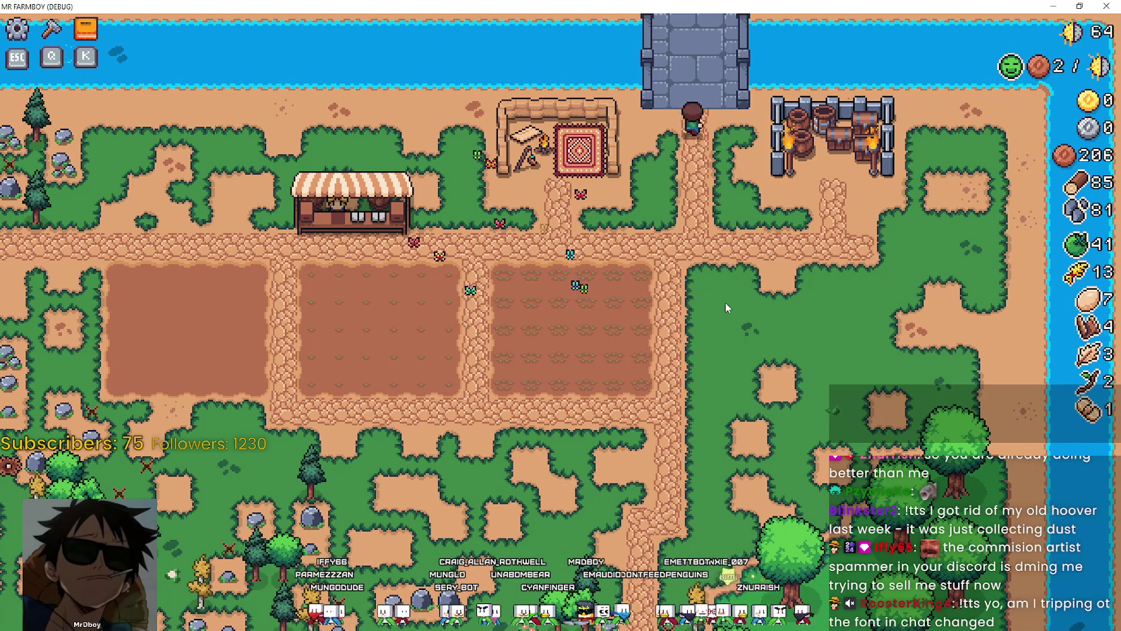
left_click(726, 302)
left_click(682, 297)
left_click(712, 311)
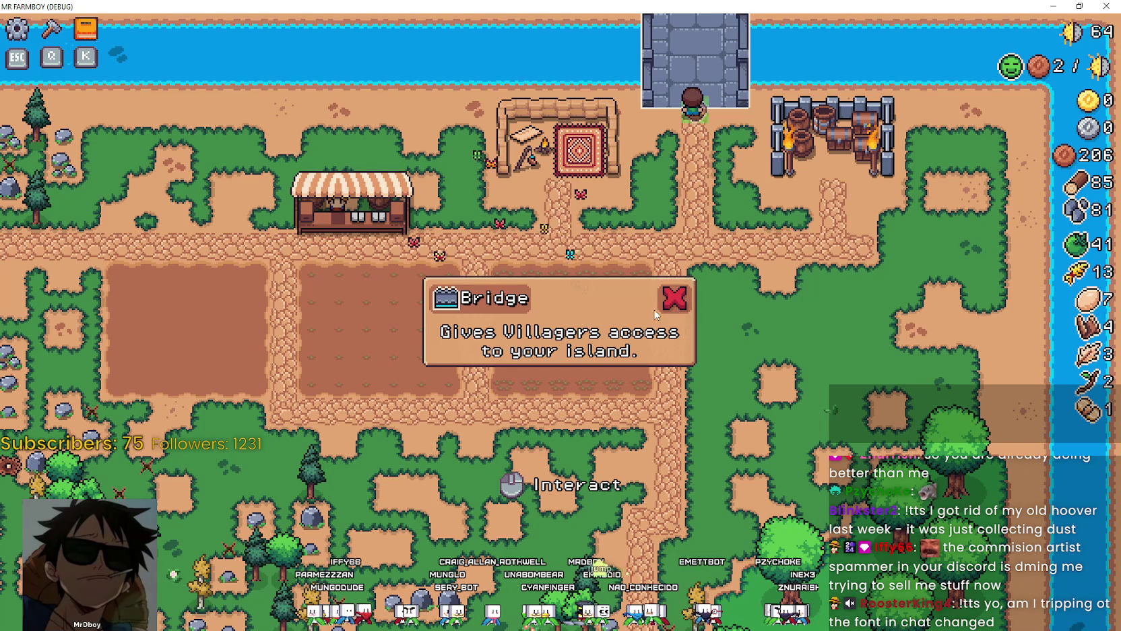
left_click(676, 305)
left_click(739, 295)
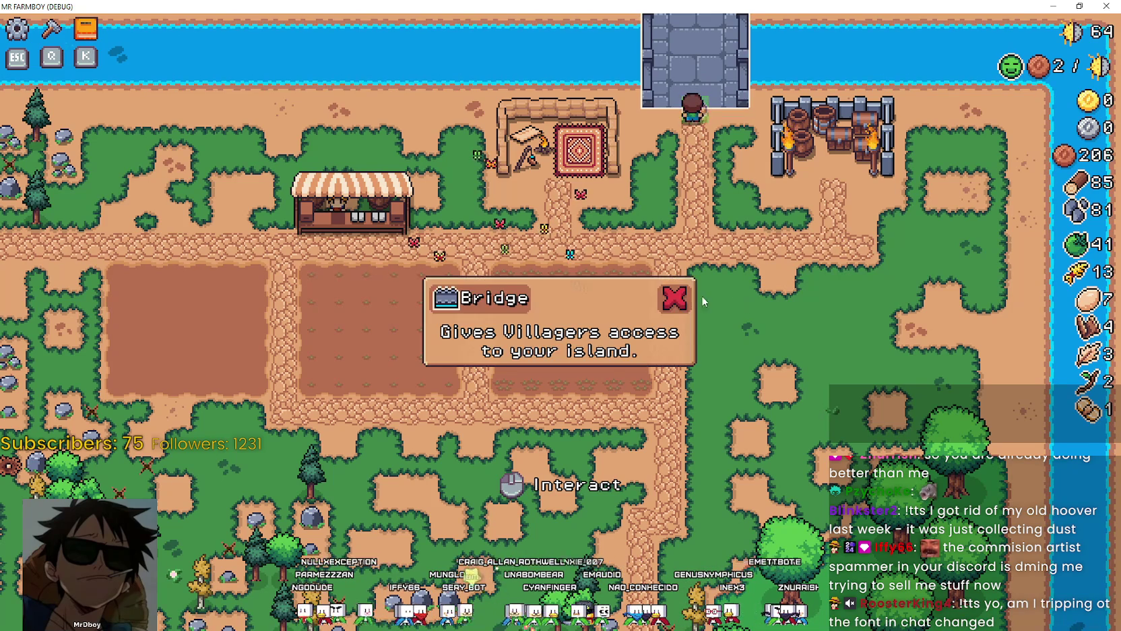
left_click(675, 300)
left_click(717, 311)
left_click(705, 302)
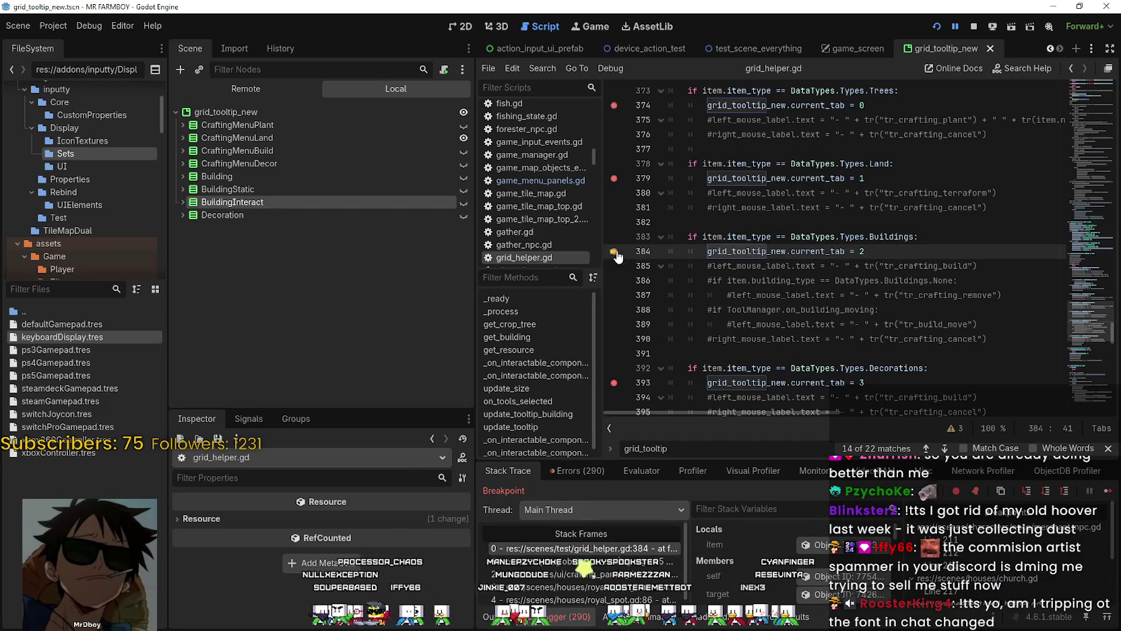
Step: Continue execution past the line-384 Buildings breakpoint in the debugger
left_click(1107, 491)
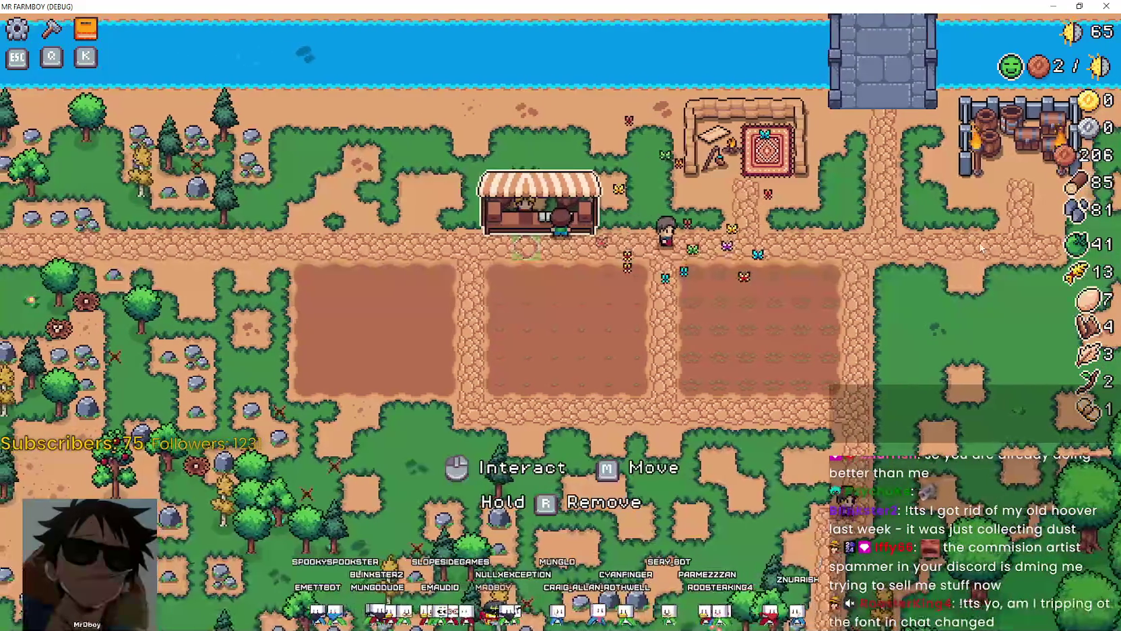
left_click(886, 229)
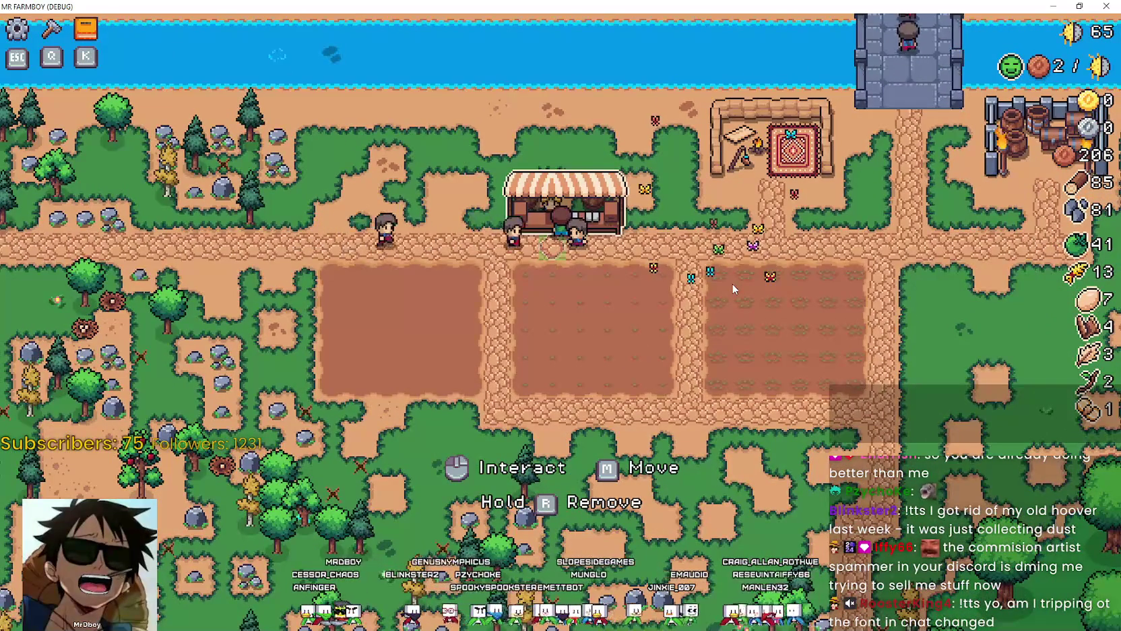
key("e")
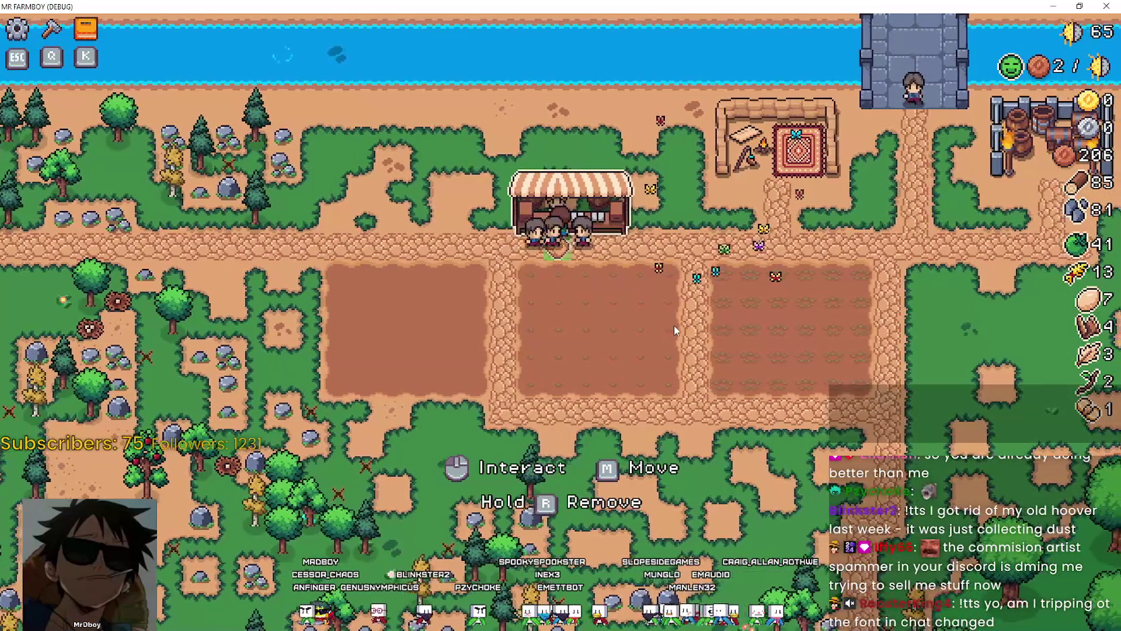
left_click(709, 128)
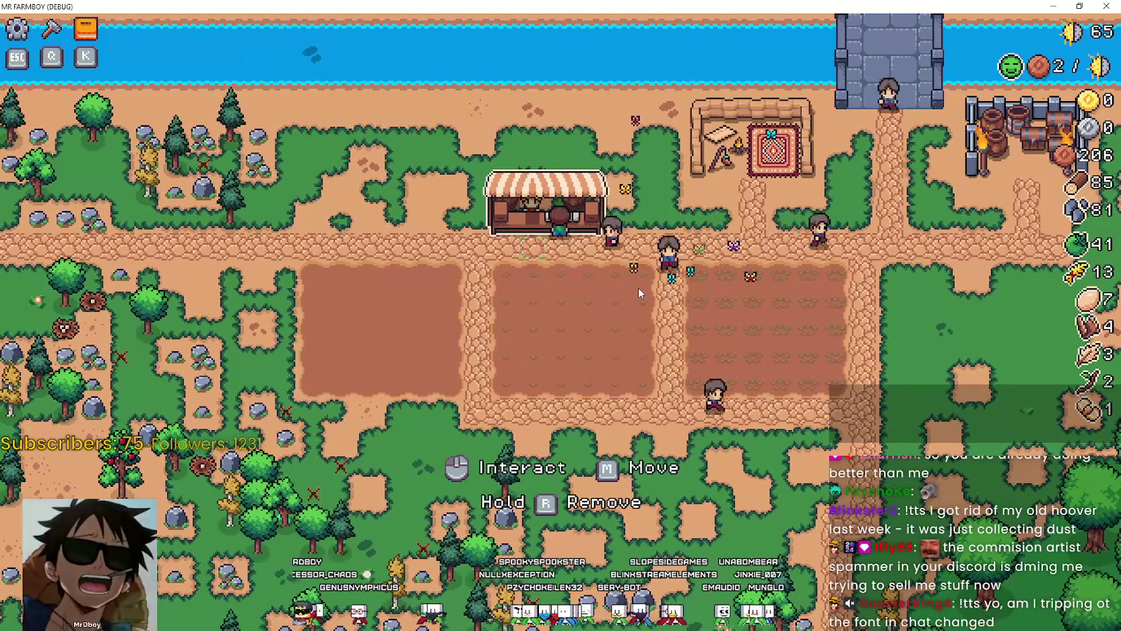
key("c")
key("q")
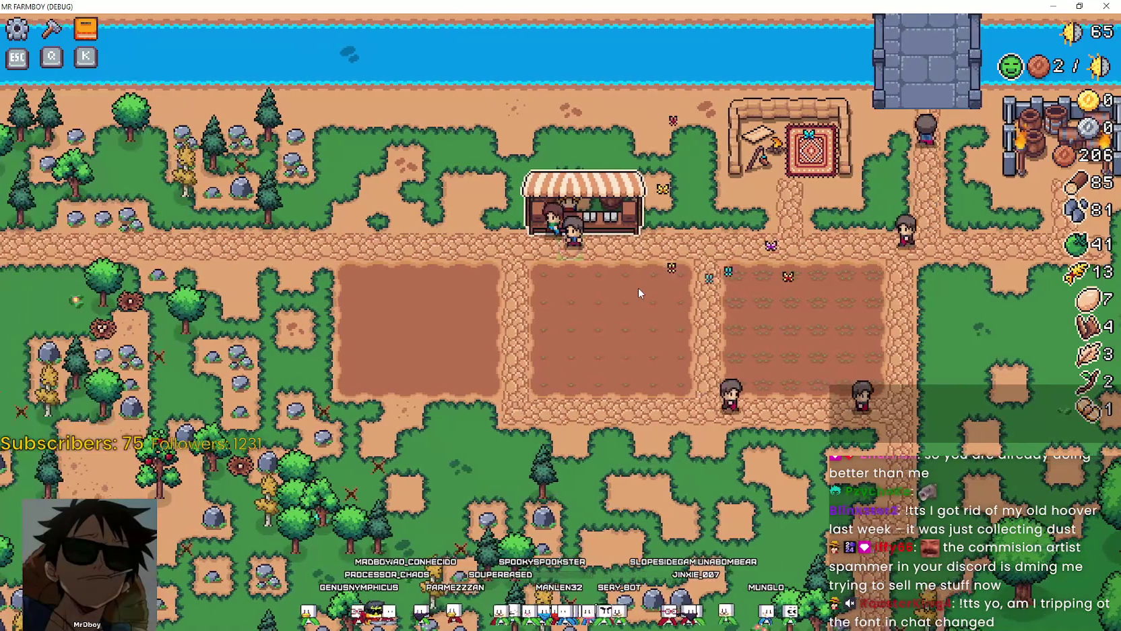
key("d")
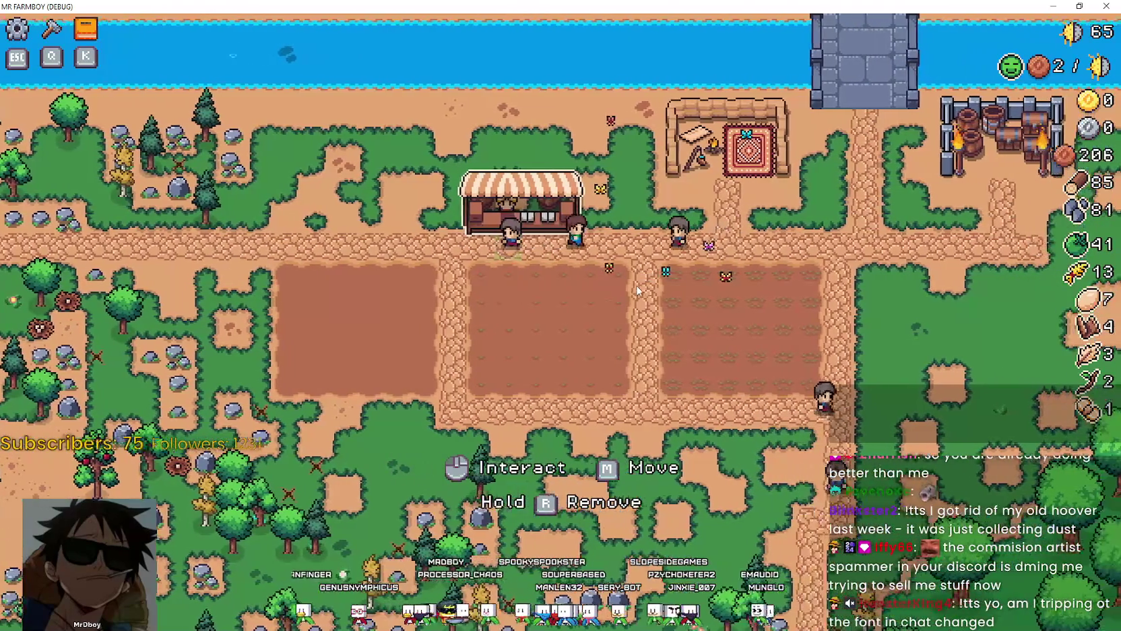
key("q")
key("q")
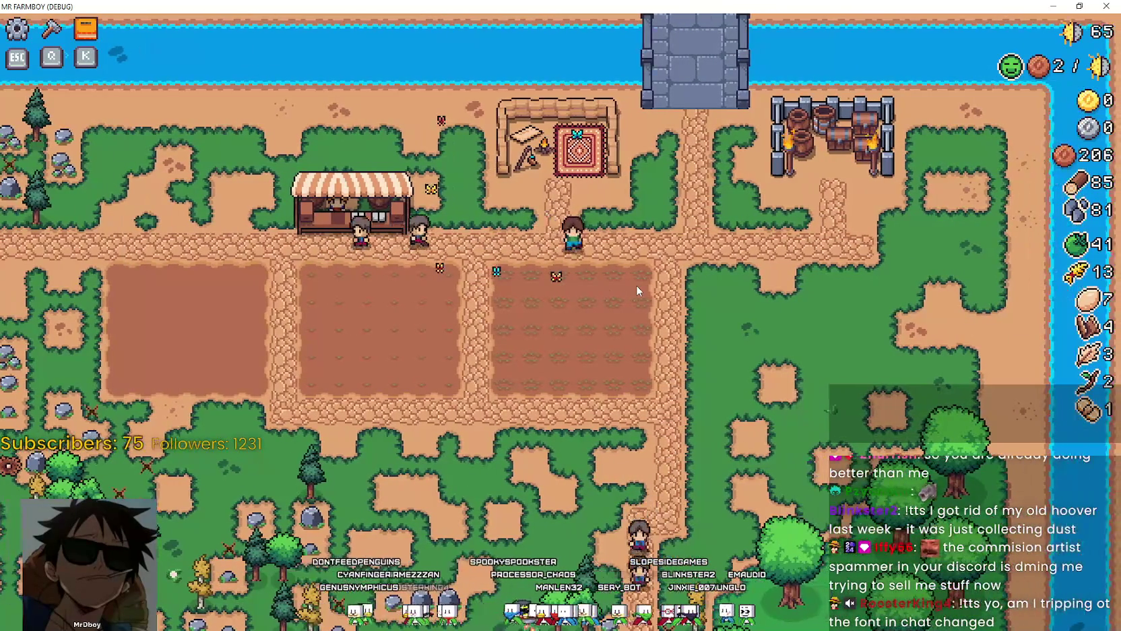
key("s")
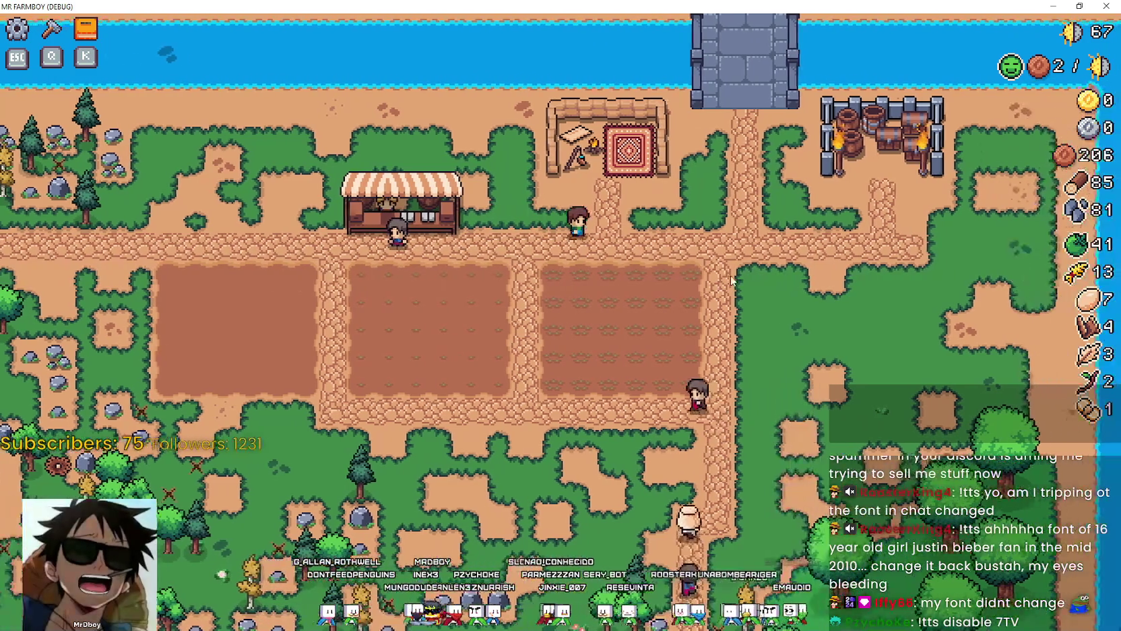
key("c")
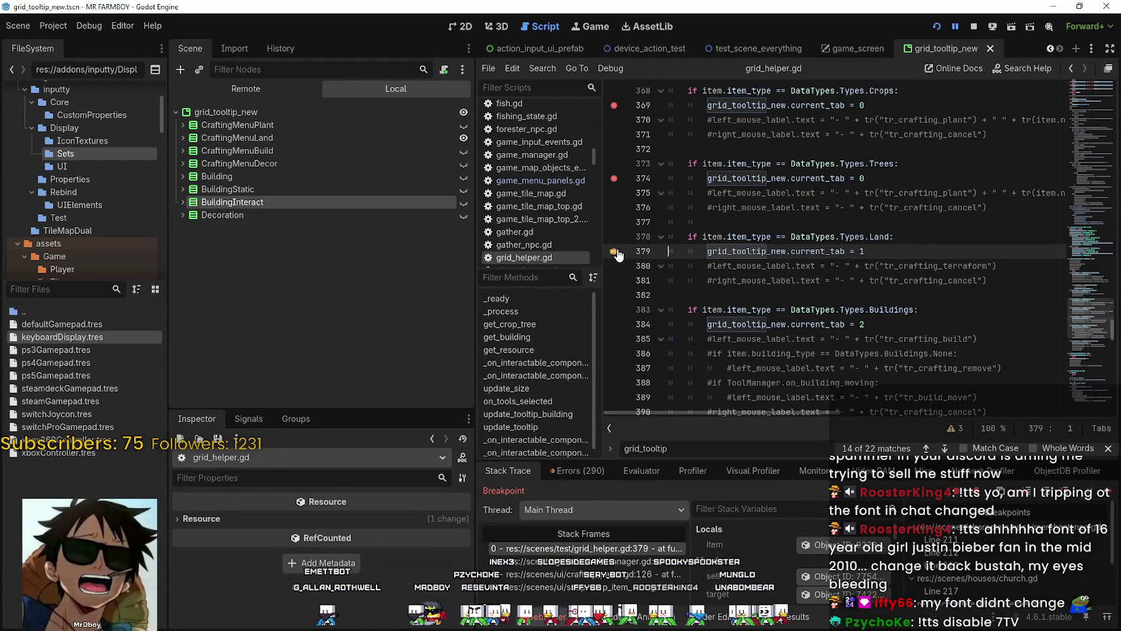
Step: Resume from the breakpoint and pick the dark-green land tile and Wheat seeds in Crafting
key("F12")
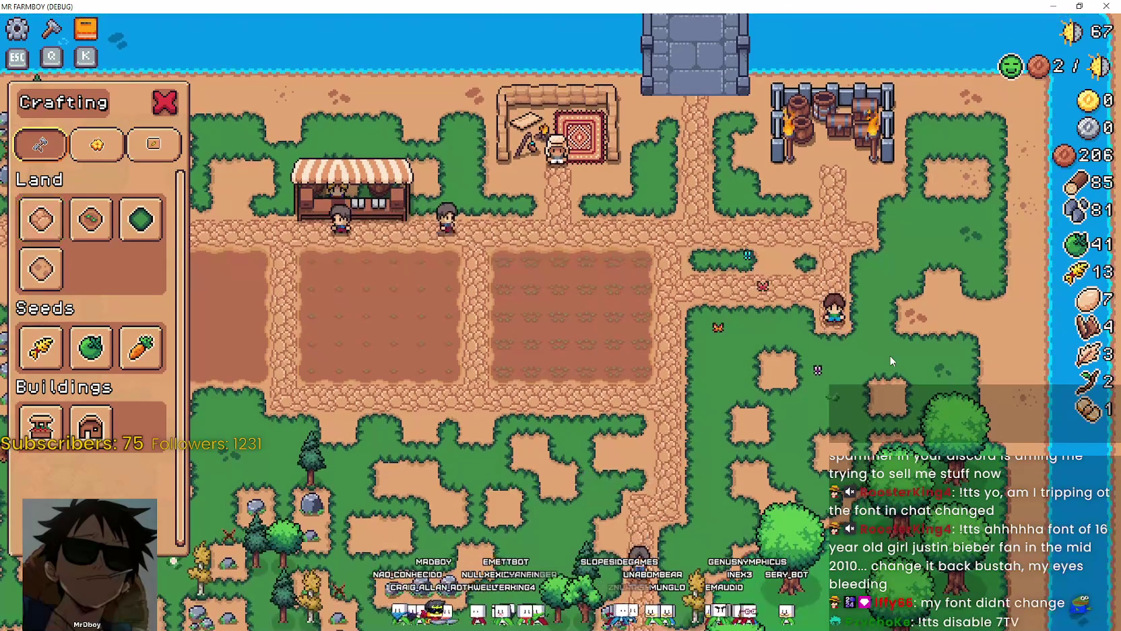
left_click(134, 235)
left_click(91, 219)
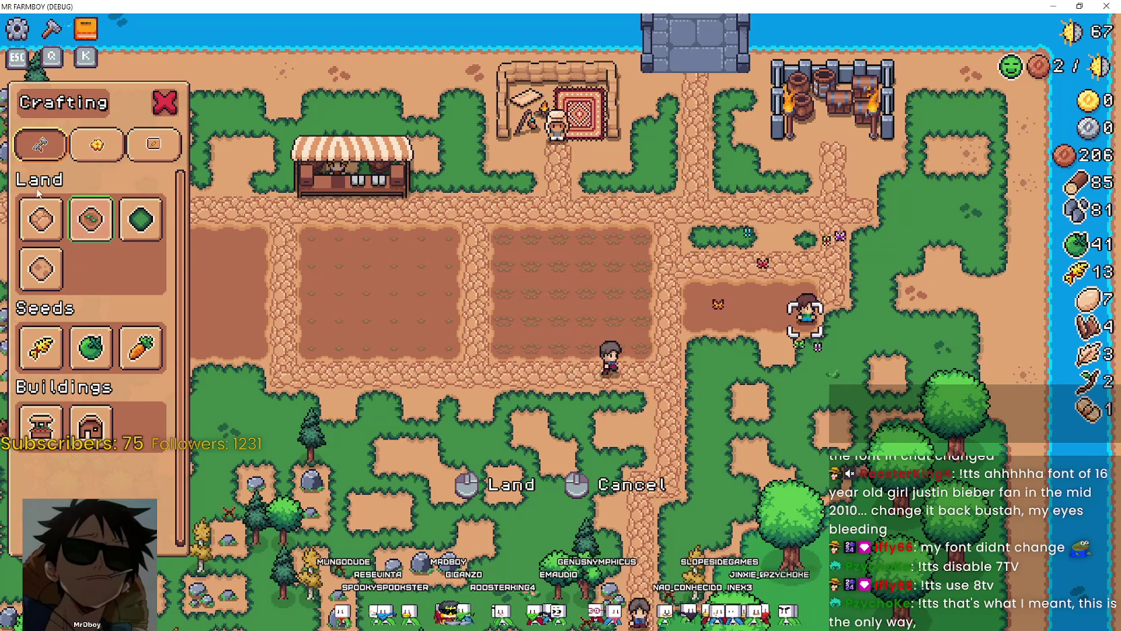
left_click(143, 220)
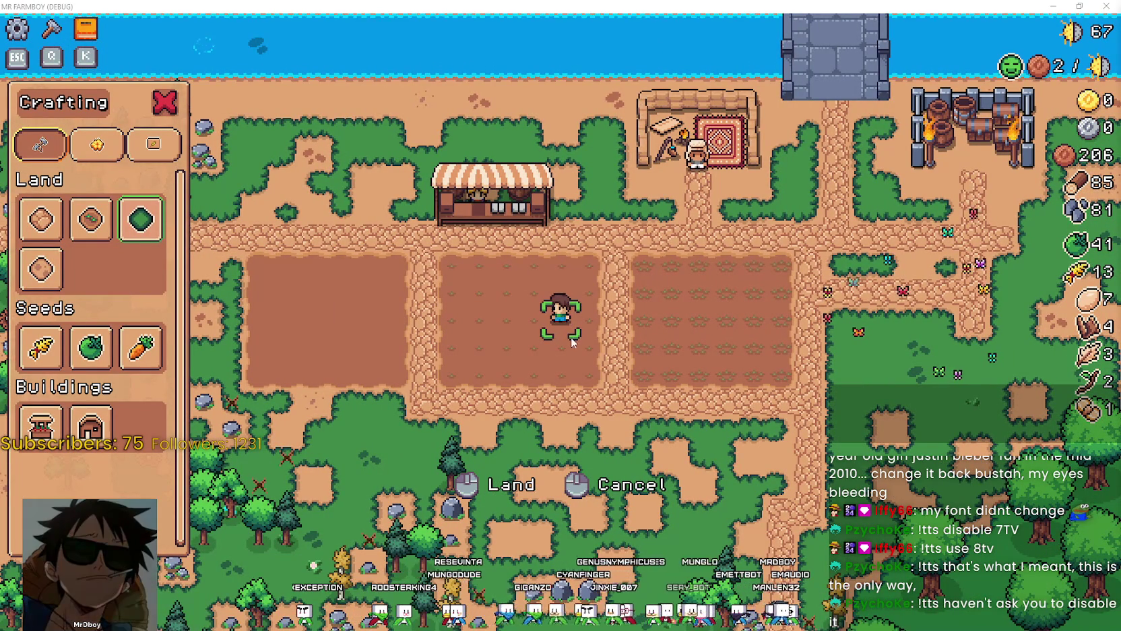
left_click(41, 348)
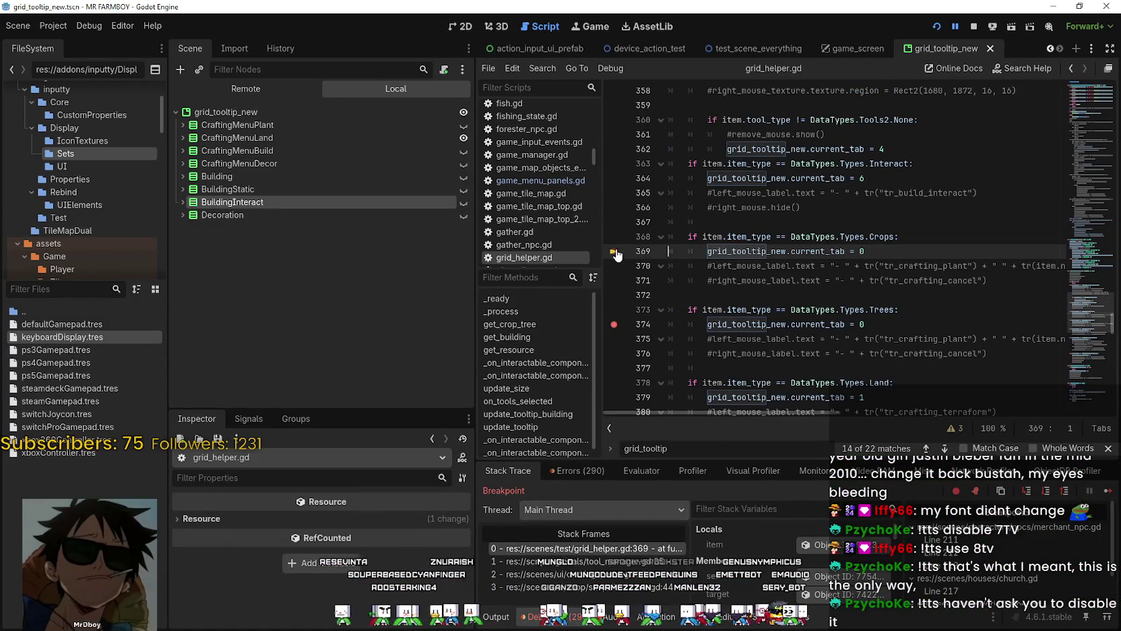
Step: Plant the first row of wheat sprouts in the left field
left_click(1114, 497)
key("a")
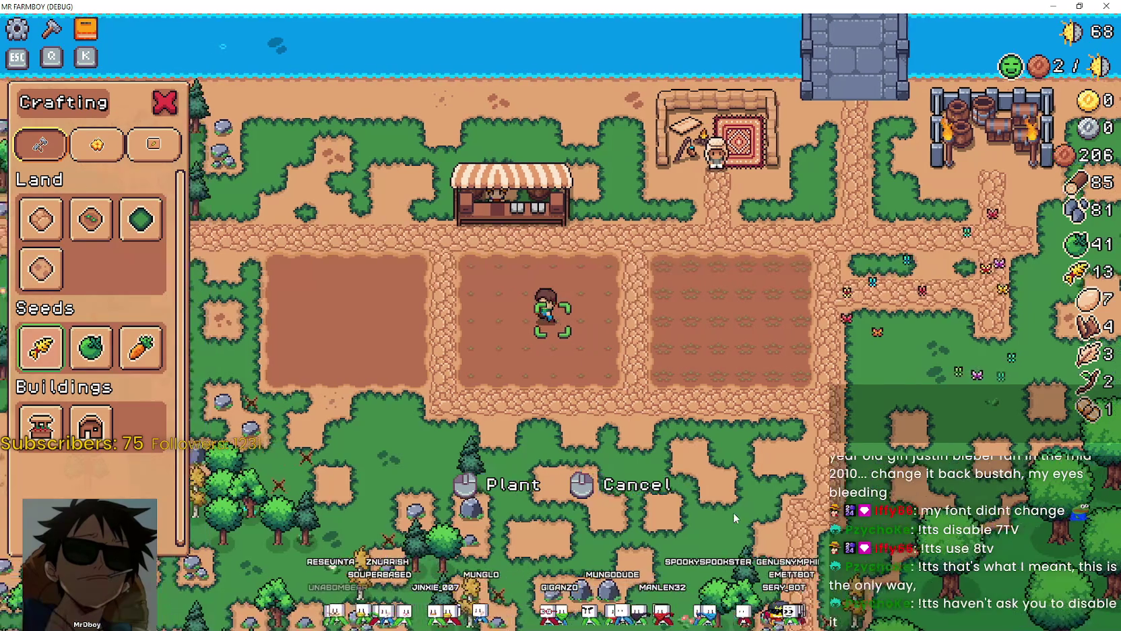
key("w")
key("d")
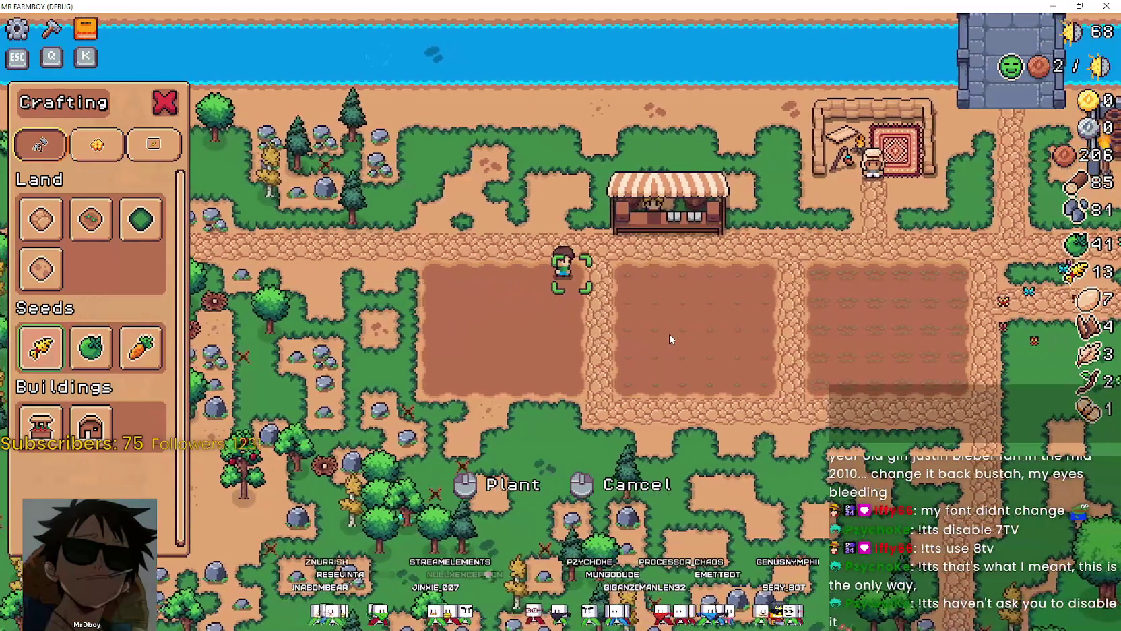
key("a")
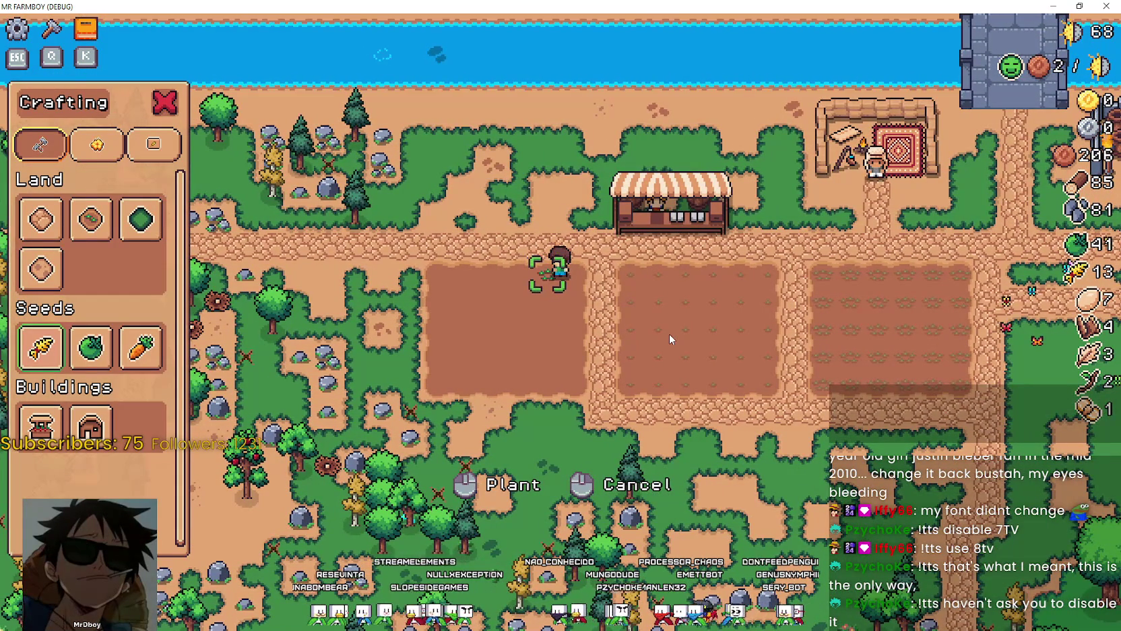
left_click(669, 334)
key("a")
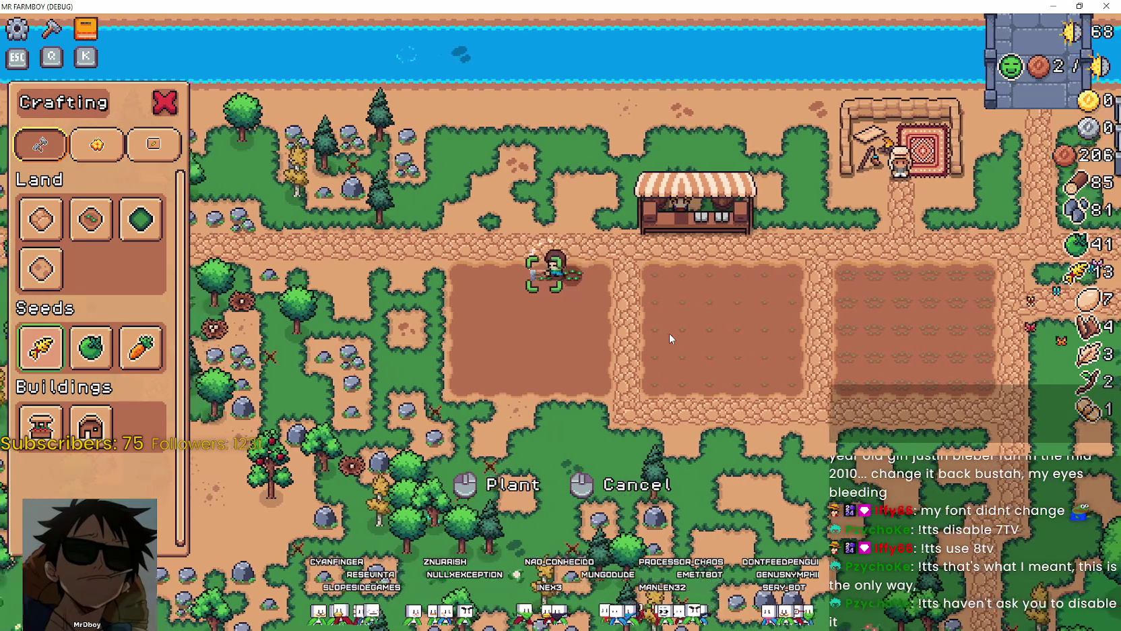
left_click(670, 333)
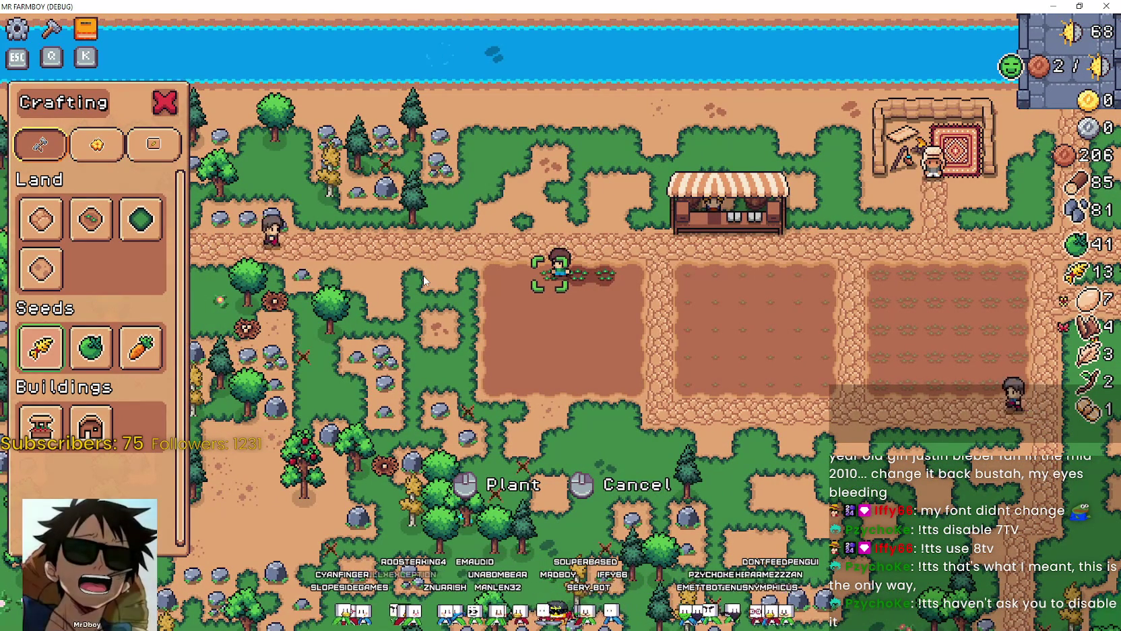
key("a")
key("a")
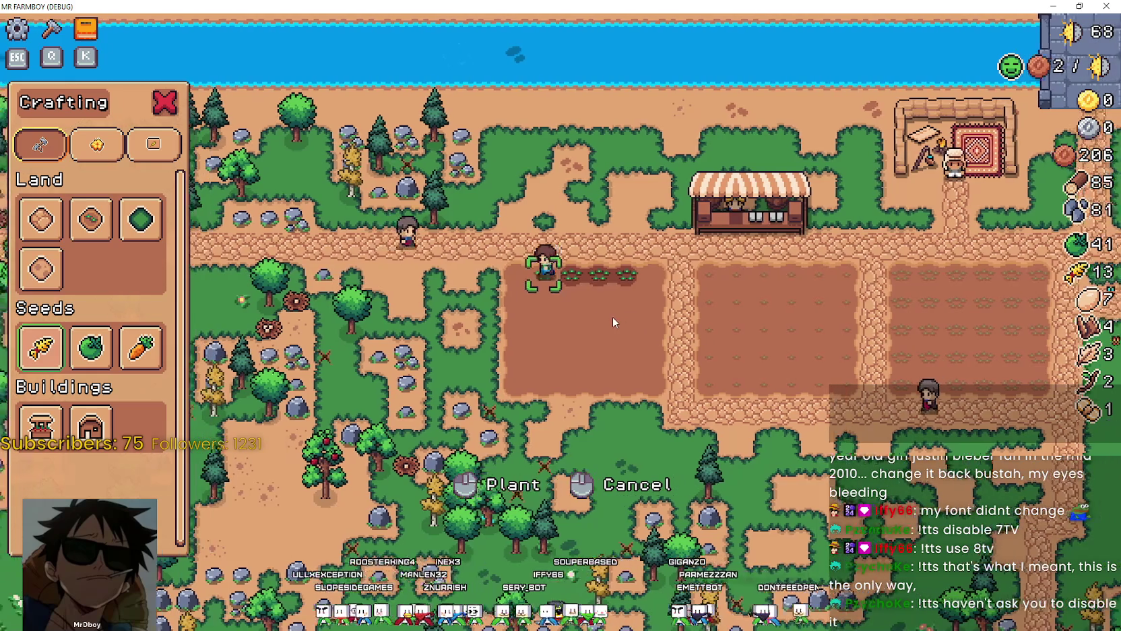
left_click(612, 318)
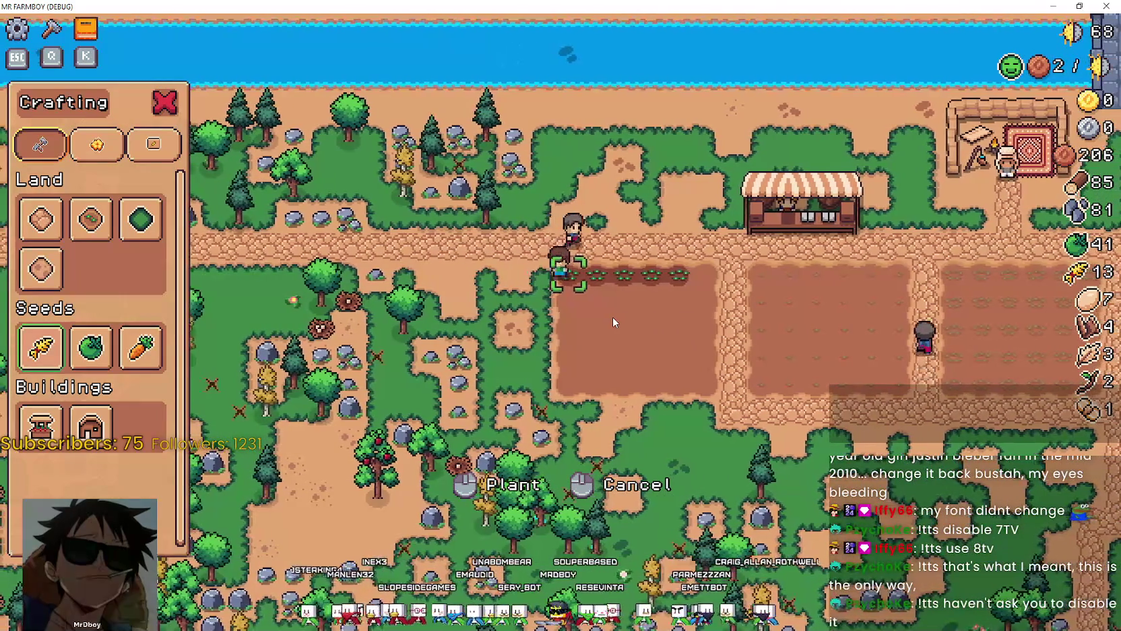
Step: Plant a second, lower row of sprouts in the left field
key("s")
key("s")
left_click(612, 317)
key("d")
key("d")
key("d")
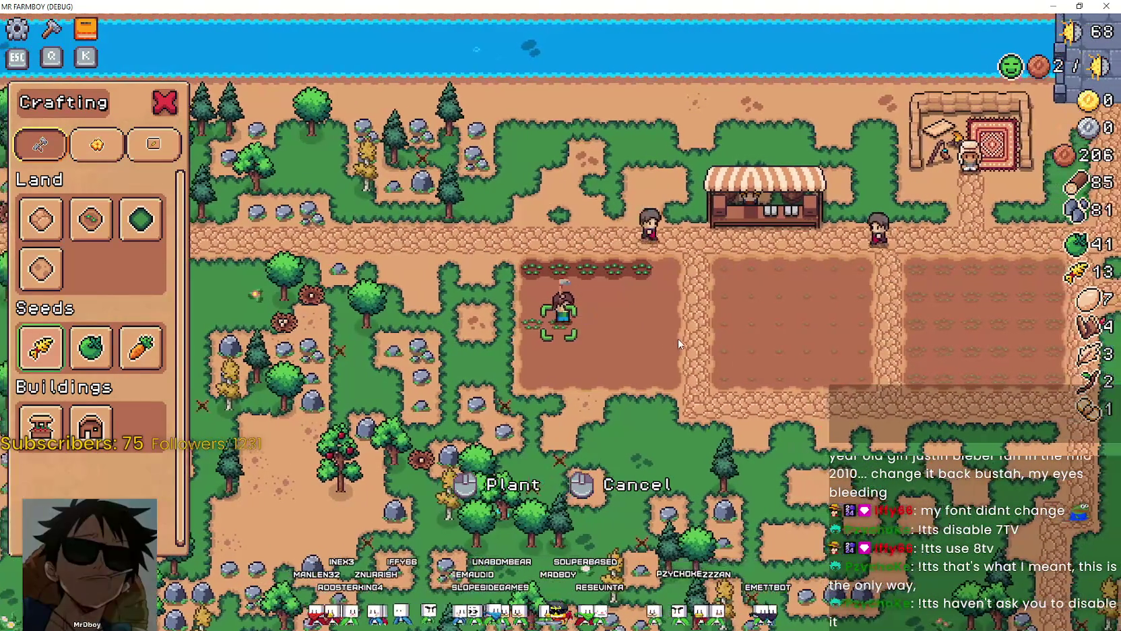
left_click(678, 338)
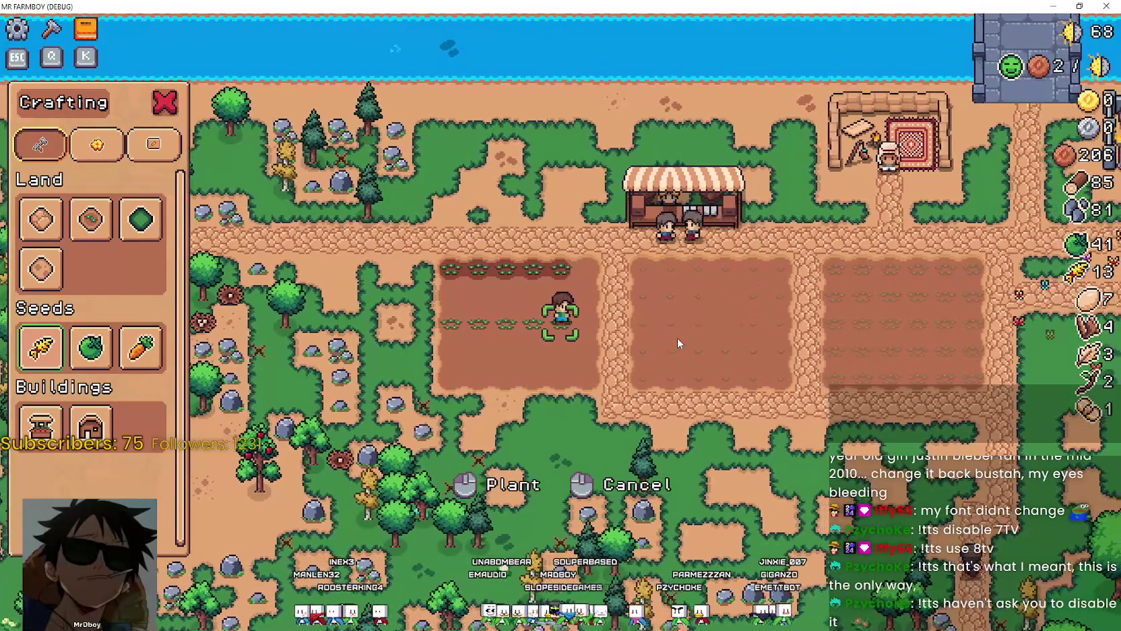
key("d")
Step: Try placing a building beside the field, then cancel the building placement
left_click(41, 421)
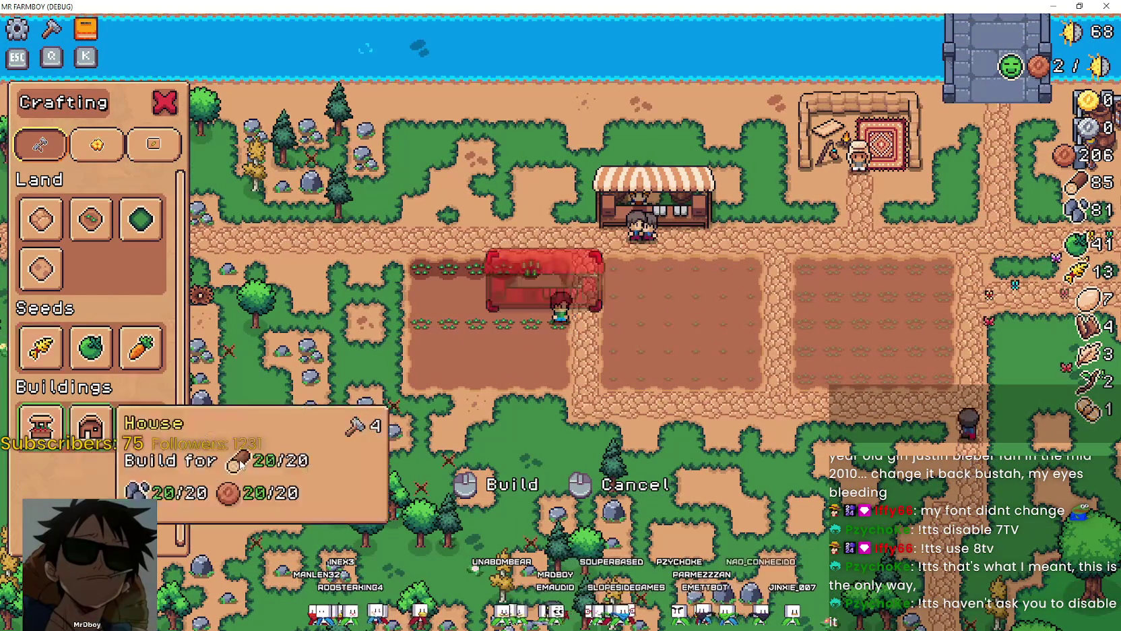
key("w")
key("a")
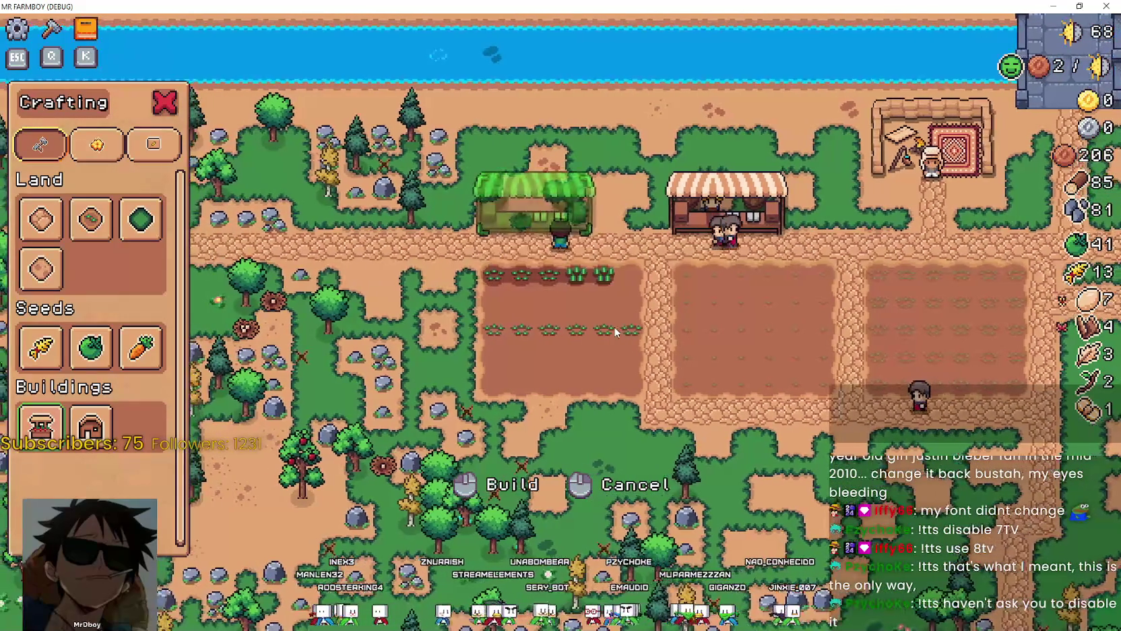
left_click(615, 330)
right_click(614, 330)
key("a")
key("s")
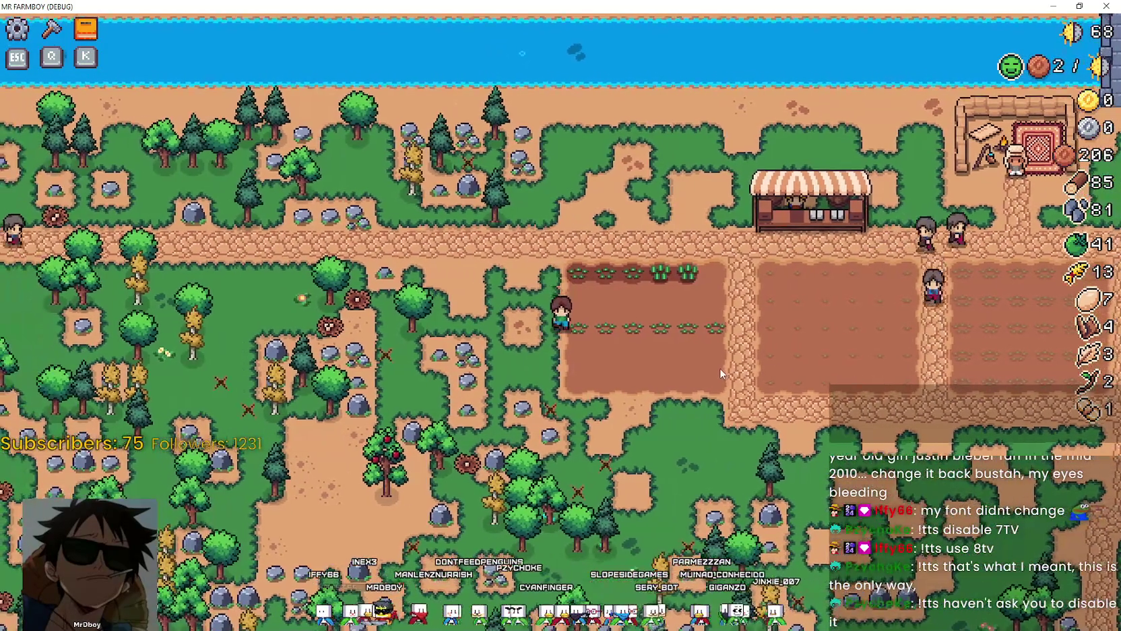
key("q")
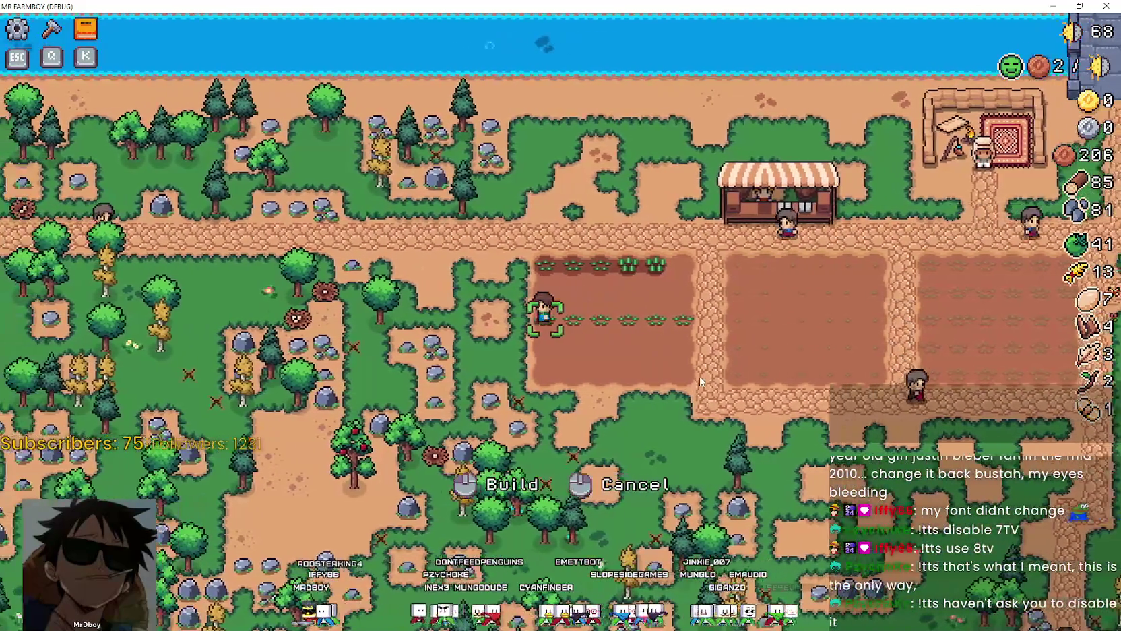
key("d")
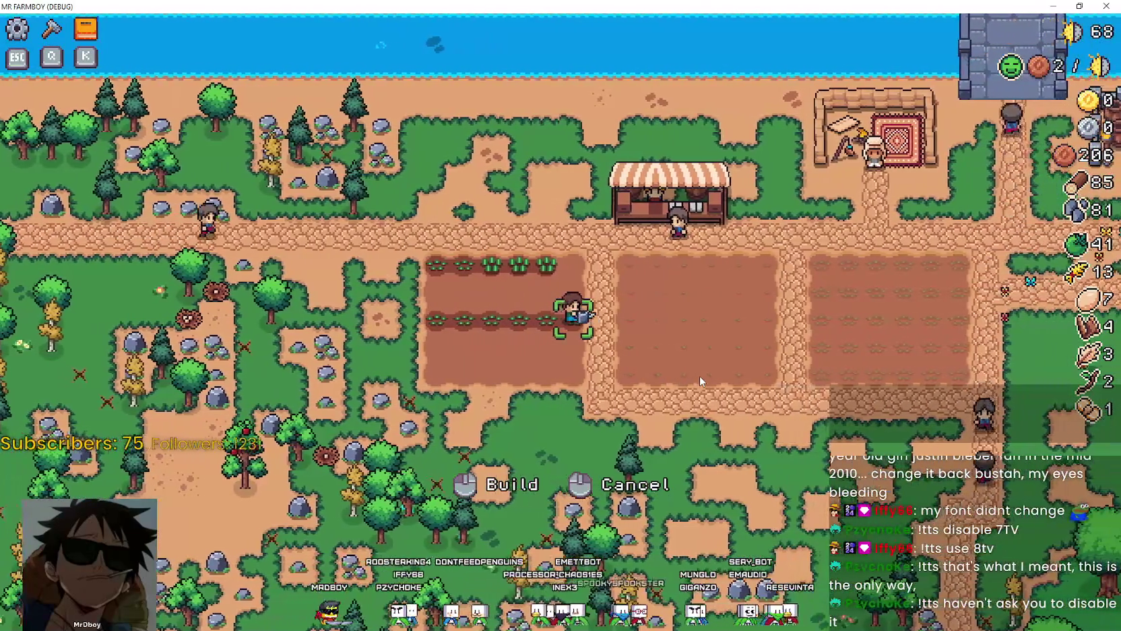
key("w")
right_click(699, 374)
key("alt+Tab")
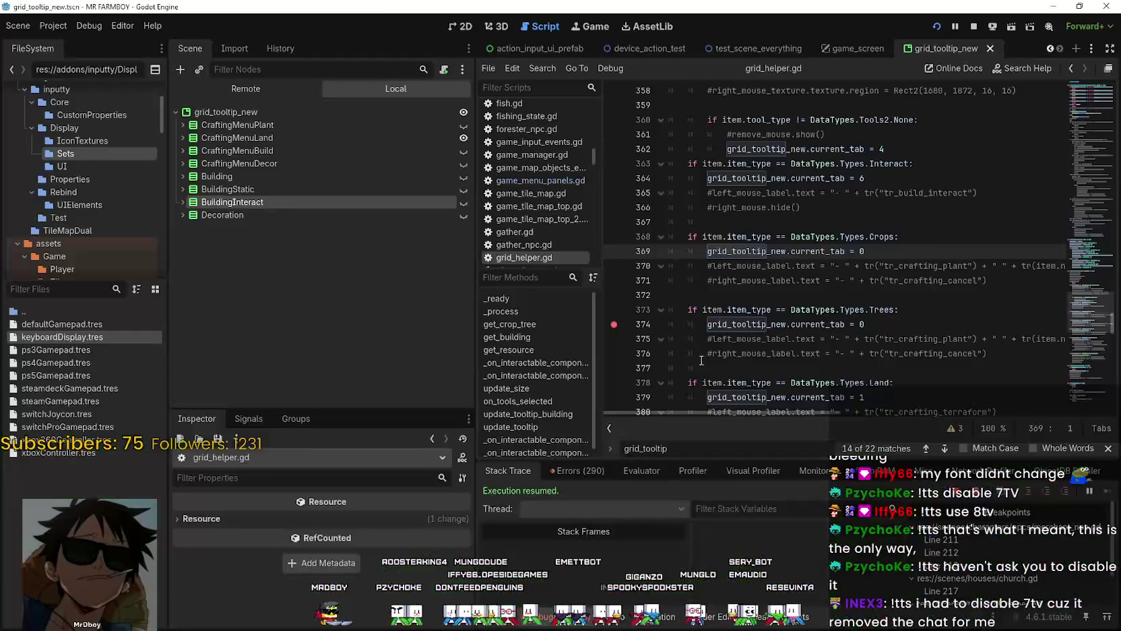
scroll(743, 310, "down", 1)
scroll(743, 310, "down", 7)
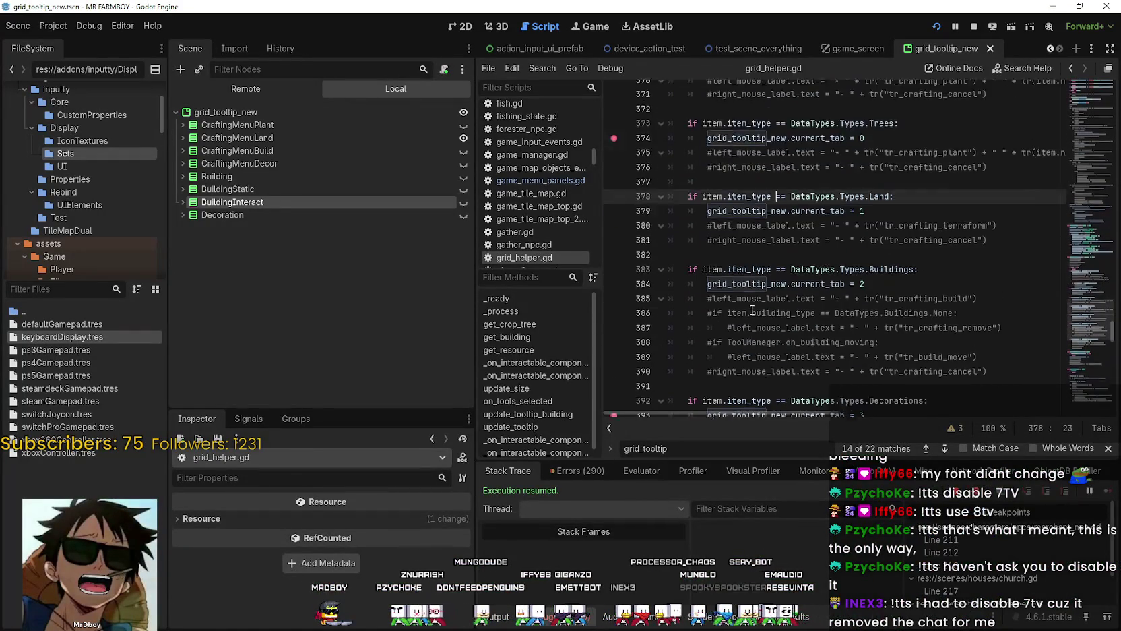
scroll(761, 297, "down", 2)
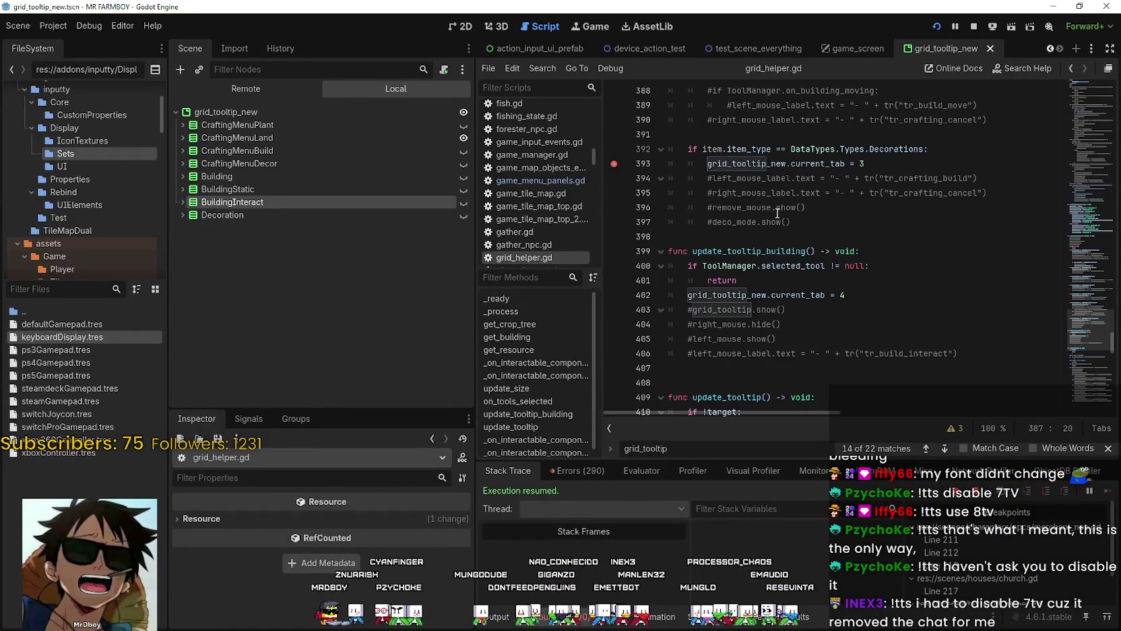
left_click(842, 208)
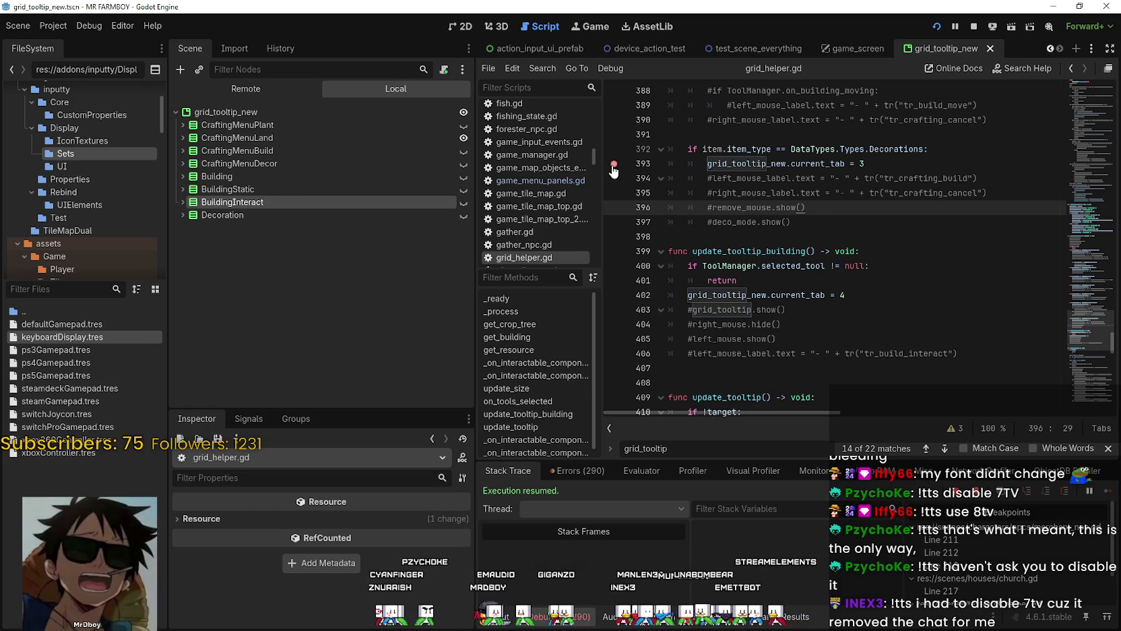
left_click(894, 250)
scroll(894, 248, "down", 3)
scroll(893, 248, "down", 4)
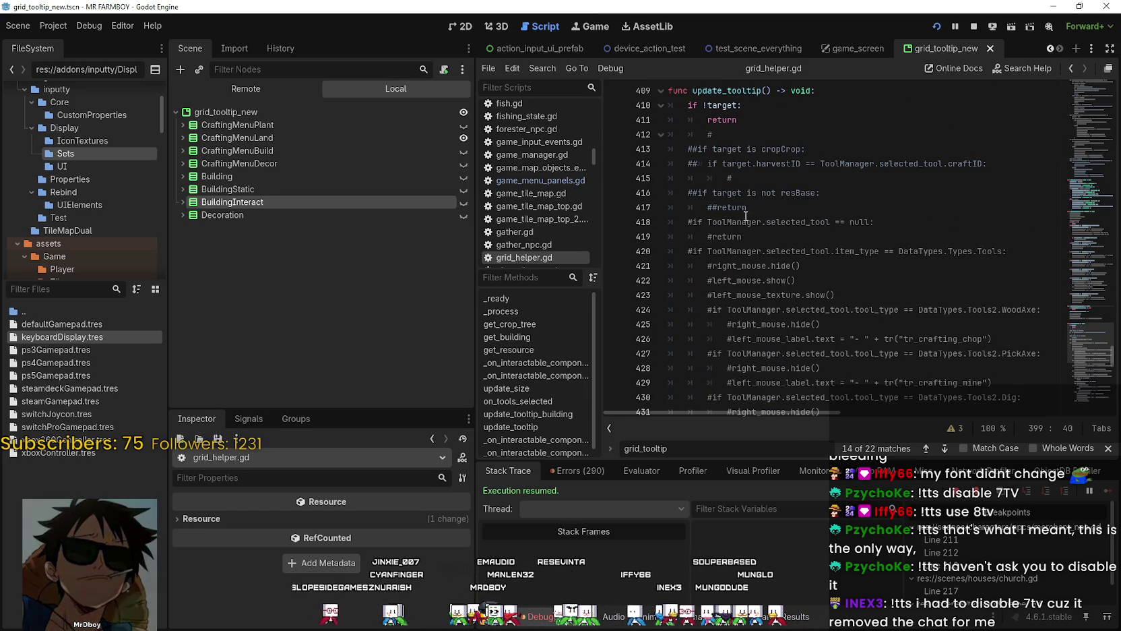
scroll(764, 221, "up", 1)
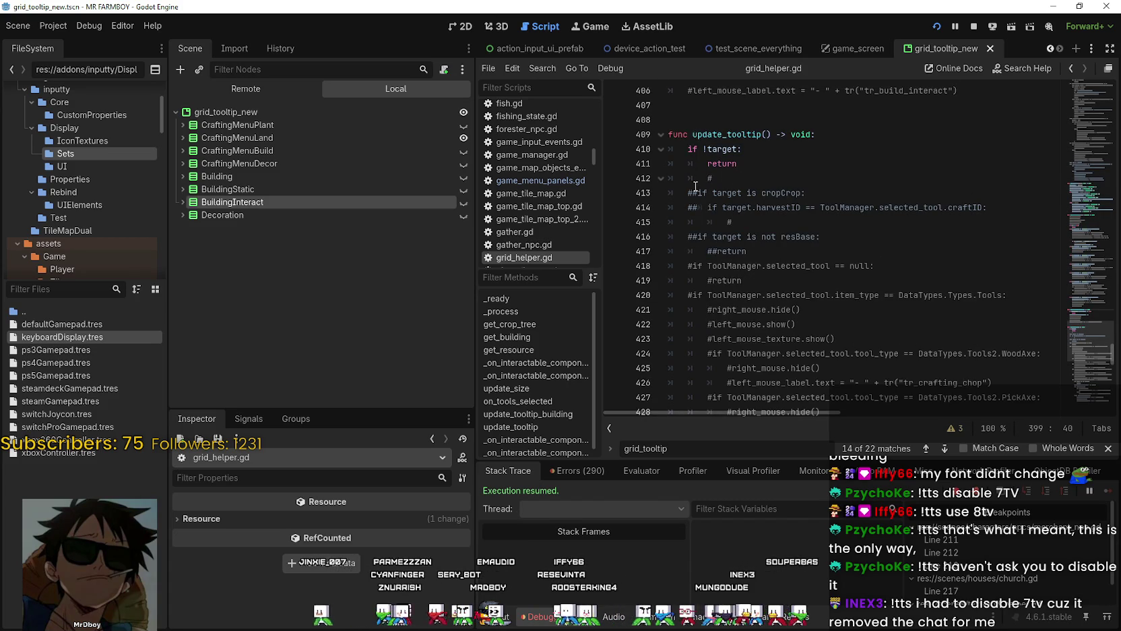
left_click(706, 178)
Step: Uncomment the update_tooltip block and delete the two leftover commented stone lines
mouse_move(677, 178)
left_mouse_down()
mouse_move(755, 251)
mouse_move(768, 251)
mouse_move(780, 222)
mouse_move(808, 317)
mouse_move(843, 328)
left_mouse_up()
key("ctrl+z")
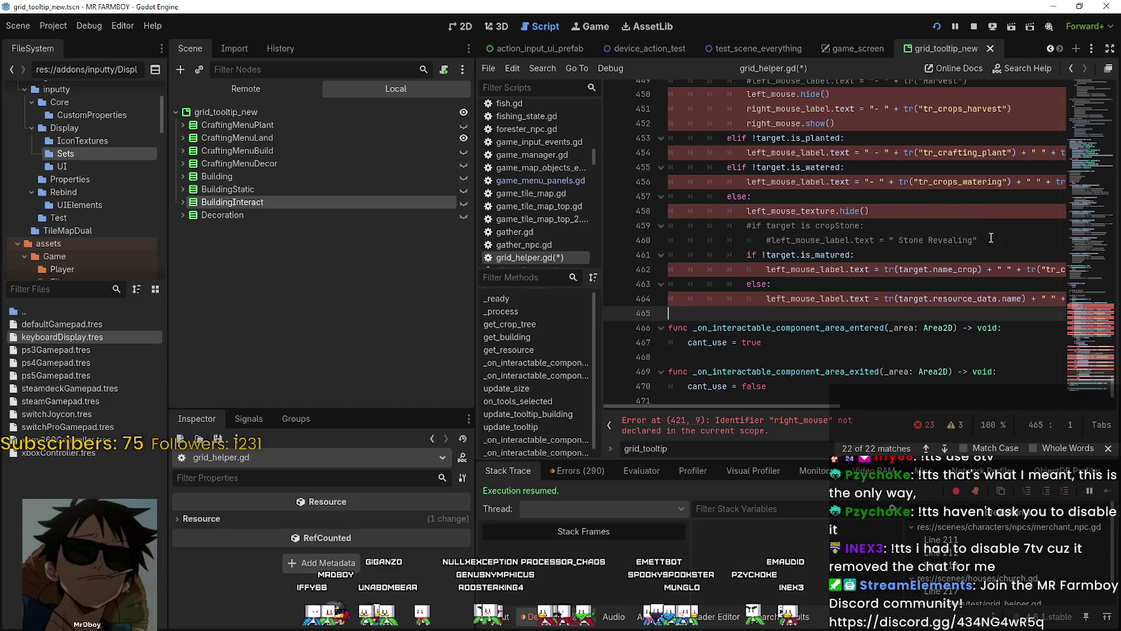
left_click_drag(980, 240, 710, 232)
key("BackSpace")
key("BackSpace")
key("BackSpace")
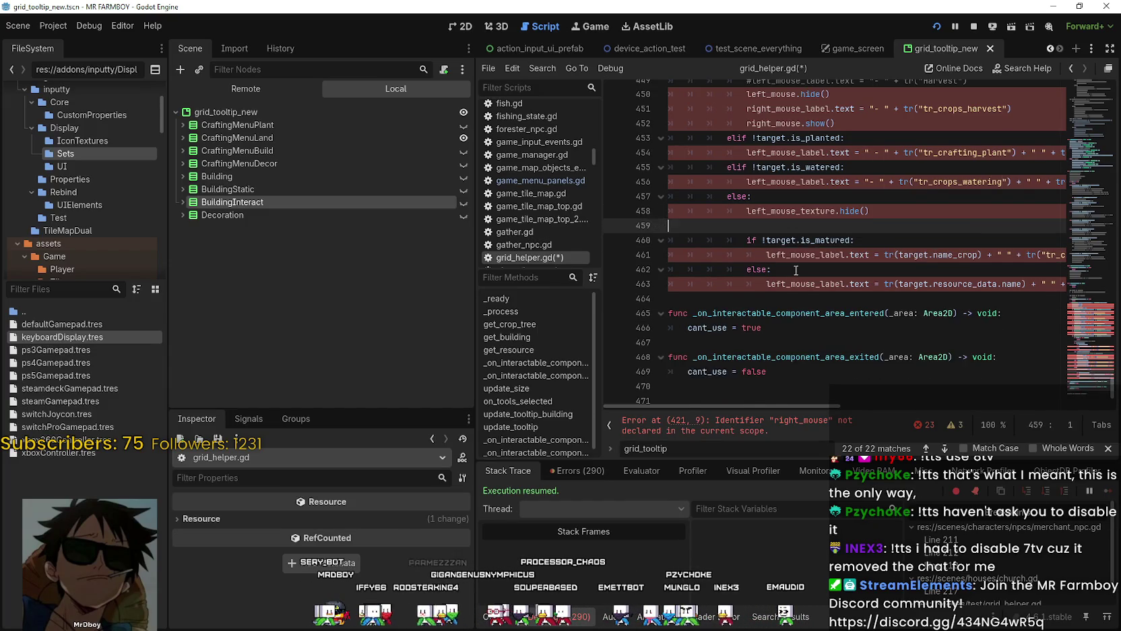
Step: Delete the commented-out Harvest and Remove label lines
scroll(742, 229, "up", 4)
scroll(784, 237, "up", 2)
left_click_drag(968, 342, 777, 343)
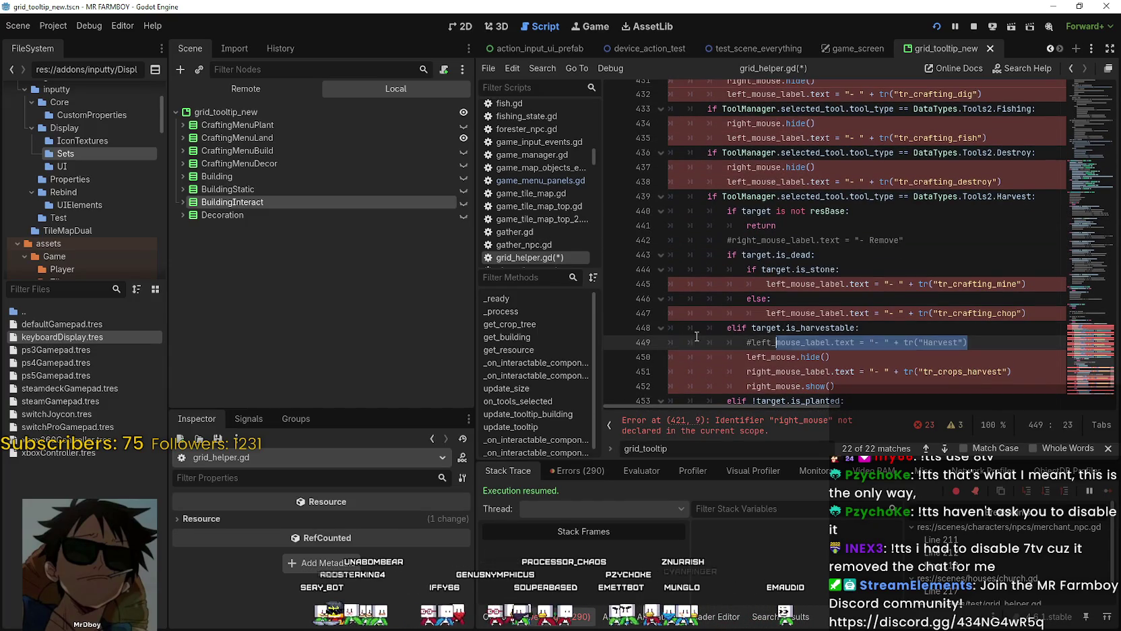
key("BackSpace")
key("BackSpace")
mouse_move(903, 240)
left_mouse_down()
mouse_move(670, 226)
mouse_move(778, 226)
left_mouse_up()
key("BackSpace")
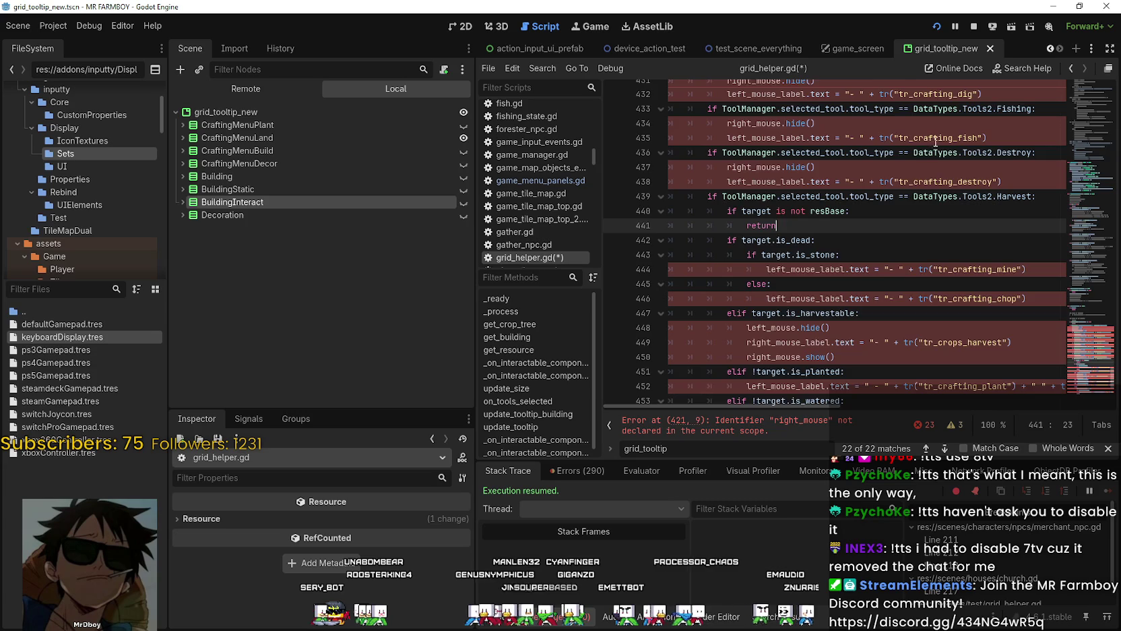
Step: Delete the commented cropCrop and resBase checks after the null-tool return
scroll(936, 141, "up", 6)
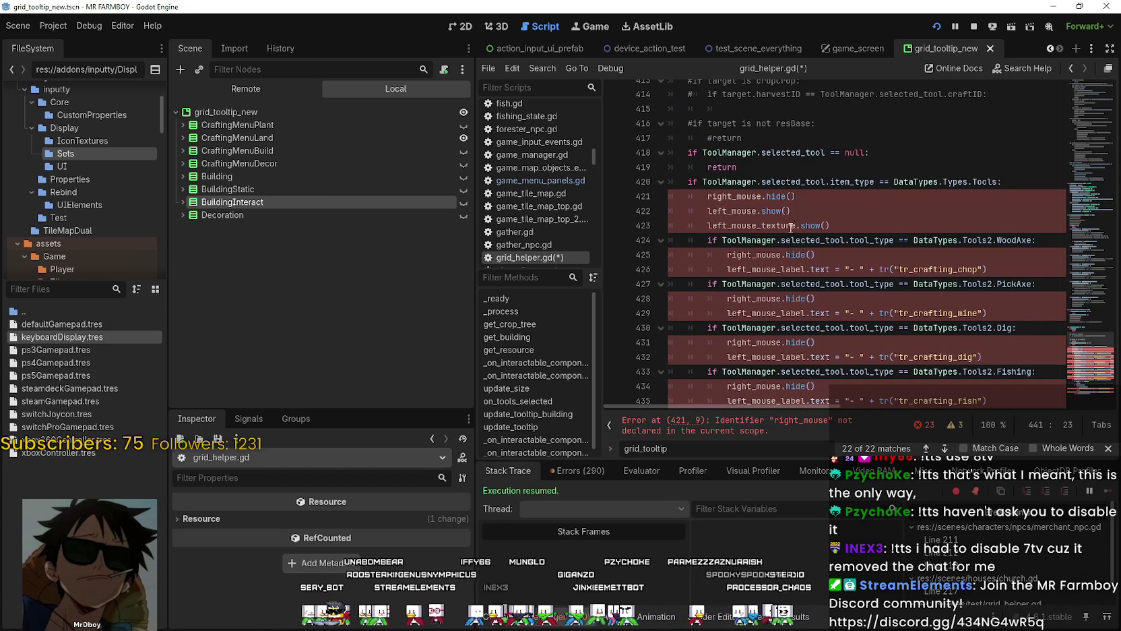
left_click(777, 168)
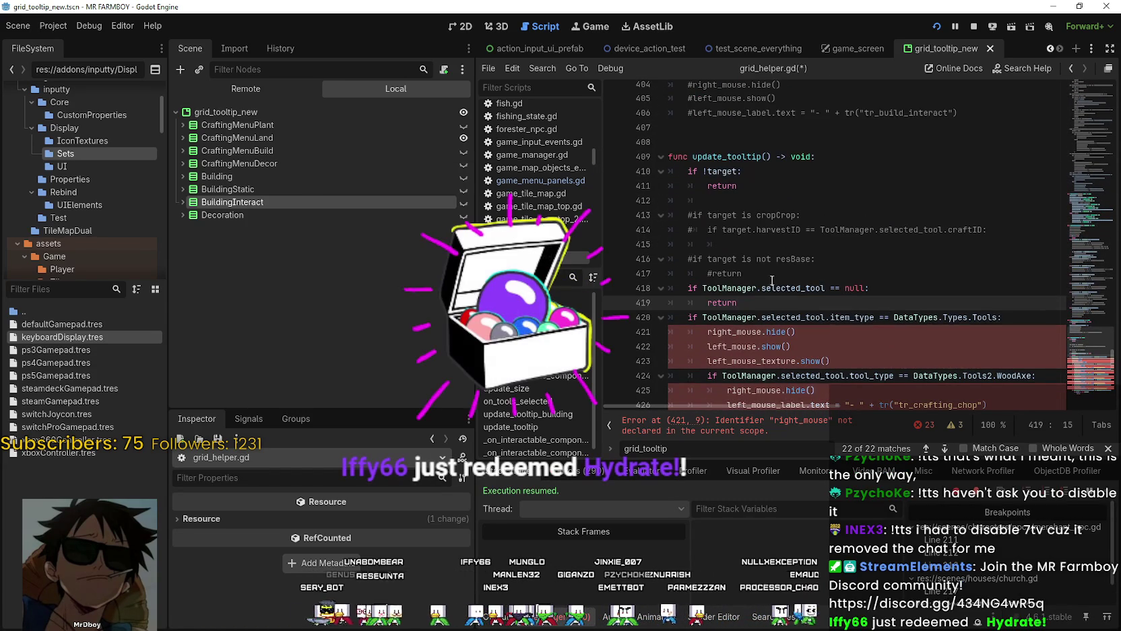
left_click_drag(743, 273, 676, 203)
key("BackSpace")
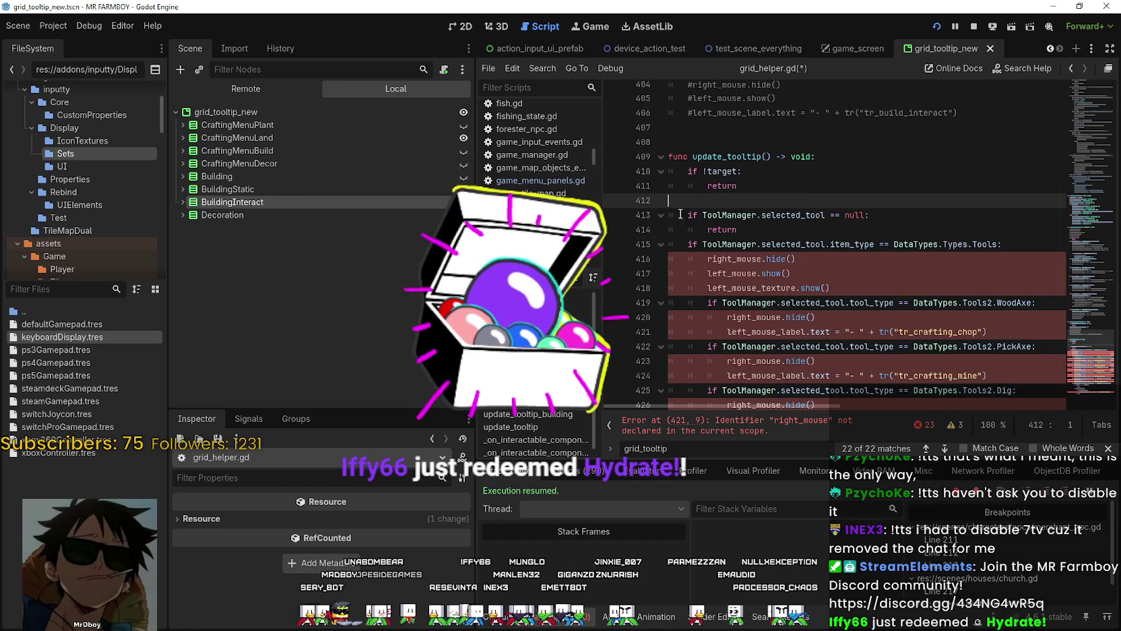
key("BackSpace")
key("BackSpace")
Step: Inspect the Tools item-type check and its left_mouse and left_mouse_texture references
scroll(769, 240, "down", 1)
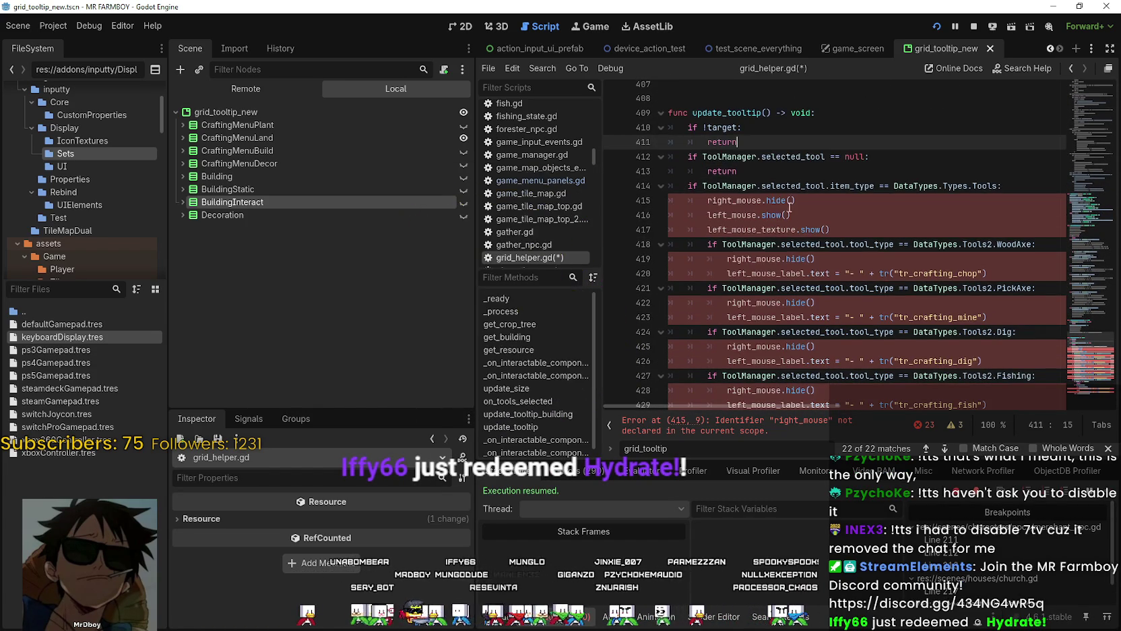
left_click(797, 214)
left_click_drag(1000, 185, 702, 185)
double_click(737, 215)
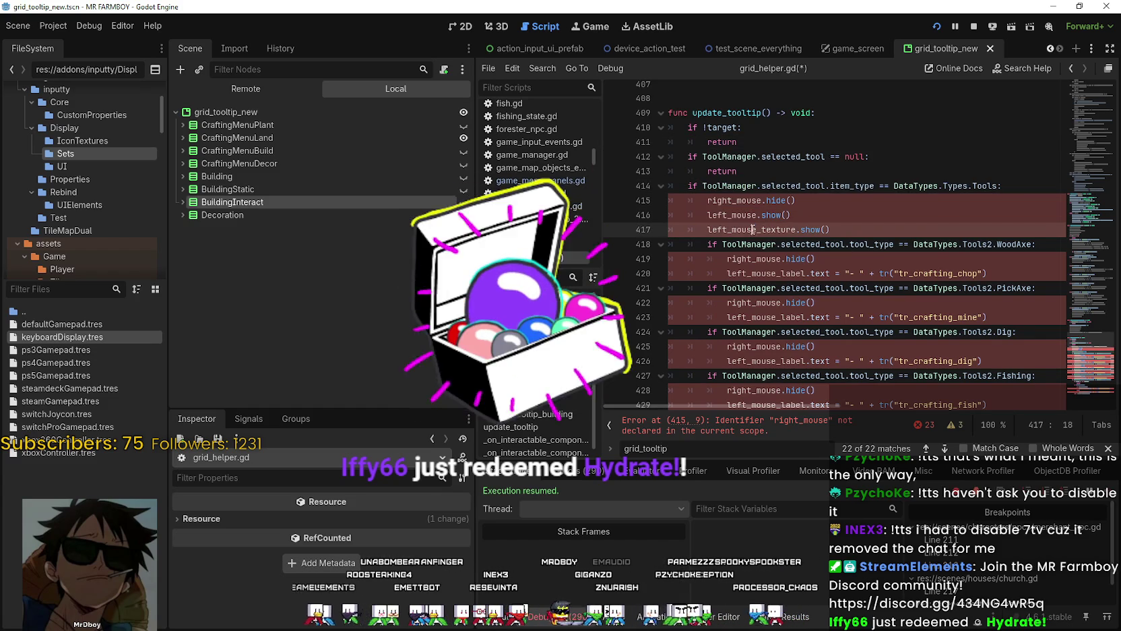
double_click(752, 229)
scroll(897, 198, "down", 1)
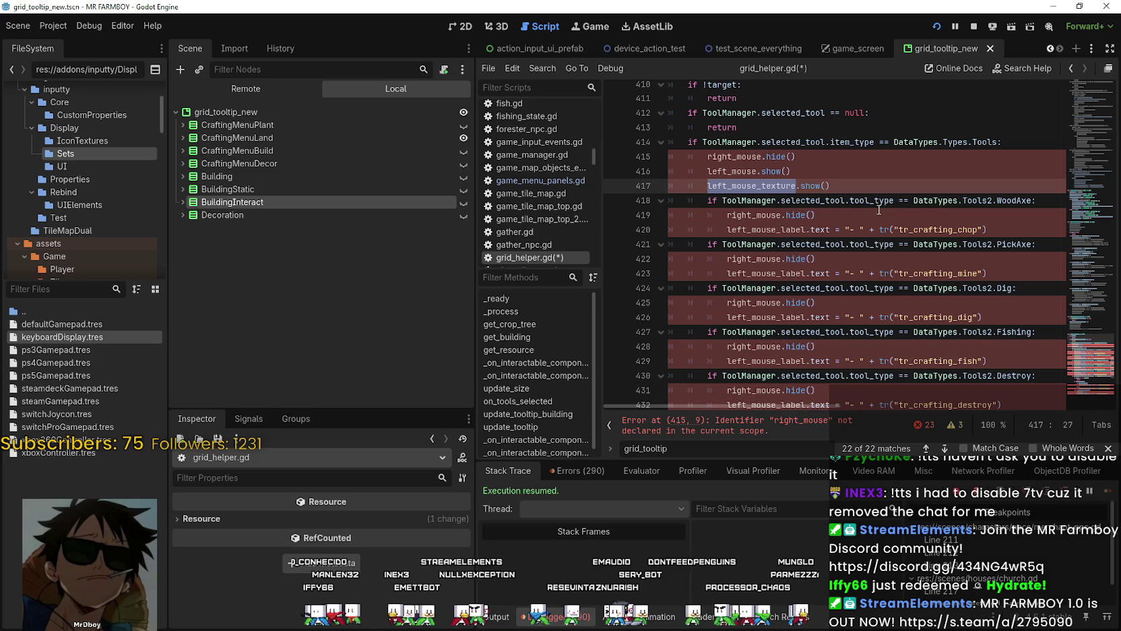
left_click(874, 181)
left_click_drag(847, 185, 690, 142)
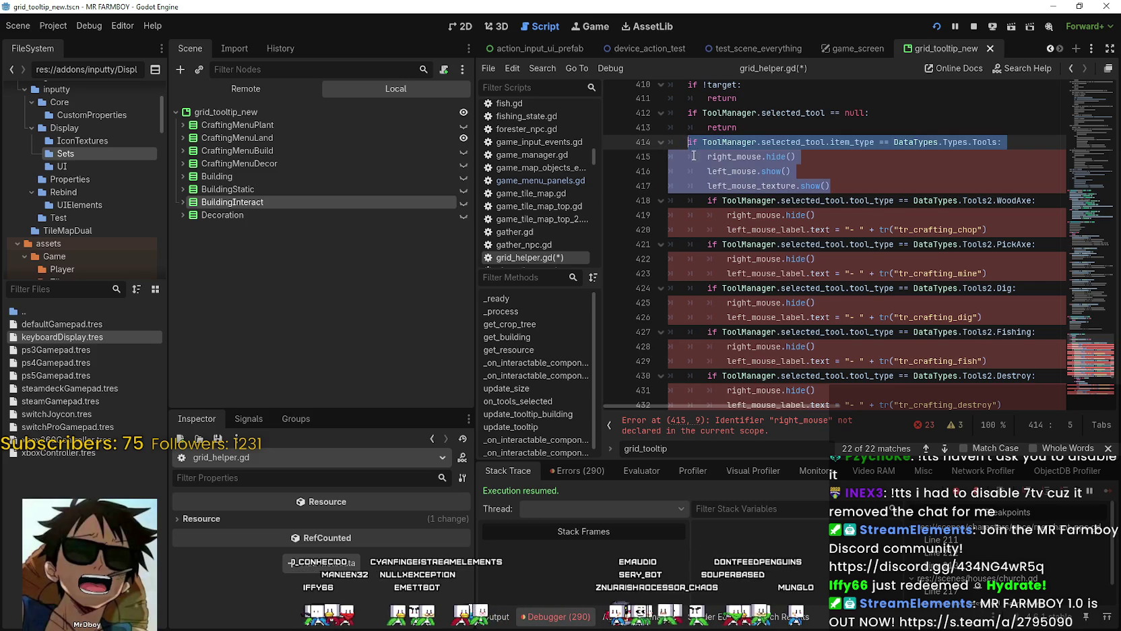
double_click(928, 230)
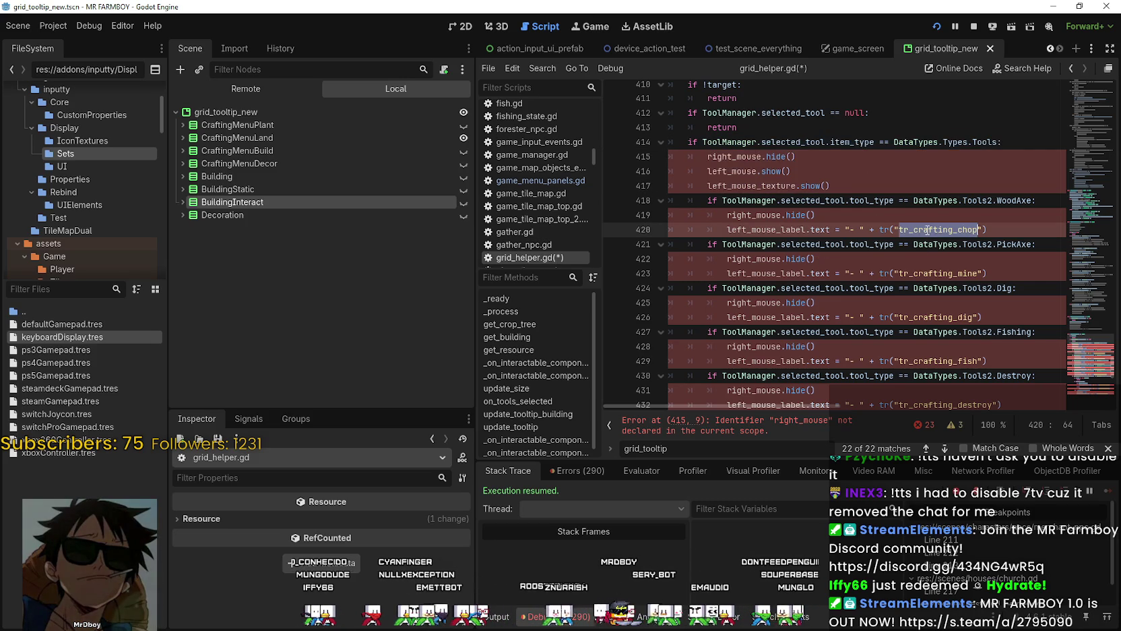
double_click(939, 273)
double_click(938, 318)
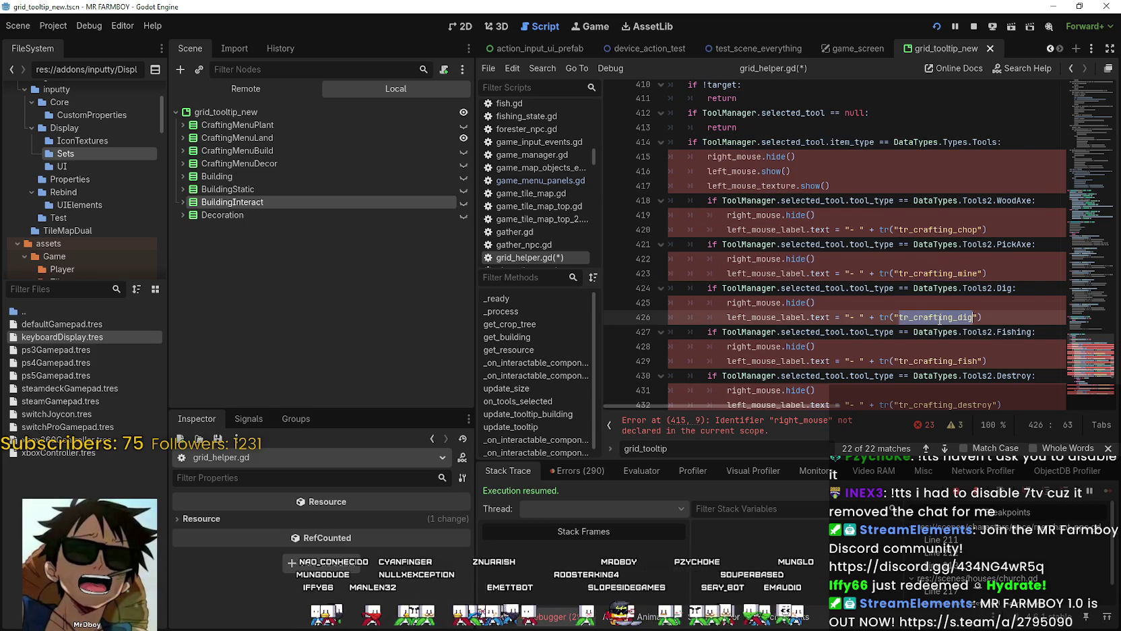
scroll(942, 263, "down", 2)
left_click(942, 263)
double_click(960, 317)
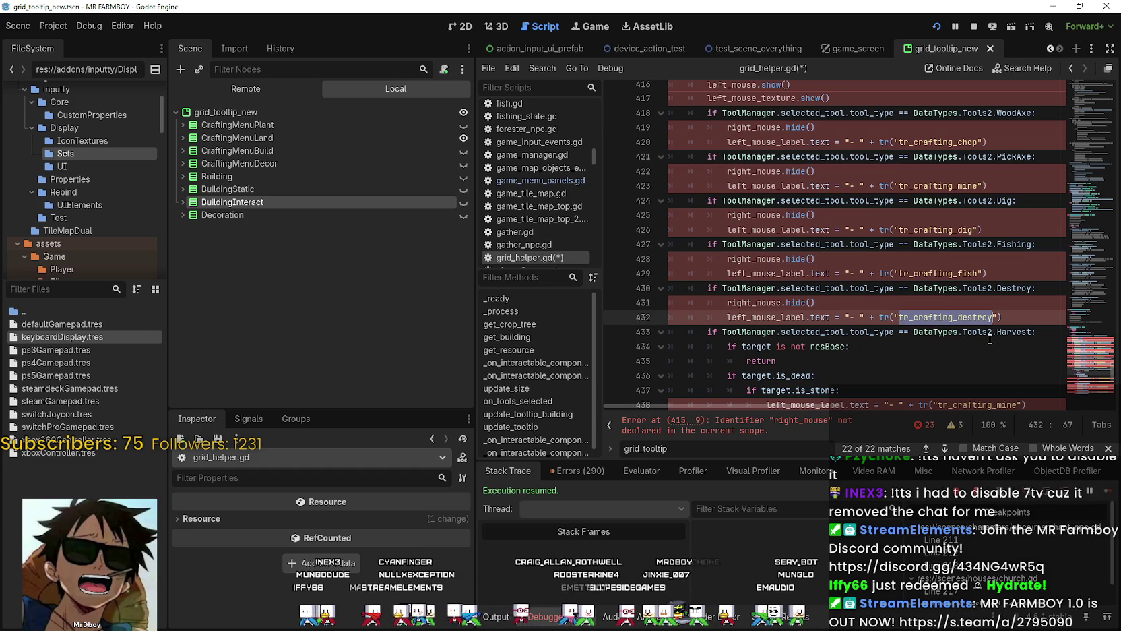
left_click(1024, 312)
scroll(1024, 312, "down", 3)
scroll(765, 284, "down", 1)
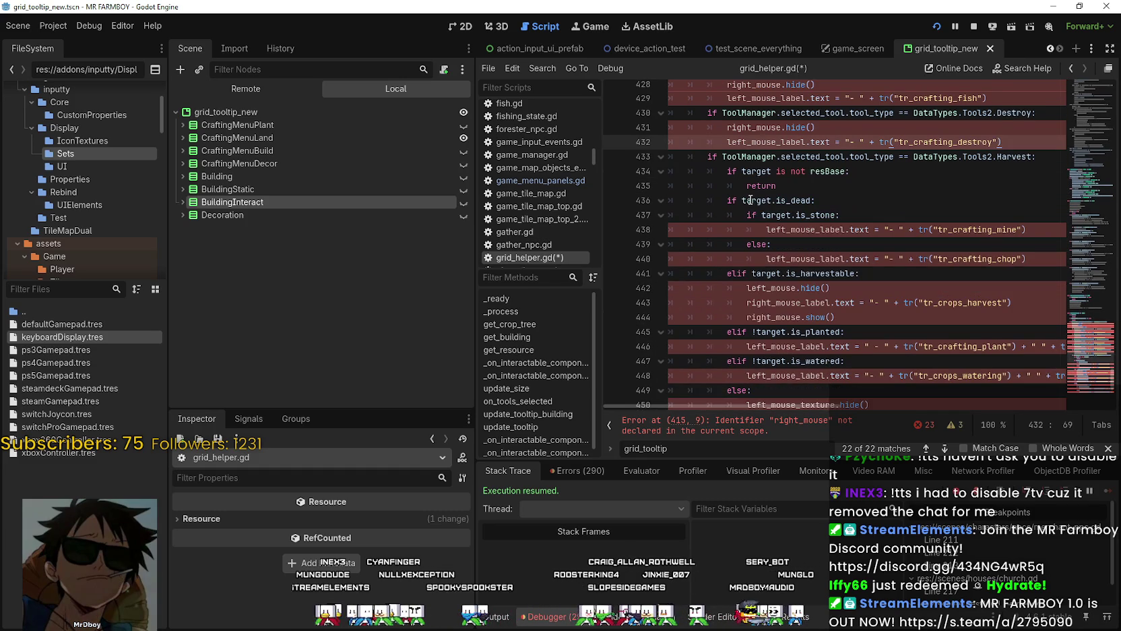
double_click(802, 230)
double_click(802, 259)
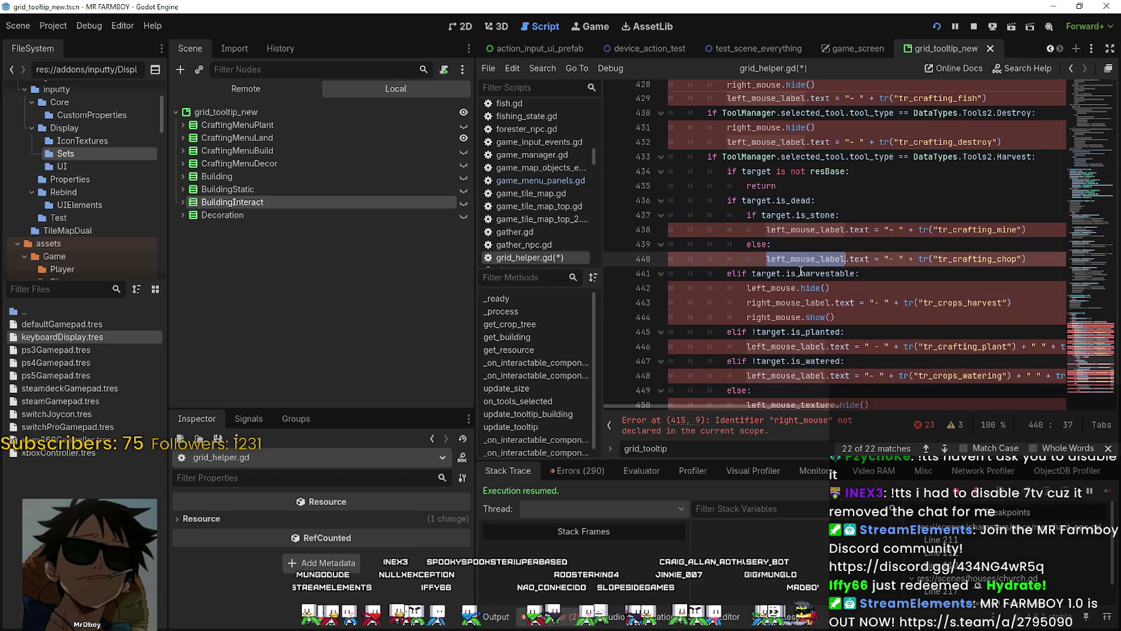
scroll(804, 247, "down", 2)
double_click(795, 216)
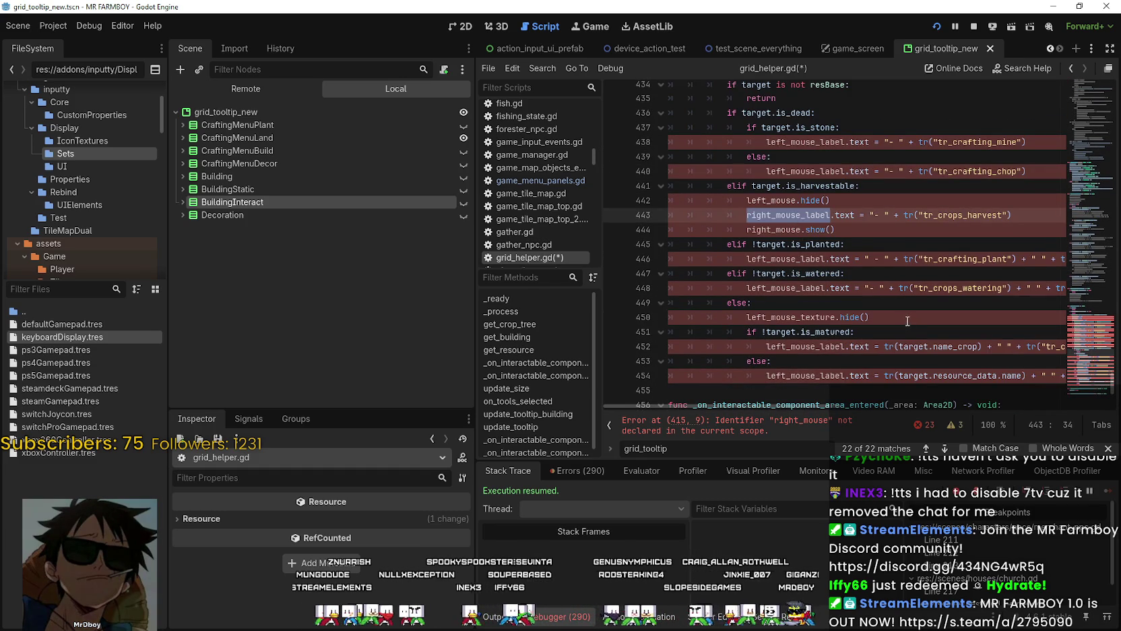
double_click(818, 186)
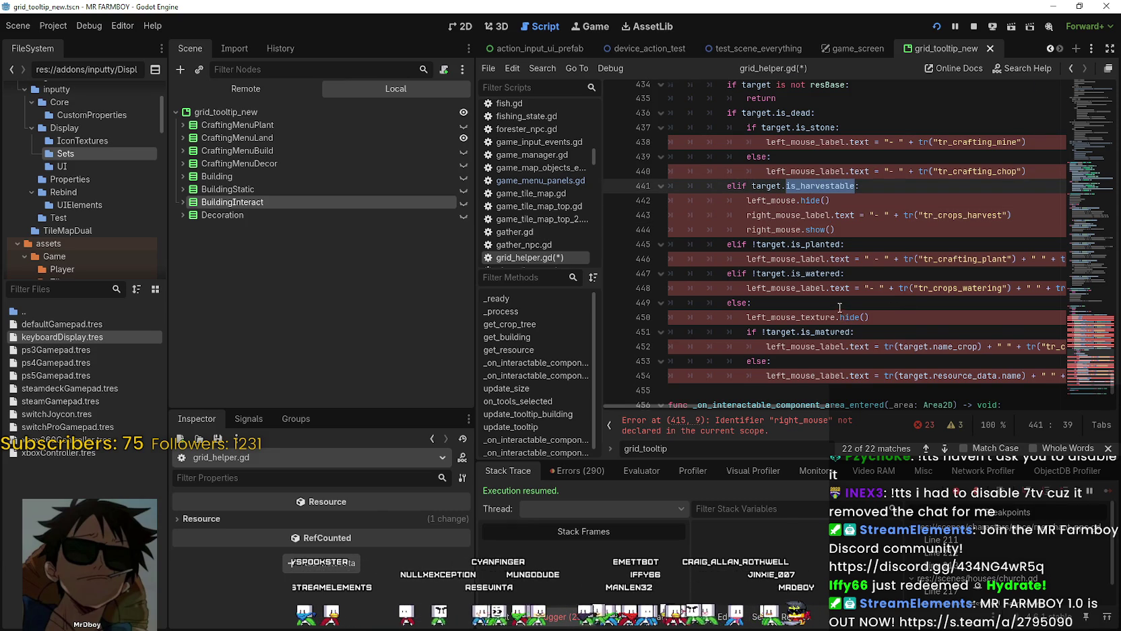
scroll(840, 308, "up", 5)
scroll(840, 308, "down", 5)
left_click(874, 200)
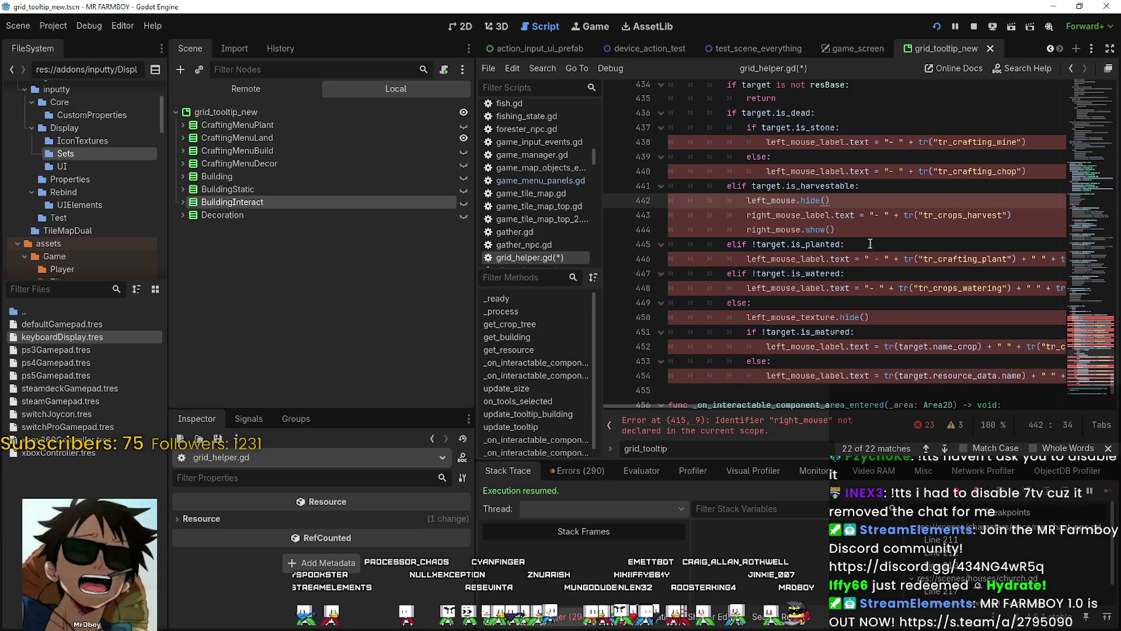
mouse_move(871, 243)
left_mouse_down()
mouse_move(775, 202)
mouse_move(688, 186)
left_mouse_up()
scroll(722, 228, "up", 6)
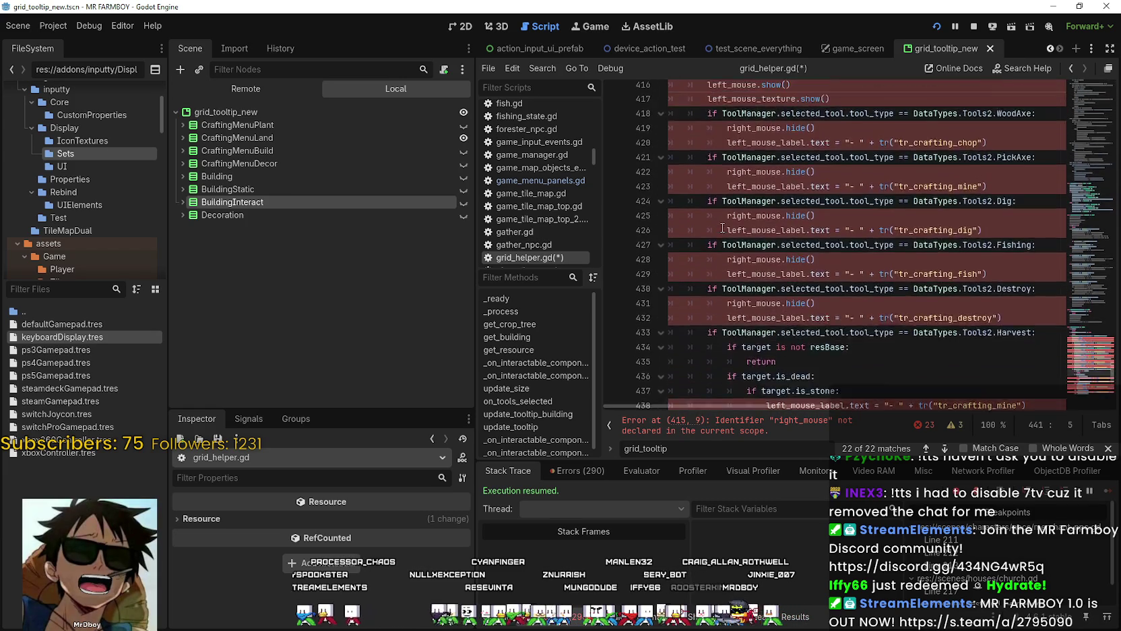
scroll(723, 228, "up", 4)
left_click_drag(1027, 240, 685, 244)
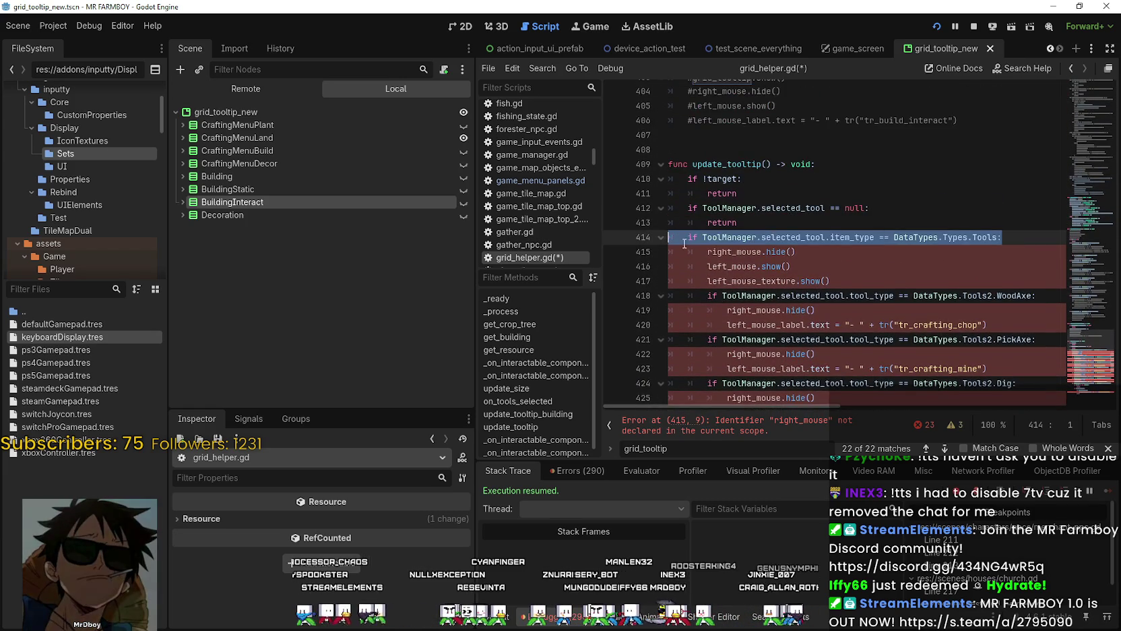
scroll(685, 243, "down", 12)
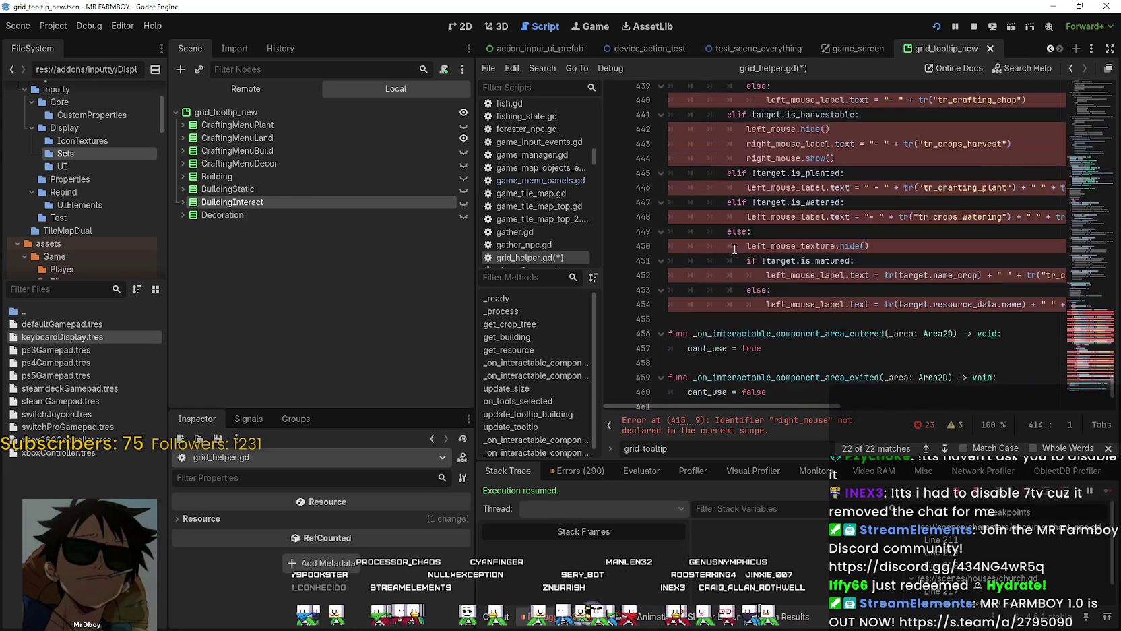
scroll(765, 289, "up", 1)
left_click(771, 353)
scroll(770, 343, "up", 4)
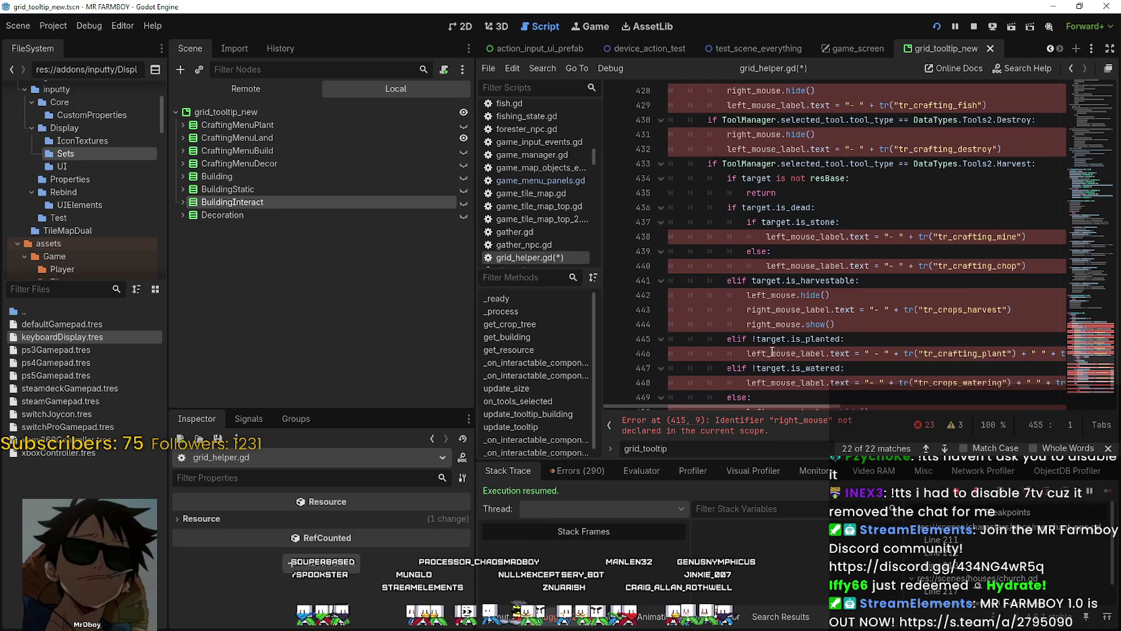
scroll(769, 324, "down", 3)
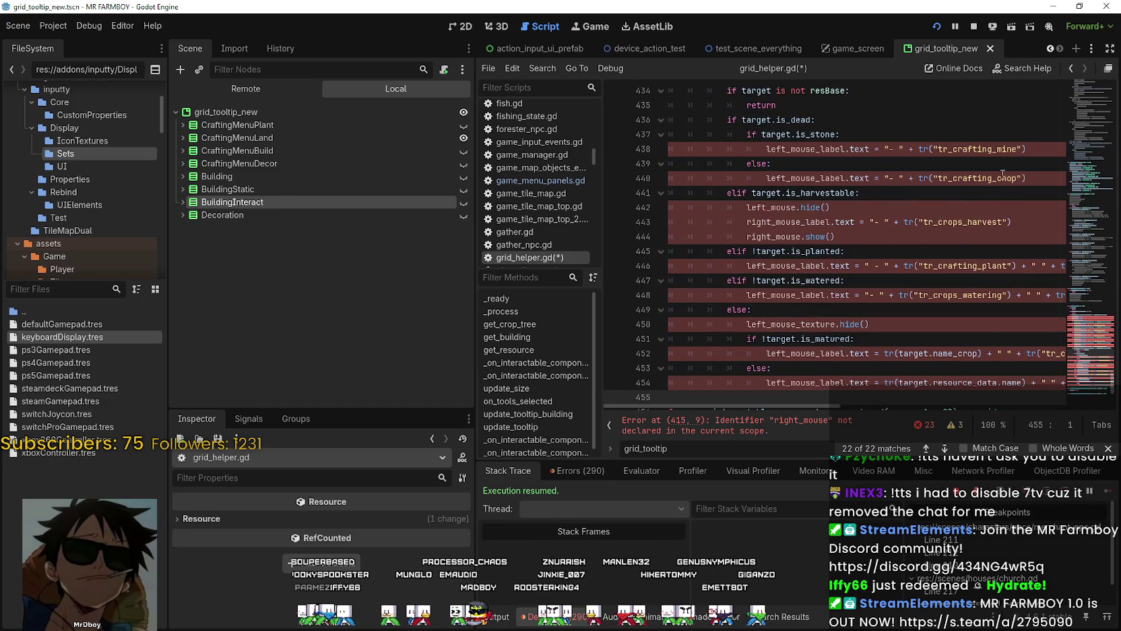
scroll(924, 261, "up", 12)
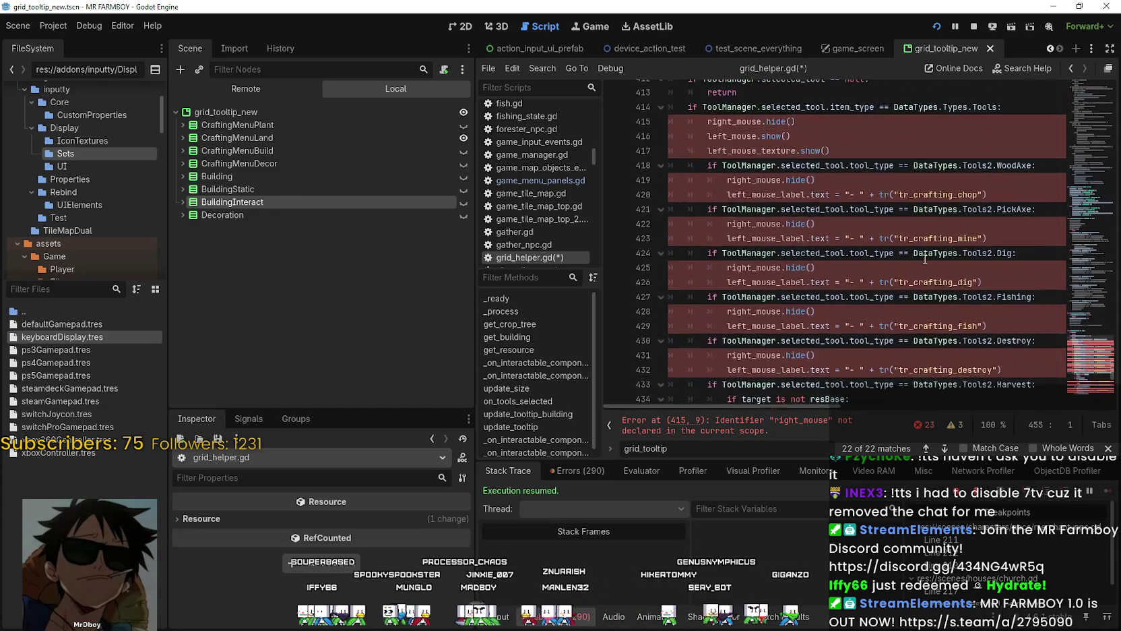
left_click(805, 304)
scroll(836, 269, "down", 3)
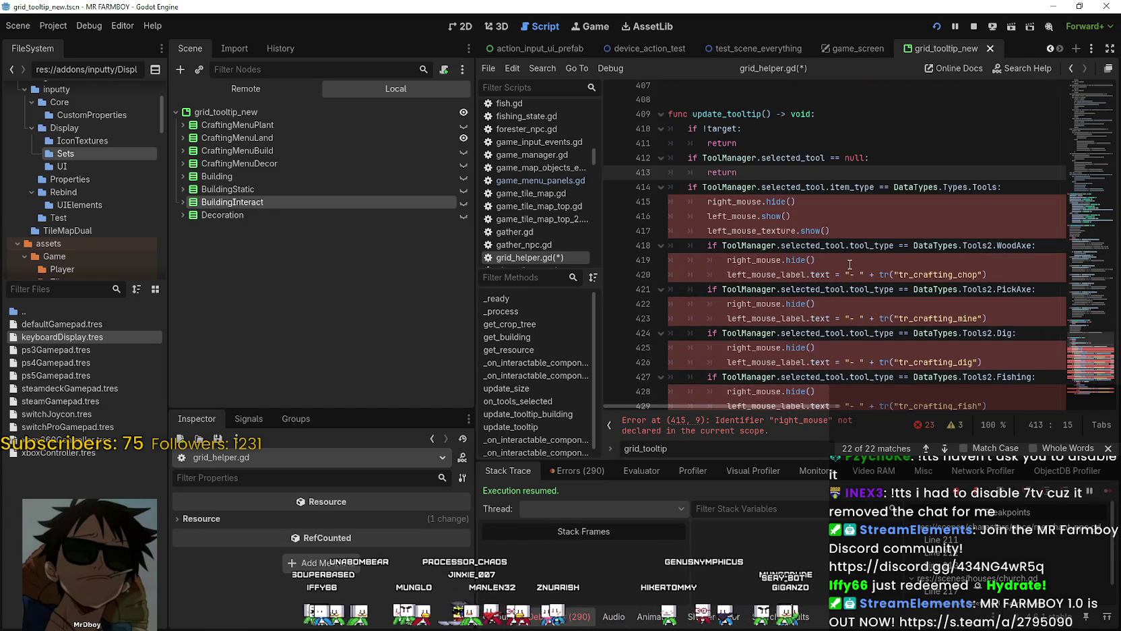
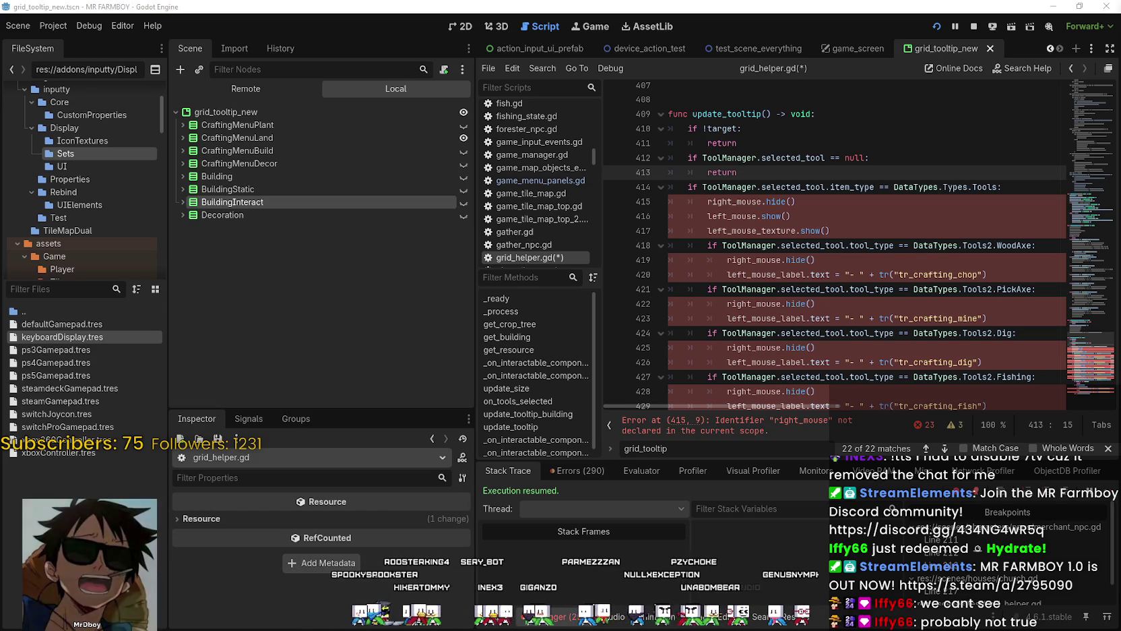
Step: Close the search results and move to the WoodAxe check and left_mouse_texture lines in update_tooltip
scroll(948, 220, "down", 1)
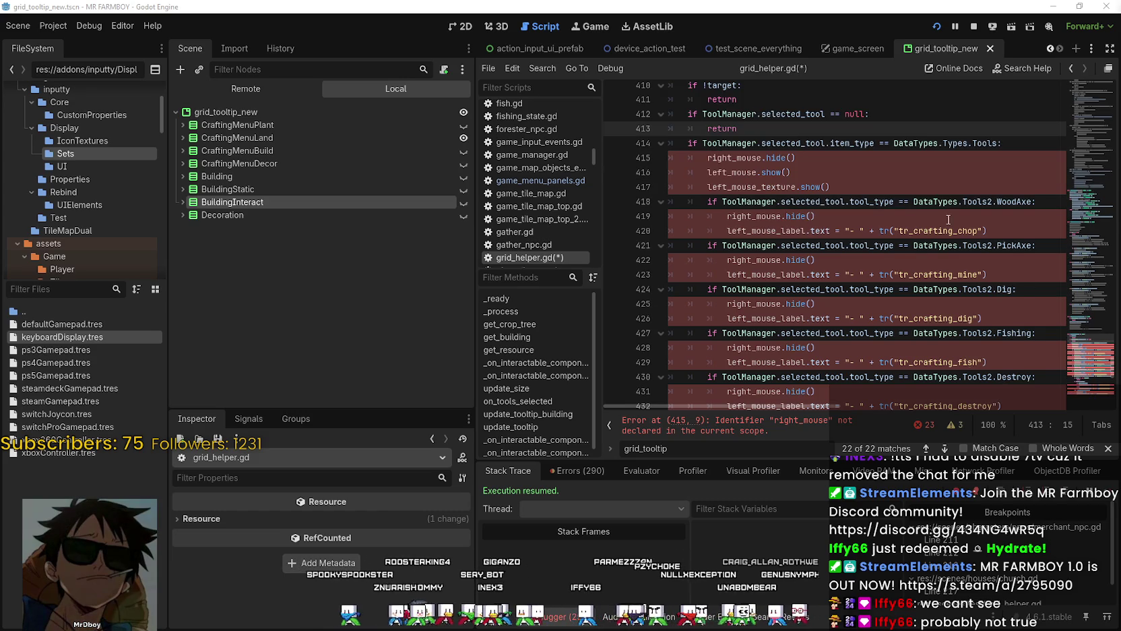
left_click(1108, 448)
left_click(835, 193)
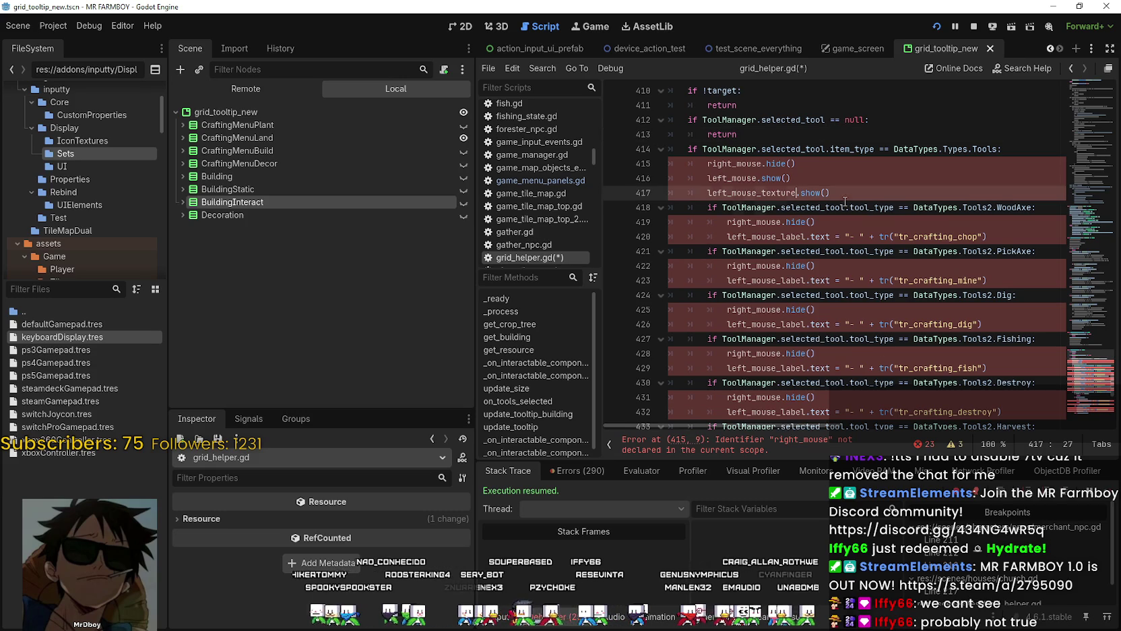
left_click(840, 207)
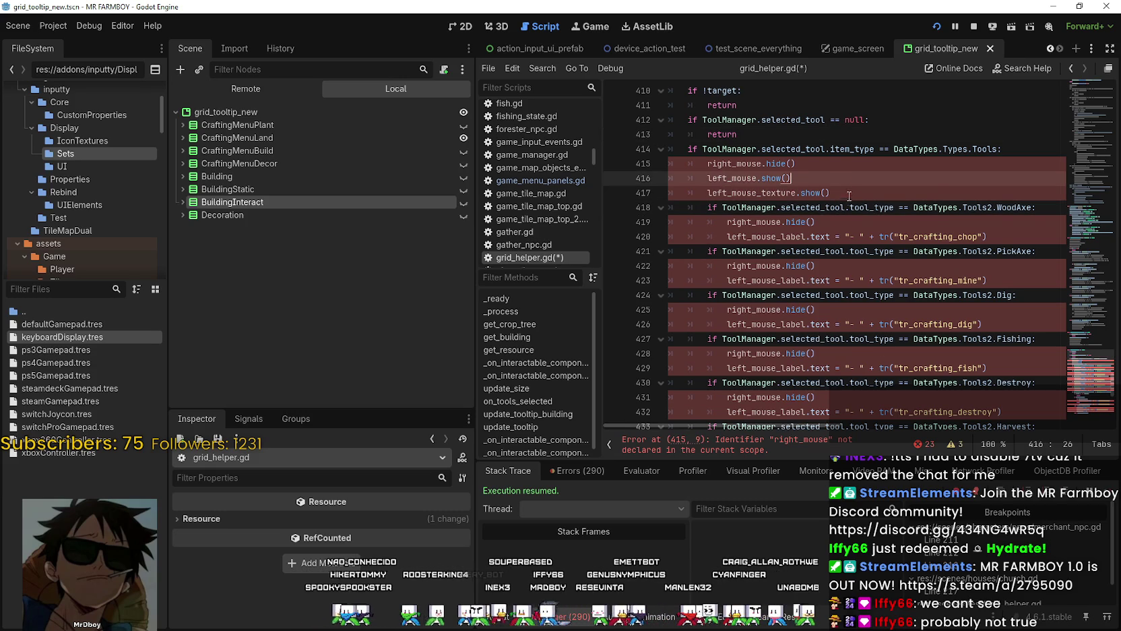
left_click(883, 187)
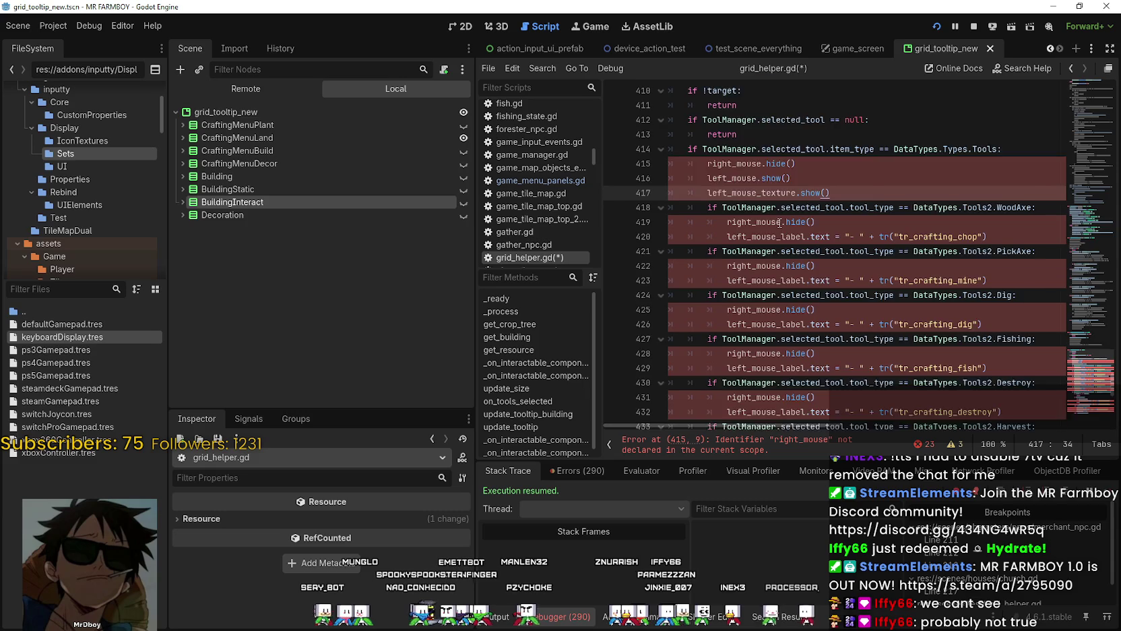
Step: Widen the code view and review lines 413–417, including the hide/show lines 415–417
scroll(860, 173, "up", 2)
mouse_move(476, 310)
left_mouse_down()
mouse_move(349, 309)
mouse_move(421, 334)
left_mouse_up()
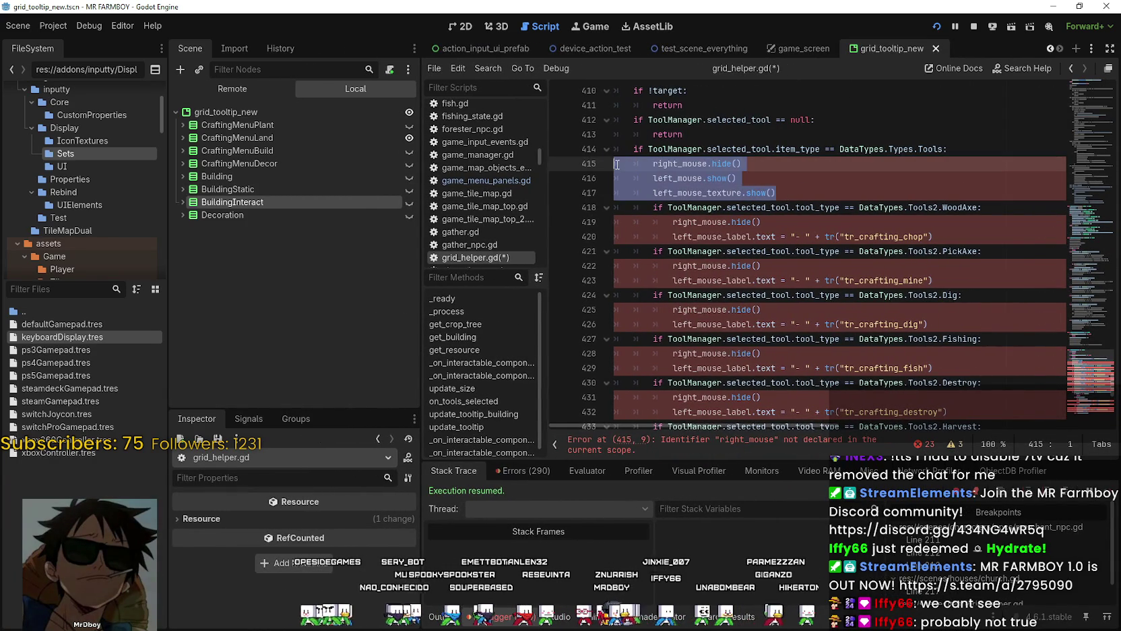
left_click_drag(738, 178, 585, 138)
left_click(740, 178)
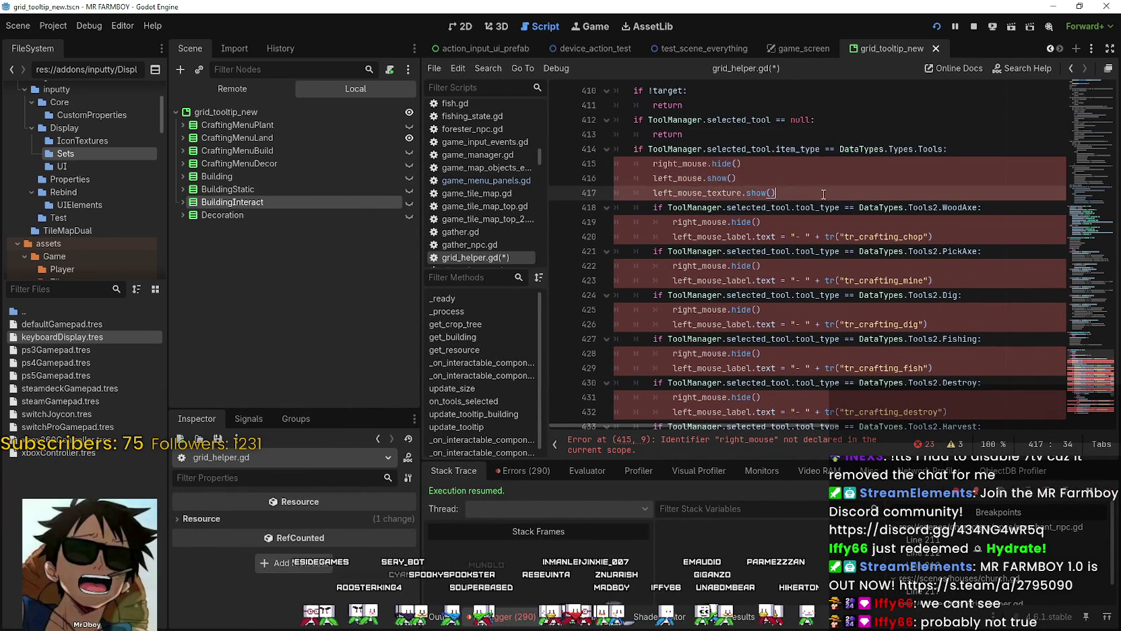
scroll(705, 314, "up", 3)
left_click_drag(777, 324, 616, 295)
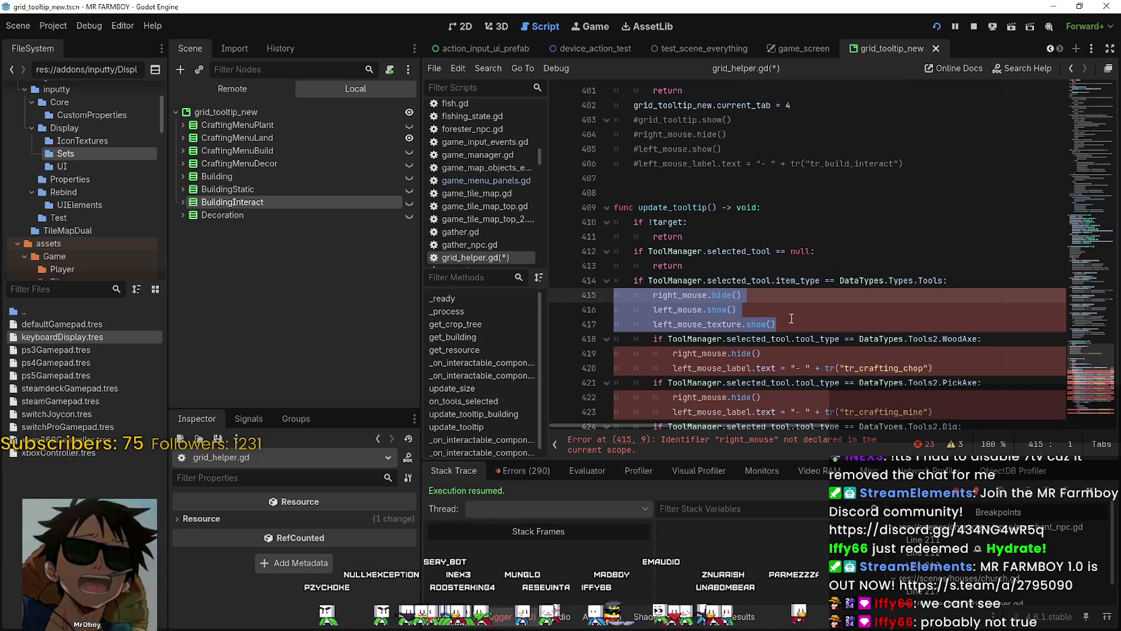
left_click(782, 324)
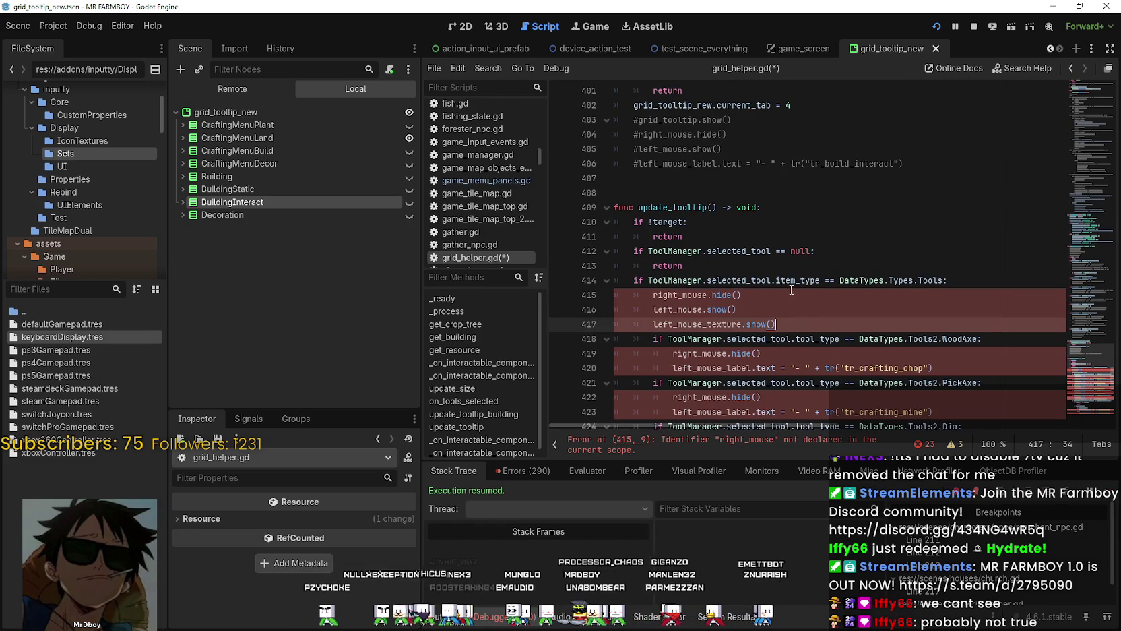
scroll(723, 259, "down", 1)
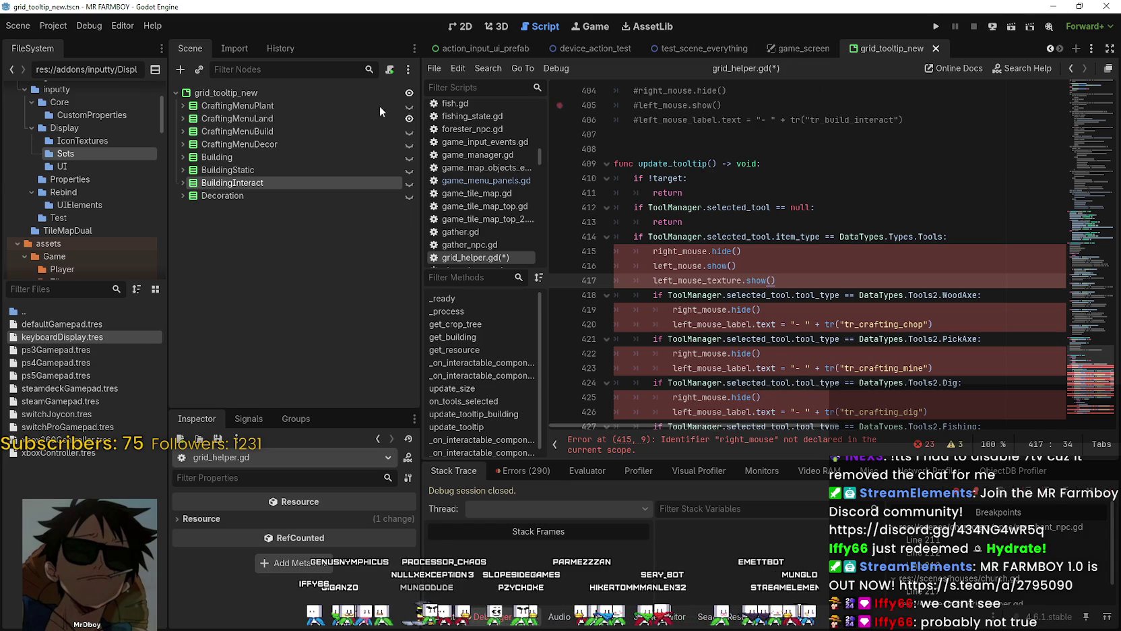
Step: In the 2D view, make the BuildingInteract tooltip visible and expand its child nodes
left_click(460, 27)
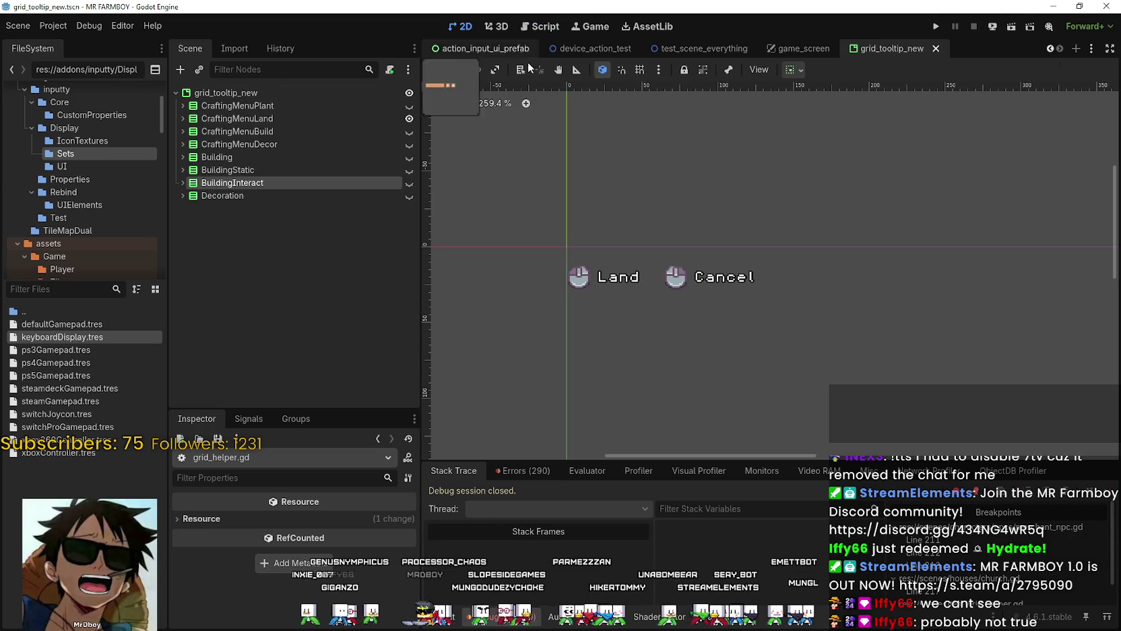
scroll(661, 275, "down", 2)
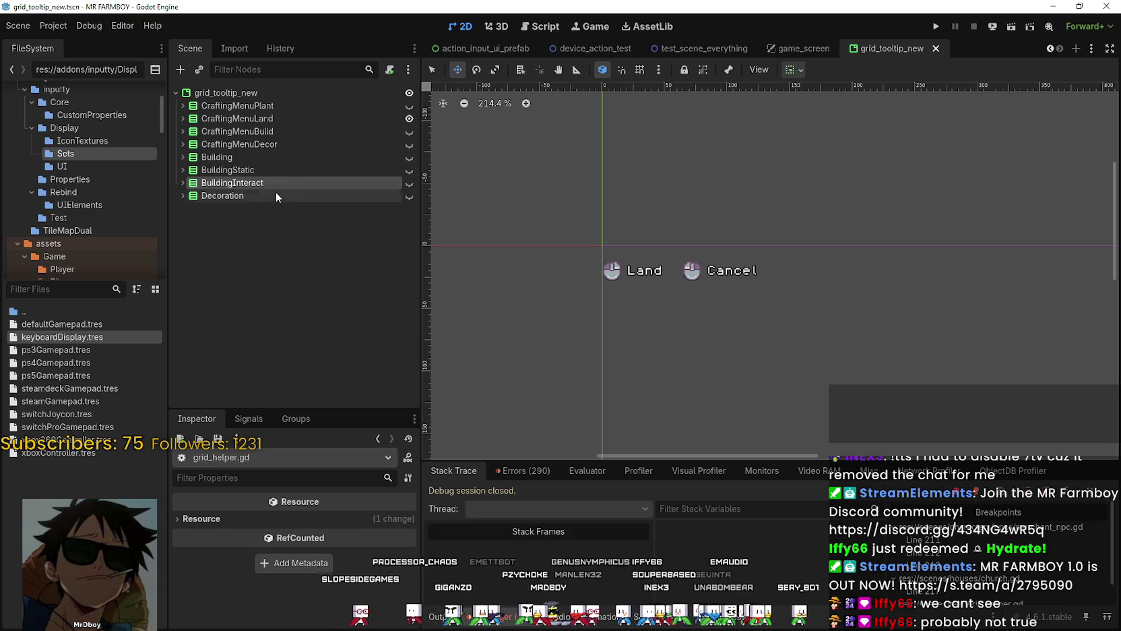
left_click(201, 198)
left_click(181, 195)
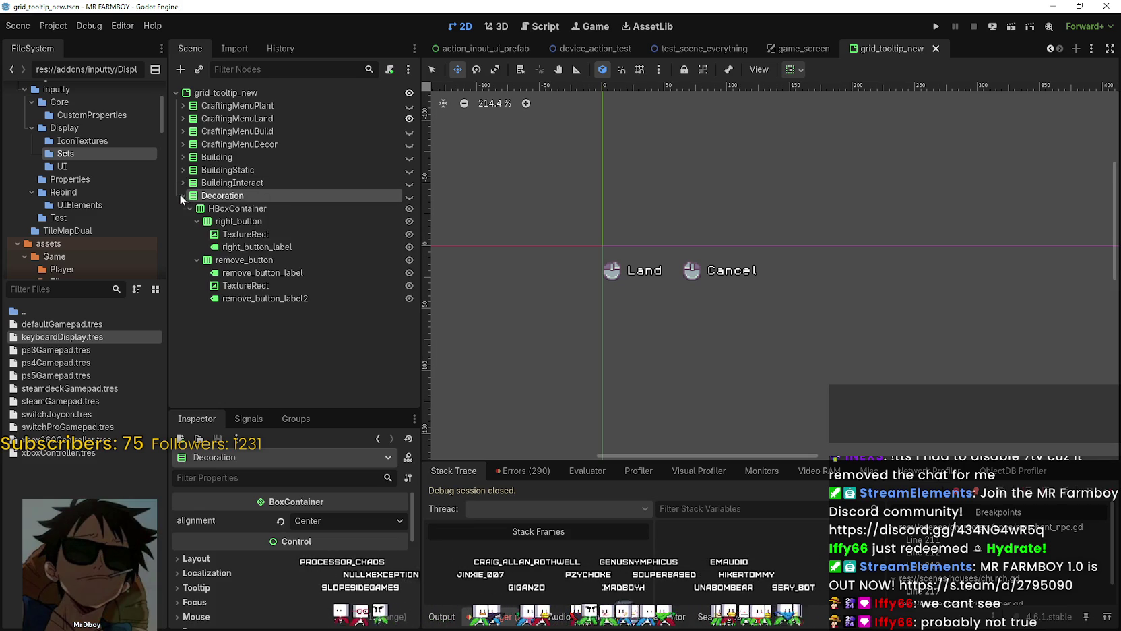
left_click(177, 195)
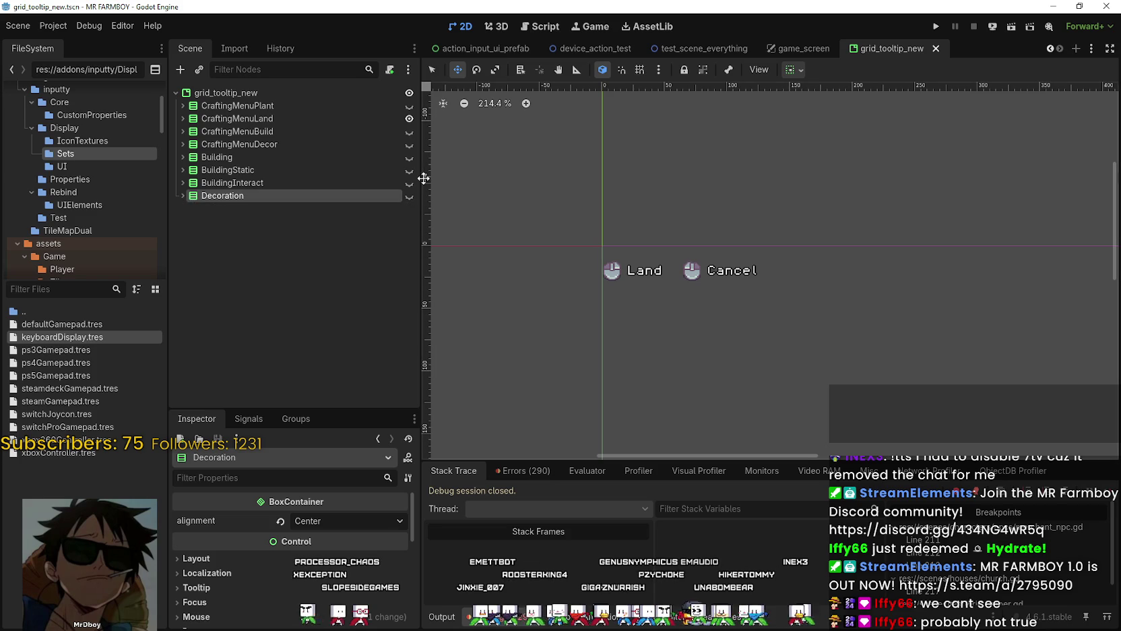
left_click(409, 183)
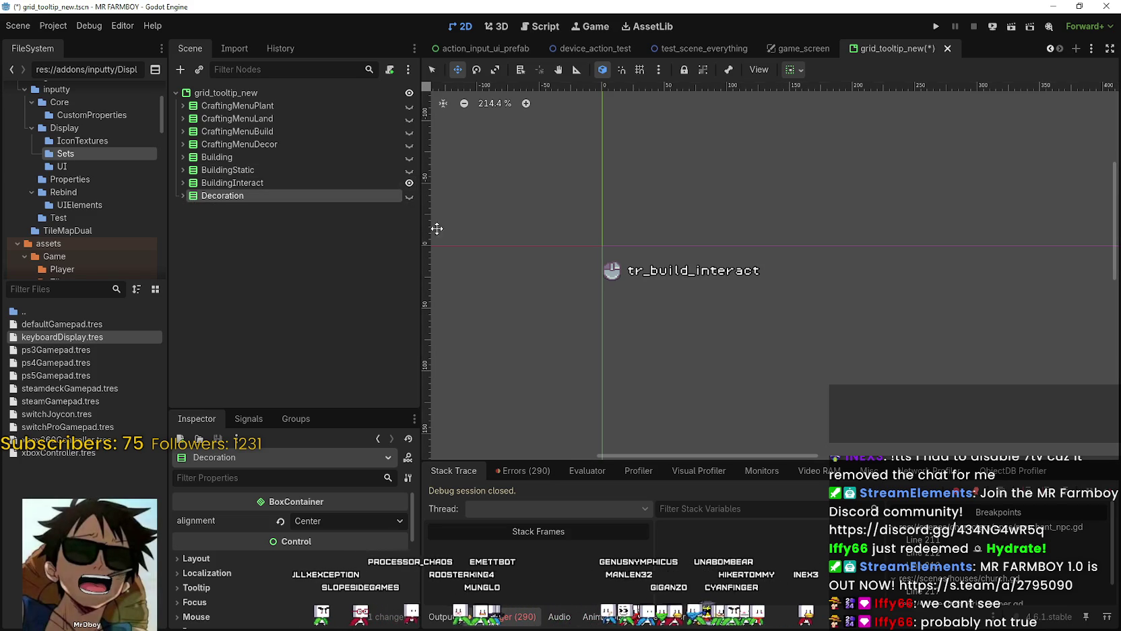
scroll(644, 280, "up", 2)
left_click(262, 186)
left_click(182, 183)
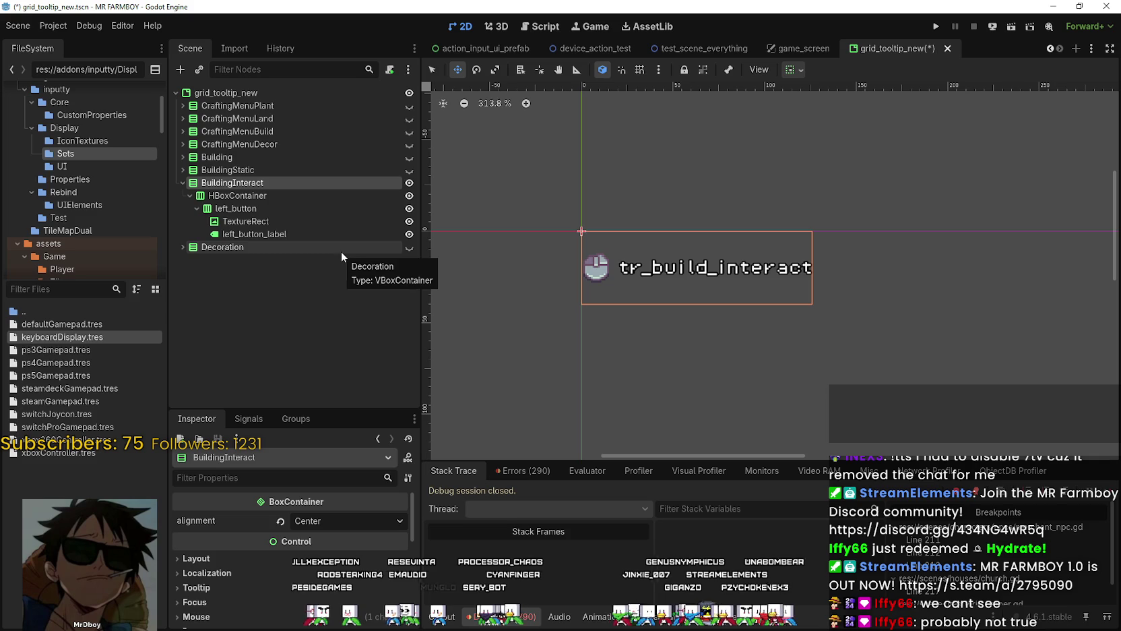
Step: Duplicate BuildingInteract and rename the copy WorldEnvInteract
right_click(223, 182)
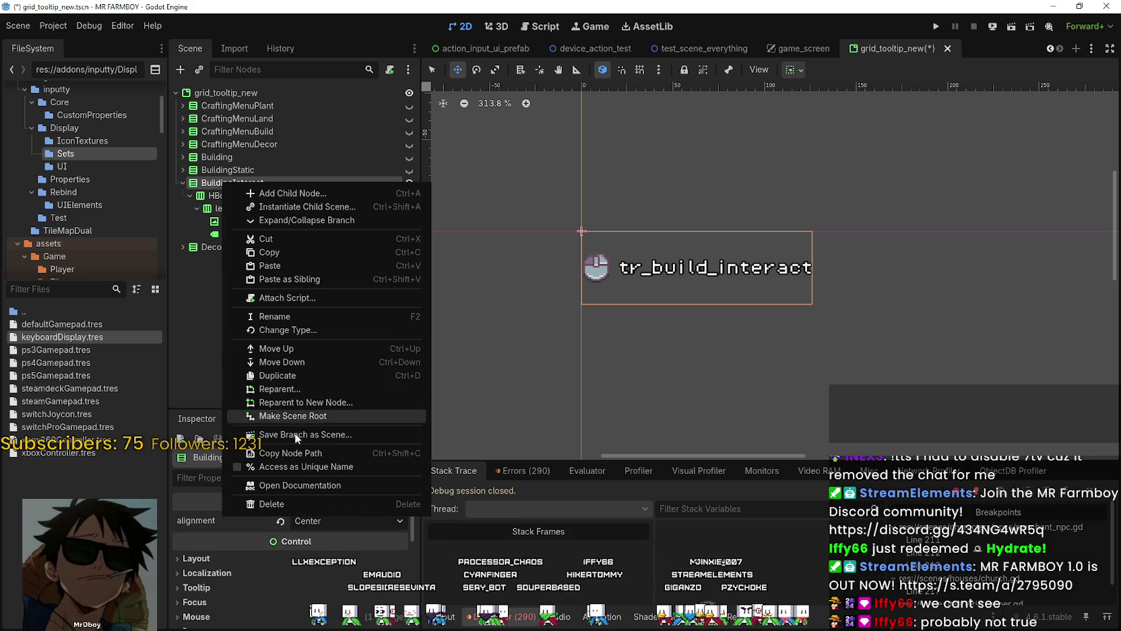
left_click(291, 375)
double_click(289, 247)
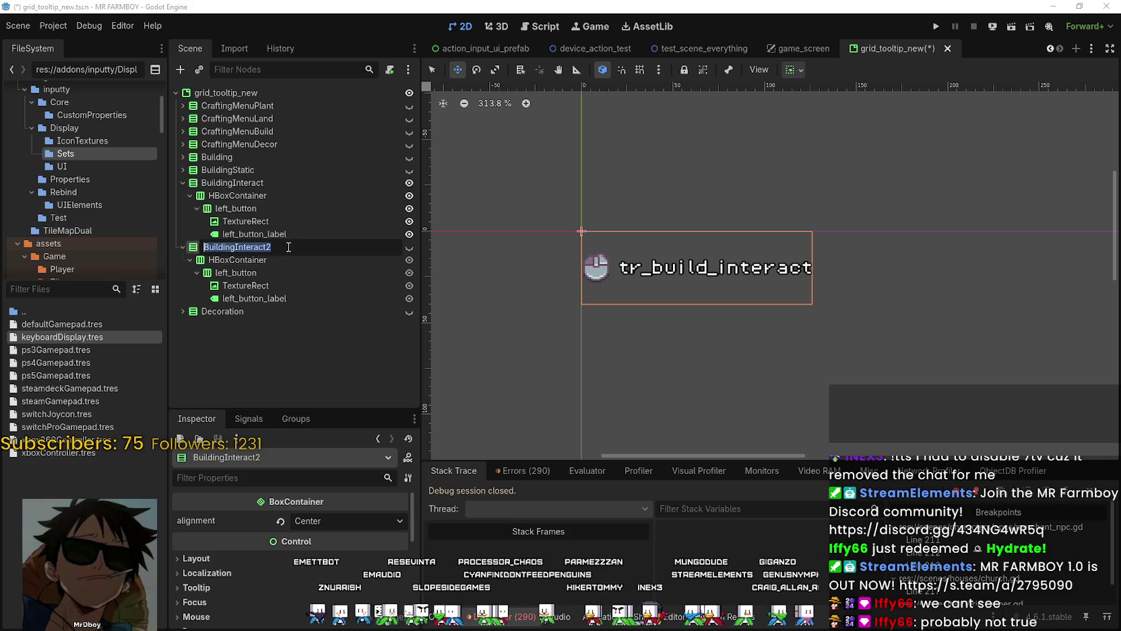
double_click(272, 248)
type("World")
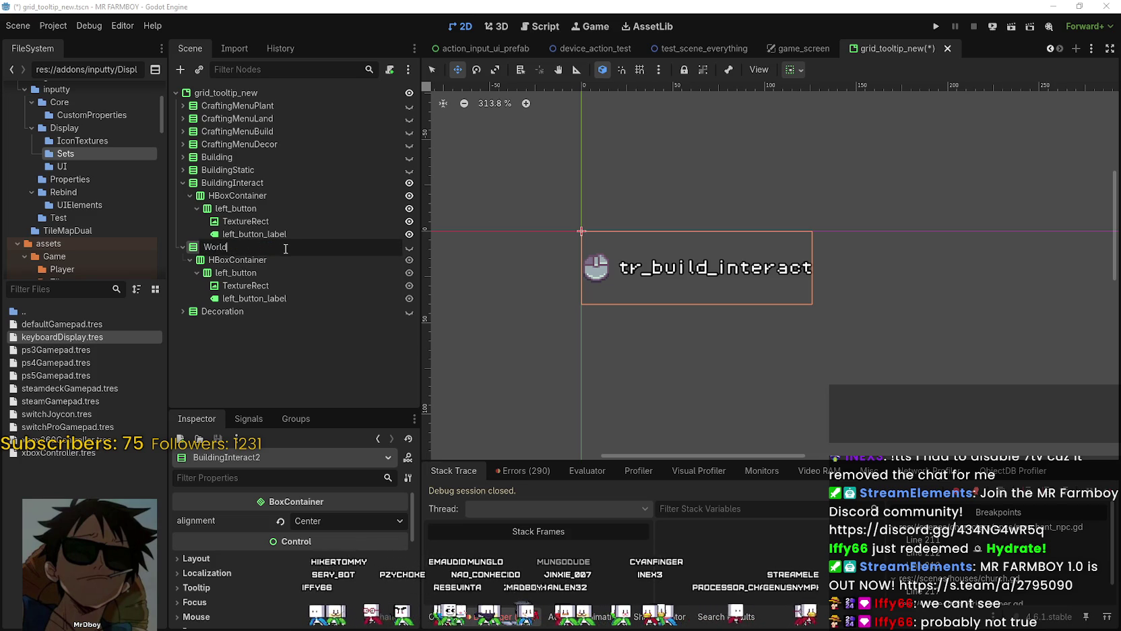
key("Return")
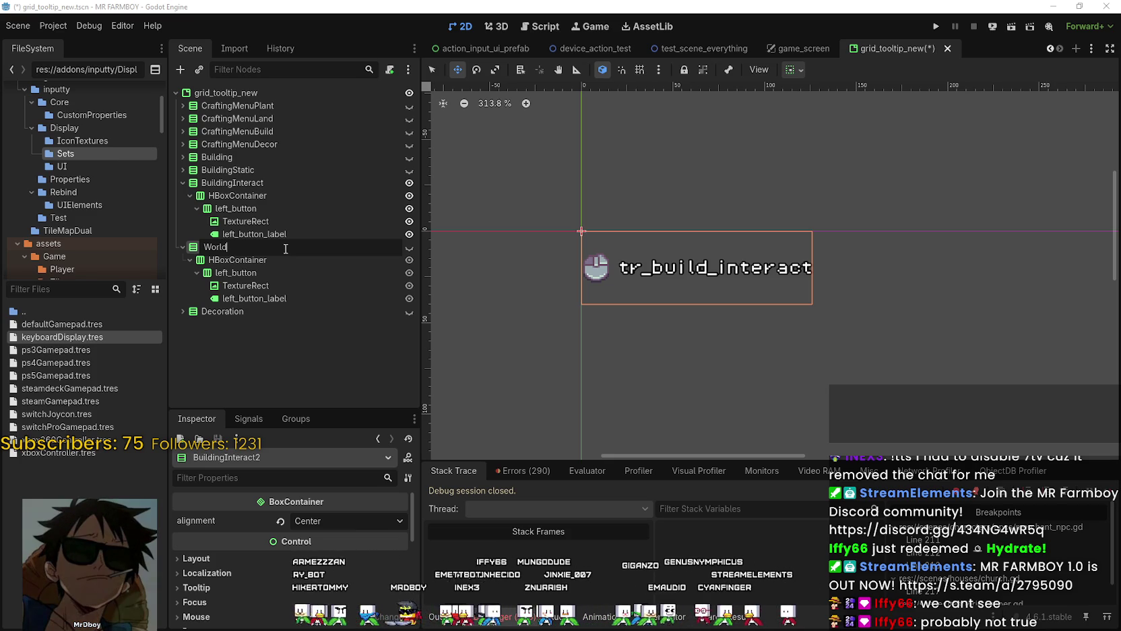
type("In")
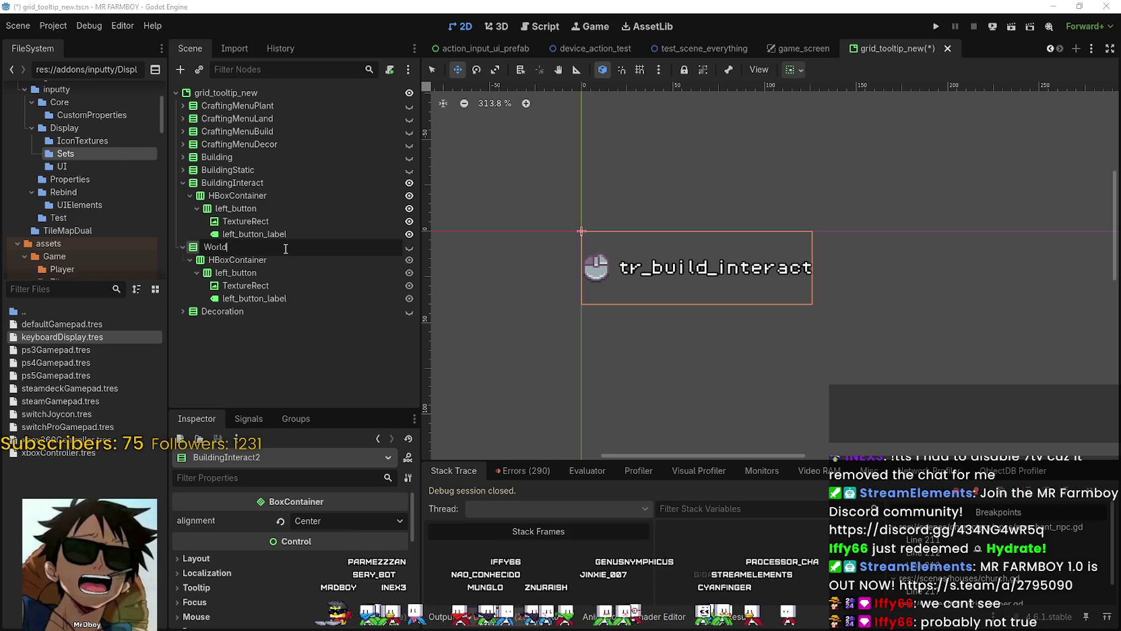
type("Env")
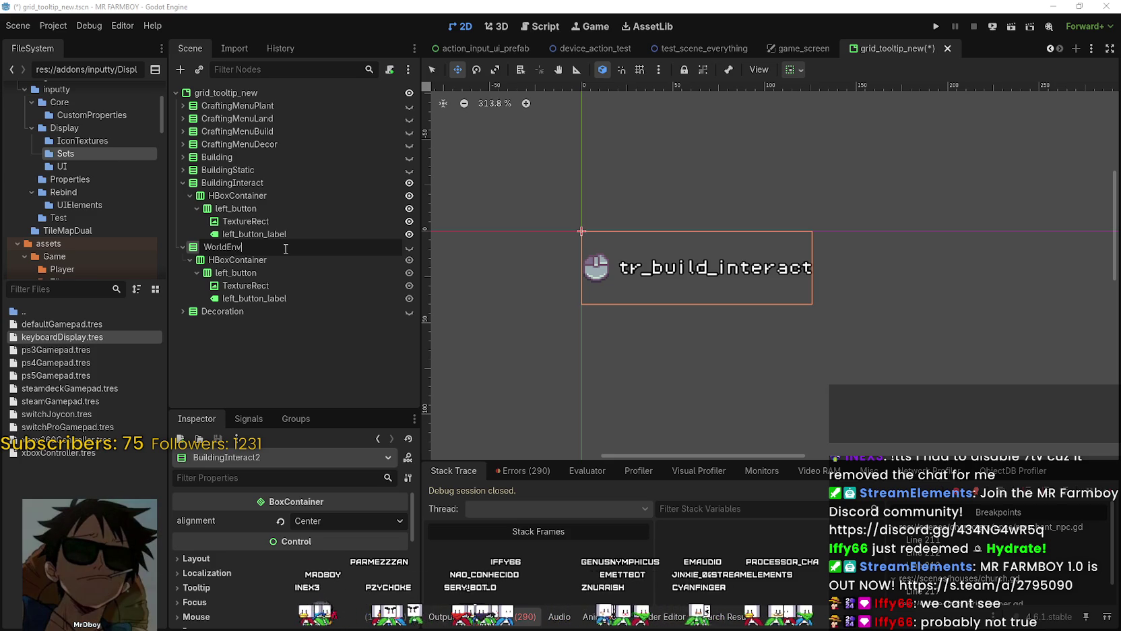
key("Return")
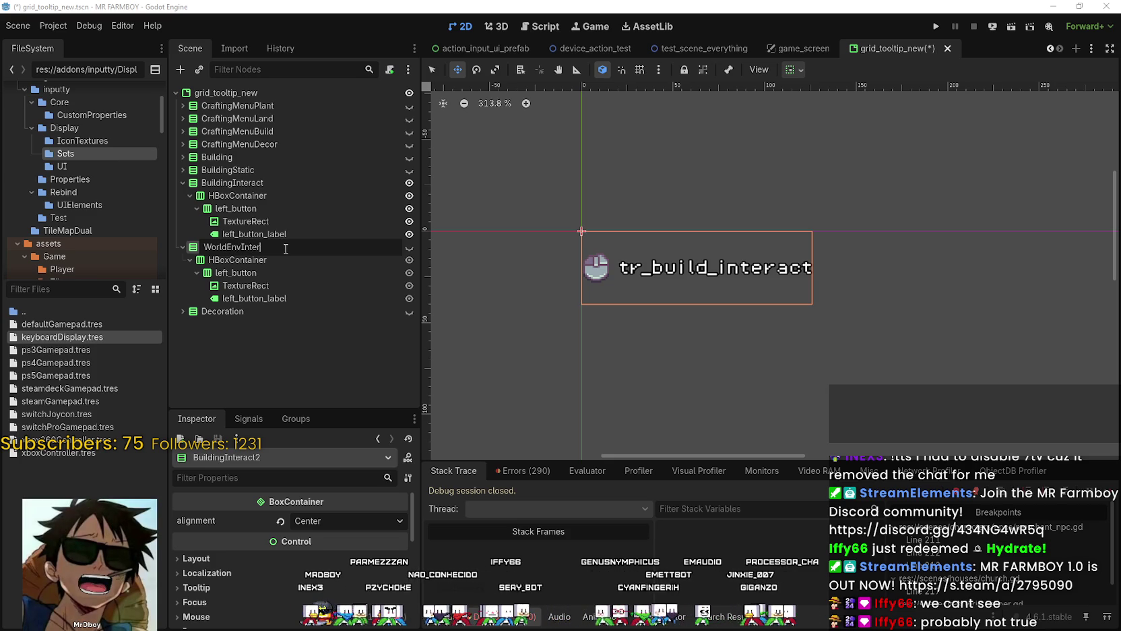
key("Return")
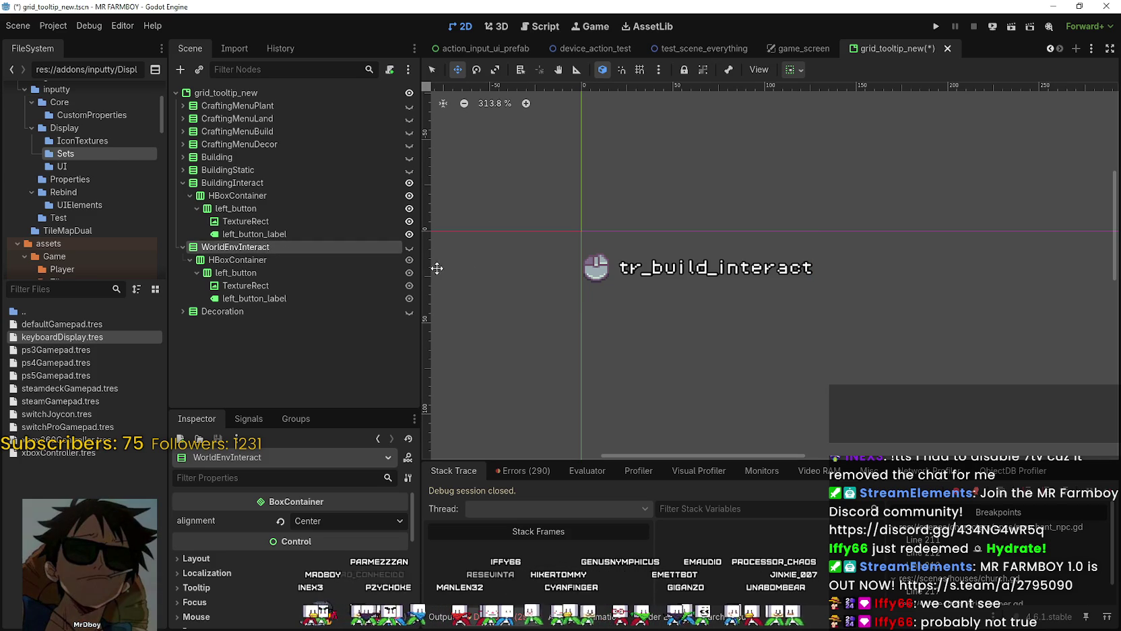
Step: Check the copy's tr_build_interact label, then duplicate WorldEnvInteract again with Ctrl+D
left_click(285, 299)
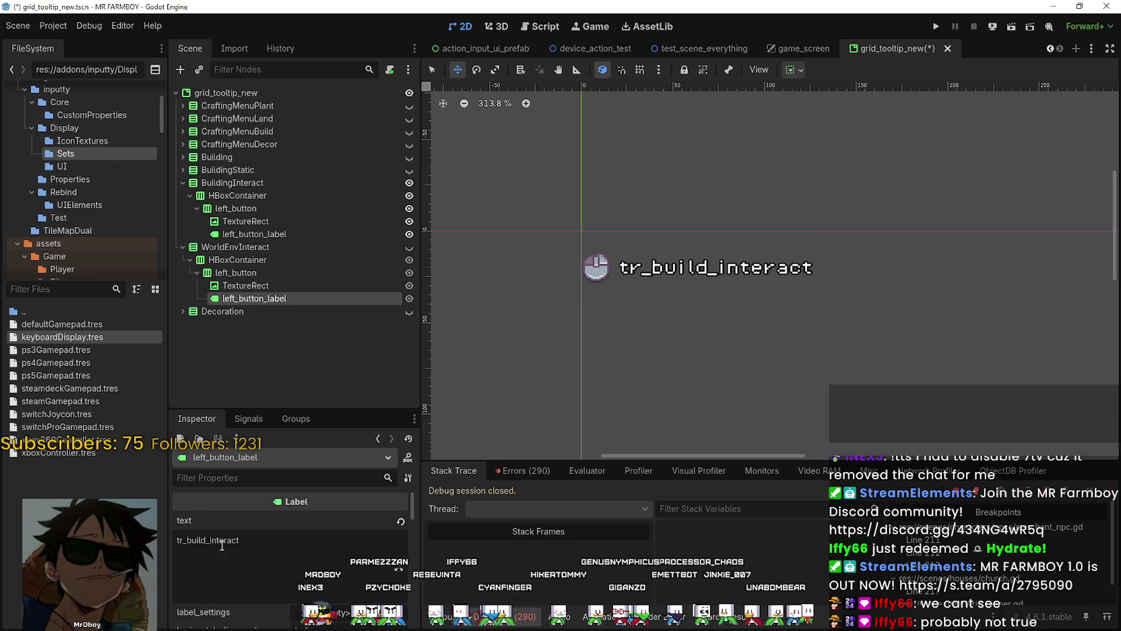
double_click(221, 543)
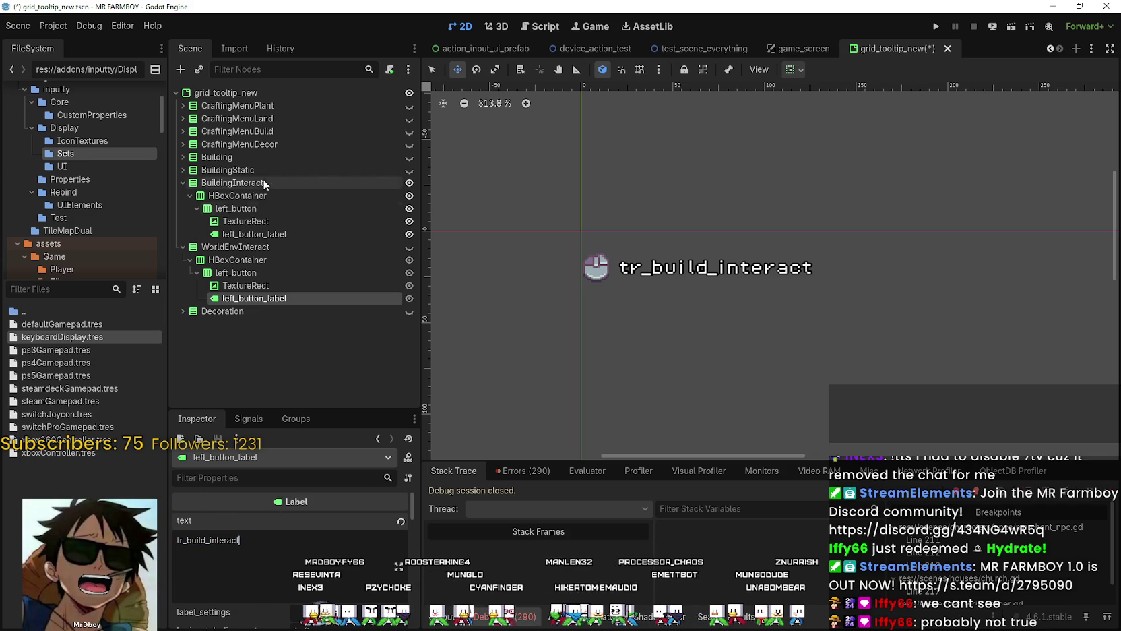
left_click(197, 272)
left_click(198, 272)
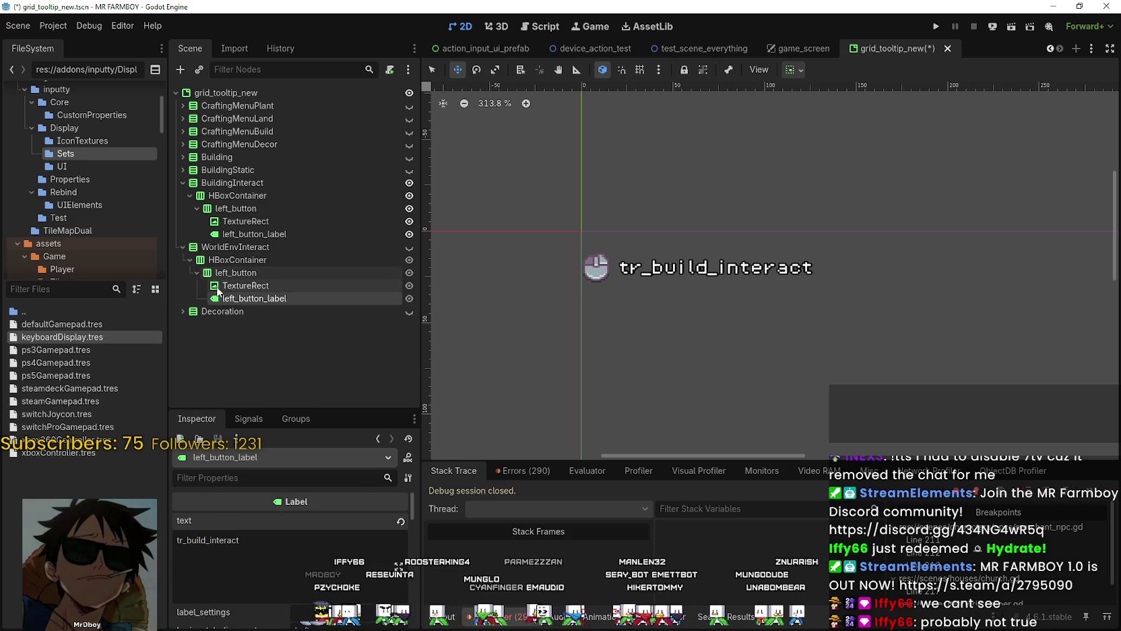
left_click(238, 286)
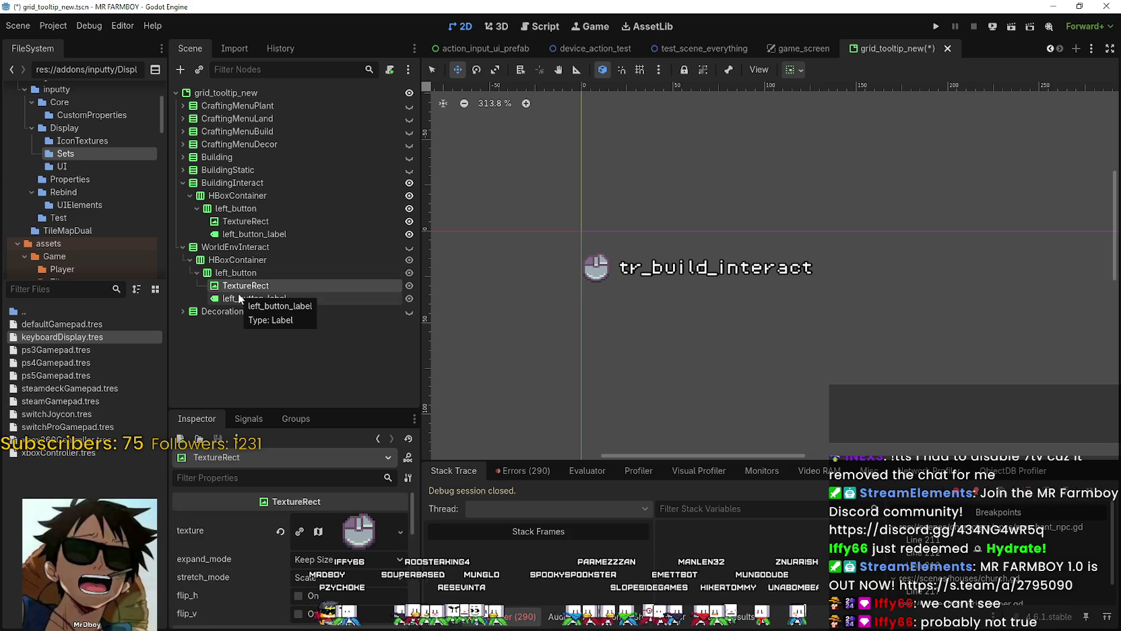
left_click(197, 273)
left_click(229, 246)
key("ctrl+d")
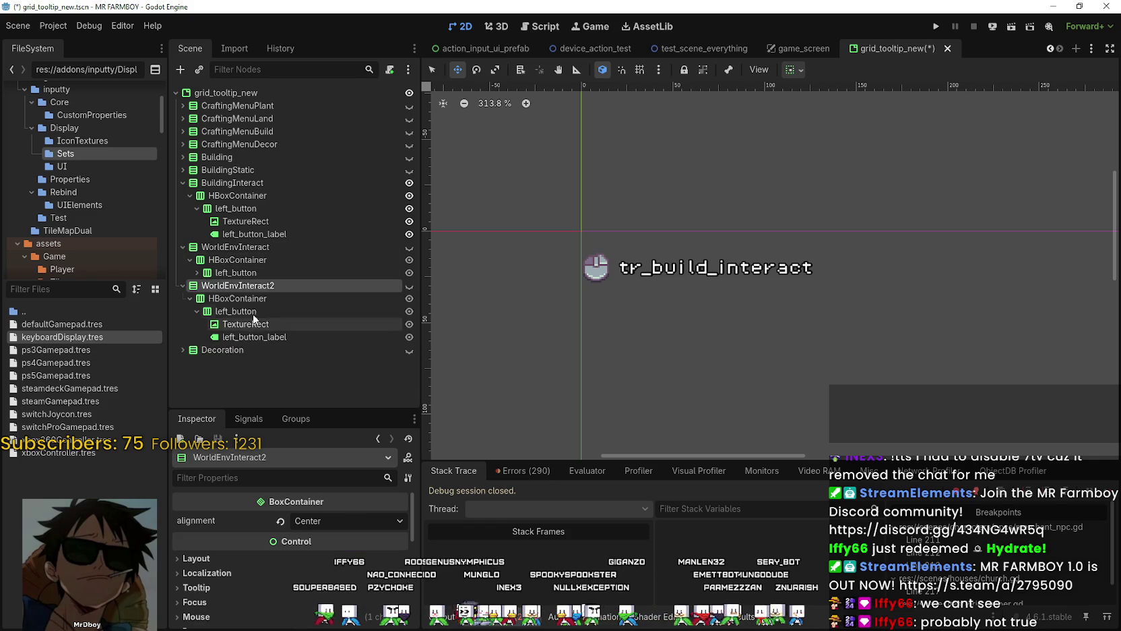
Step: Rename the second copy WorldEnvHarvest and inspect its left_button icon and label
double_click(288, 286)
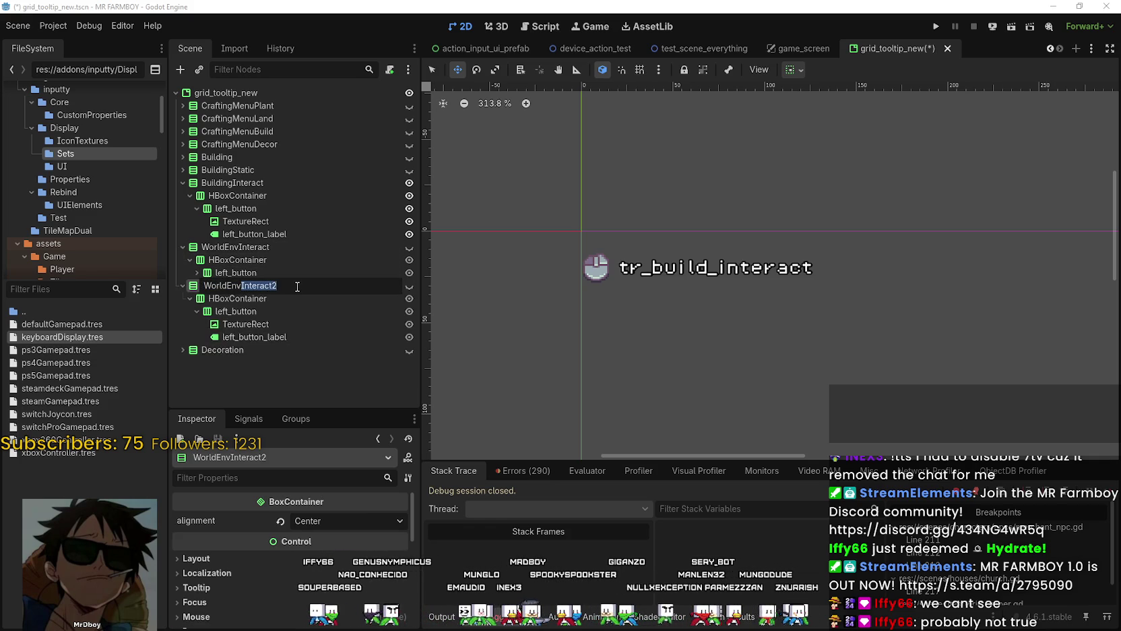
type("Harvest")
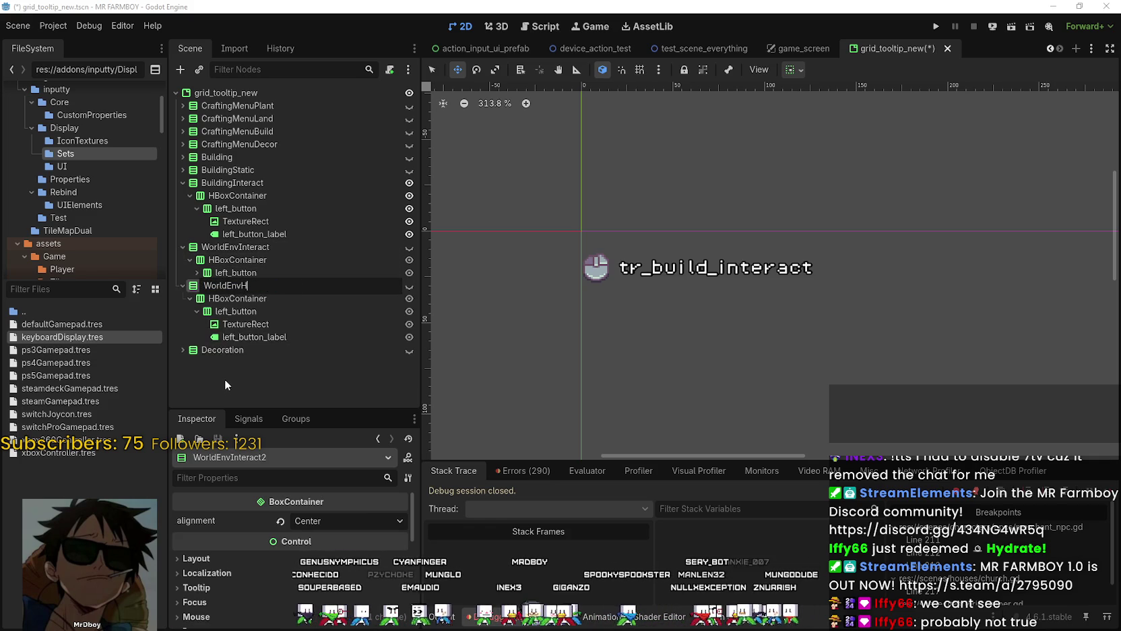
key("Return")
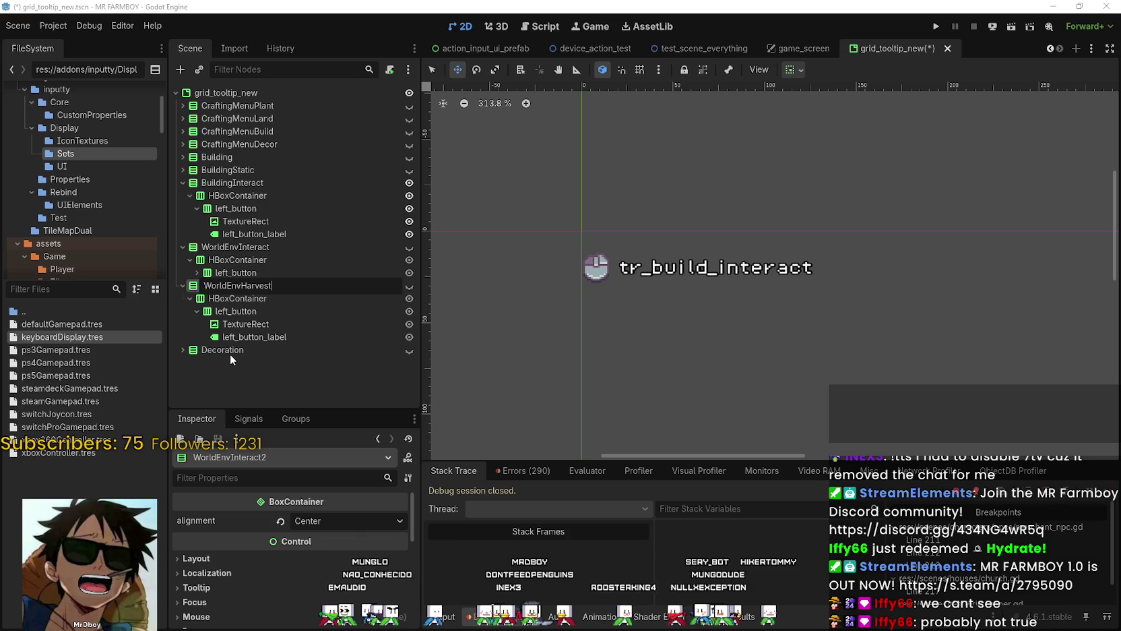
left_click(231, 311)
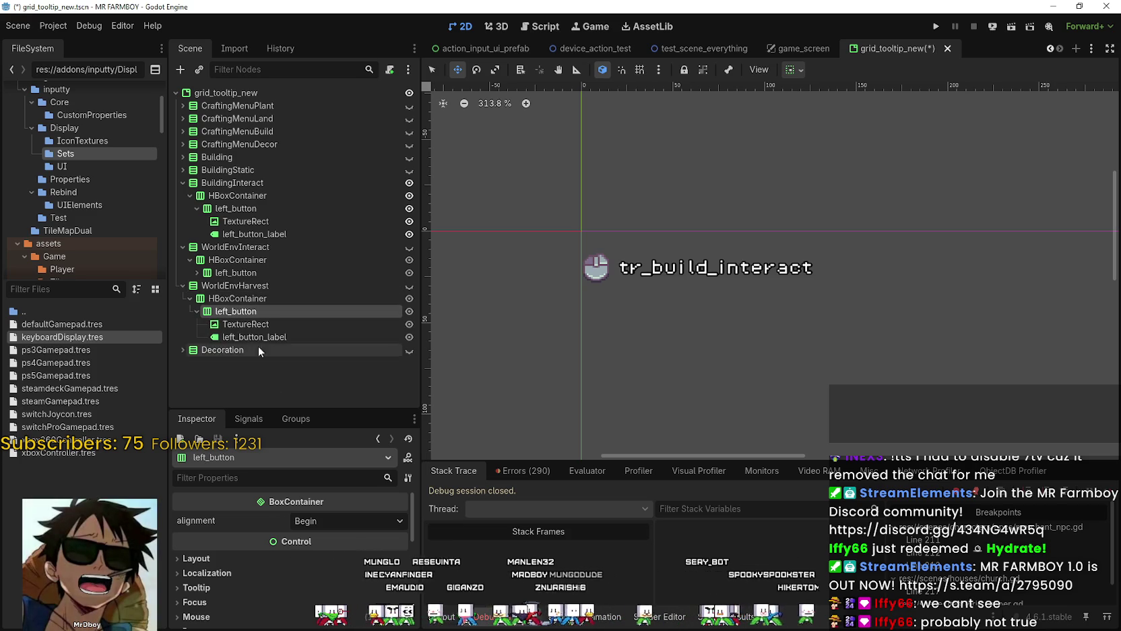
left_click(246, 325)
left_click(247, 337)
left_click(240, 311)
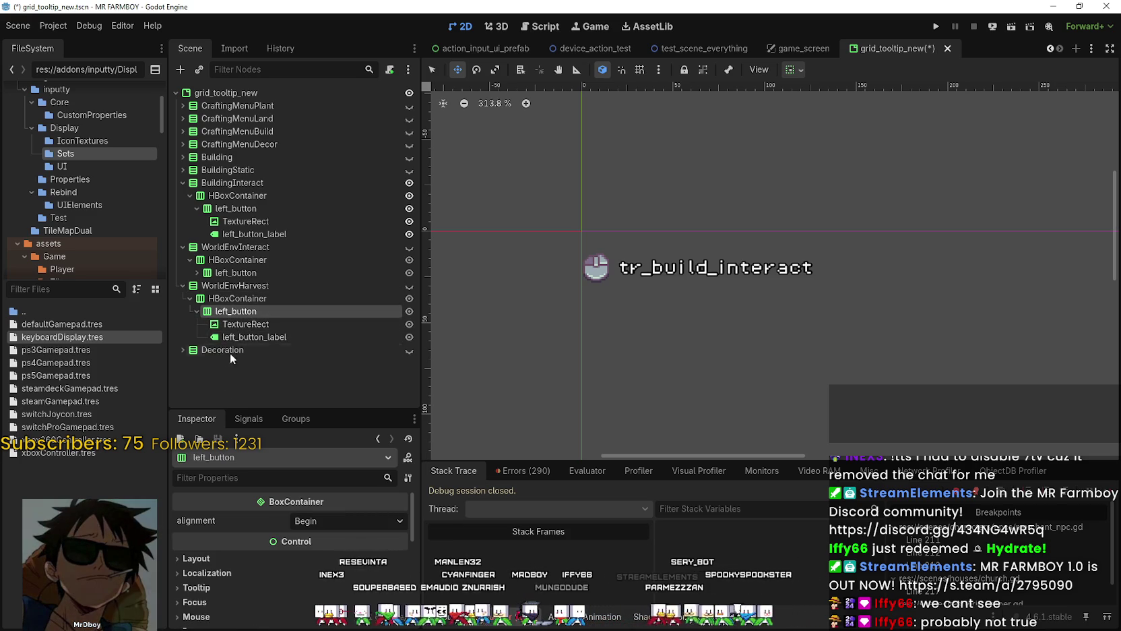
left_click(238, 312)
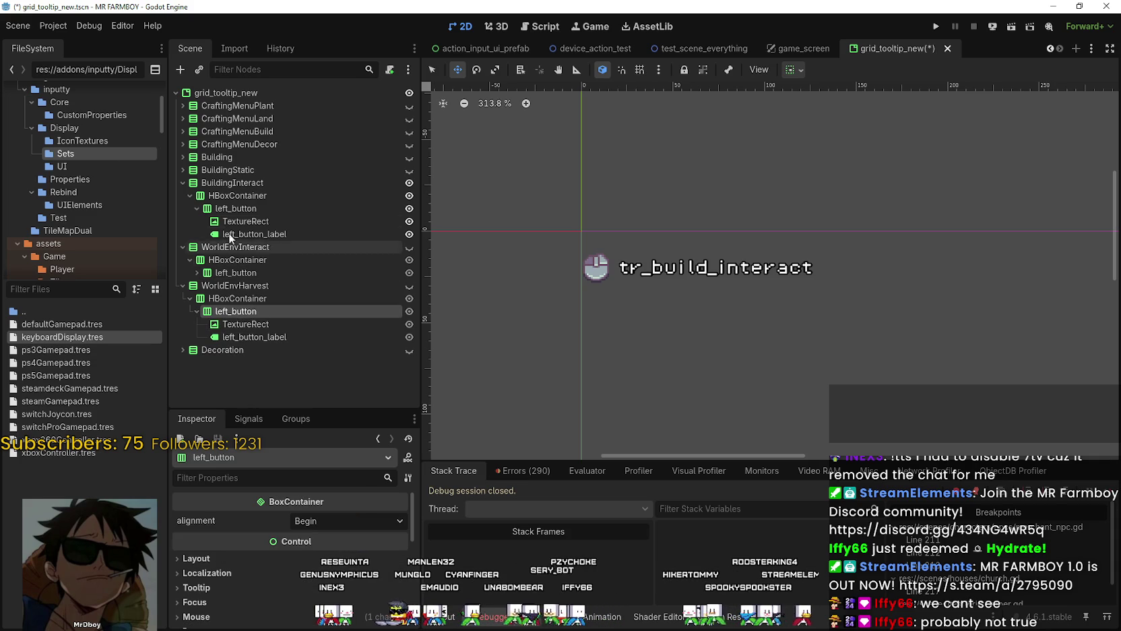
Step: Compare BuildingStatic's right button, then copy CraftingMenuPlant's right_button branch
left_click(181, 169)
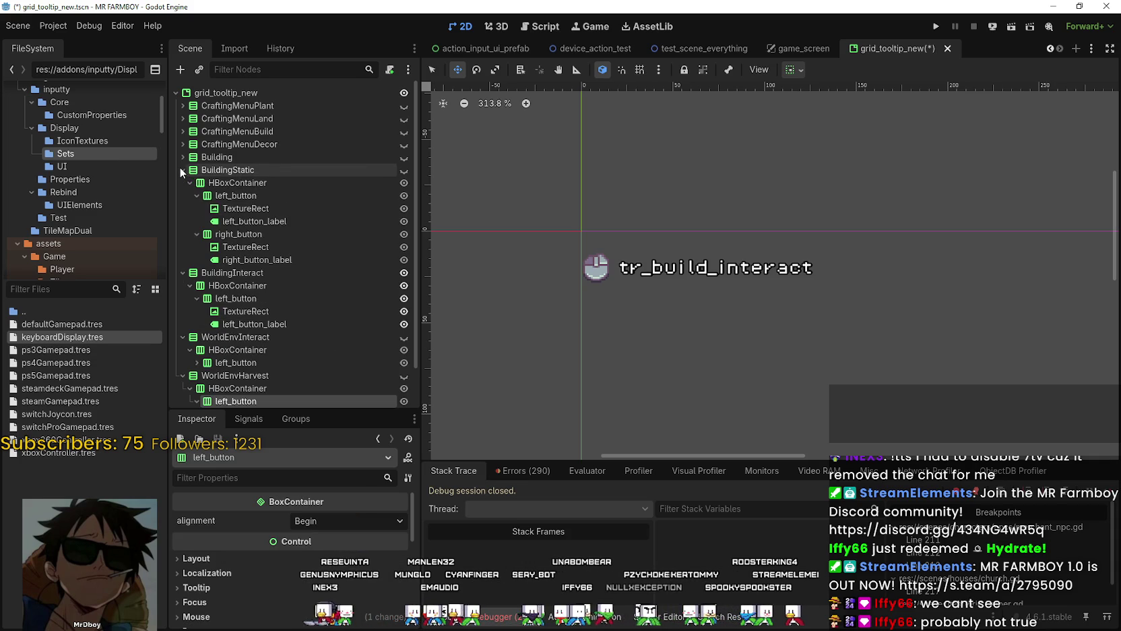
left_click(239, 236)
left_click(241, 247)
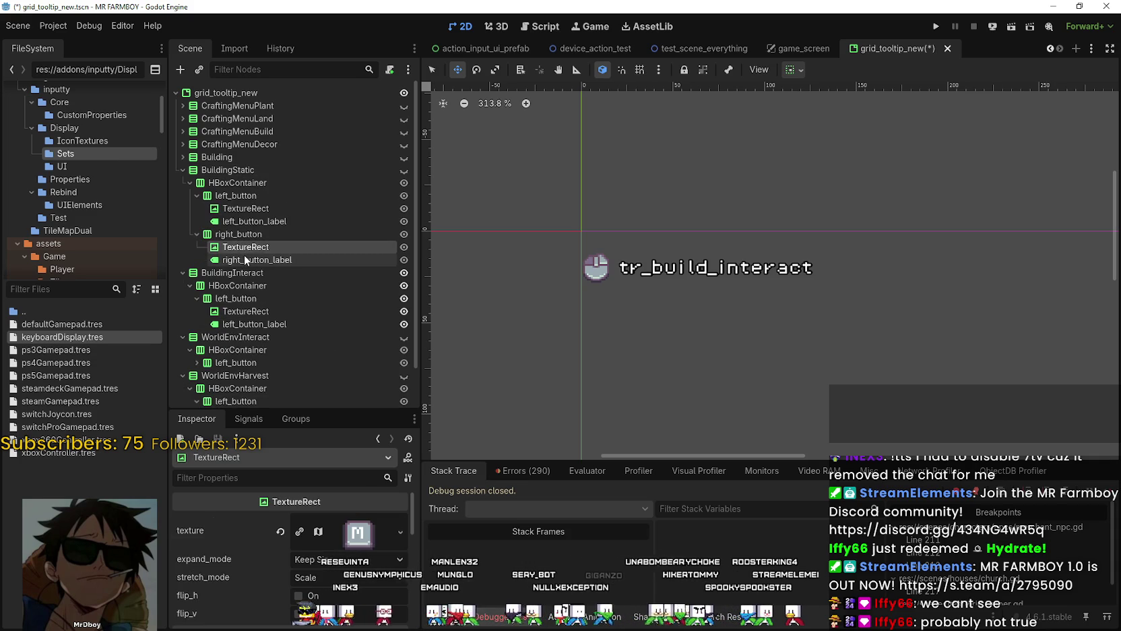
left_click(246, 259)
left_click(239, 235)
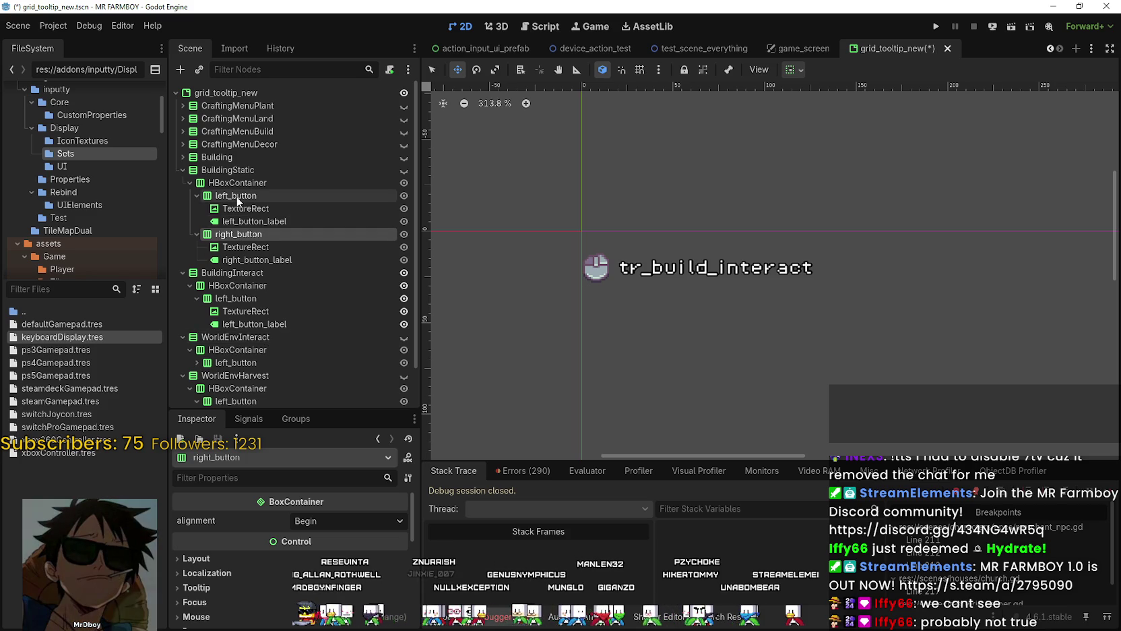
left_click(182, 106)
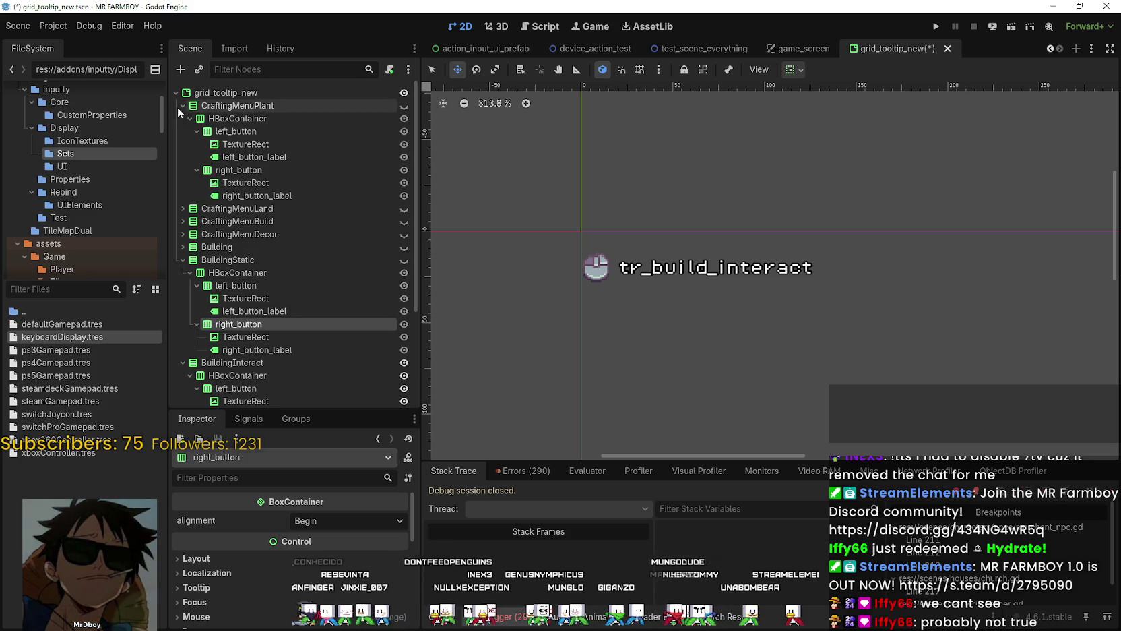
left_click(263, 184)
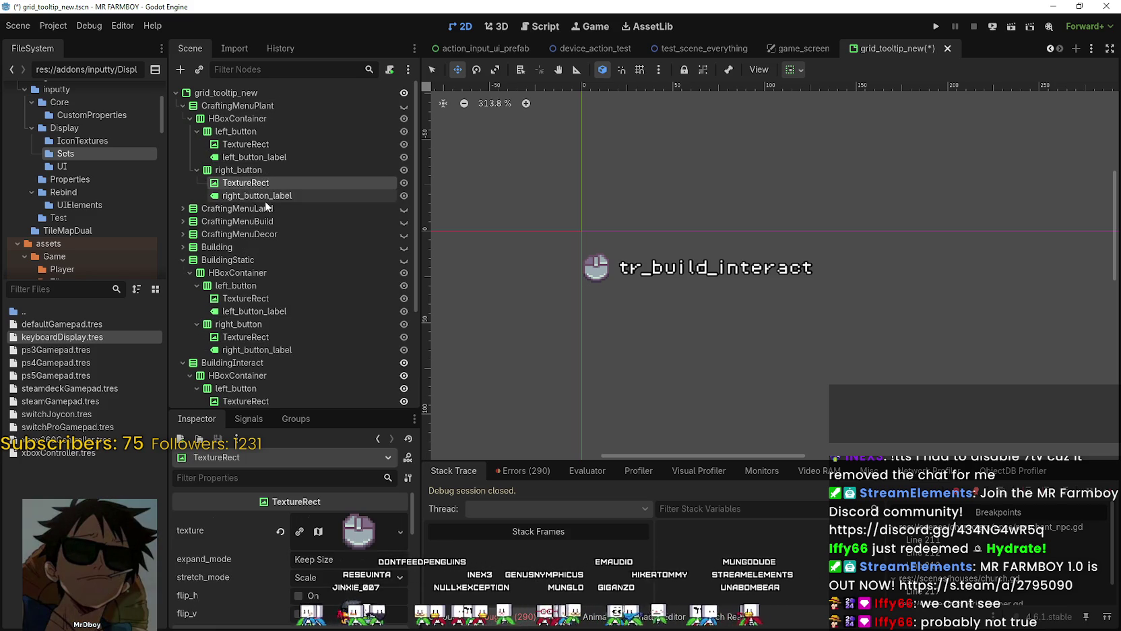
left_click(248, 171)
right_click(246, 171)
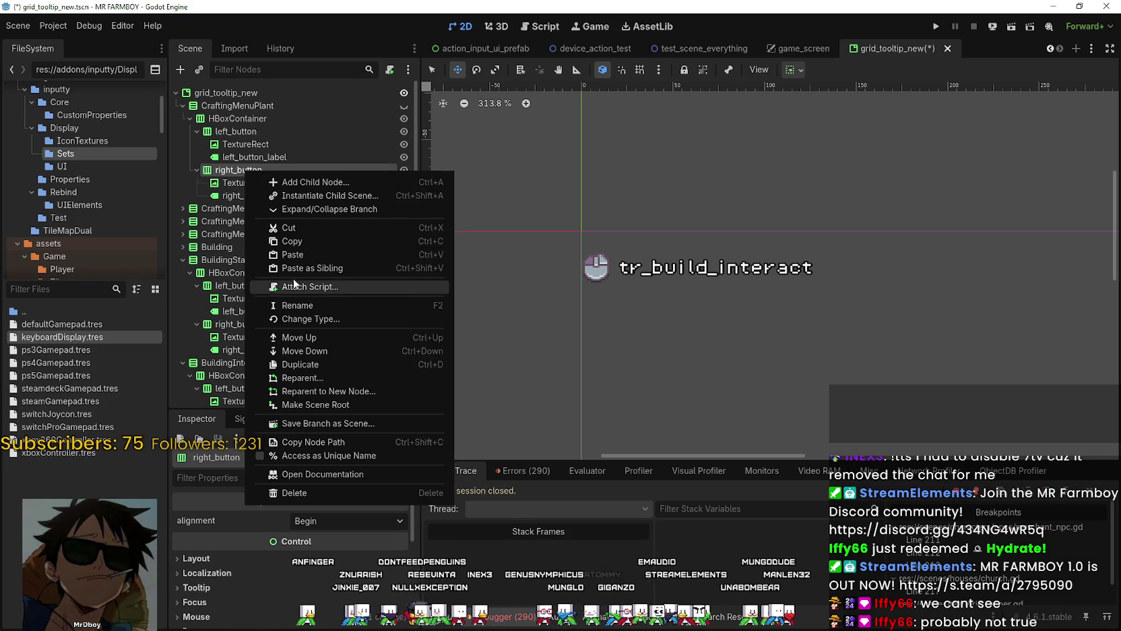
left_click(294, 245)
Step: Paste the right_button into WorldEnvHarvest's HBoxContainer
scroll(204, 248, "down", 5)
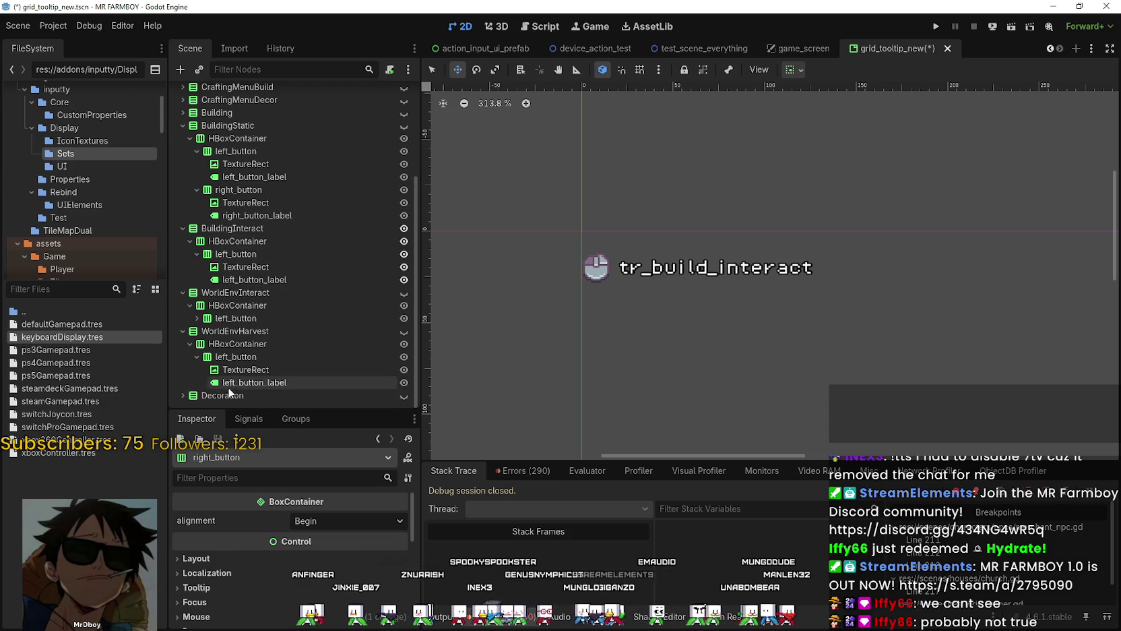
right_click(242, 342)
left_click(241, 344)
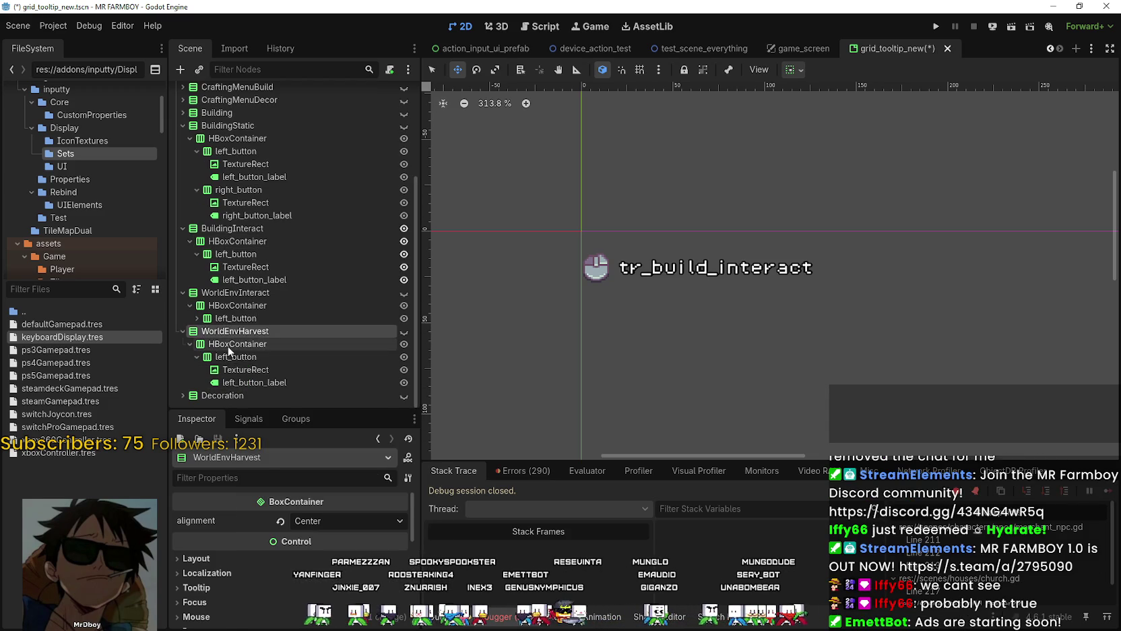
right_click(242, 343)
left_click(295, 379)
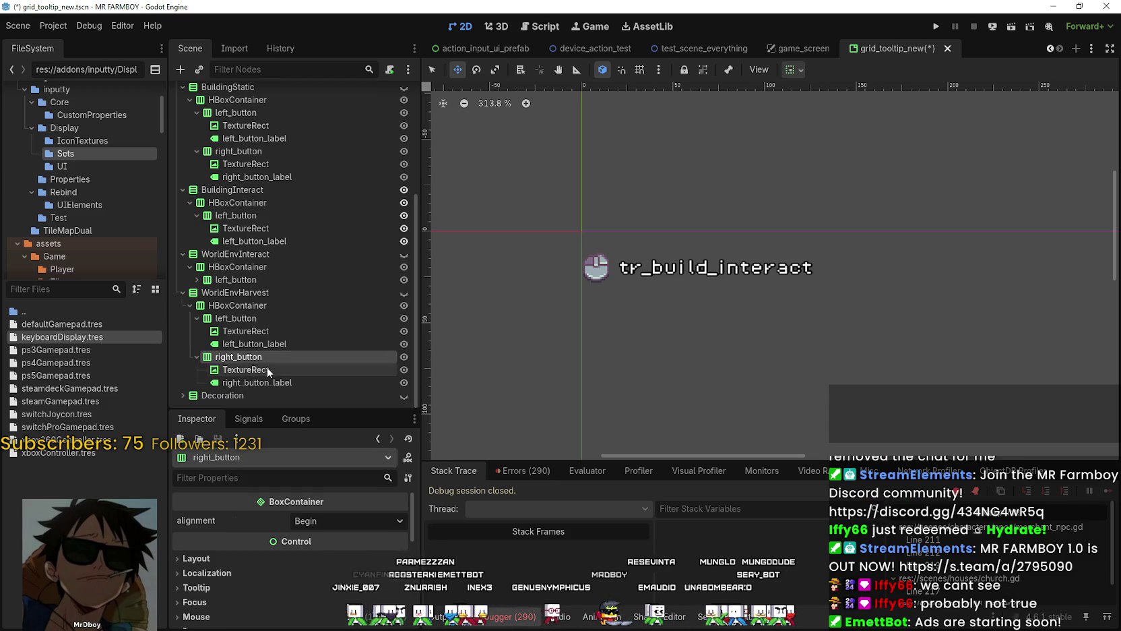
Step: Delete WorldEnvHarvest's left_button branch and make WorldEnvHarvest visible
right_click(243, 321)
left_click(321, 617)
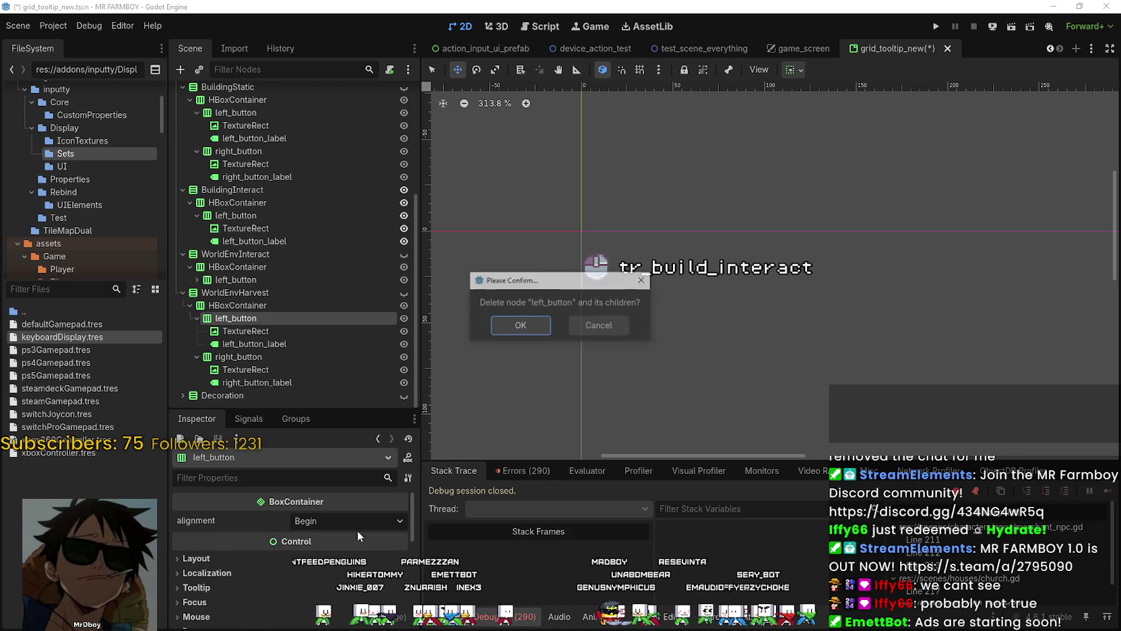
left_click(502, 329)
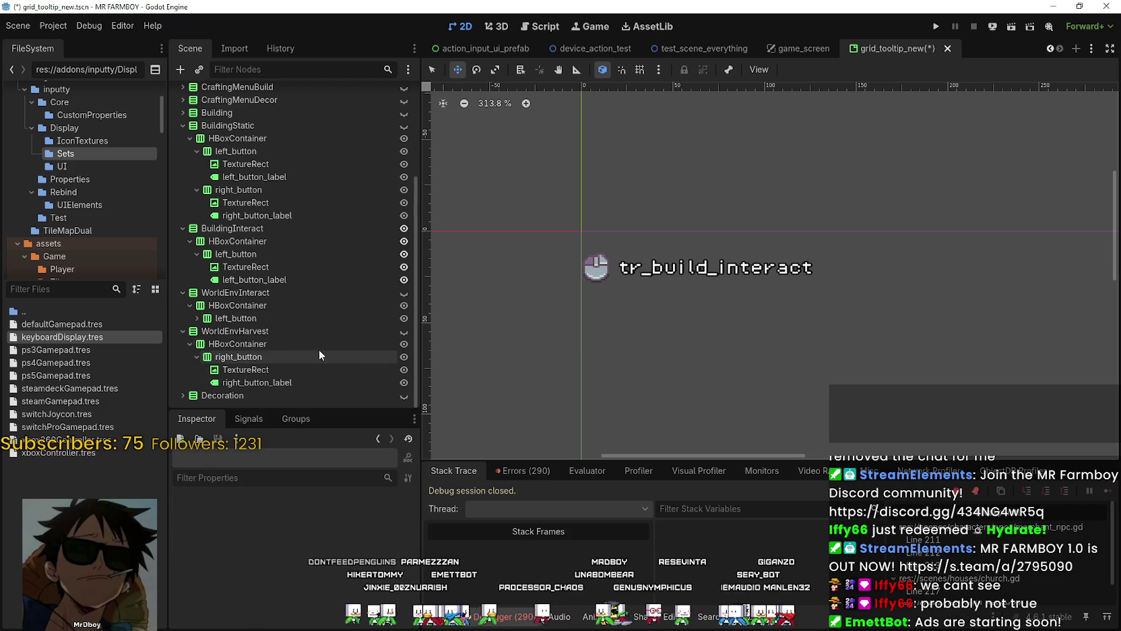
left_click(404, 331)
Step: Change right_button_label's text from Cancel to Harvest and save the scene
scroll(596, 334, "down", 1)
left_click(283, 382)
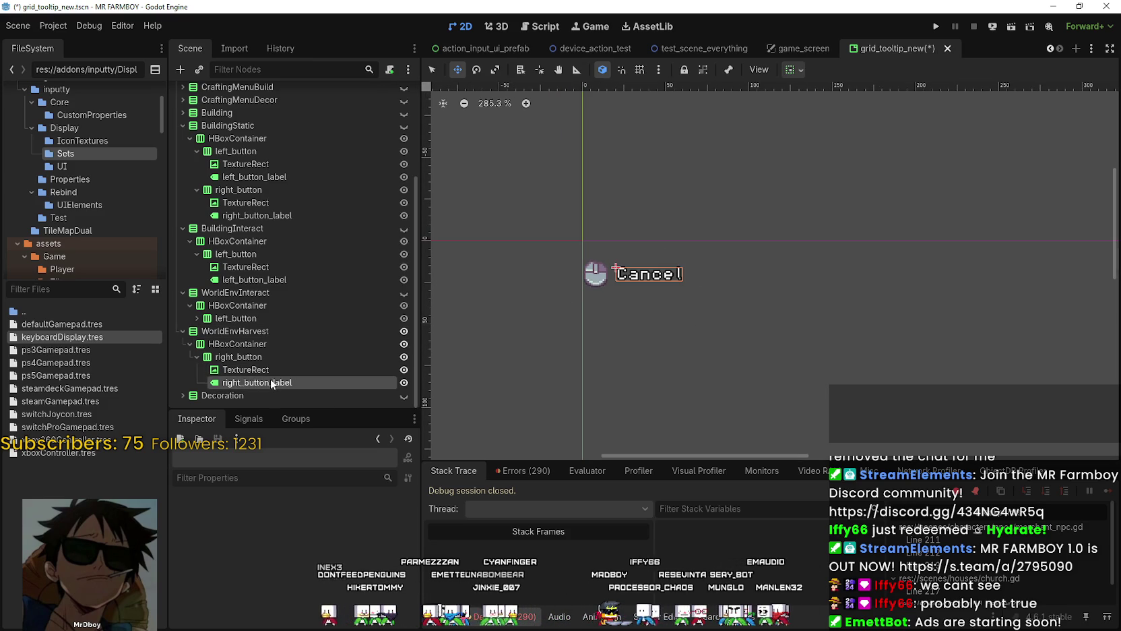
left_click(238, 551)
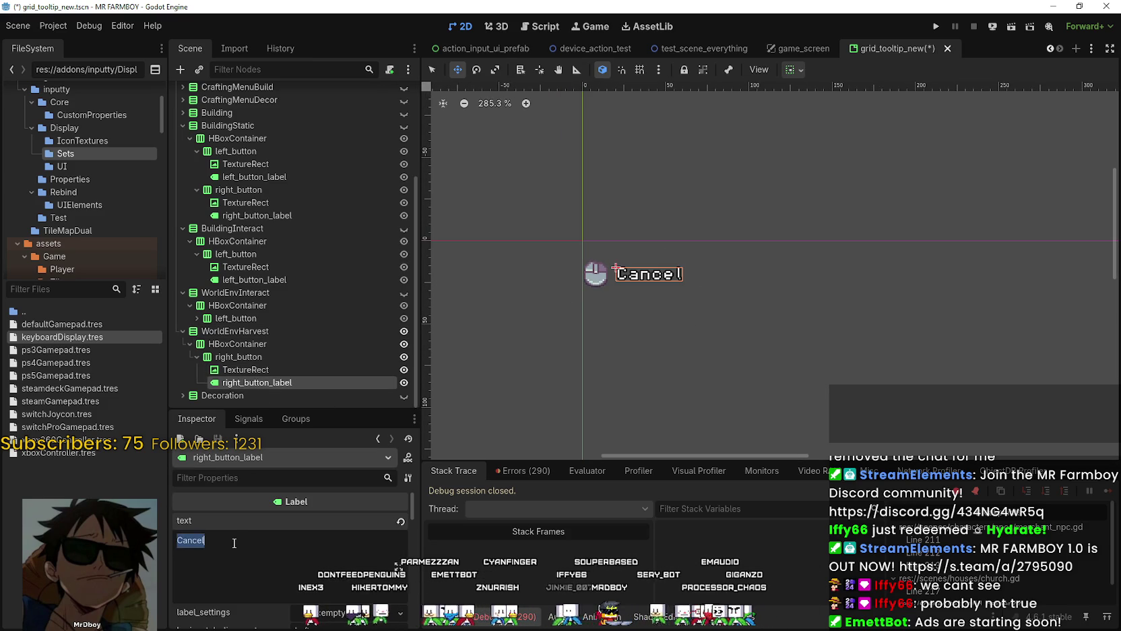
type("Harvest")
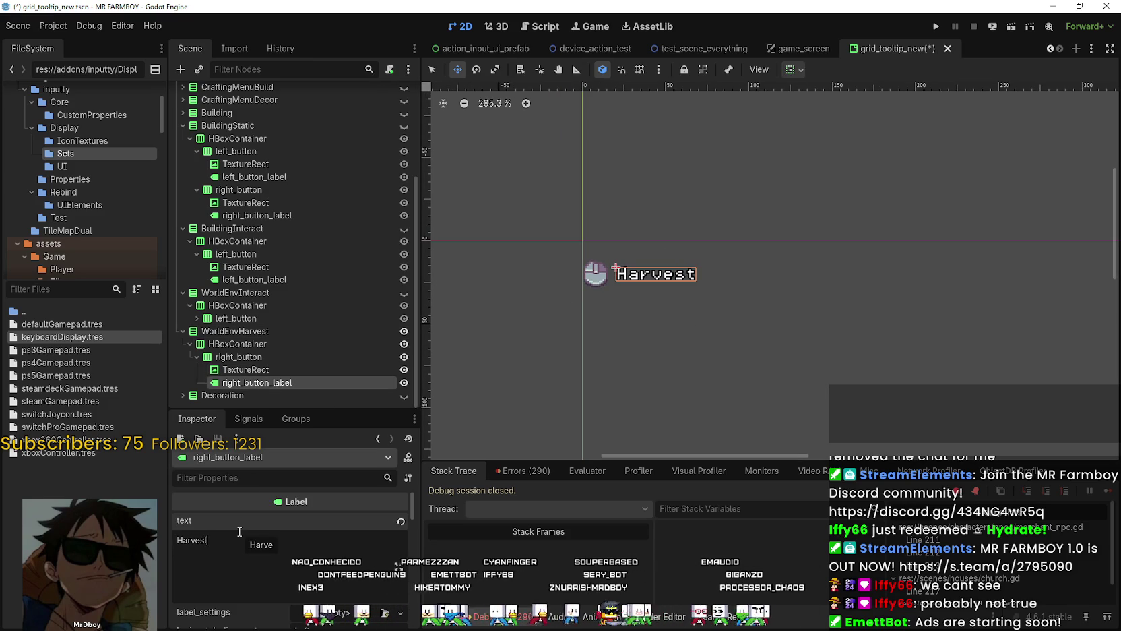
key("ctrl+s")
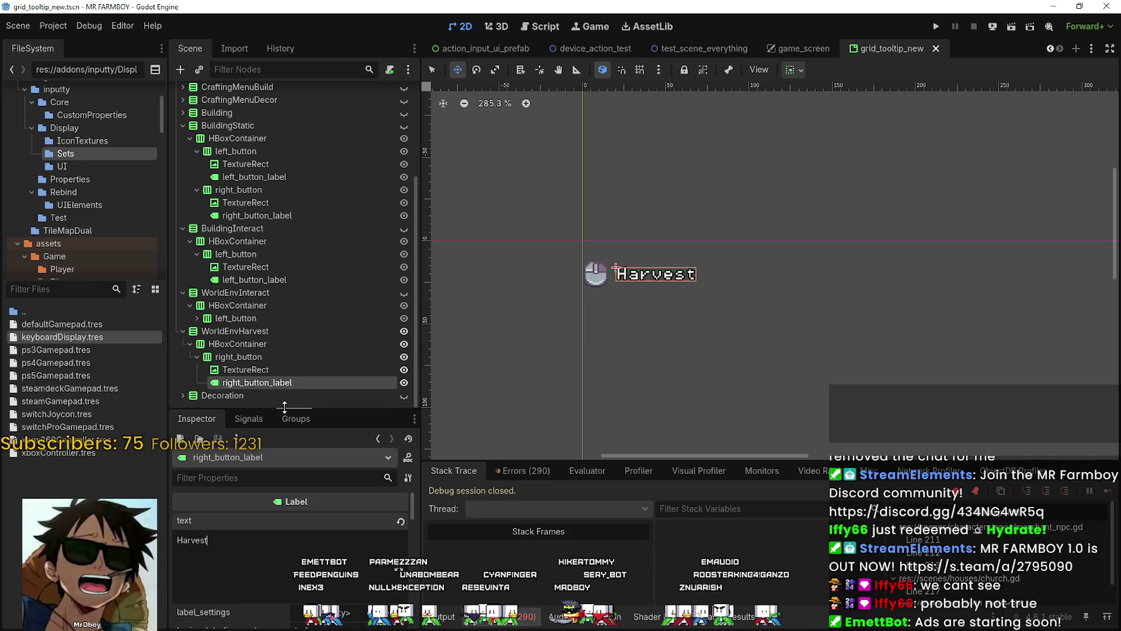
left_click_drag(284, 407, 296, 539)
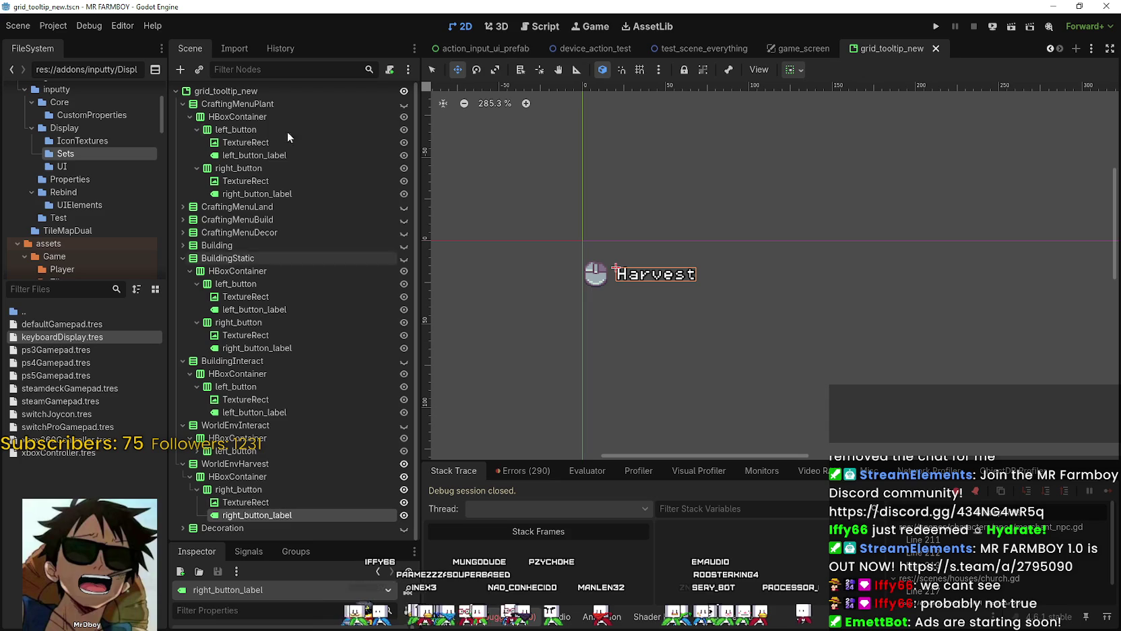
Step: Expand the tree to inspect Decoration's remove_button and WorldEnvInteract's left_button_label
scroll(209, 524, "up", 1)
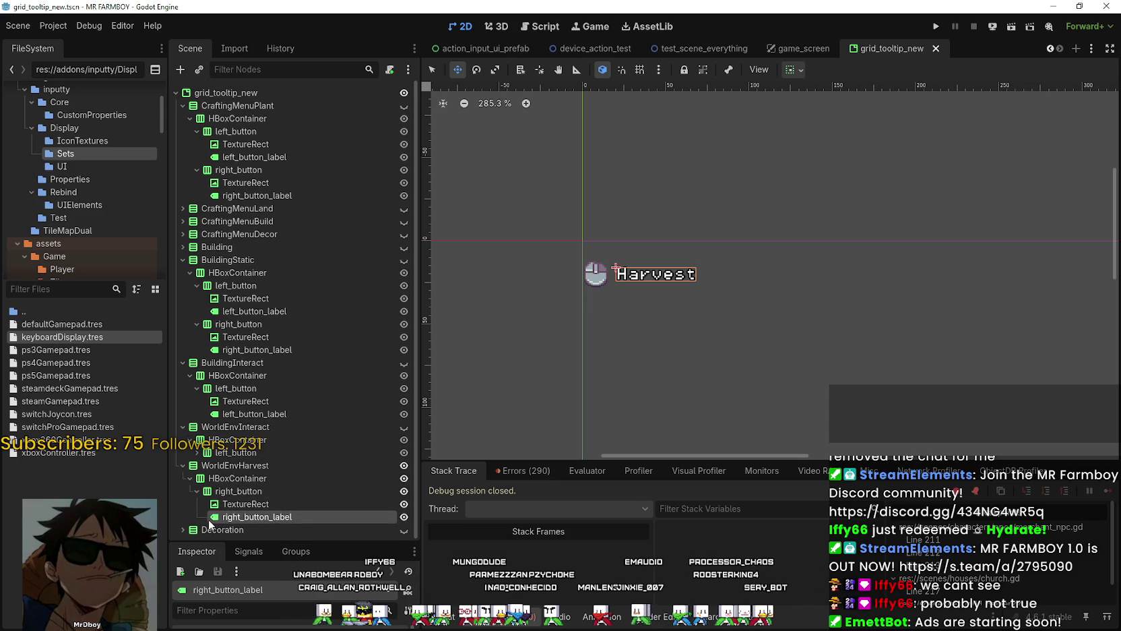
left_click(211, 93)
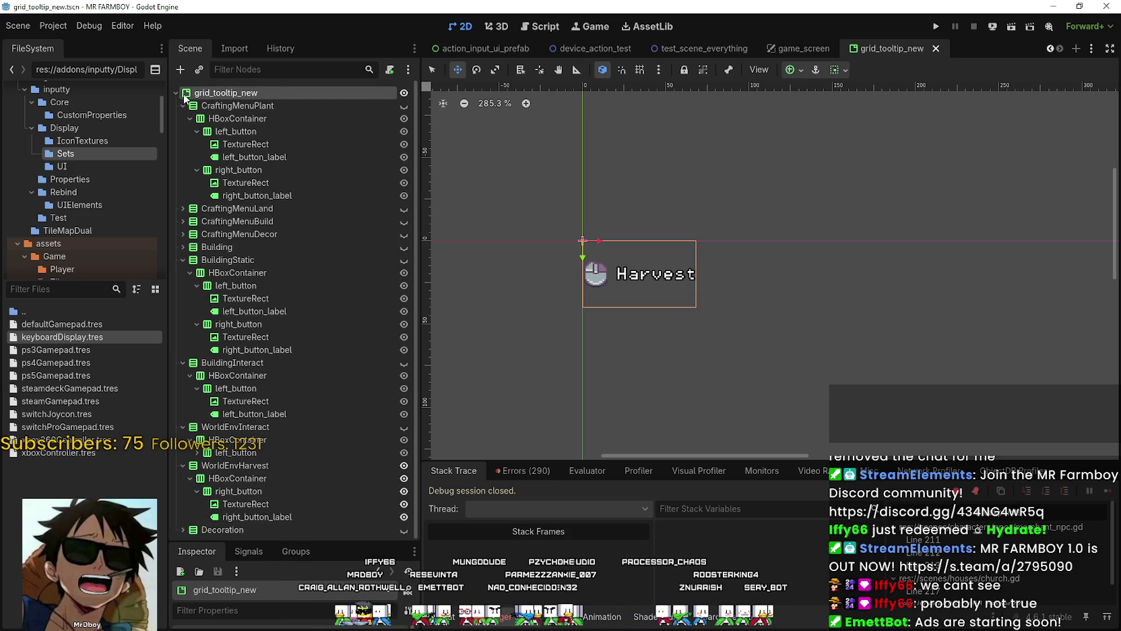
left_click(176, 93)
left_click(176, 92)
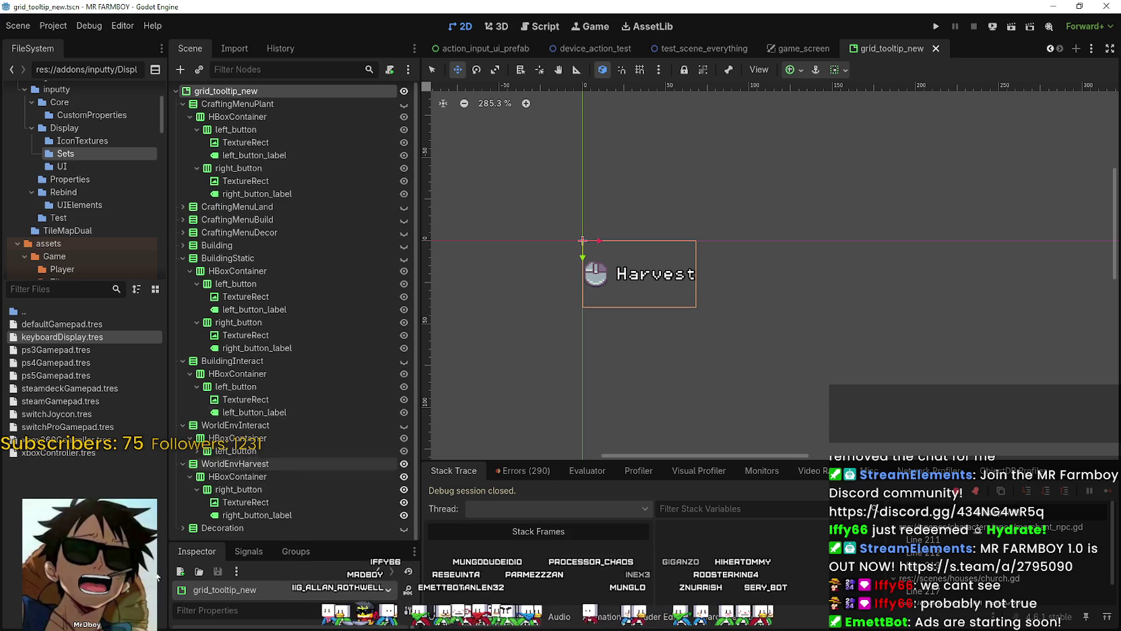
left_click(180, 527)
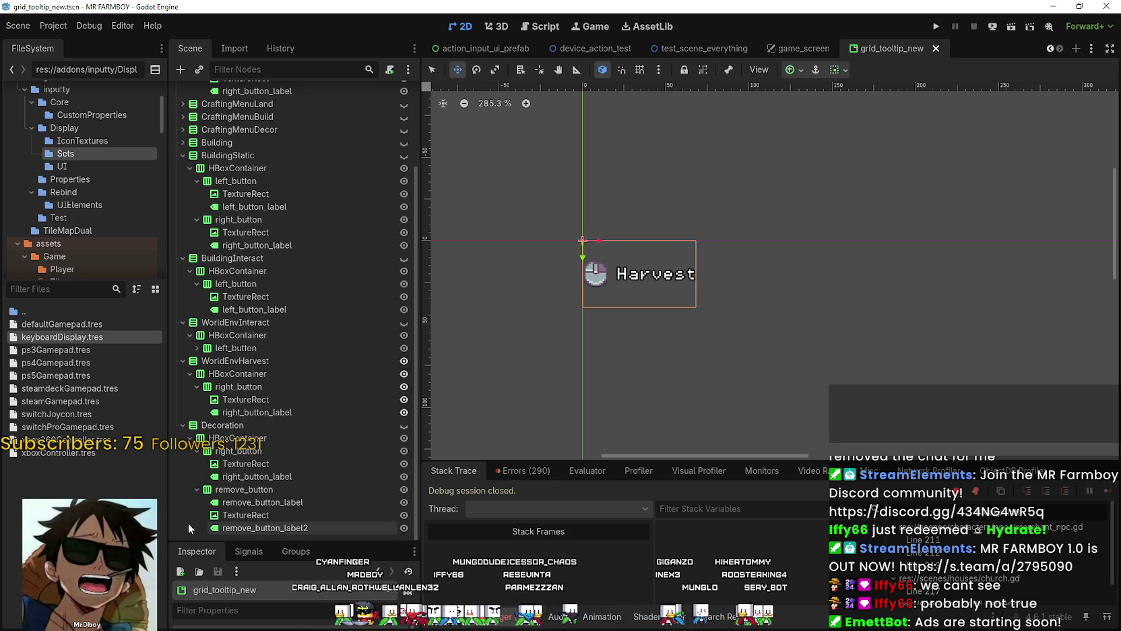
left_click(197, 528)
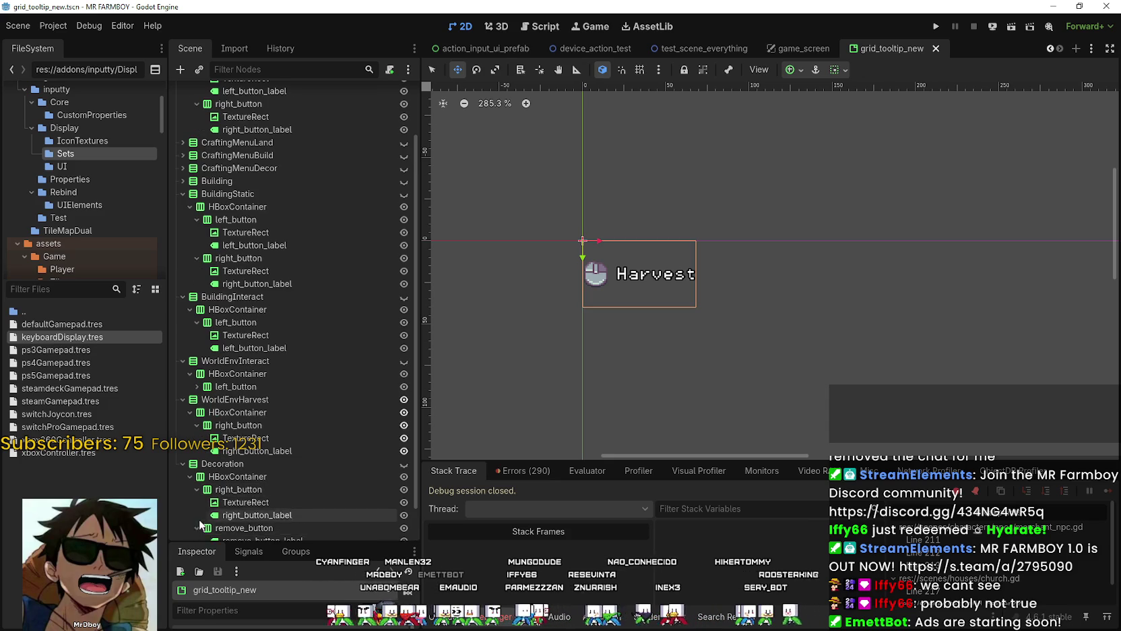
scroll(199, 519, "down", 1)
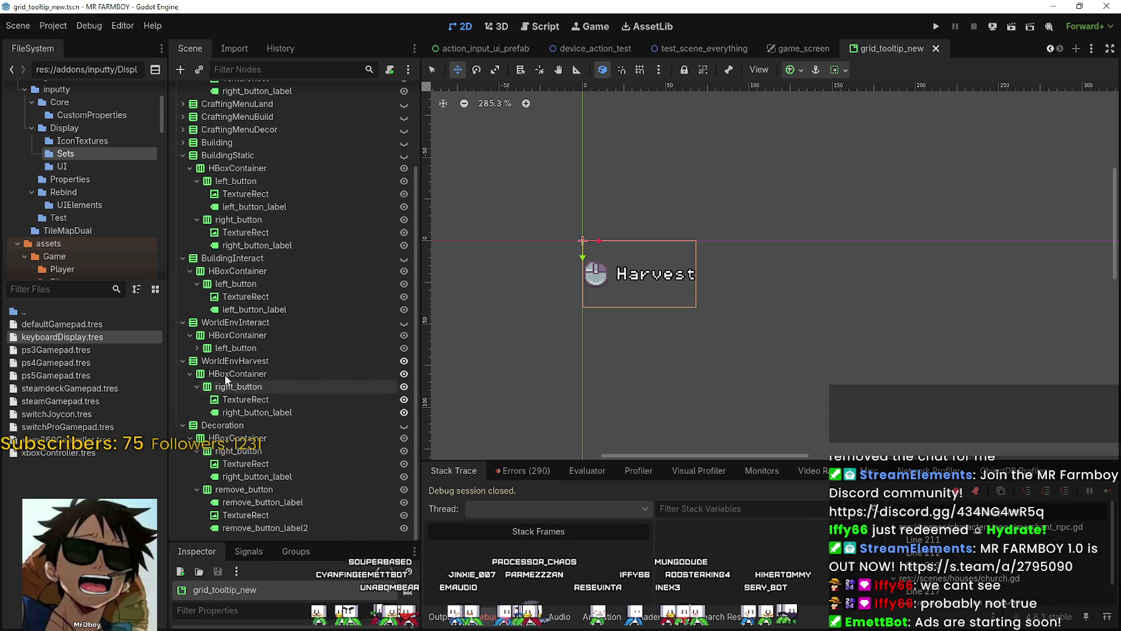
left_click(197, 348)
left_click(254, 373)
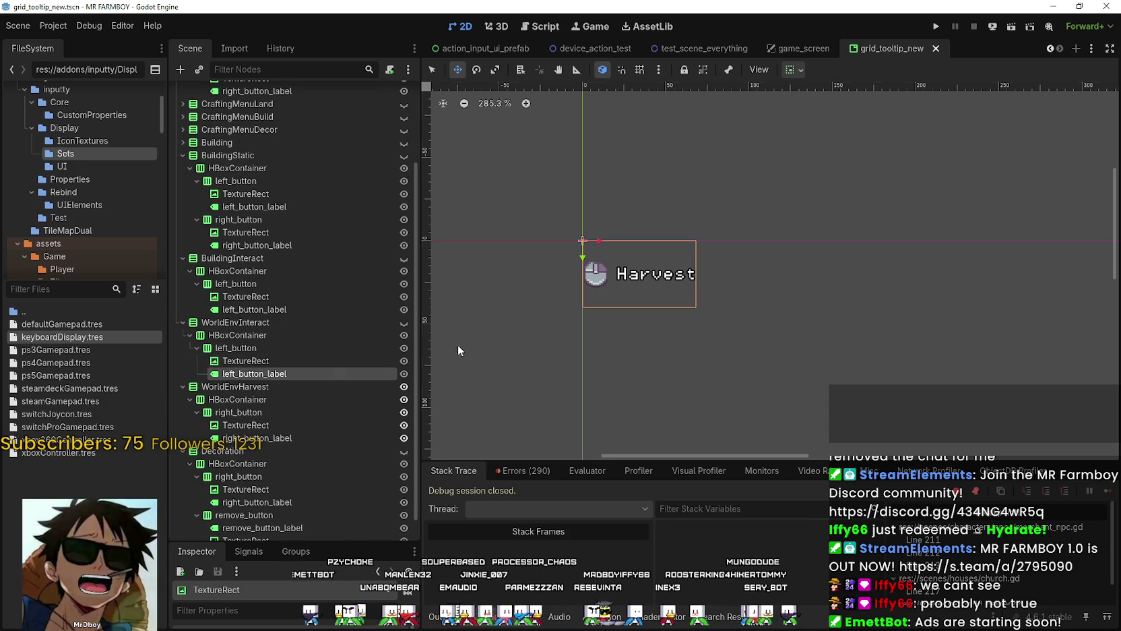
scroll(608, 287, "up", 1)
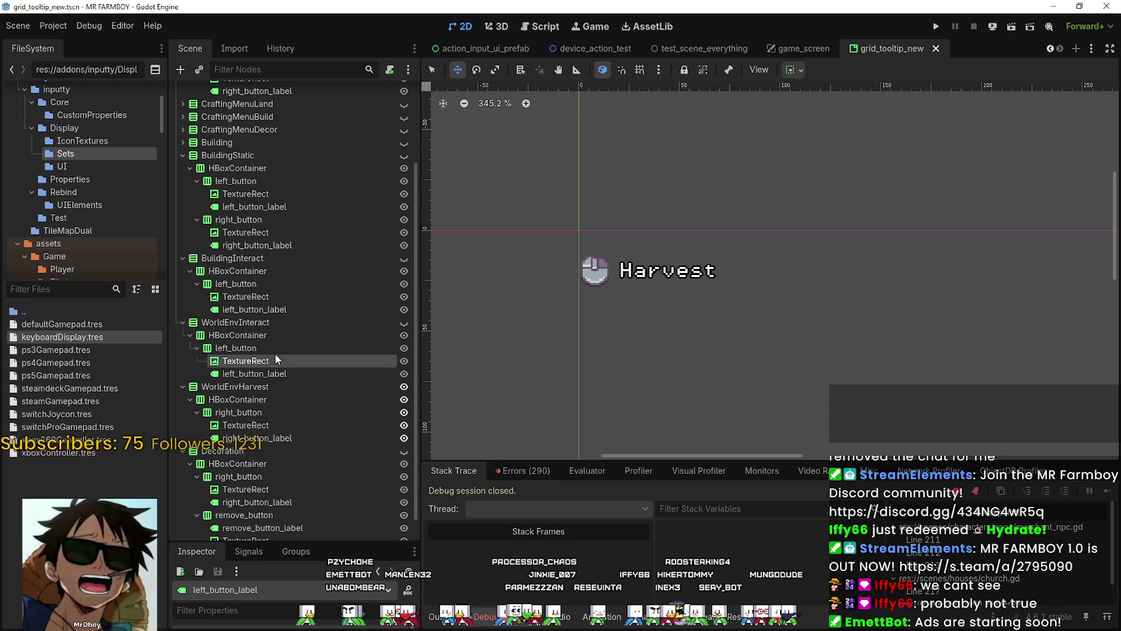
left_click(275, 350)
scroll(303, 472, "up", 3)
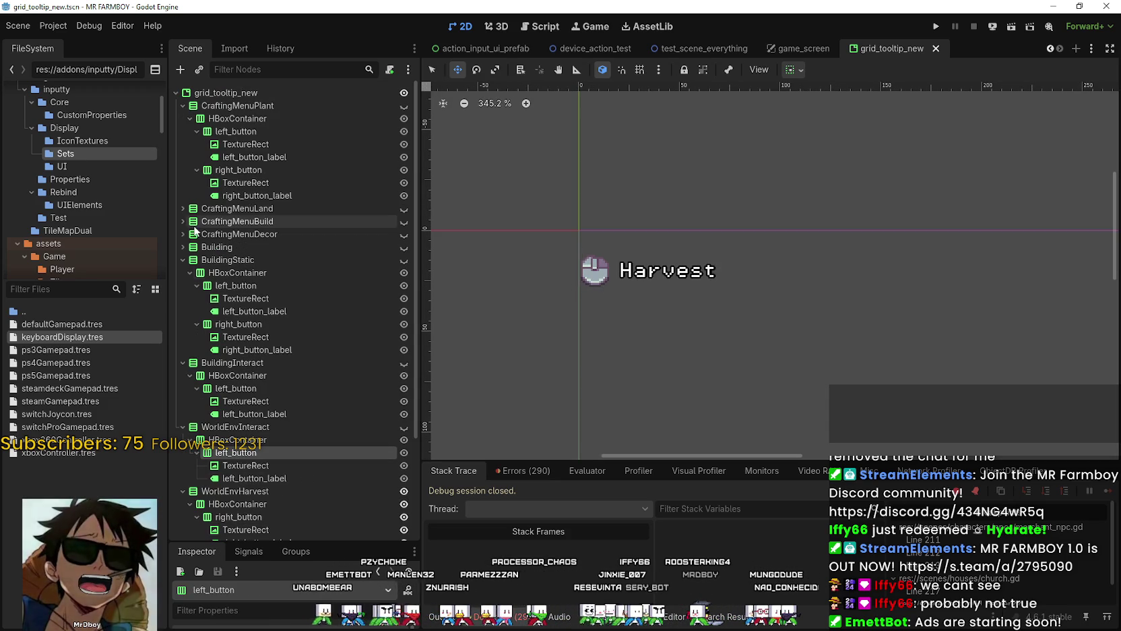
Step: Expand Building, enlarge the Inspector, and check its remove_button and right_button label texts
left_click(182, 246)
left_click(182, 246)
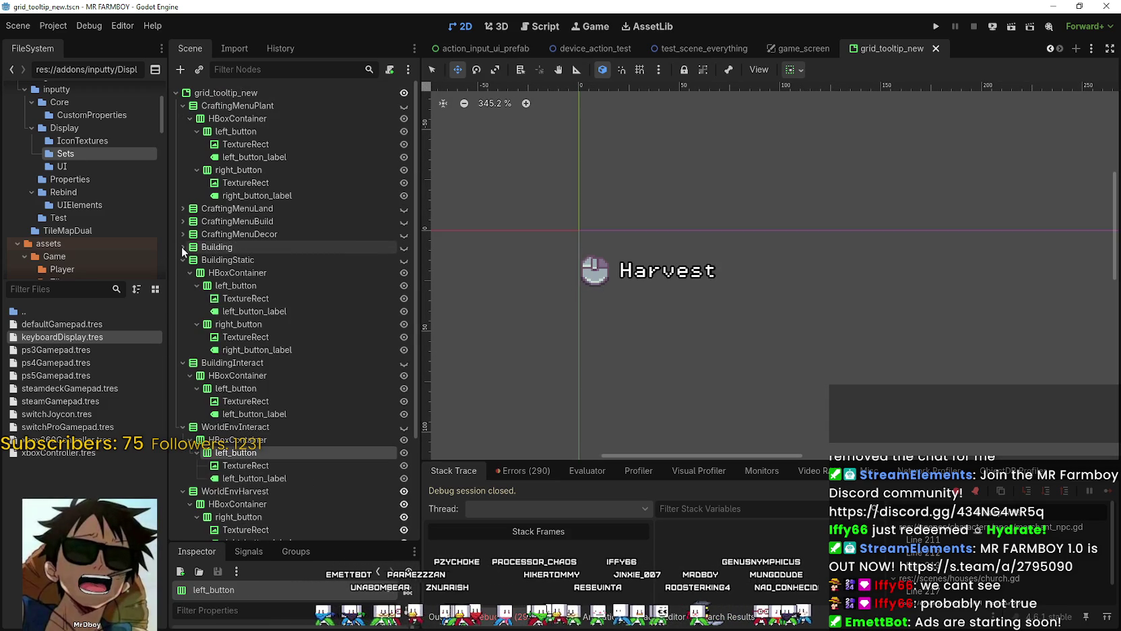
left_click(178, 245)
left_click(177, 244)
left_click(182, 247)
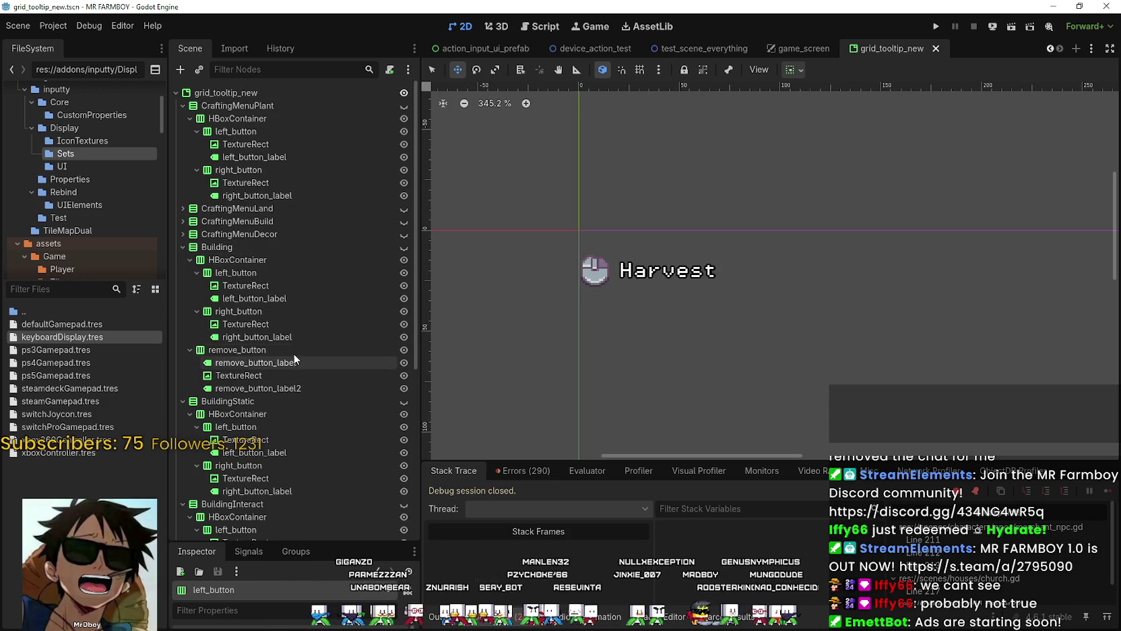
scroll(259, 338, "down", 1)
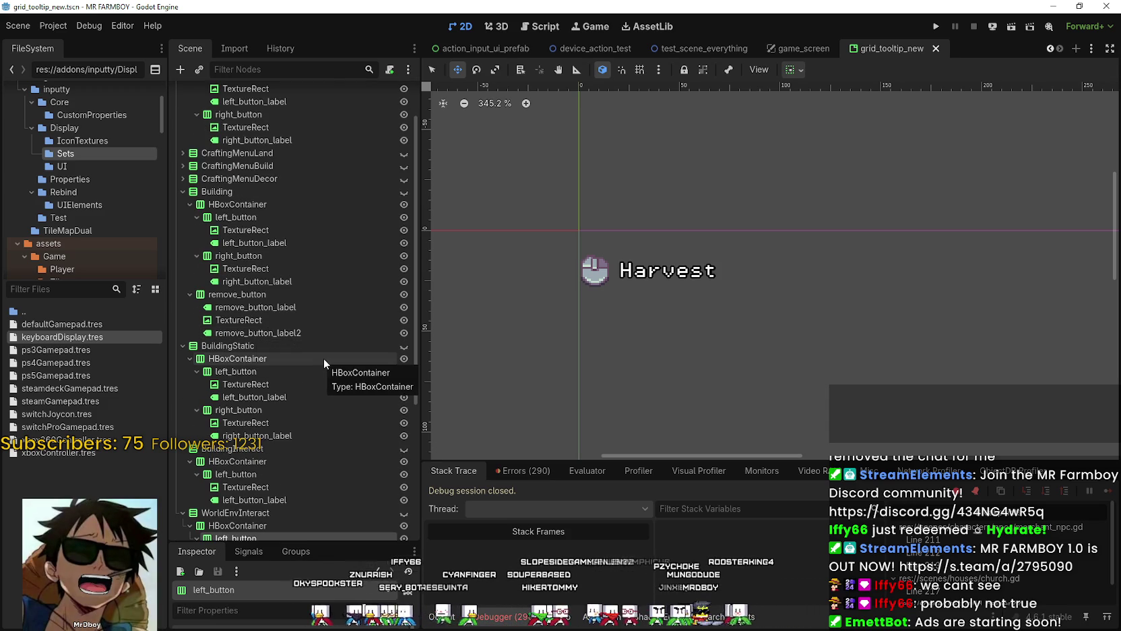
scroll(291, 485, "down", 2)
scroll(277, 492, "down", 2)
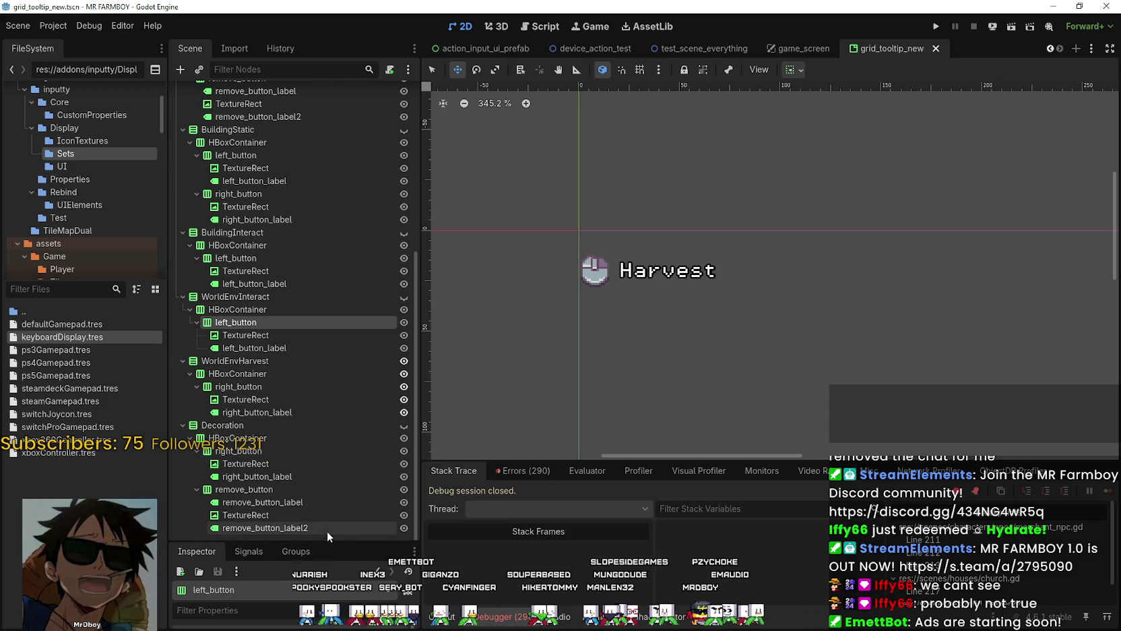
left_click(311, 528)
left_click(269, 474)
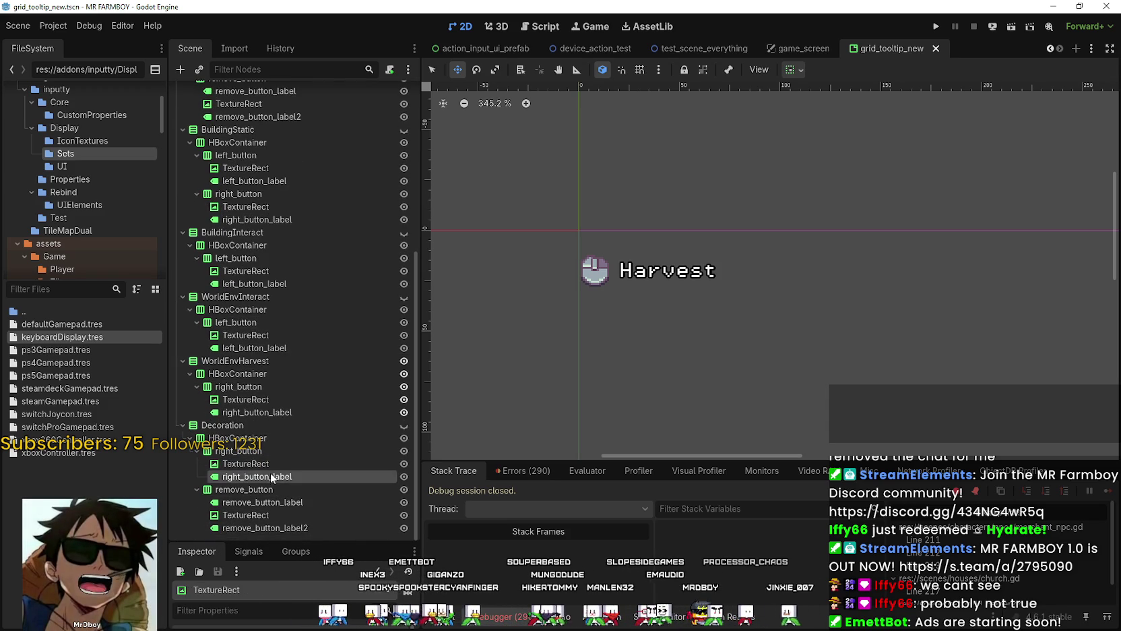
mouse_move(279, 543)
left_mouse_down()
mouse_move(278, 347)
mouse_move(276, 414)
left_mouse_up()
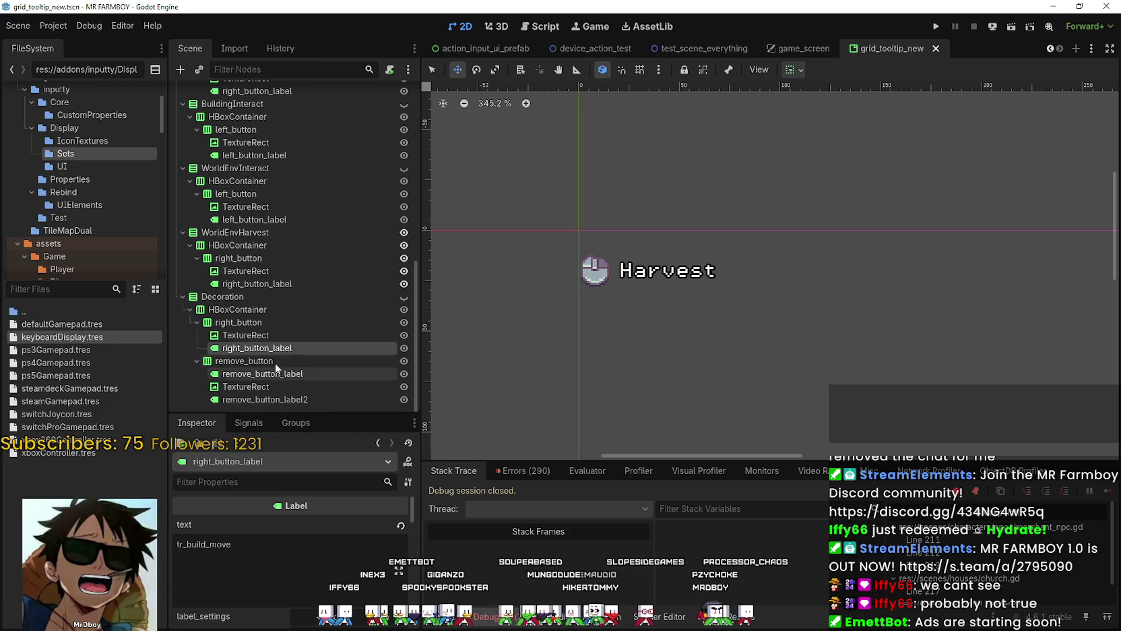
left_click(279, 371)
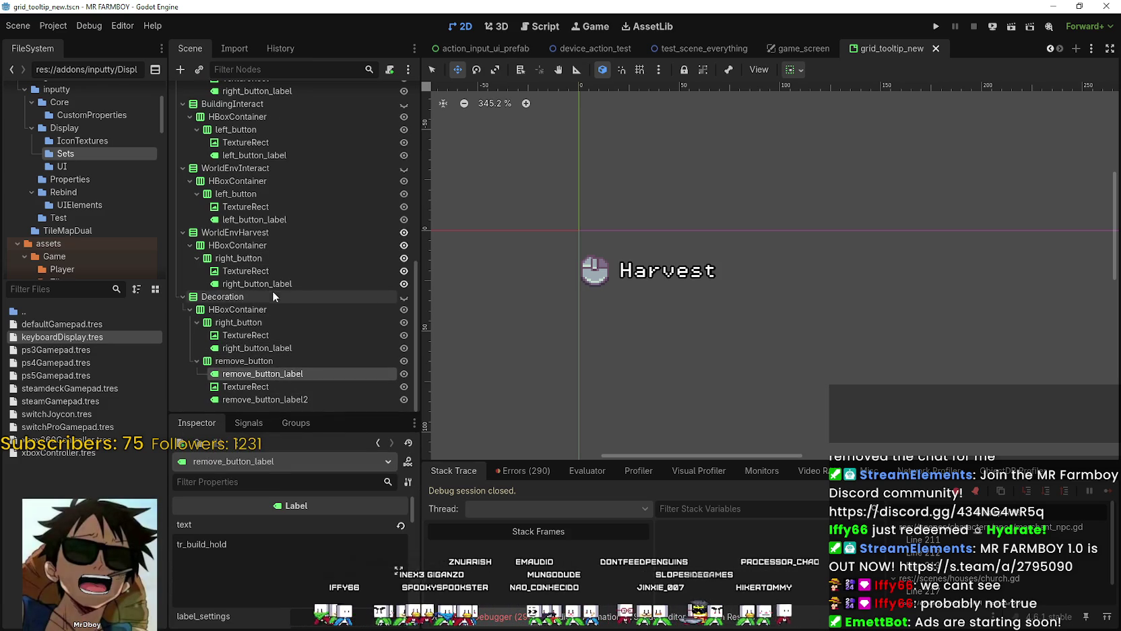
Step: Review WorldEnvHarvest's right_button, TextureRect and Harvest label, then save grid_tooltip_new
left_click(312, 233)
left_click(272, 246)
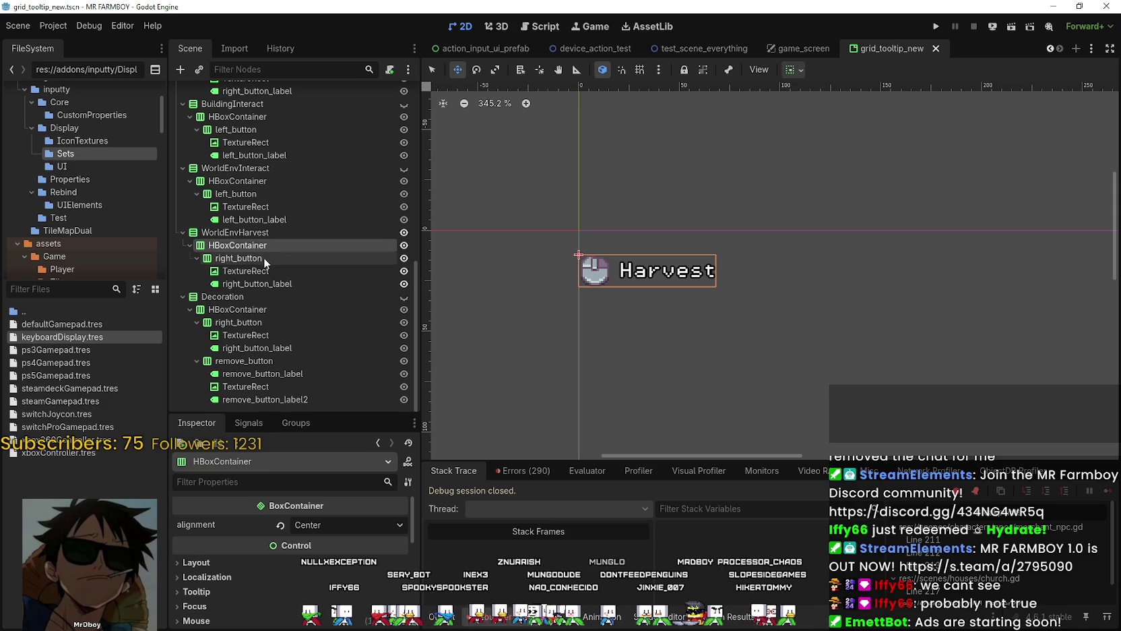
left_click(265, 257)
left_click(260, 283)
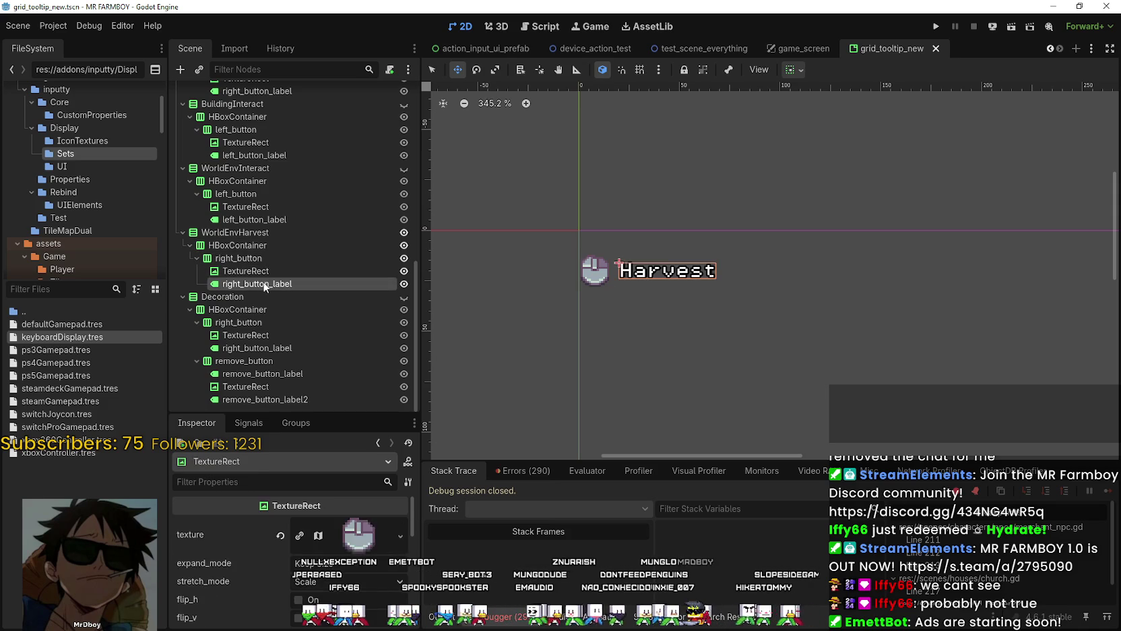
left_click(267, 245)
left_click(274, 233)
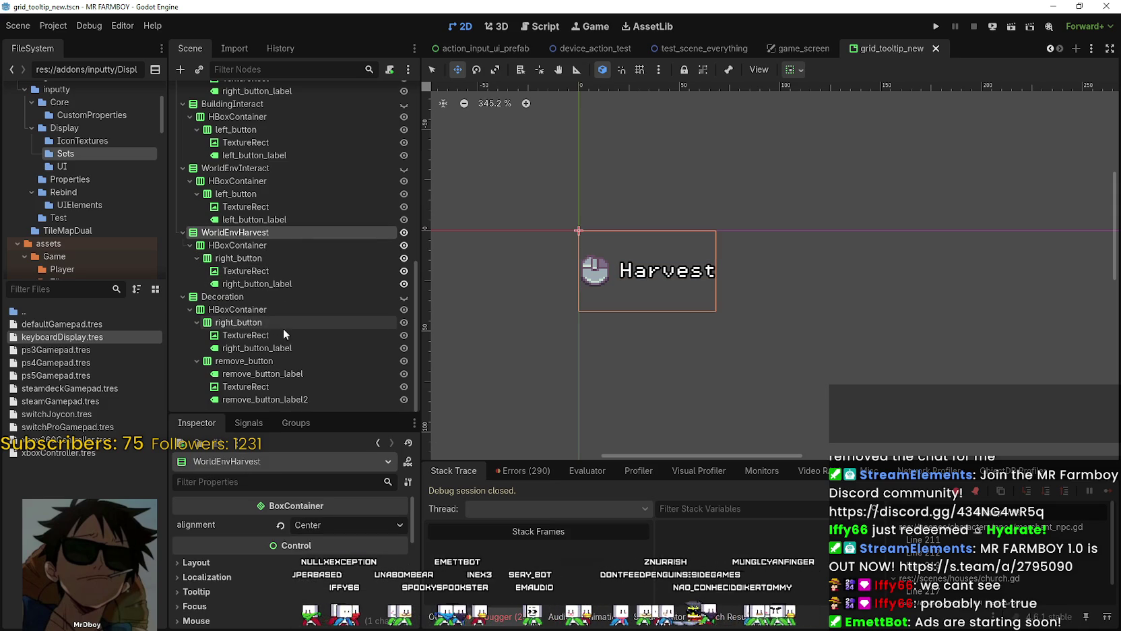
left_click(260, 258)
left_click(259, 273)
left_click(261, 285)
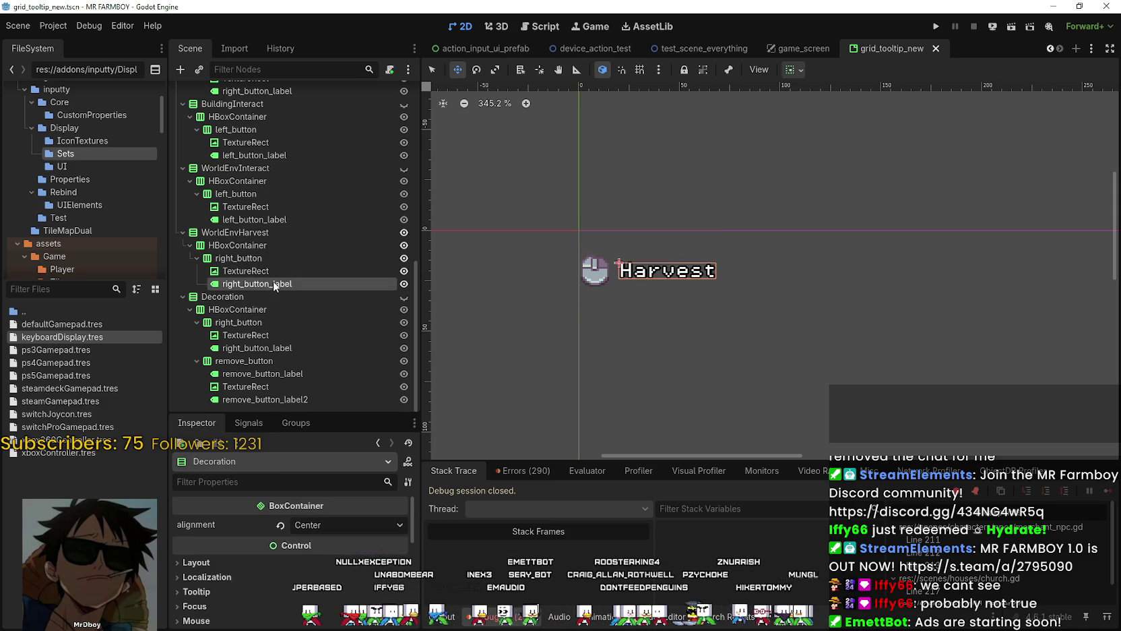
left_click(271, 234)
scroll(308, 365, "up", 5)
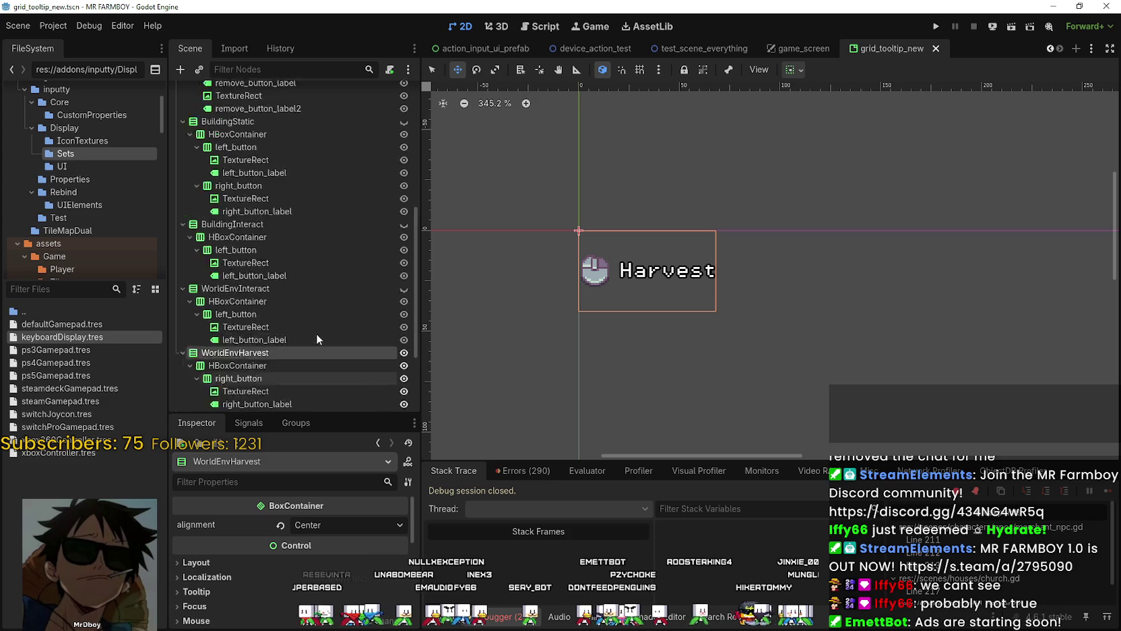
key("ctrl+s")
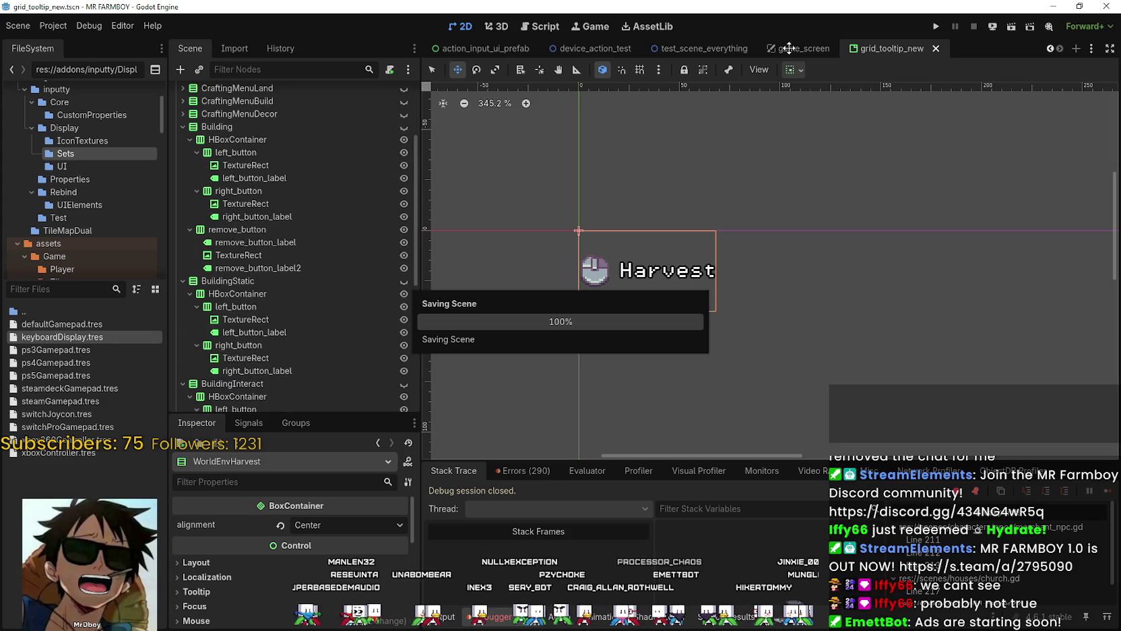
Step: Switch to the test_scene_everything scene and open grid_helper.gd
left_click(706, 49)
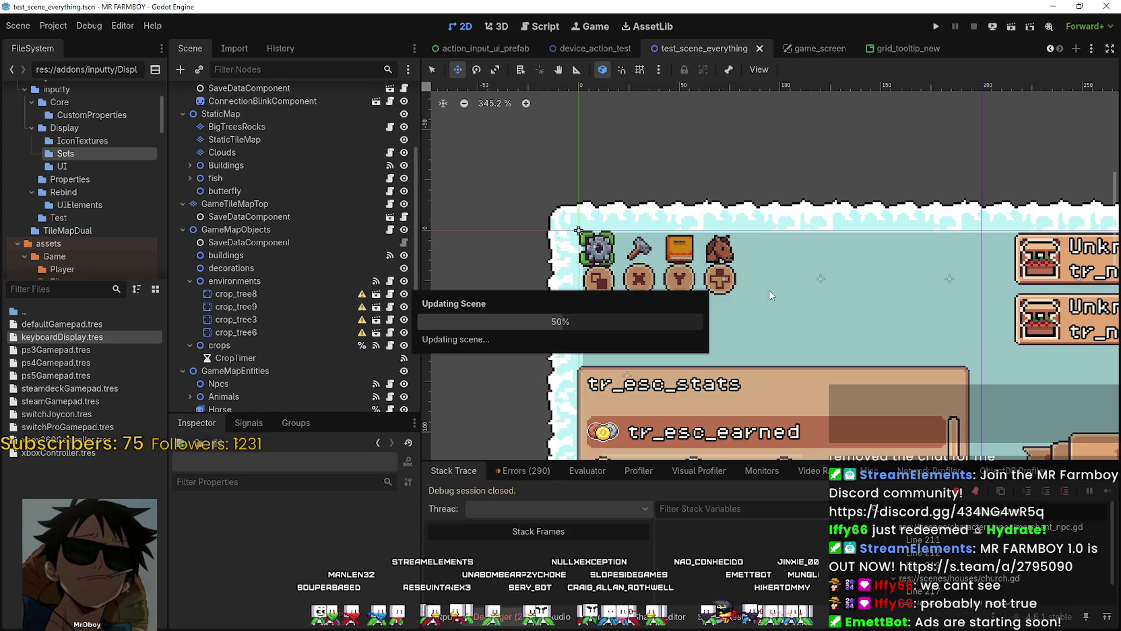
scroll(359, 283, "down", 2)
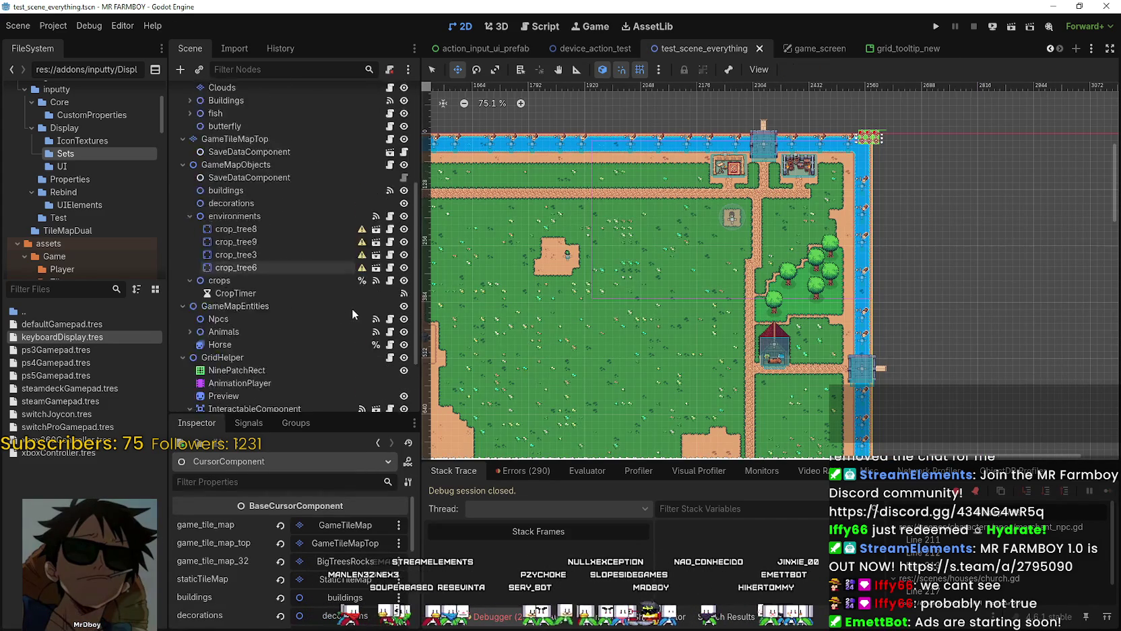
scroll(352, 309, "down", 3)
left_click(390, 271)
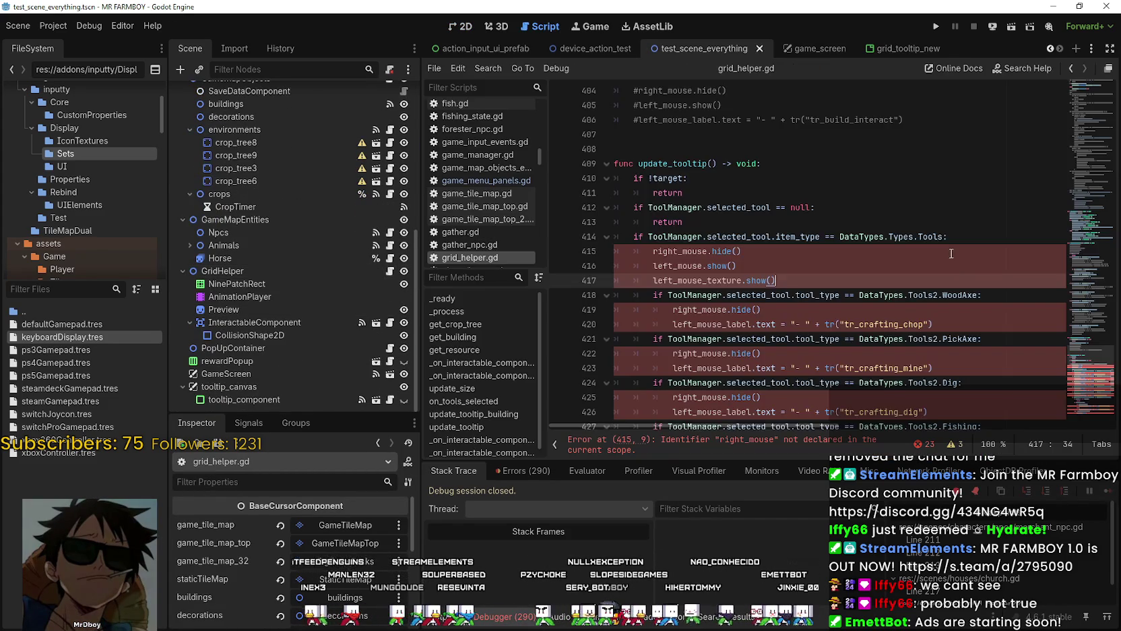
scroll(952, 253, "down", 2)
Step: Comment out update_tooltip lines 415–417 with Ctrl+K and add a new line 418 below them
left_click_drag(778, 192, 659, 163)
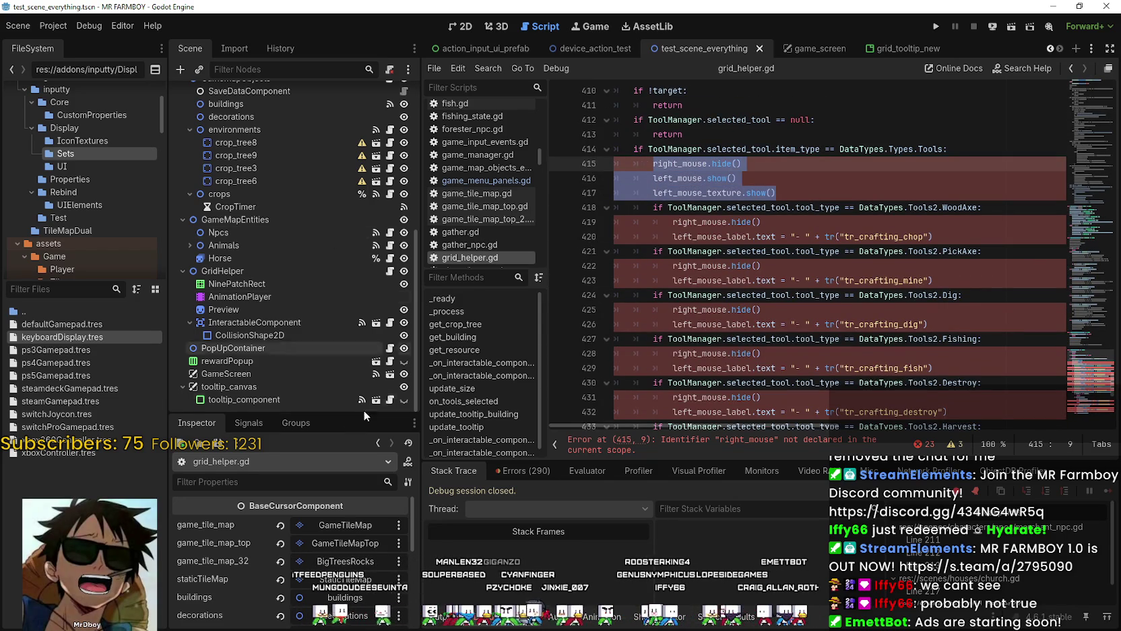
mouse_move(778, 193)
left_mouse_down()
mouse_move(627, 148)
mouse_move(618, 159)
left_mouse_up()
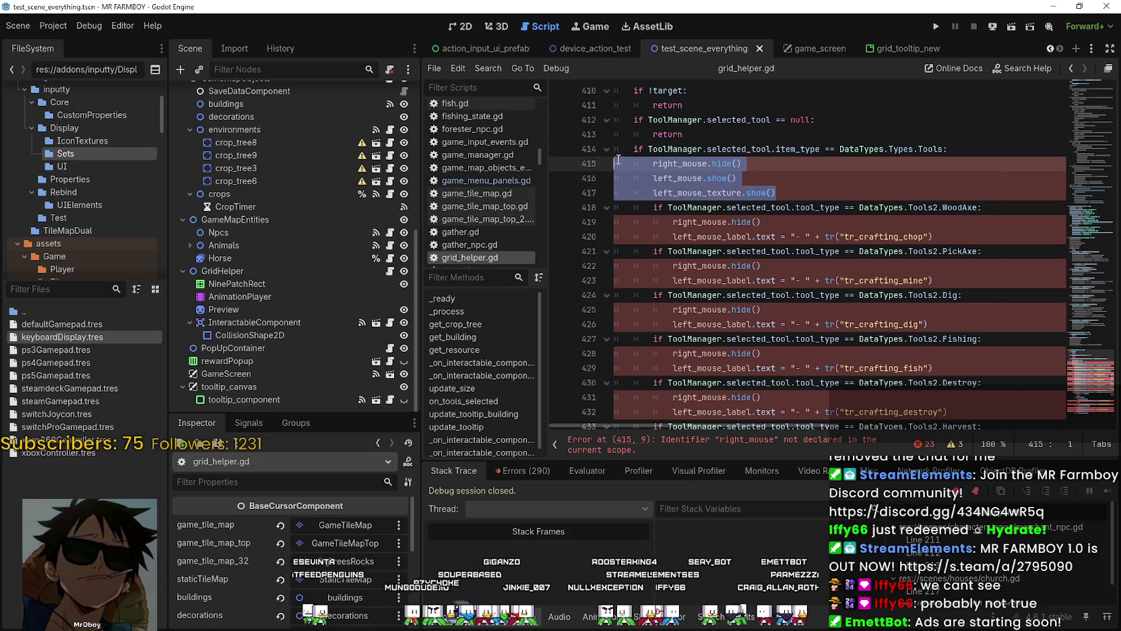
key("ctrl+k")
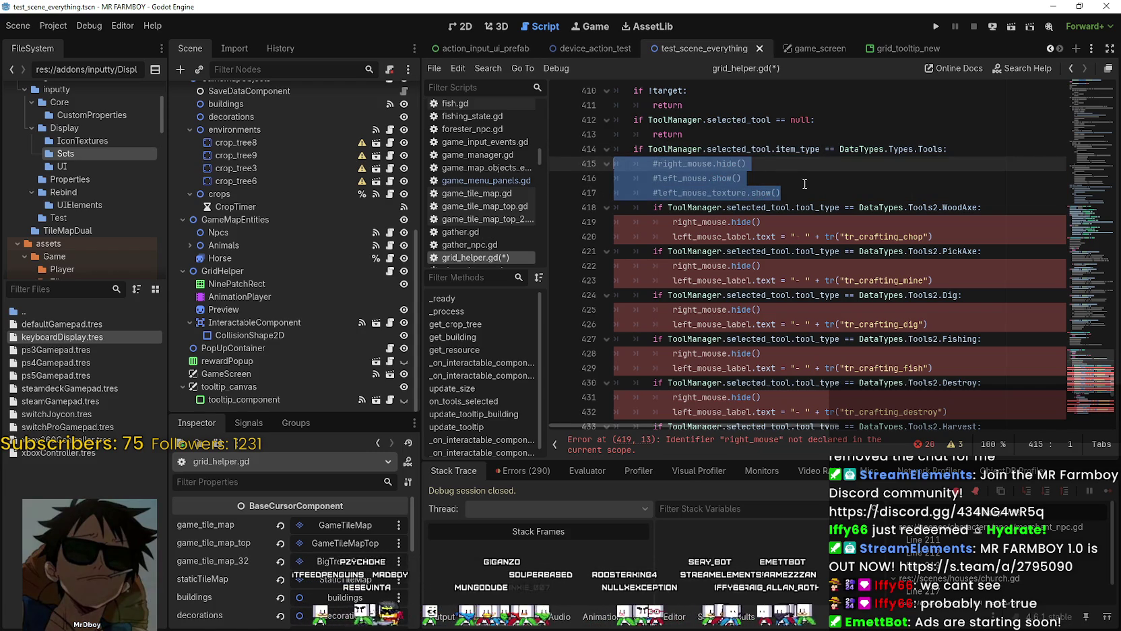
left_click(787, 193)
key("Return")
scroll(1079, 270, "up", 3)
left_click_drag(1115, 311, 1090, 291)
left_click(881, 52)
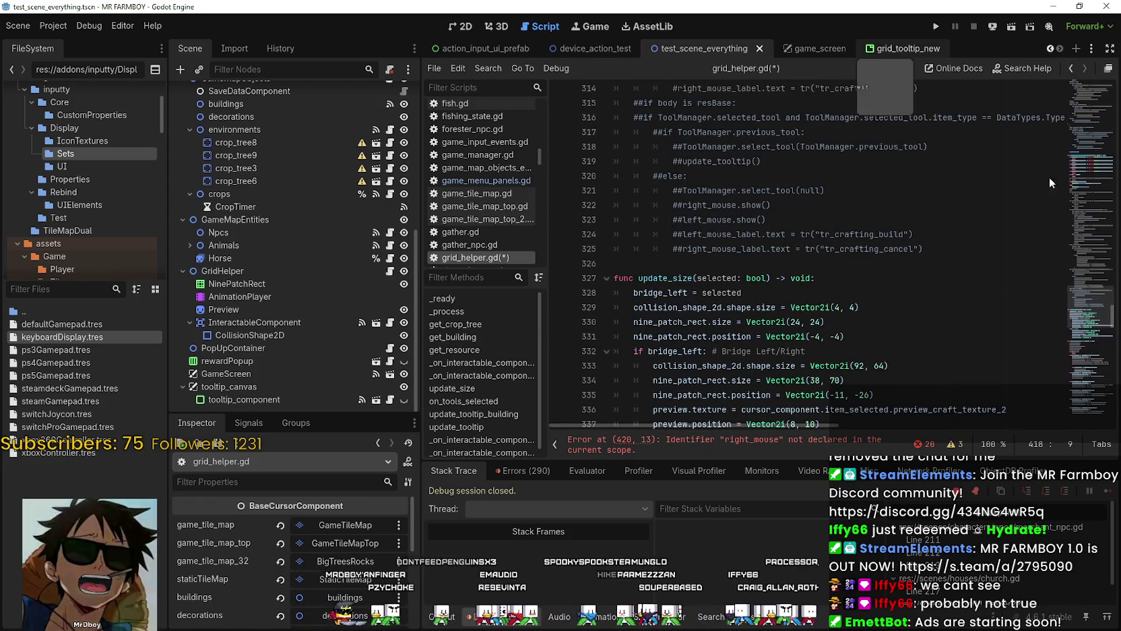
mouse_move(1085, 331)
left_mouse_down()
mouse_move(1081, 211)
mouse_move(1100, 250)
mouse_move(1103, 318)
mouse_move(1085, 391)
left_mouse_up()
Step: Collapse the Building, BuildingStatic, BuildingInteract, WorldEnvInteract, WorldEnvHarvest and Decoration state nodes
left_click(851, 236)
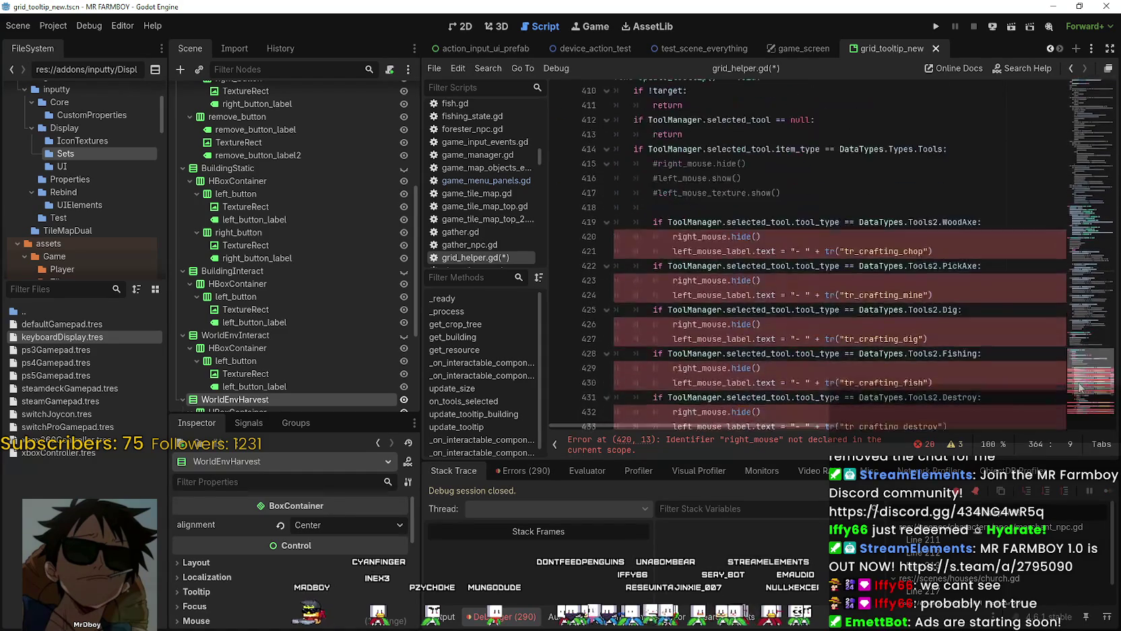
left_click(829, 207)
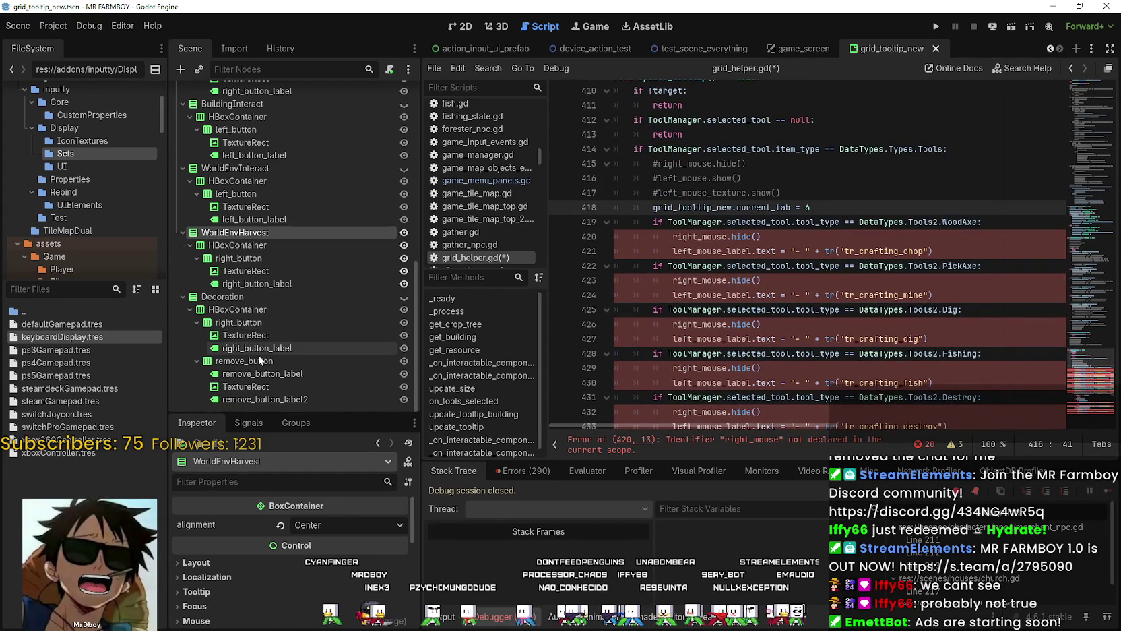
scroll(275, 238, "down", 3)
scroll(272, 246, "up", 8)
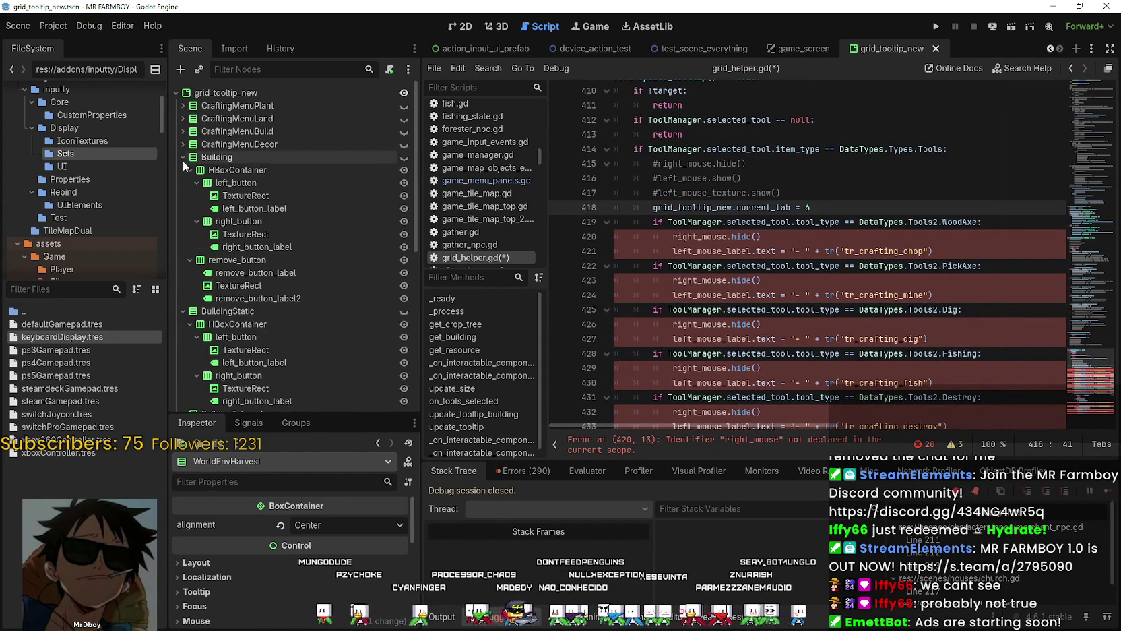
left_click(182, 156)
left_click(182, 169)
left_click(183, 182)
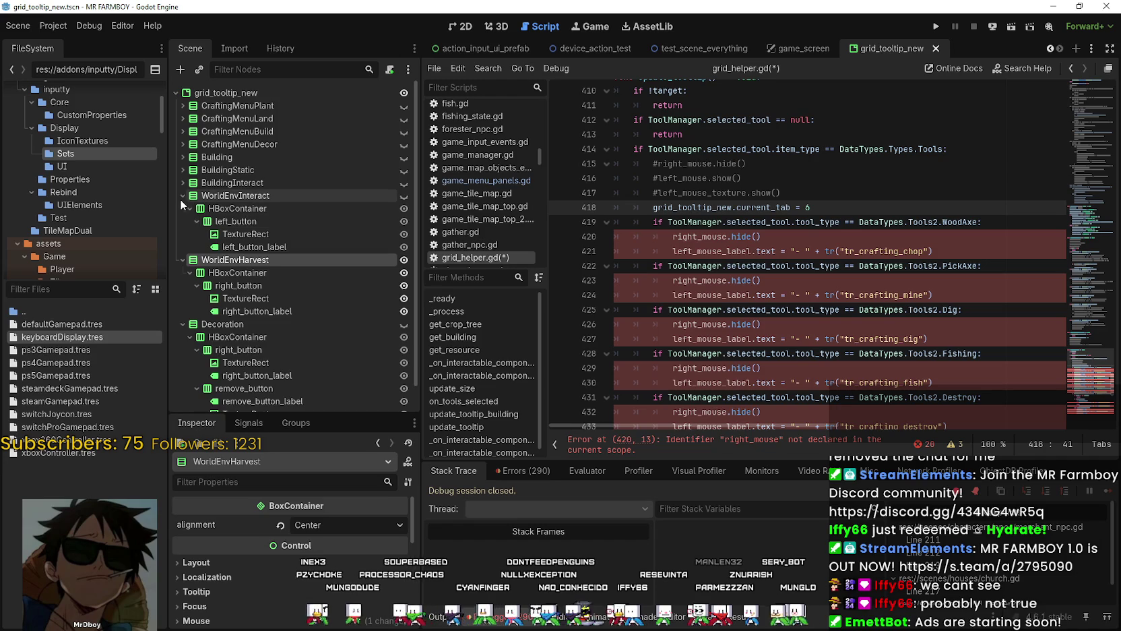
left_click(182, 196)
left_click(182, 209)
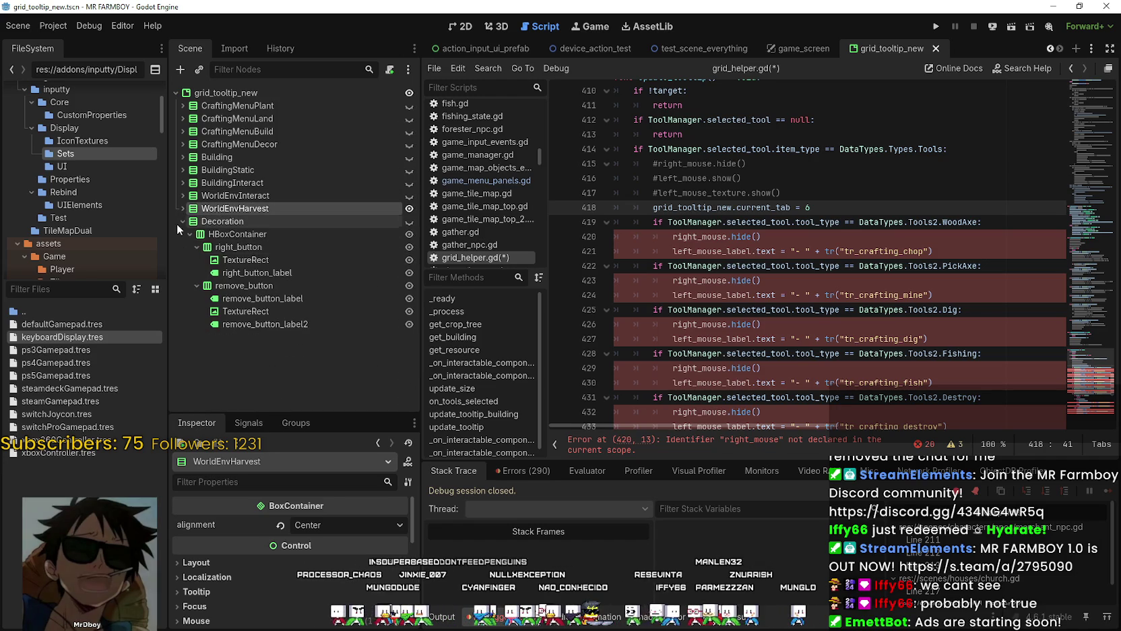
left_click(182, 221)
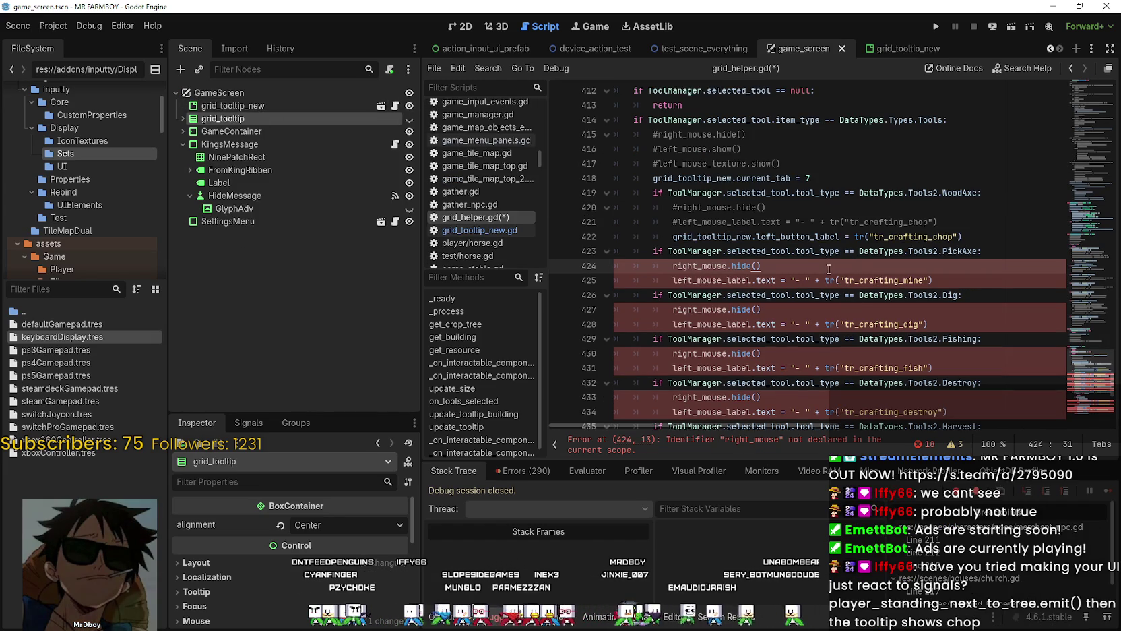
scroll(825, 249, "down", 2)
scroll(819, 226, "up", 2)
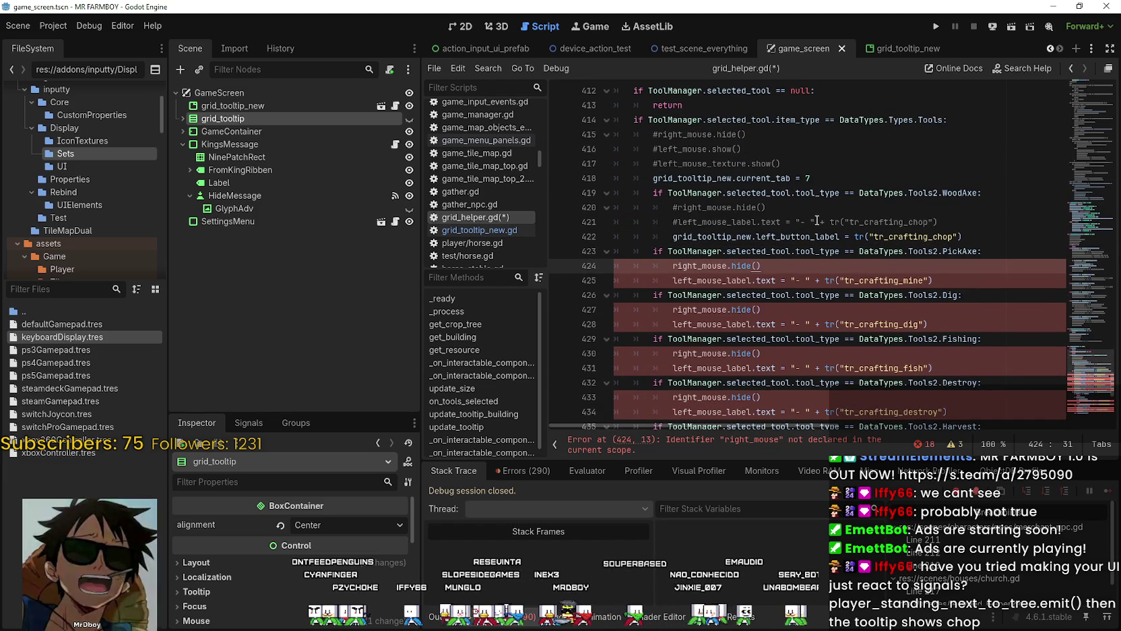
scroll(813, 221, "down", 1)
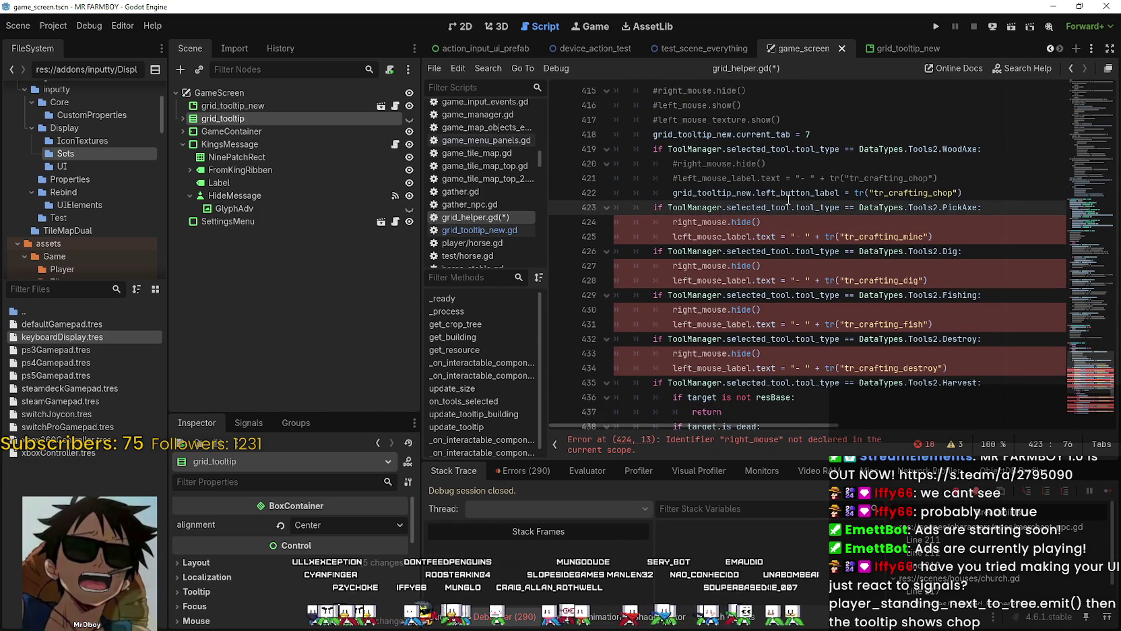
Step: Add a grid_tooltip_new.left_button_label line with tr_crafting_mine to the PickAxe branch
left_click(970, 237)
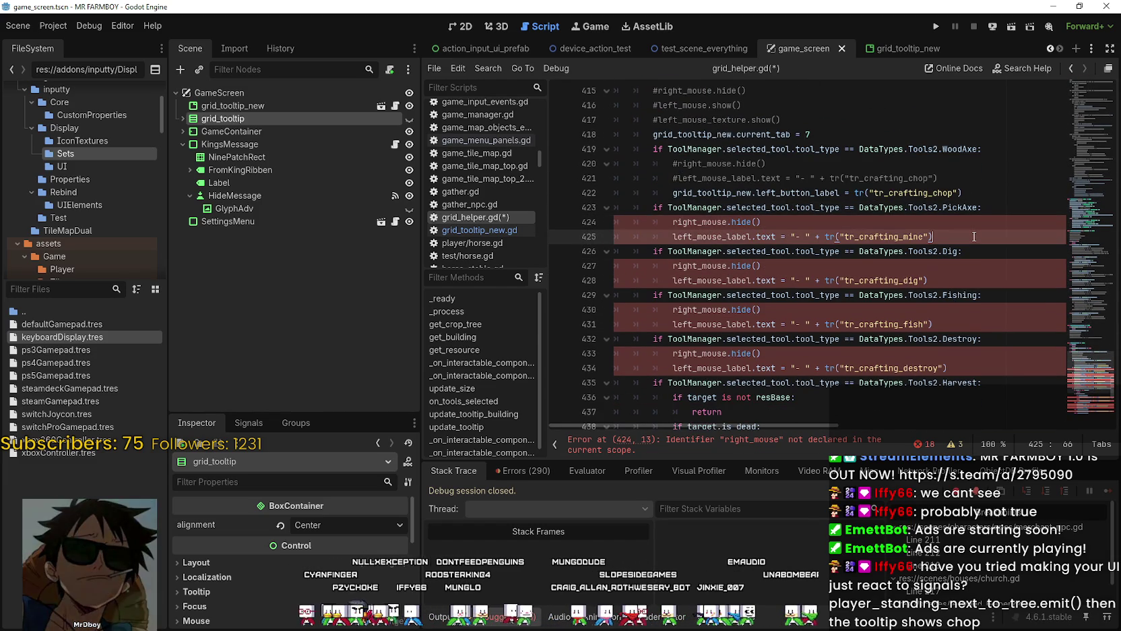
key("Return")
type("grid_tooltip_new.left_button_label = tr(\"tr_crafting_chop\")")
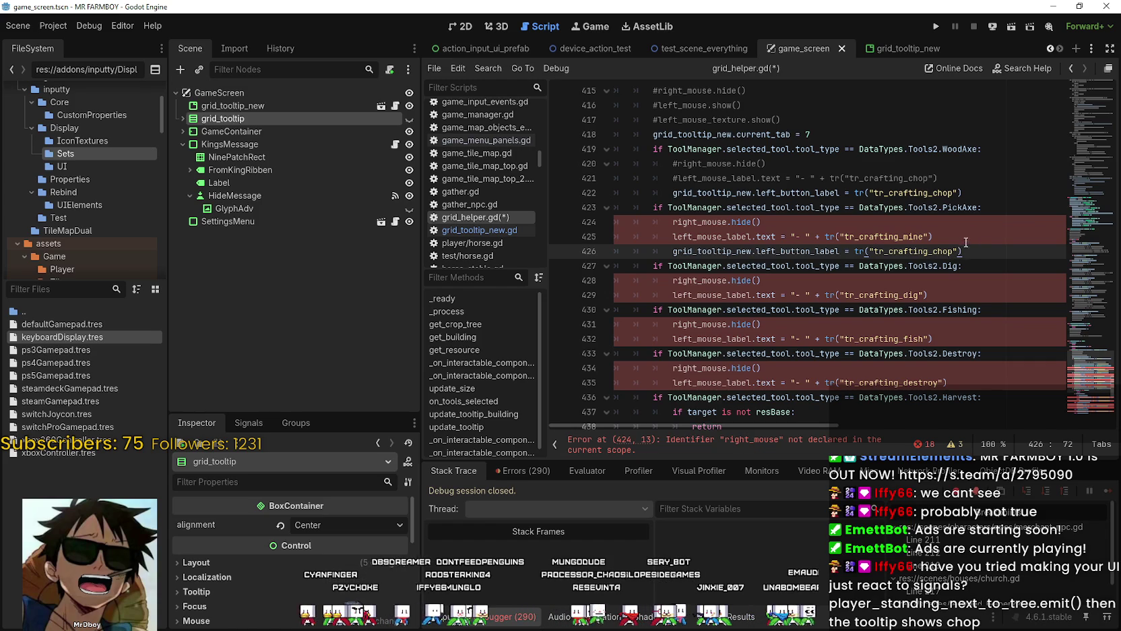
double_click(918, 236)
key("ctrl+c")
double_click(933, 251)
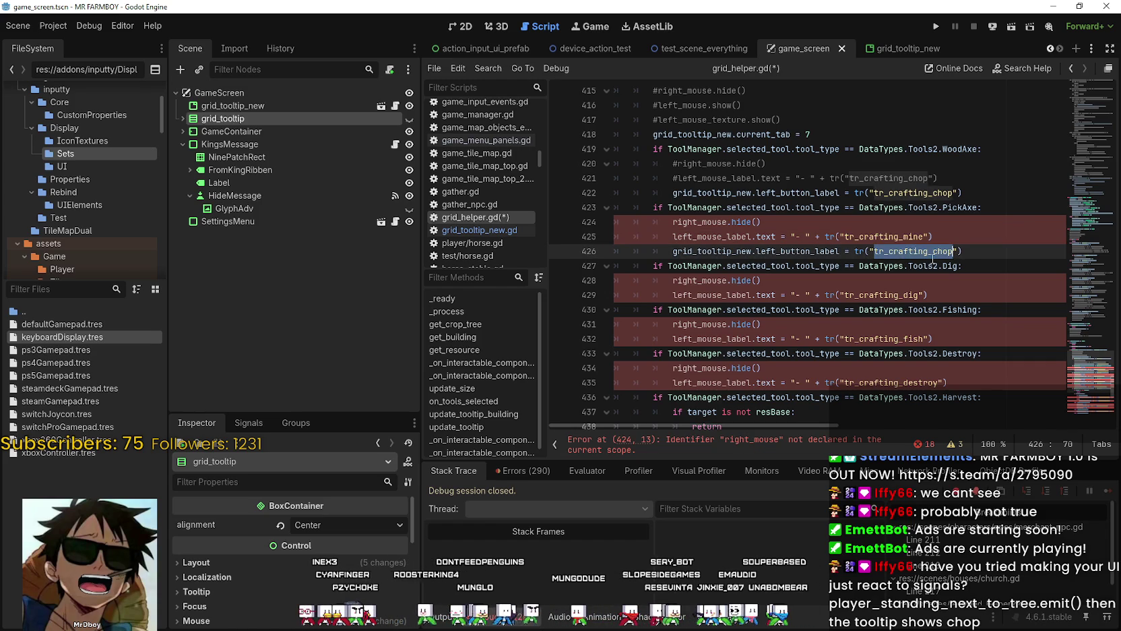
key("ctrl+v")
Step: Comment out the PickAxe branch's old right_mouse and left_mouse_label lines
left_click(674, 221)
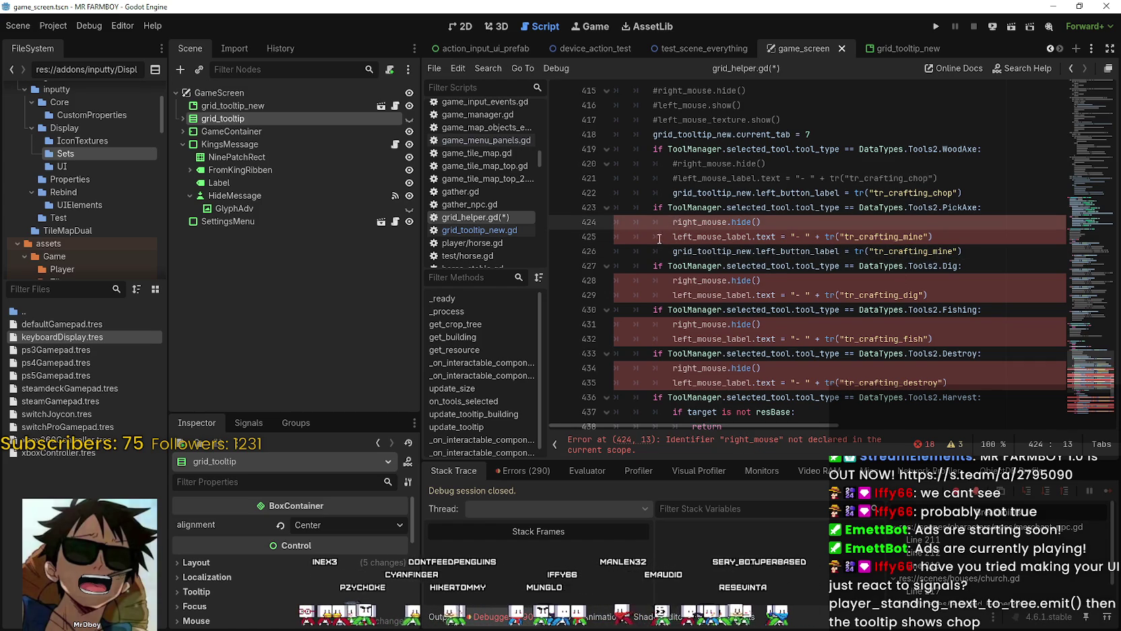
type("#")
left_click(660, 238)
type("#")
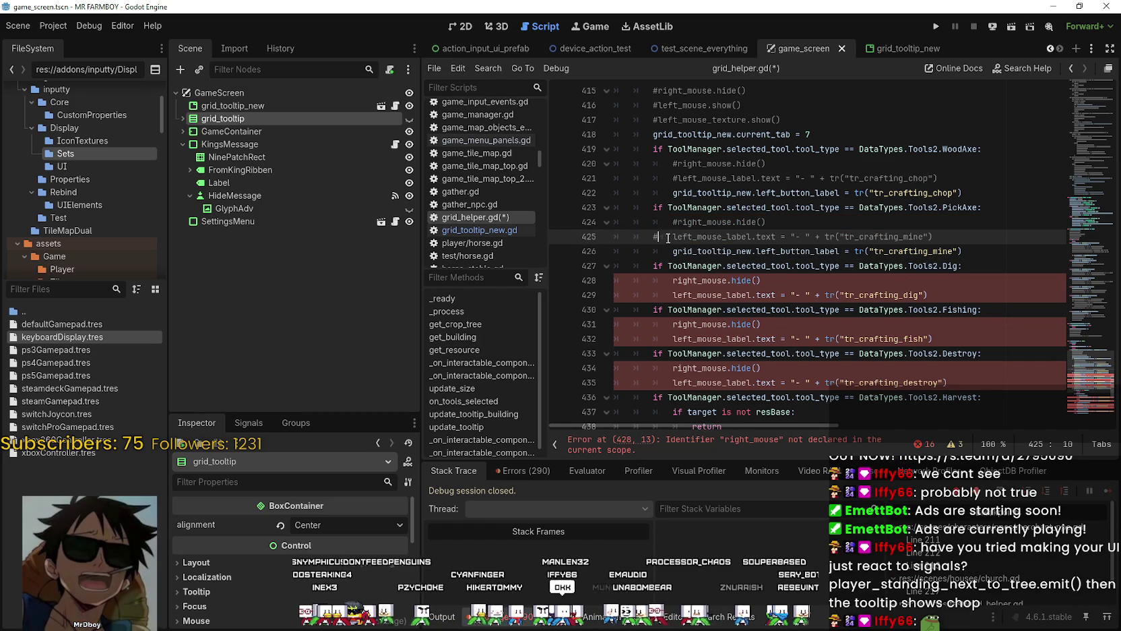
key("BackSpace")
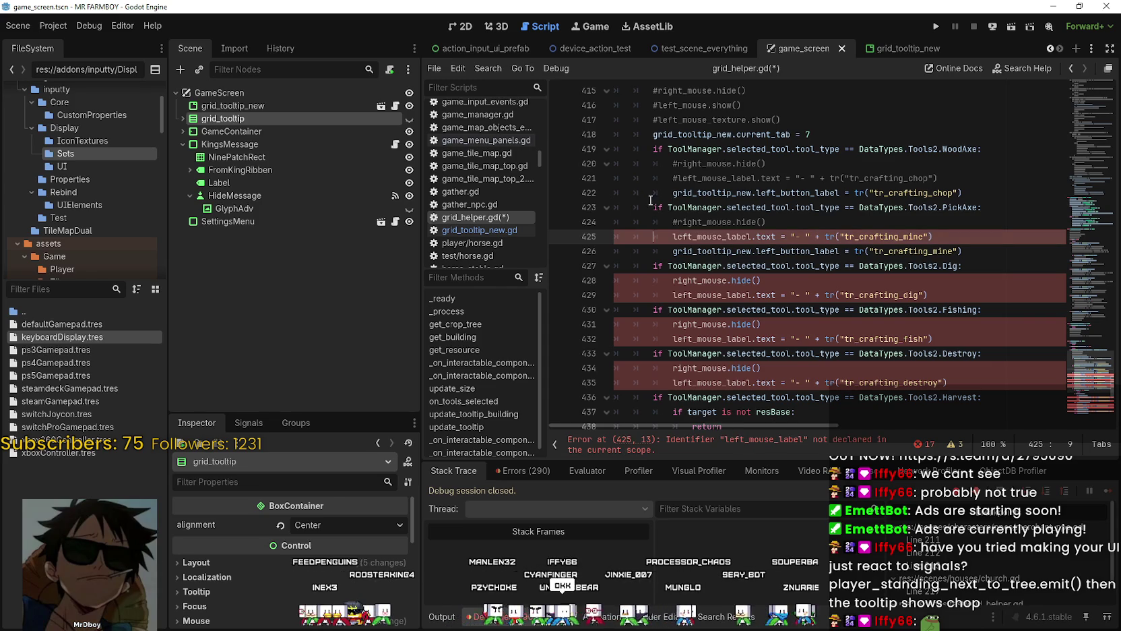
type("#")
left_click(991, 258)
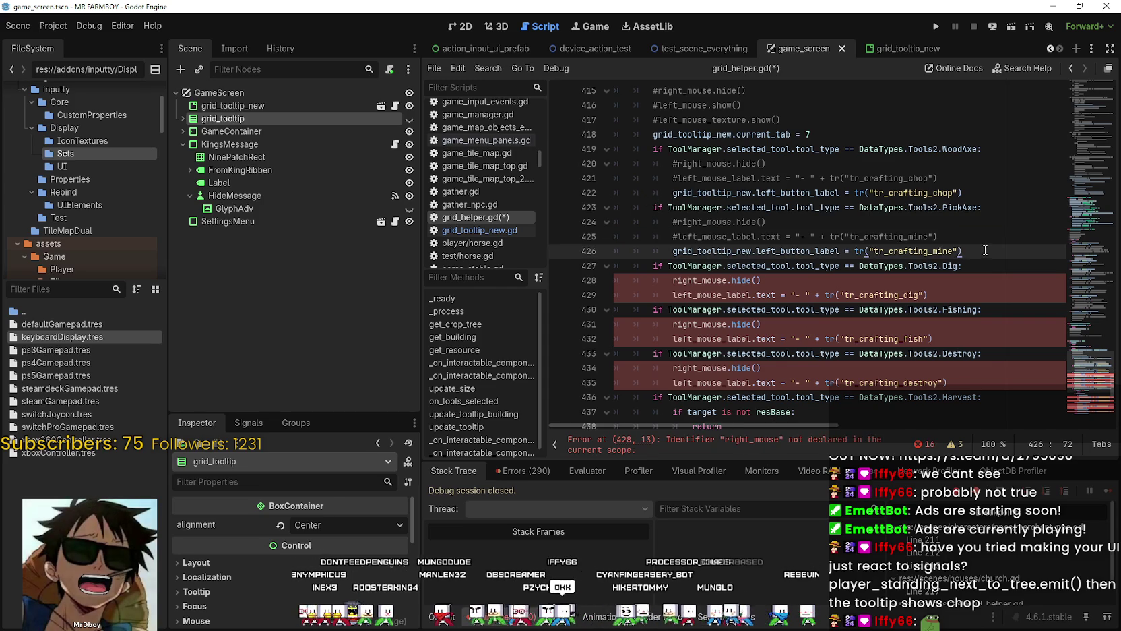
left_click_drag(904, 237, 744, 236)
double_click(890, 237)
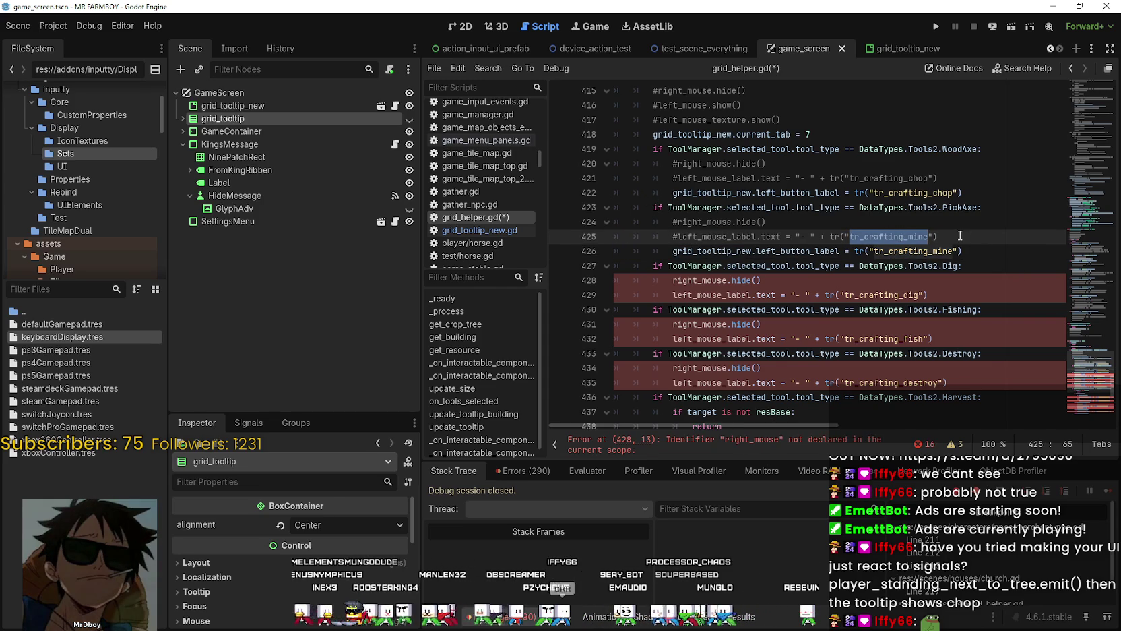
left_click_drag(964, 251, 667, 251)
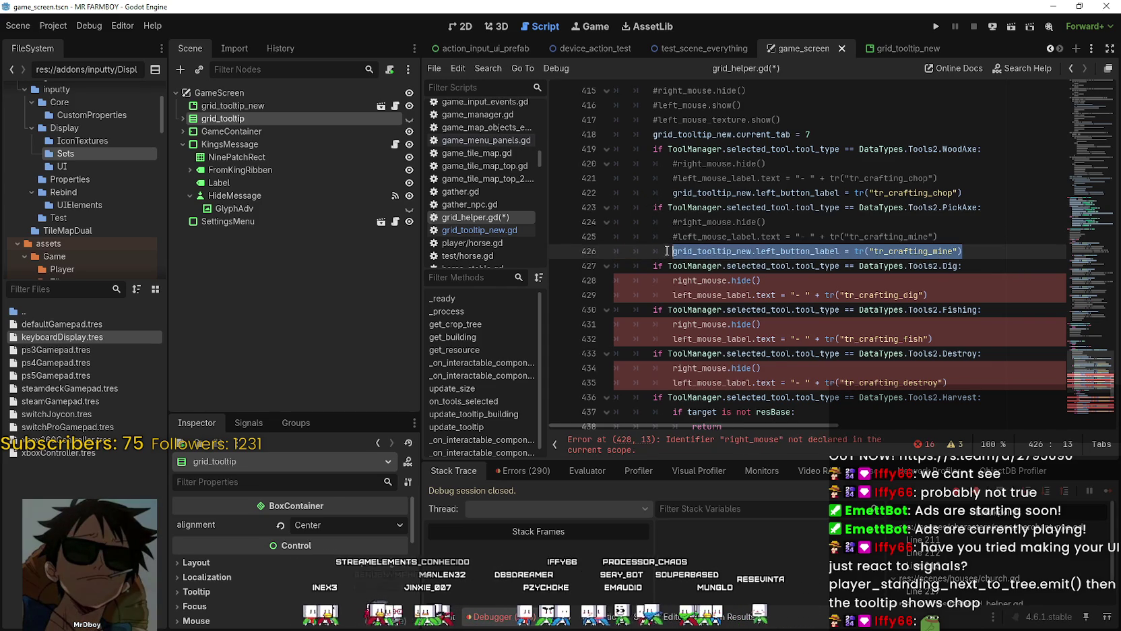
key("ctrl+c")
Step: In the Dig branch, comment out the old mouse lines and set left_button_label to tr_crafting_dig
left_click(979, 297)
key("Return")
key("ctrl+v")
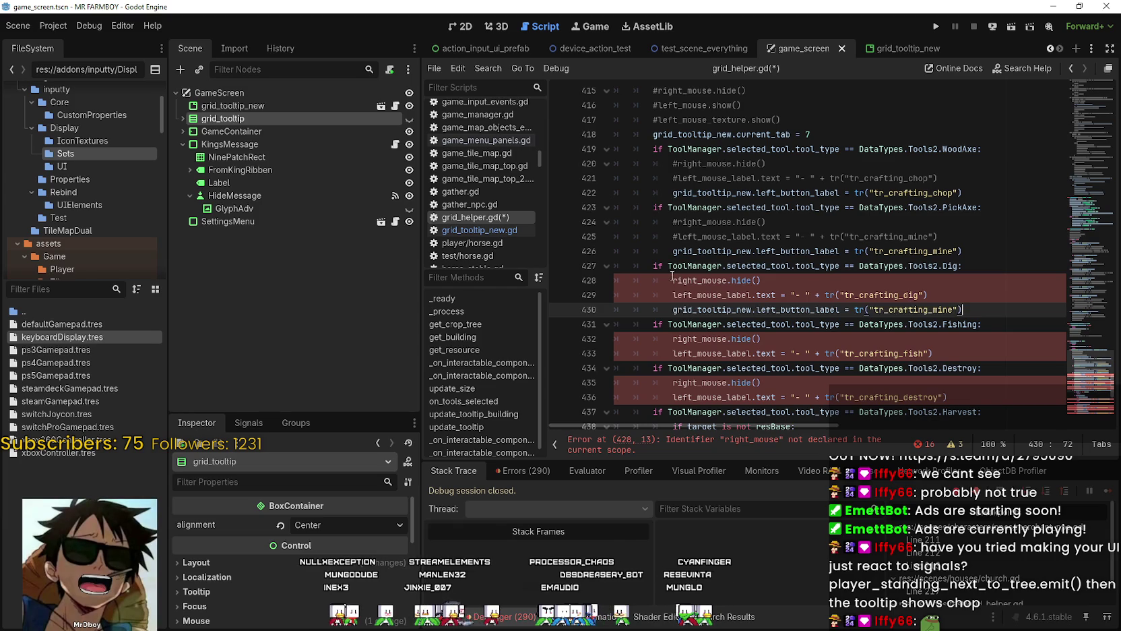
left_click(673, 279)
type("#")
left_click(671, 294)
type("#")
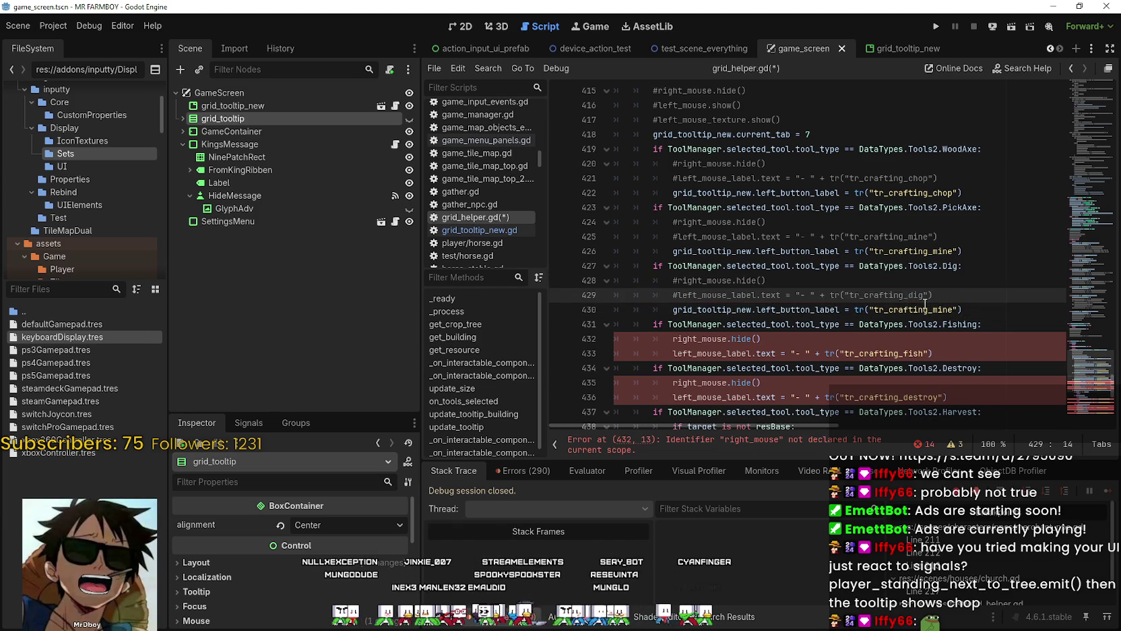
double_click(905, 295)
key("ctrl+c")
double_click(921, 310)
key("ctrl+v")
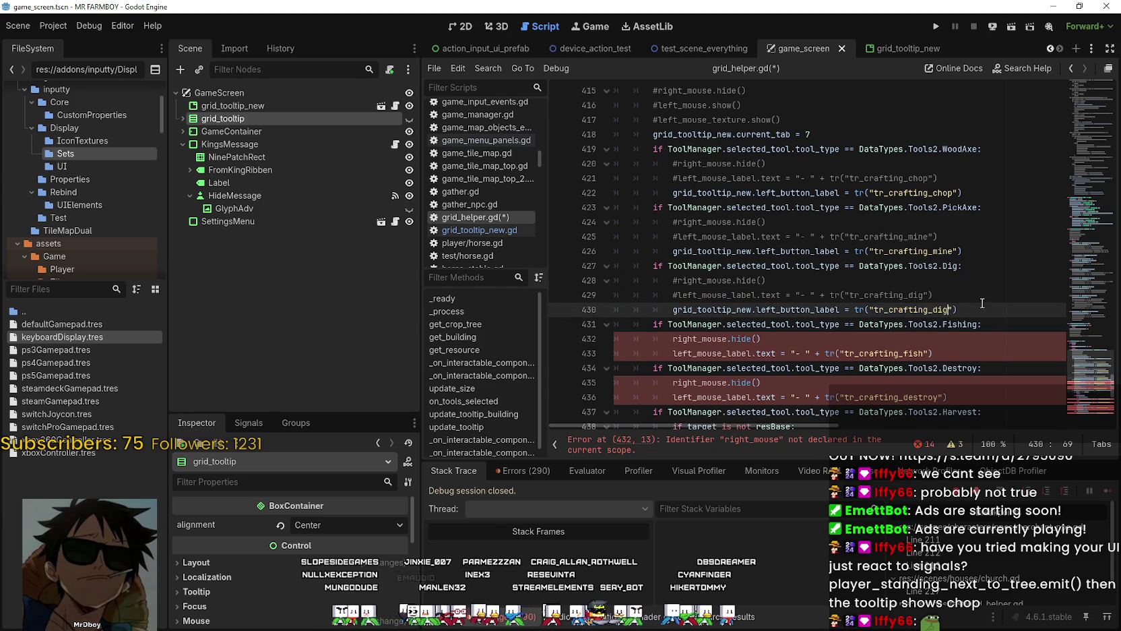
left_click(983, 311)
scroll(983, 312, "down", 1)
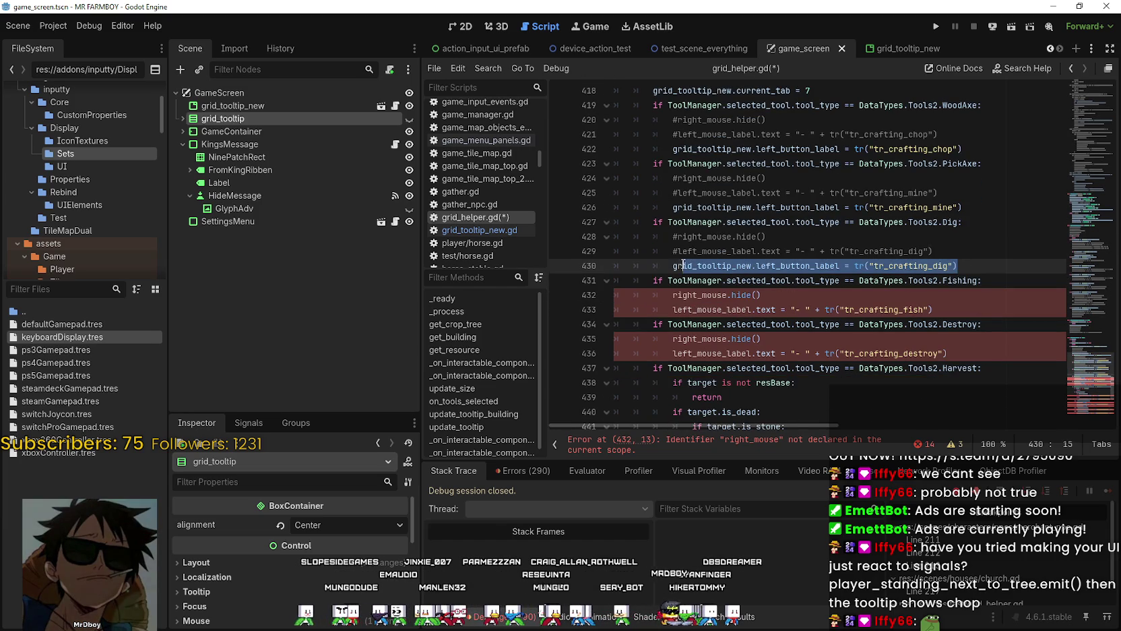
Step: In the Fishing branch, comment out the old mouse lines and set left_button_label to tr_crafting_fish
left_click(950, 310)
key("Return")
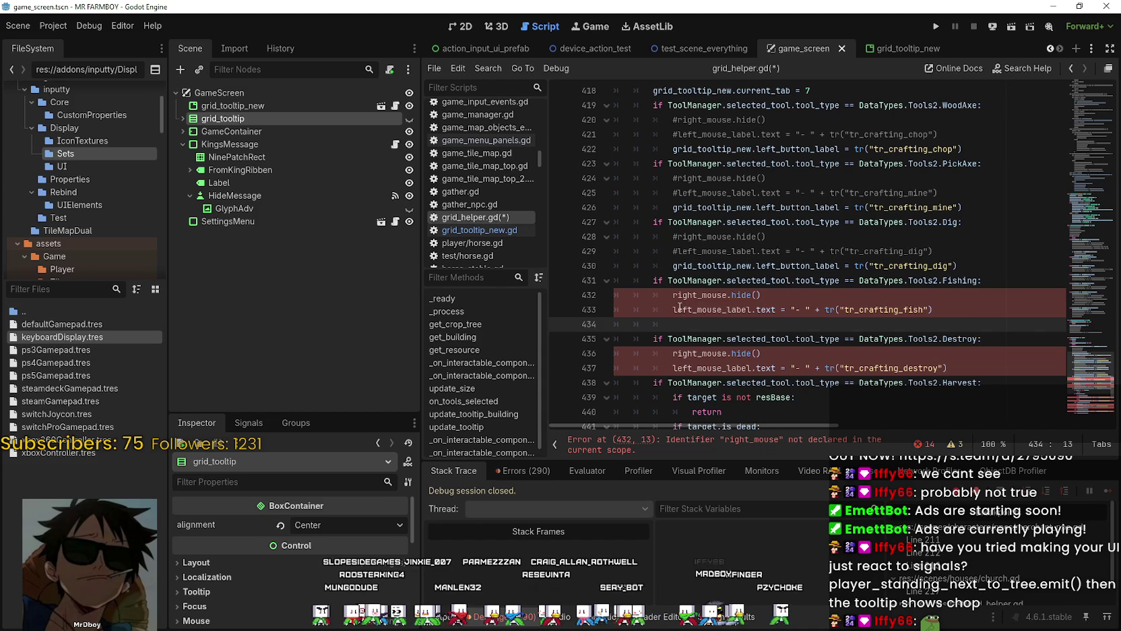
key("ctrl+v")
left_click_drag(674, 294, 679, 309)
key("ctrl+k")
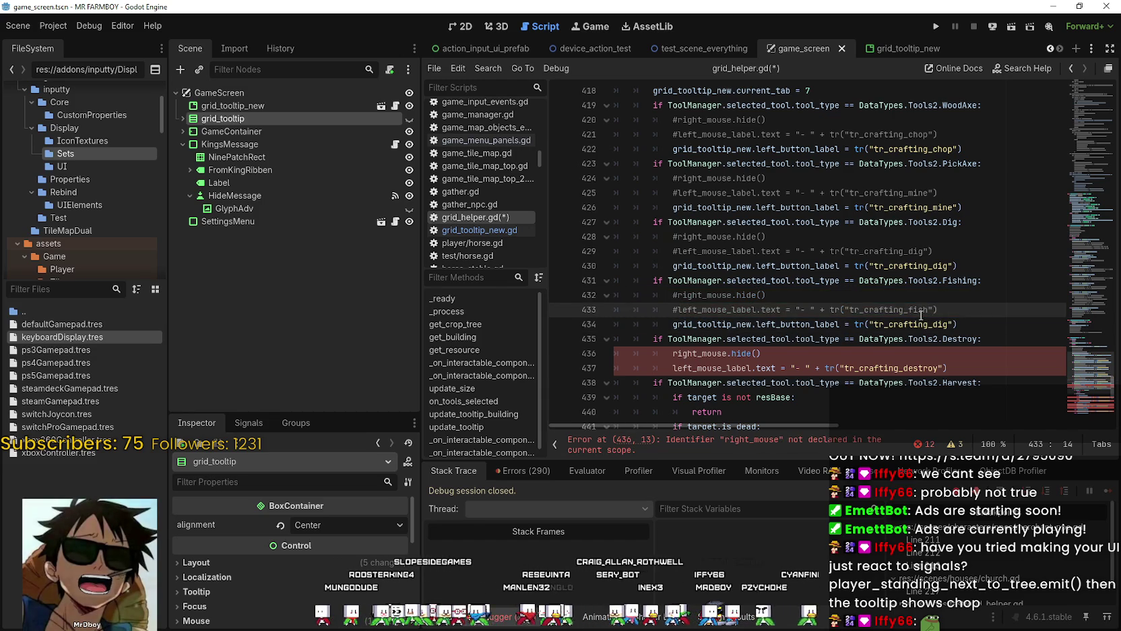
double_click(921, 310)
key("ctrl+c")
double_click(922, 324)
key("ctrl+v")
left_click_drag(979, 326, 895, 325)
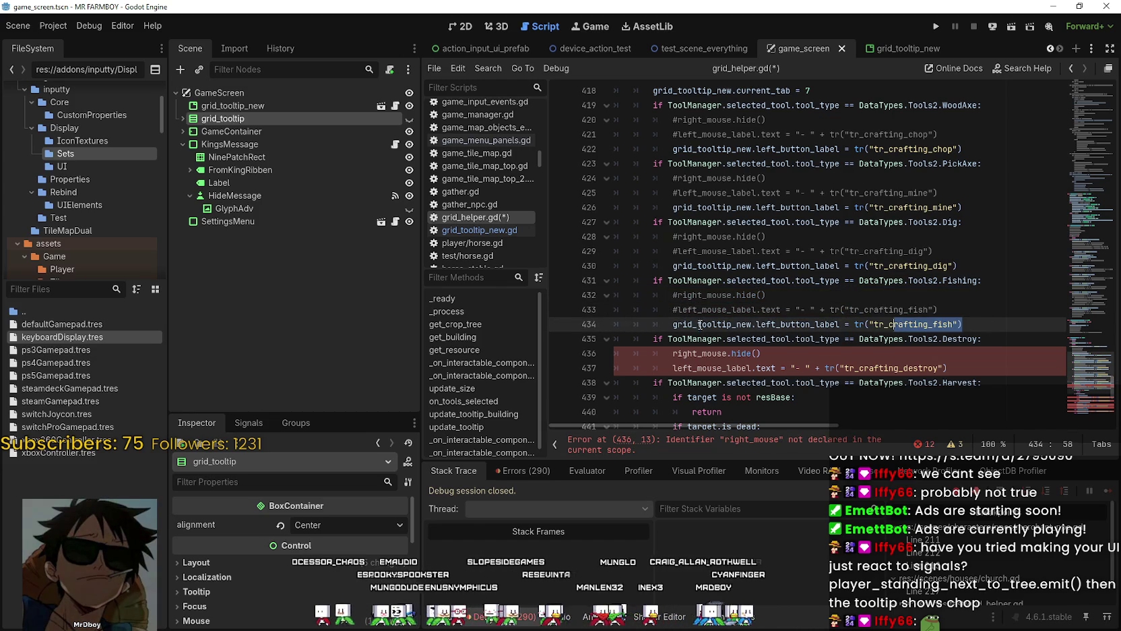
left_click_drag(701, 324, 671, 325)
Step: In the Destroy branch, comment out the old mouse lines and set left_button_label to tr_crafting_destroy
left_click(998, 369)
key("Return")
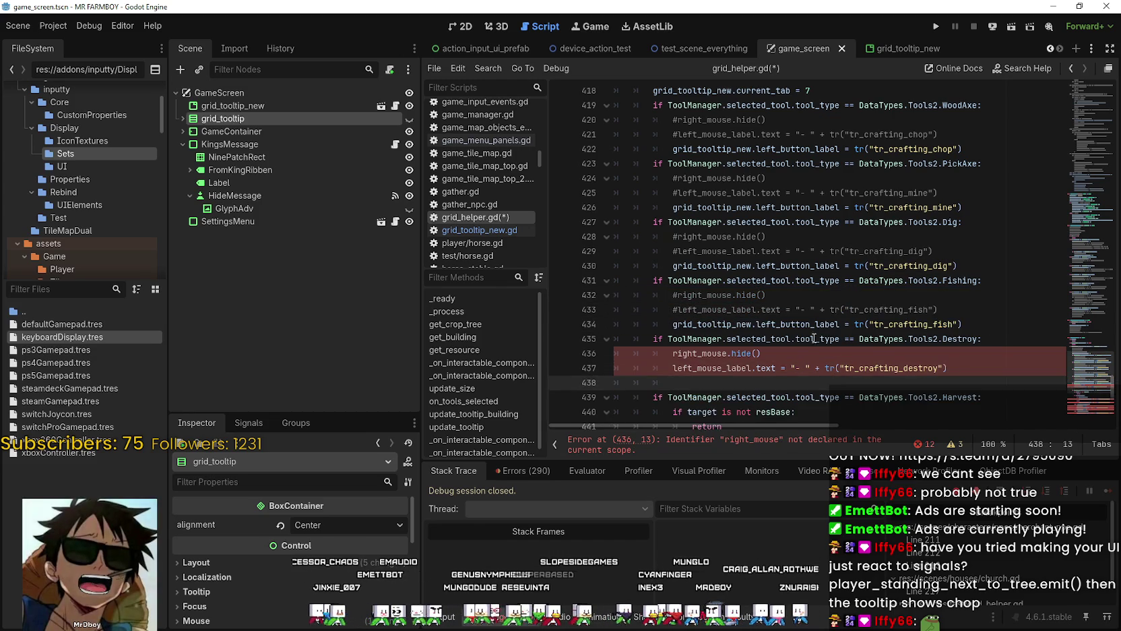
key("ctrl+v")
scroll(814, 339, "down", 2)
left_click(671, 266)
key("ctrl+k")
left_click(667, 281)
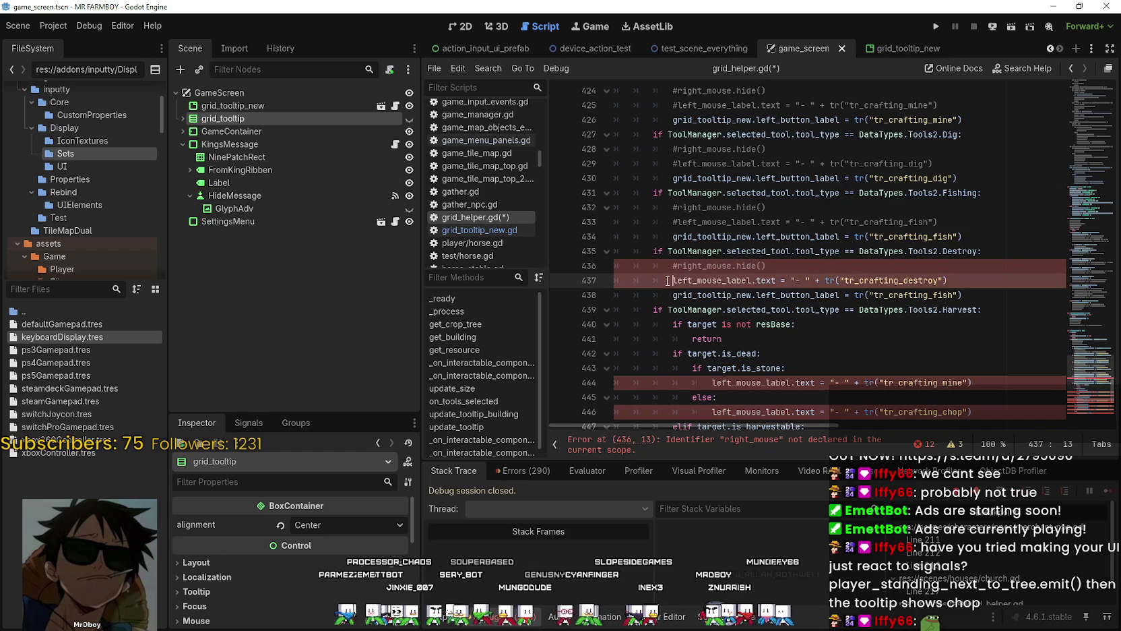
key("ctrl+k")
left_click(917, 294)
left_click(926, 280)
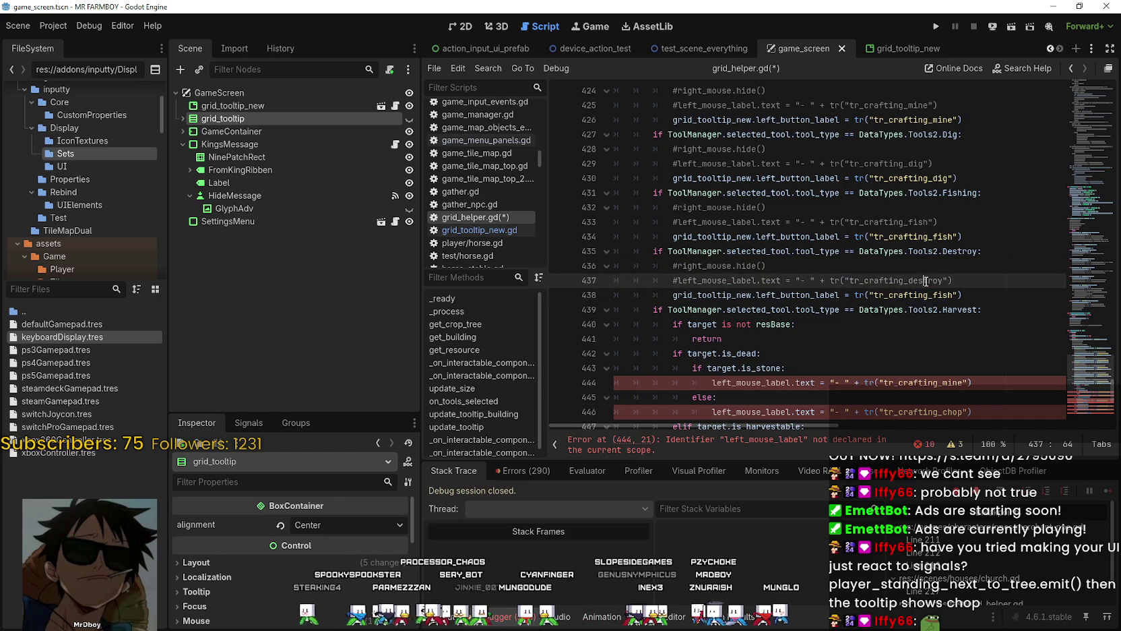
double_click(926, 281)
key("ctrl+c")
double_click(923, 294)
key("ctrl+v")
left_click(995, 282)
key("ctrl+s")
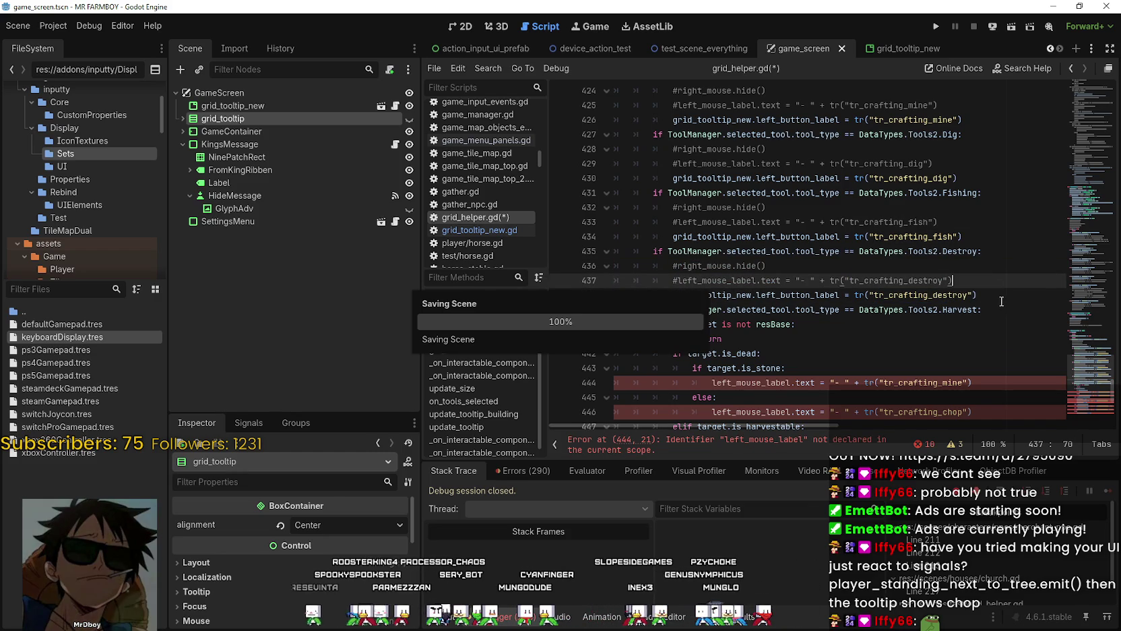
scroll(877, 270, "down", 3)
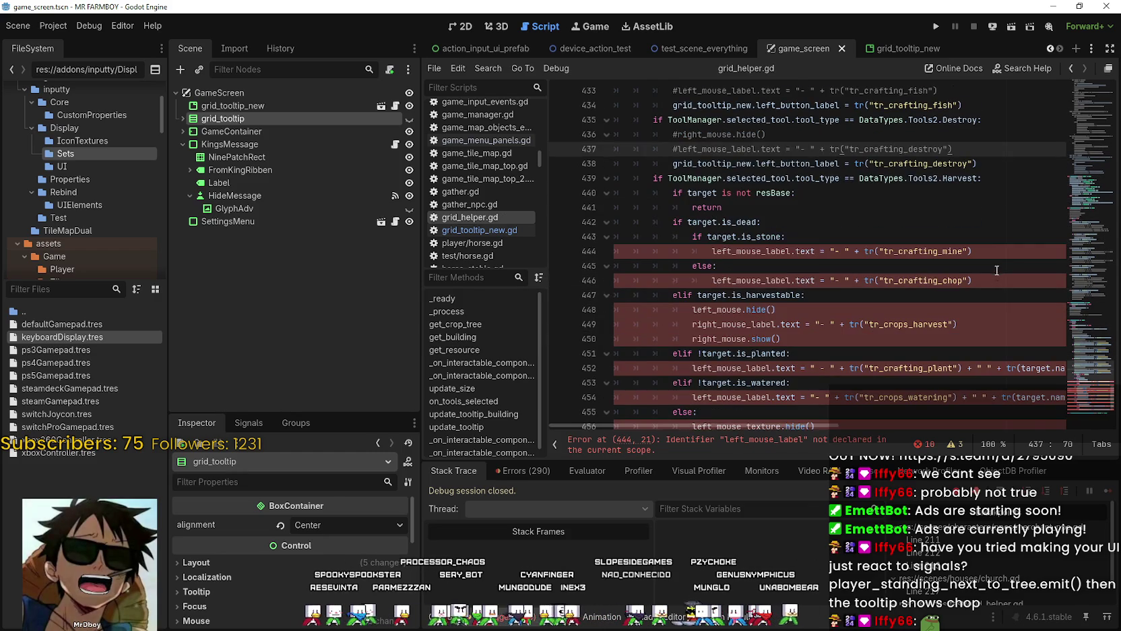
left_click(874, 226)
left_click(952, 267)
scroll(914, 287, "up", 2)
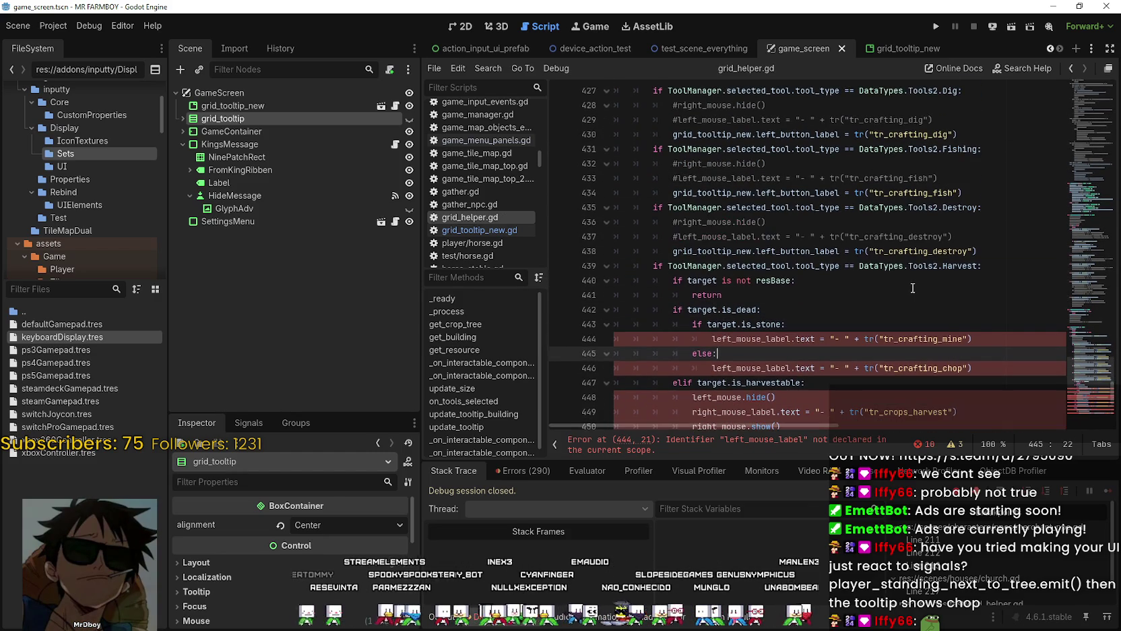
left_click_drag(978, 250, 673, 251)
scroll(815, 304, "down", 1)
scroll(816, 304, "down", 2)
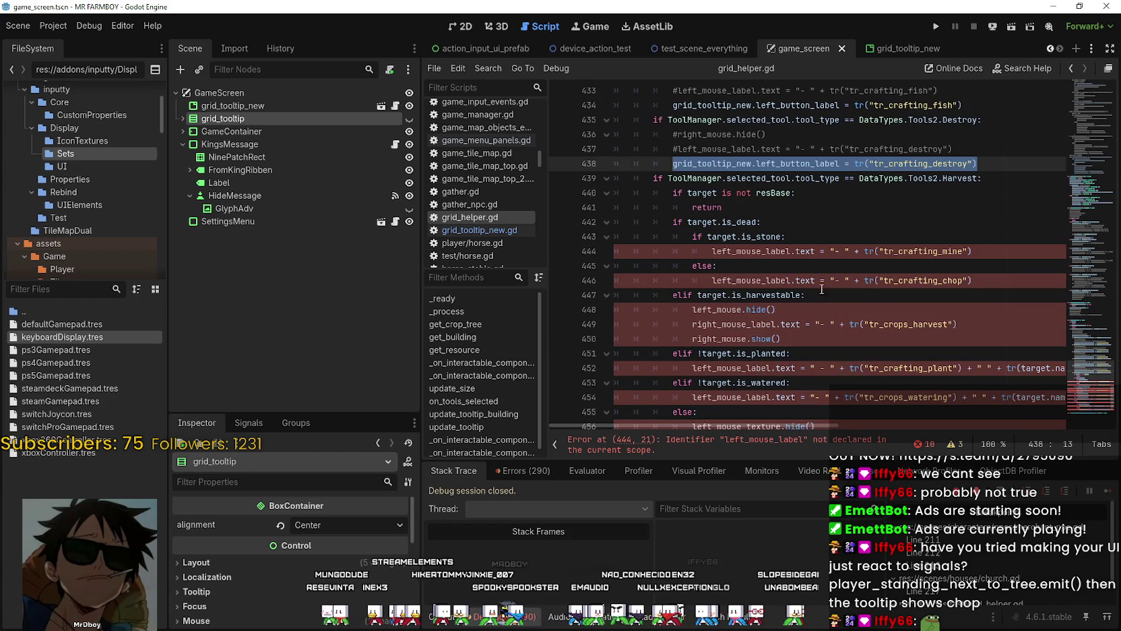
double_click(944, 252)
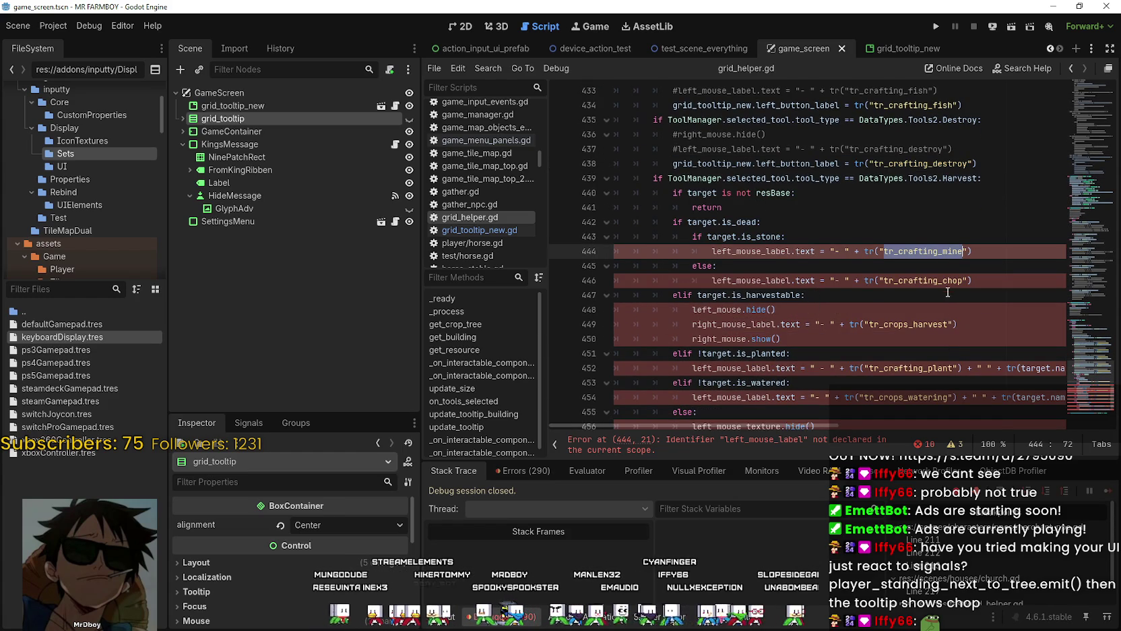
double_click(947, 280)
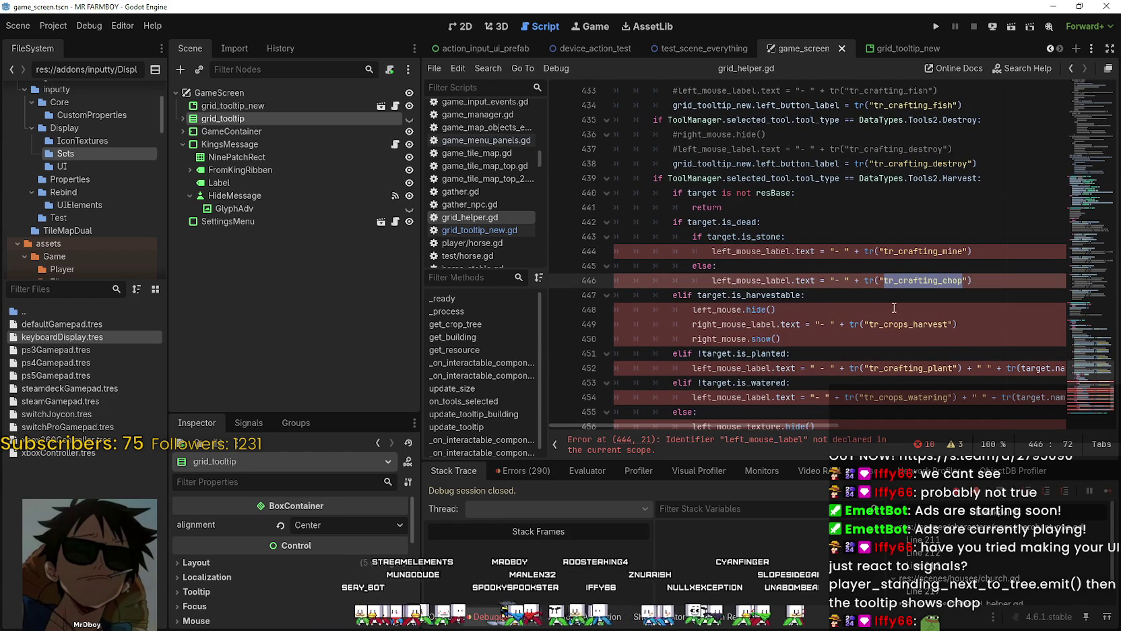
double_click(776, 237)
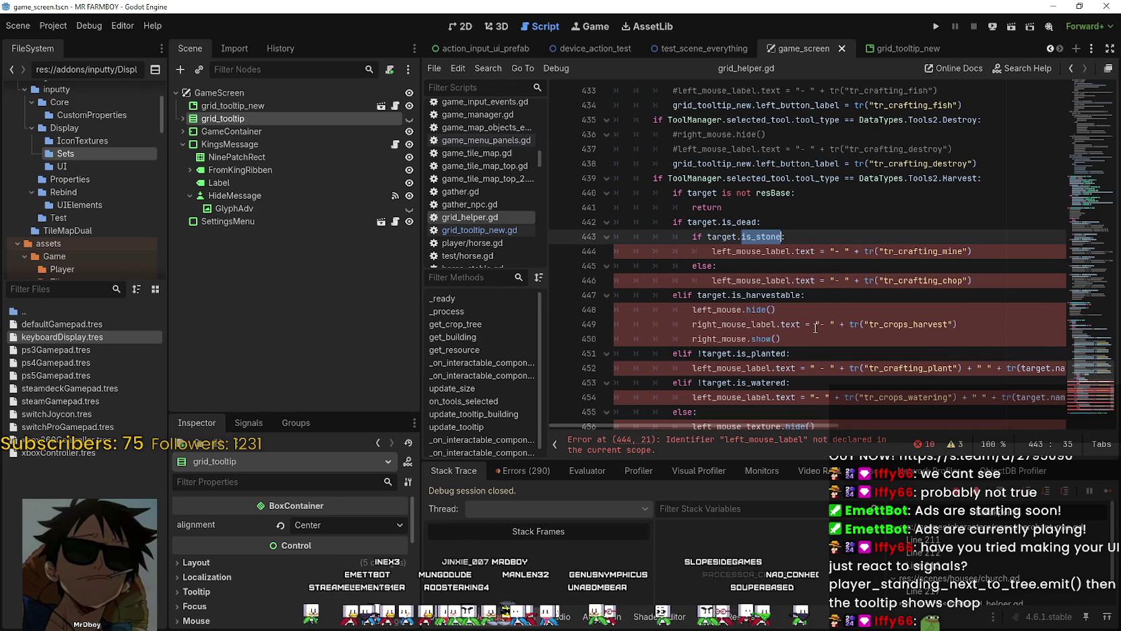
double_click(784, 279)
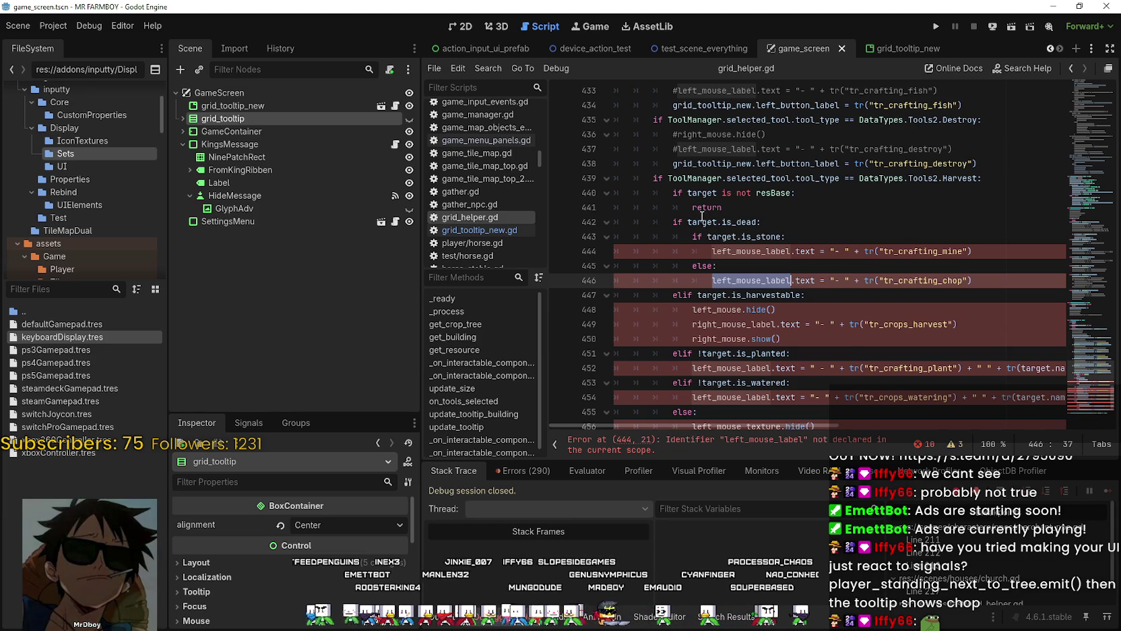
mouse_move(673, 222)
left_mouse_down()
mouse_move(876, 309)
mouse_move(974, 280)
left_mouse_up()
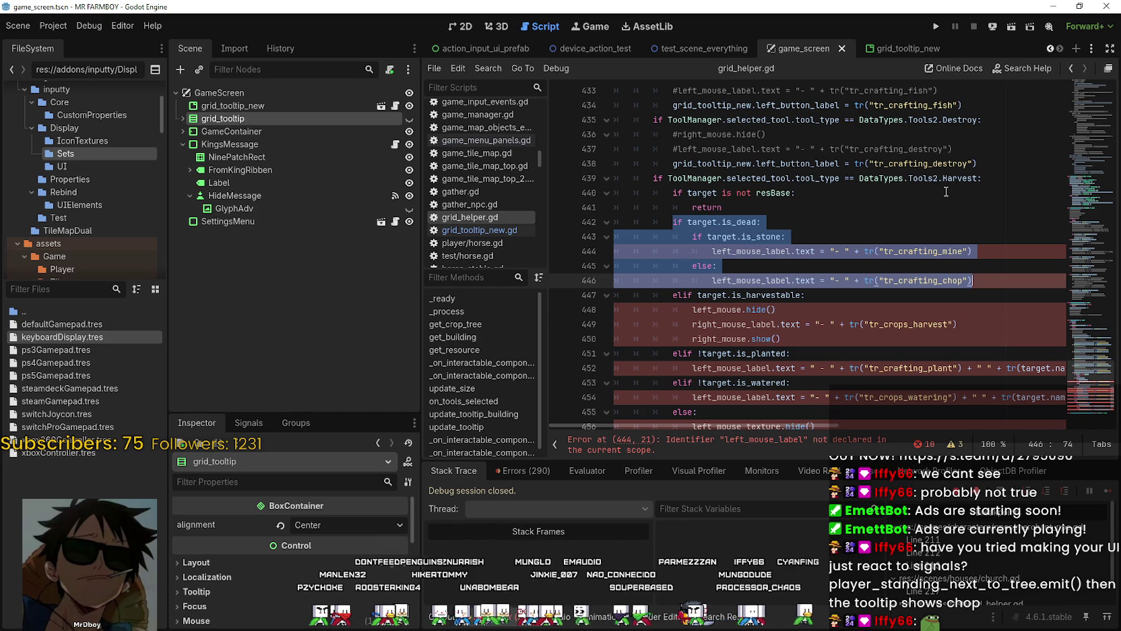
left_click(989, 162)
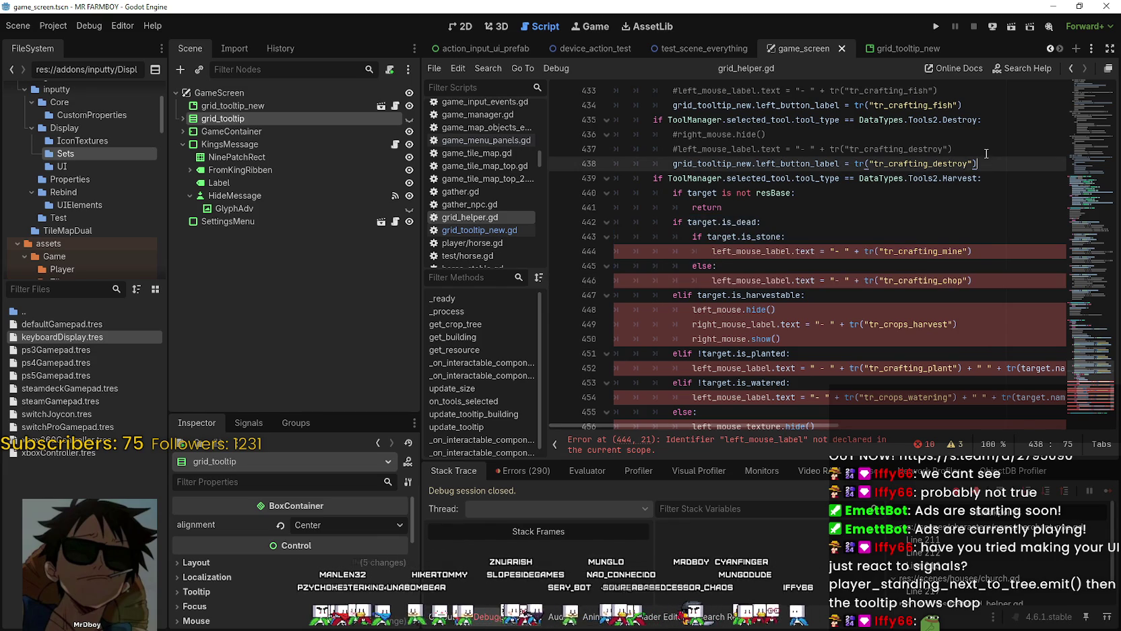
left_click_drag(979, 163, 673, 162)
Step: In the is_stone case, comment out the old mine label and set left_button_label to tr_crafting_mine
key("ctrl+c")
left_click(1003, 251)
key("Return")
key("ctrl+v")
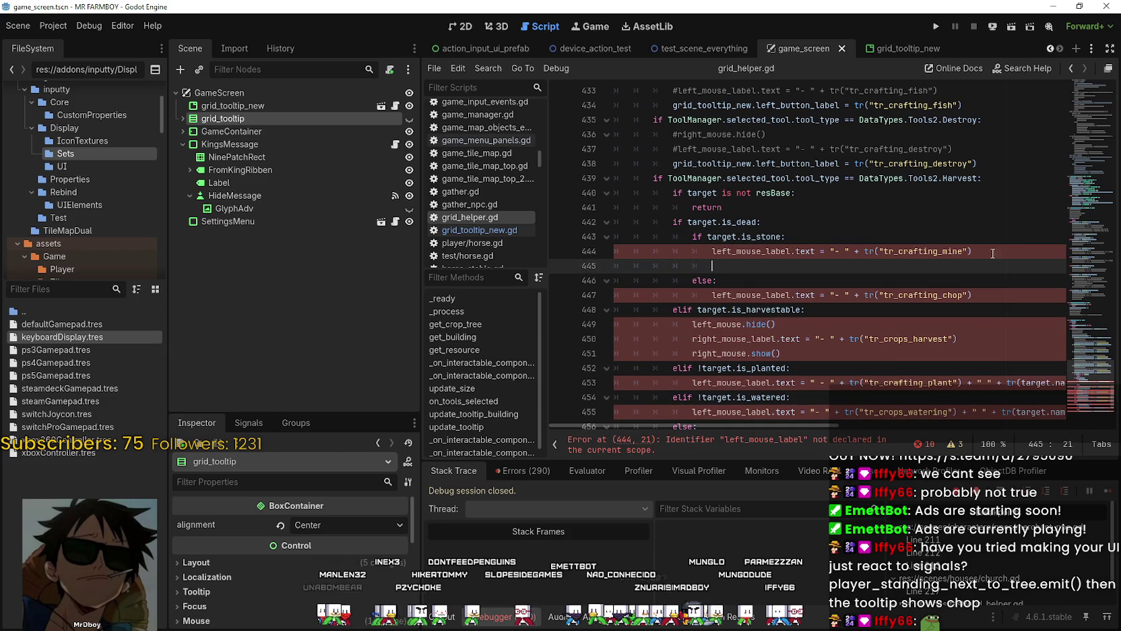
key("Up")
key("ctrl+k")
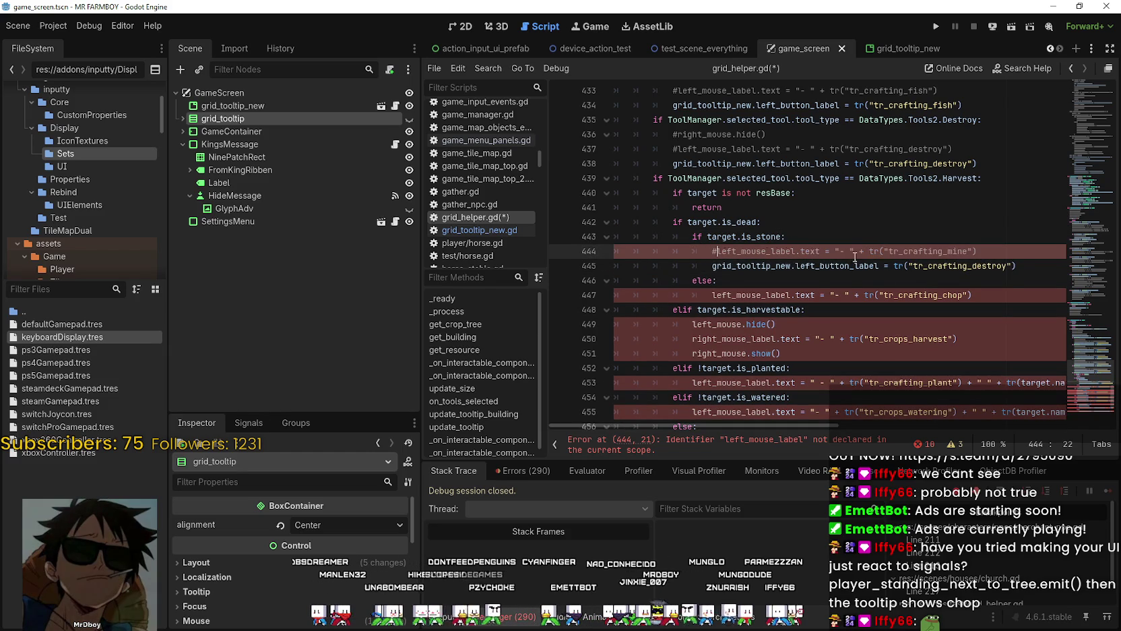
double_click(957, 251)
key("ctrl+c")
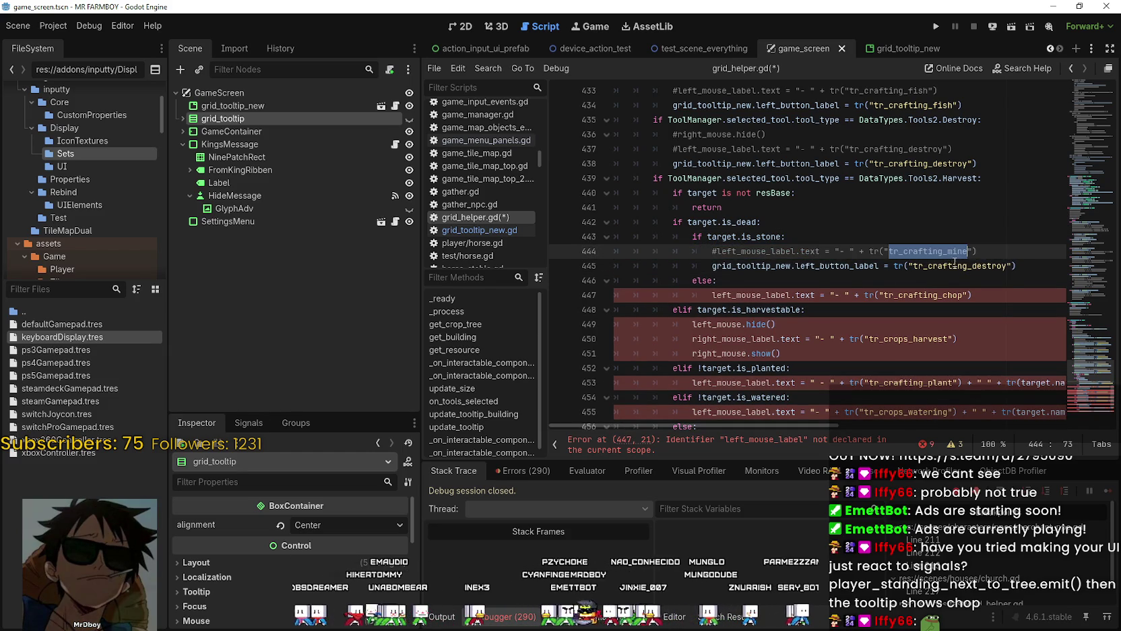
double_click(953, 265)
key("ctrl+v")
left_click_drag(1029, 265, 713, 265)
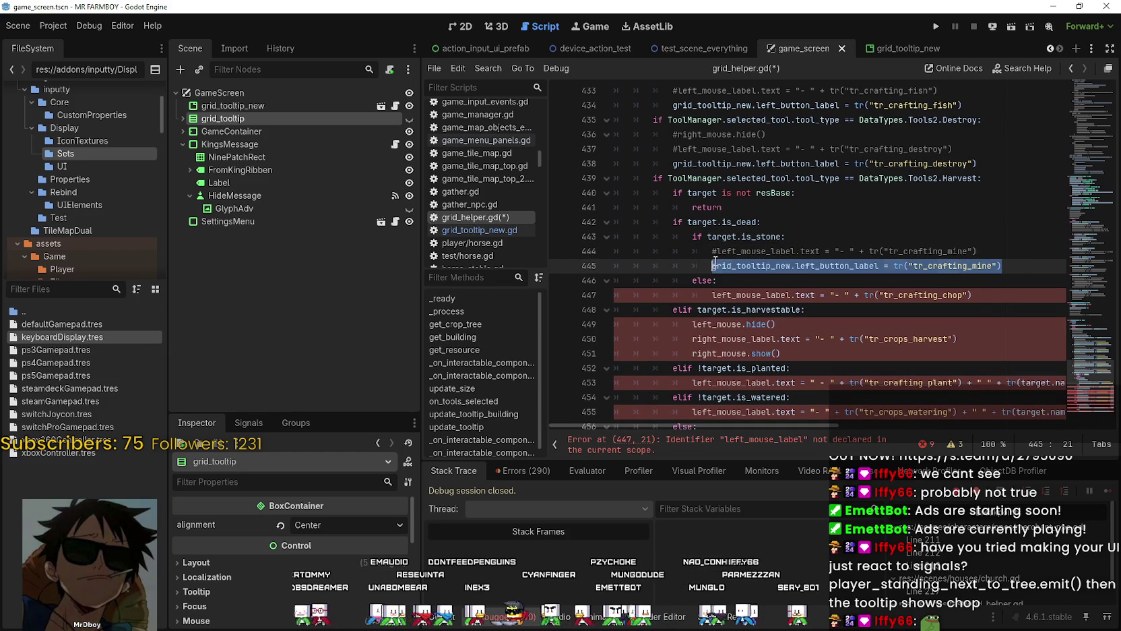
Step: In the else case, set left_button_label to tr_crafting_chop and comment out the old chop label
left_click(984, 295)
key("Return")
key("ctrl+v")
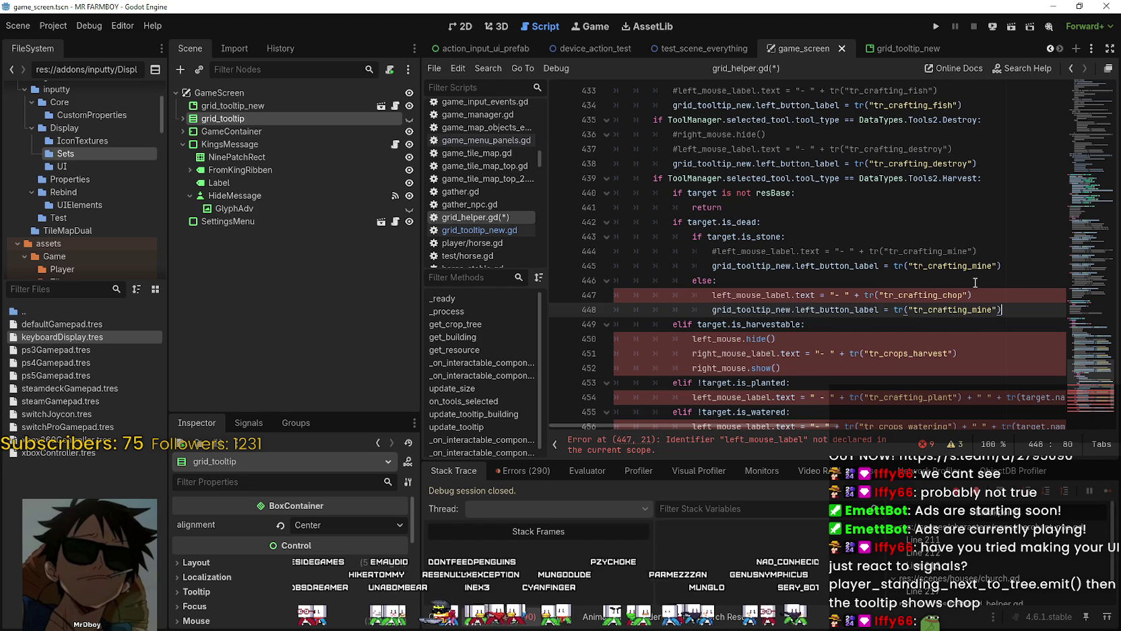
double_click(950, 295)
key("ctrl+c")
double_click(950, 309)
key("ctrl+v")
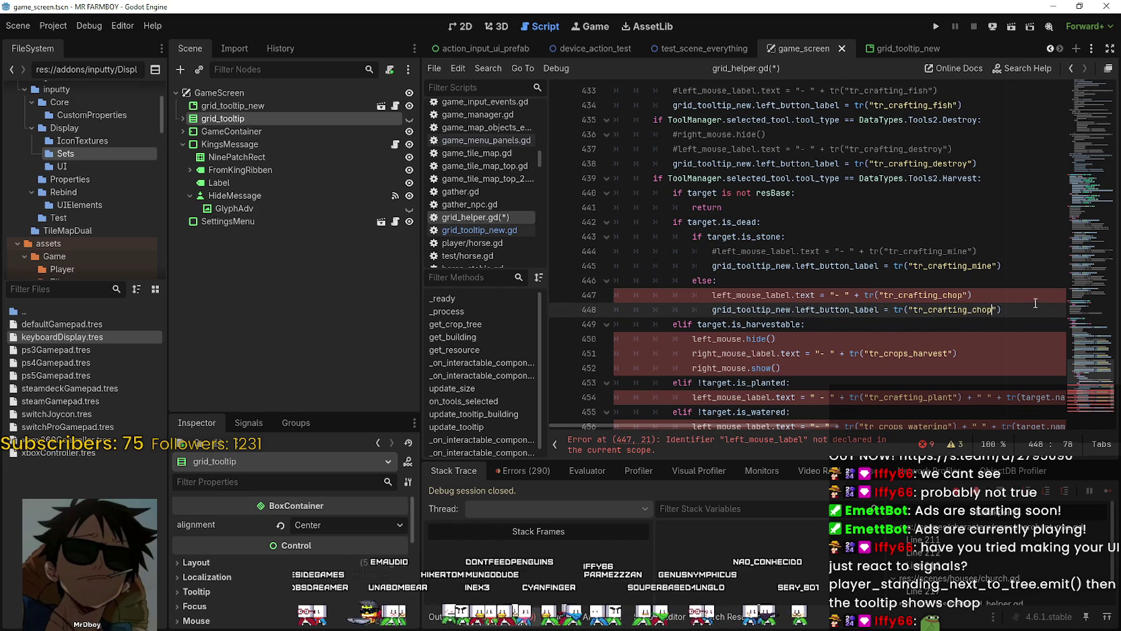
left_click_drag(1002, 310, 703, 308)
left_click(709, 296)
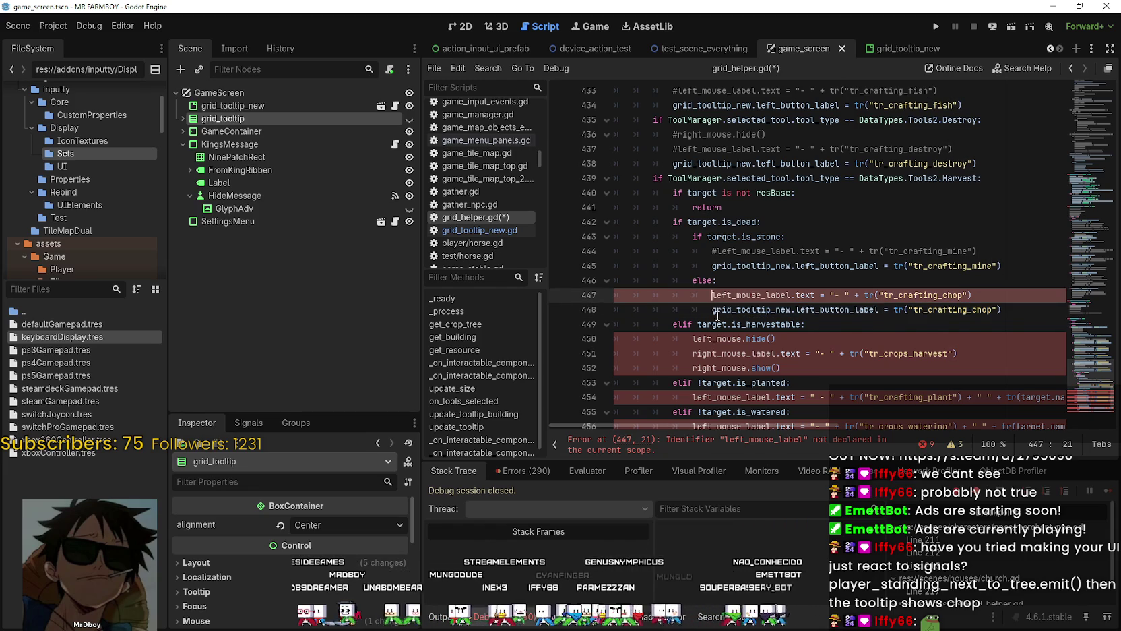
key("ctrl+k")
Step: For the planted state, comment out line 454 and set left_button_label to its planting text
scroll(851, 320, "down", 1)
left_click(789, 329)
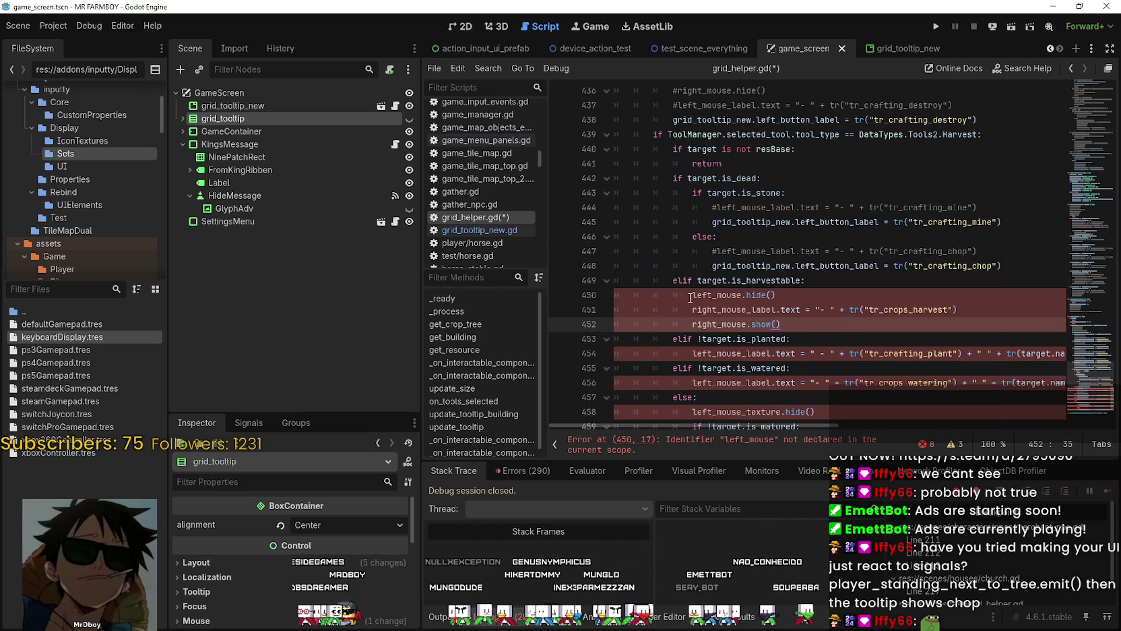
scroll(854, 320, "down", 2)
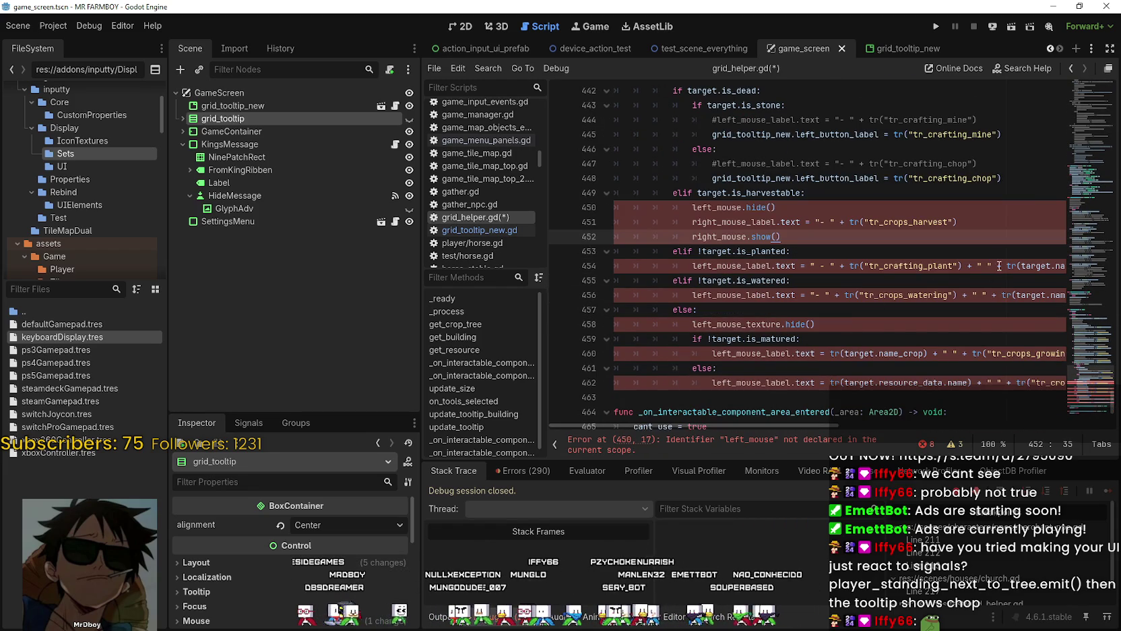
left_click_drag(998, 266, 1087, 270)
left_click(1061, 269)
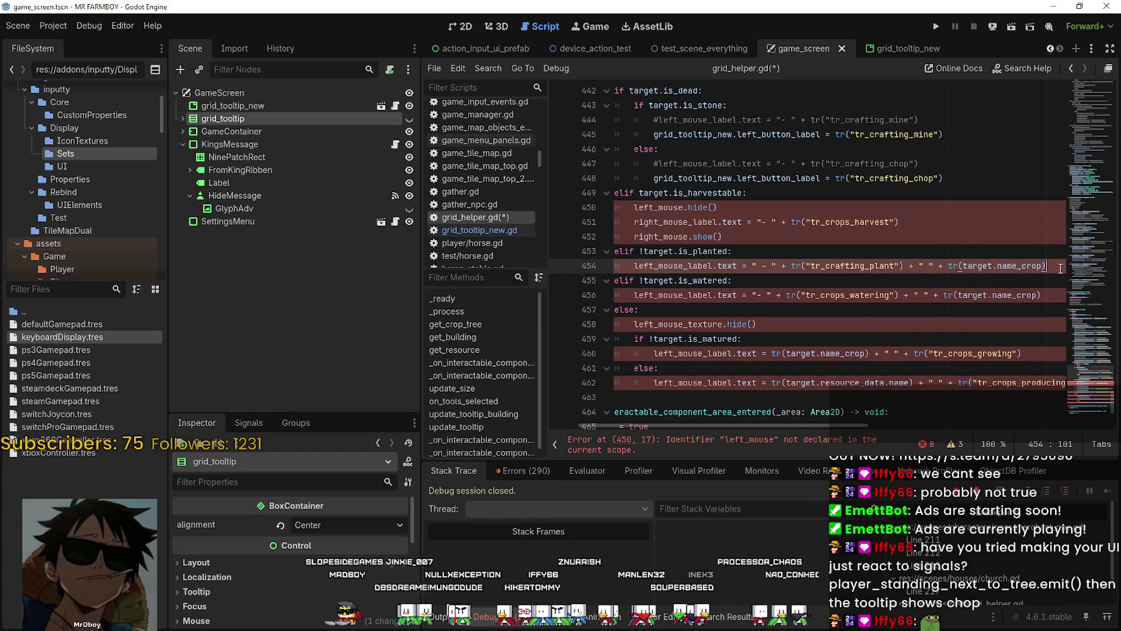
key("Return")
key("ctrl+v")
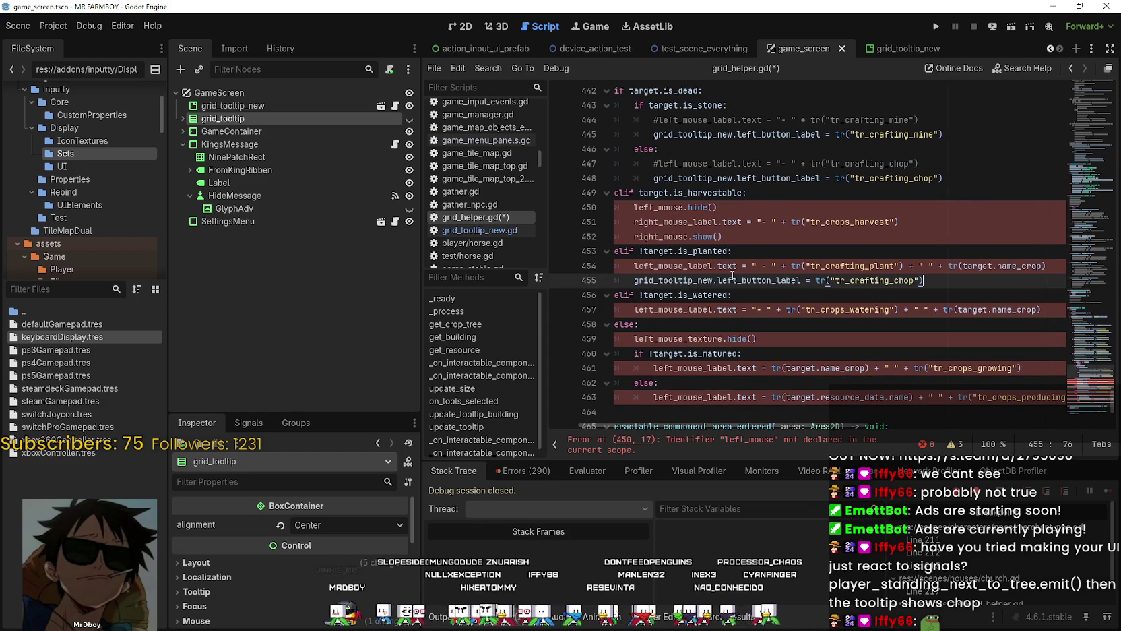
left_click(636, 265)
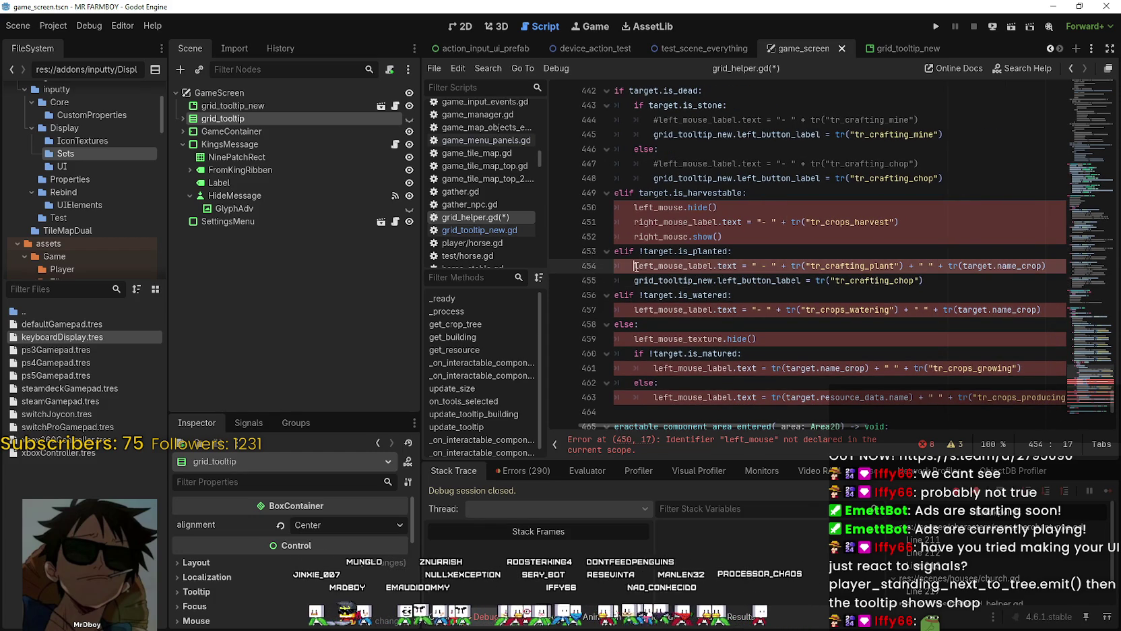
type("#")
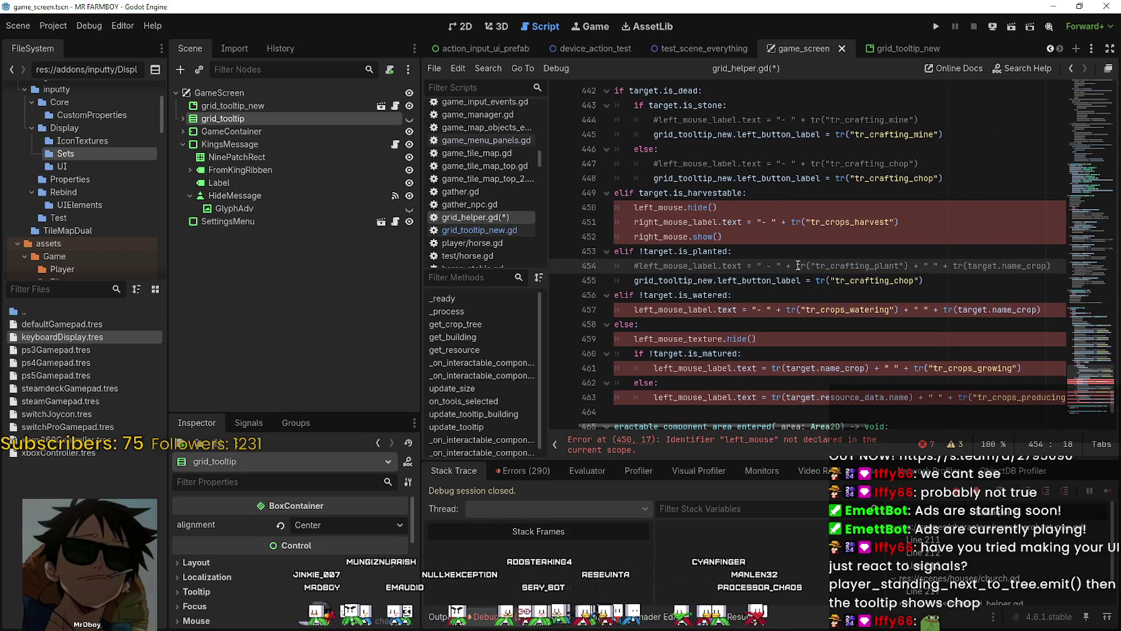
left_click_drag(797, 265, 1063, 268)
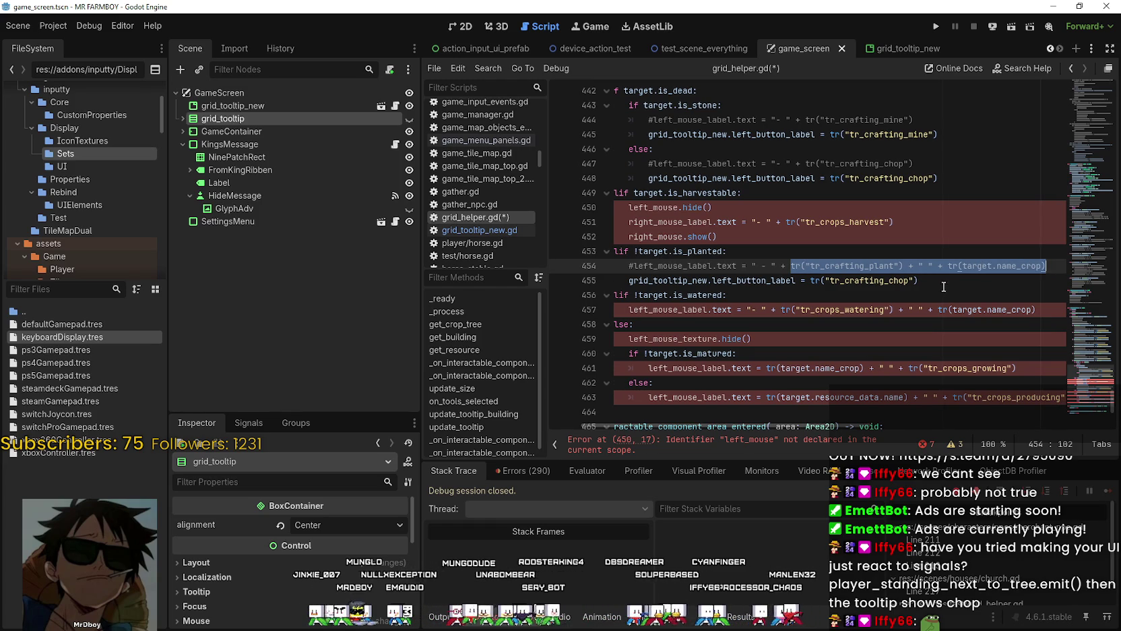
key("ctrl+c")
mouse_move(918, 281)
left_mouse_down()
mouse_move(788, 281)
mouse_move(811, 280)
left_mouse_up()
key("ctrl+v")
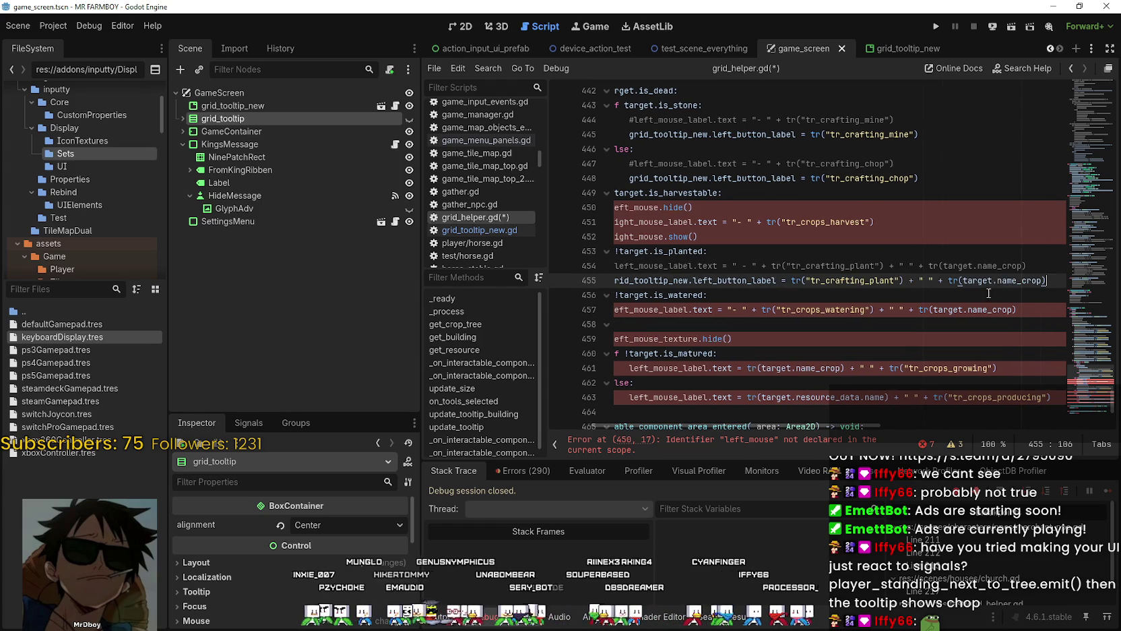
left_click_drag(1049, 277, 694, 280)
Step: For the watered state, comment out the old label and set left_button_label to the tr_crops_watering text
left_click(858, 298)
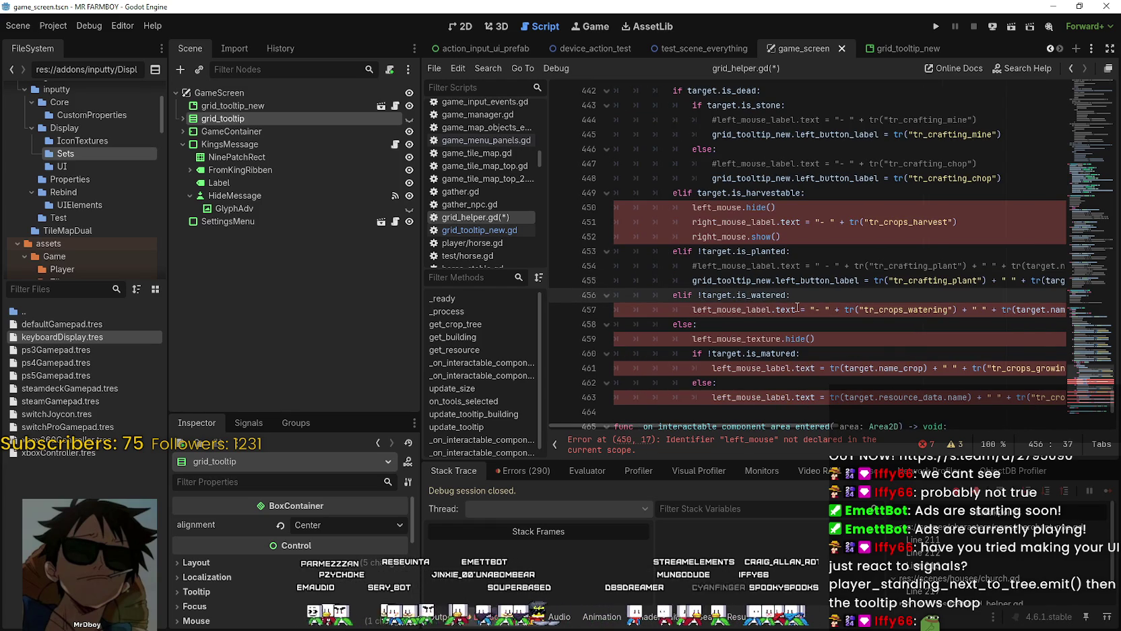
left_click(1003, 309, "shift")
key("ctrl+k")
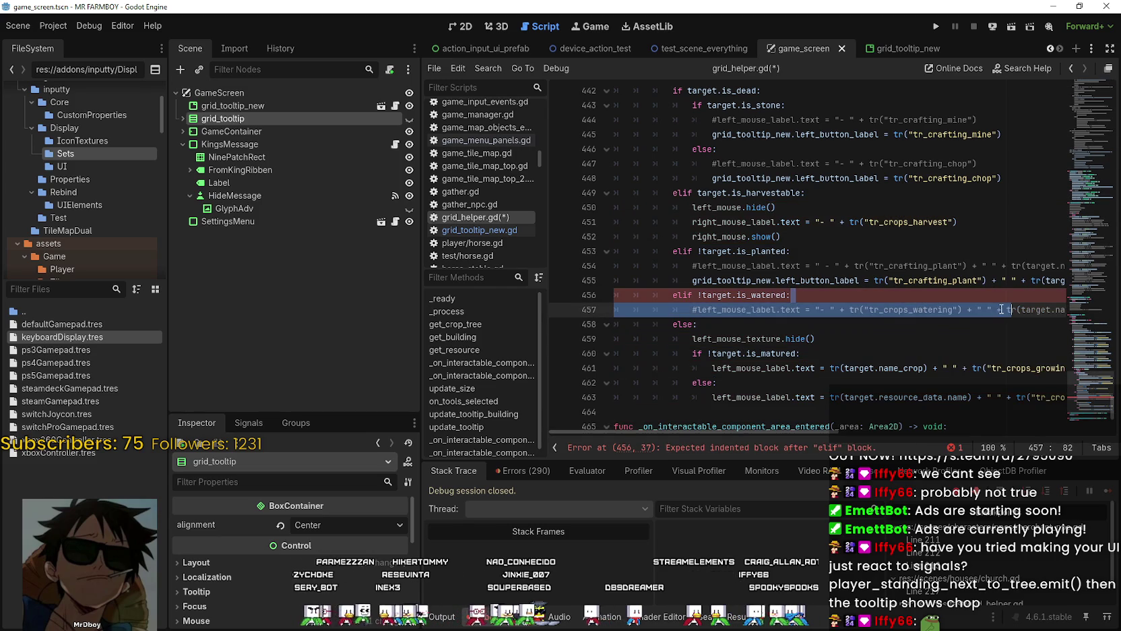
left_click(1002, 309)
key("End")
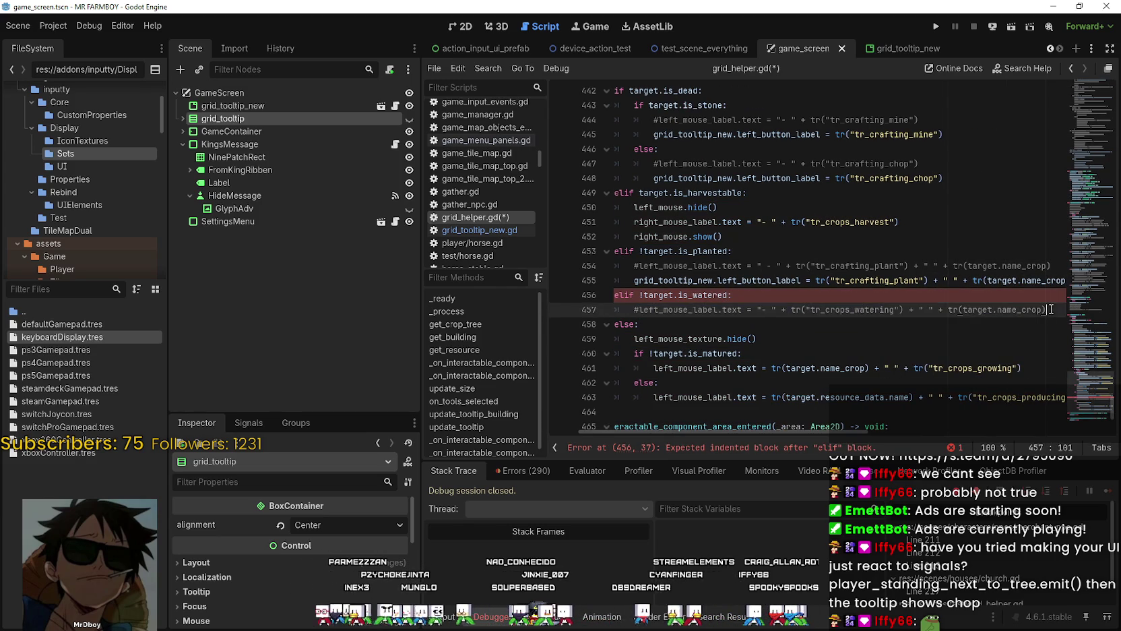
key("Return")
key("ctrl+v")
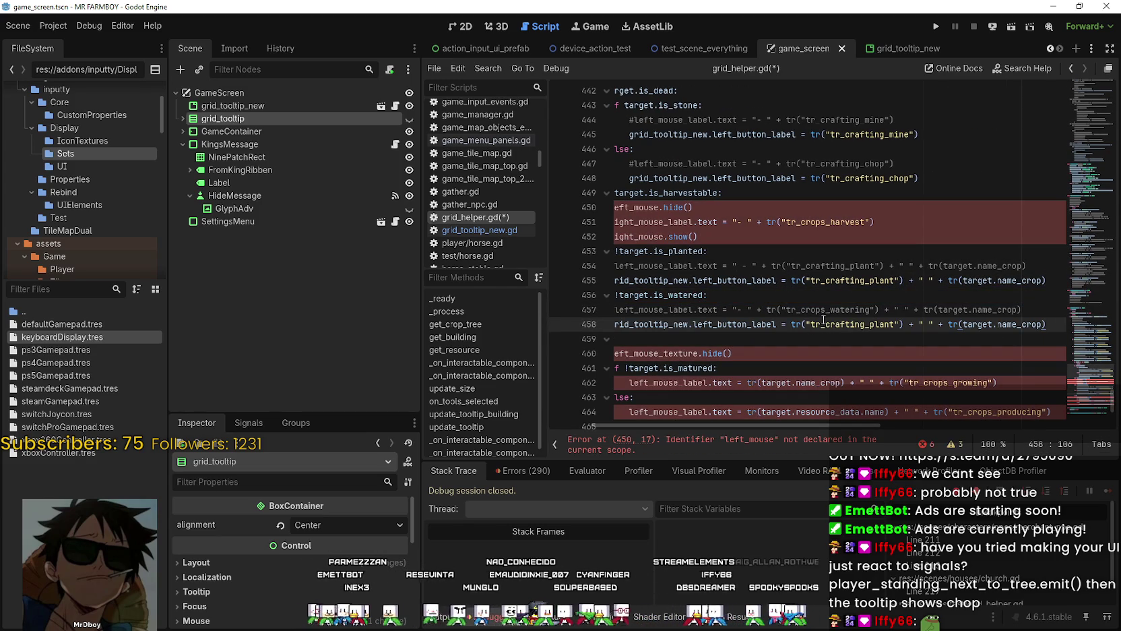
double_click(857, 310)
left_click(802, 312)
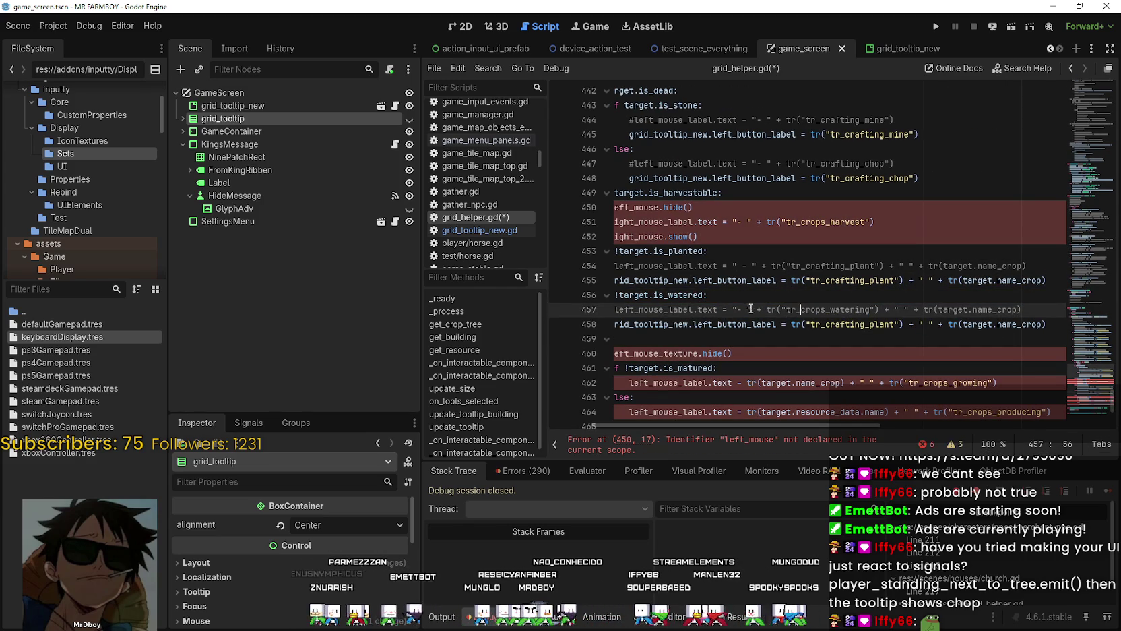
mouse_move(768, 309)
left_mouse_down()
mouse_move(977, 325)
mouse_move(1043, 311)
left_mouse_up()
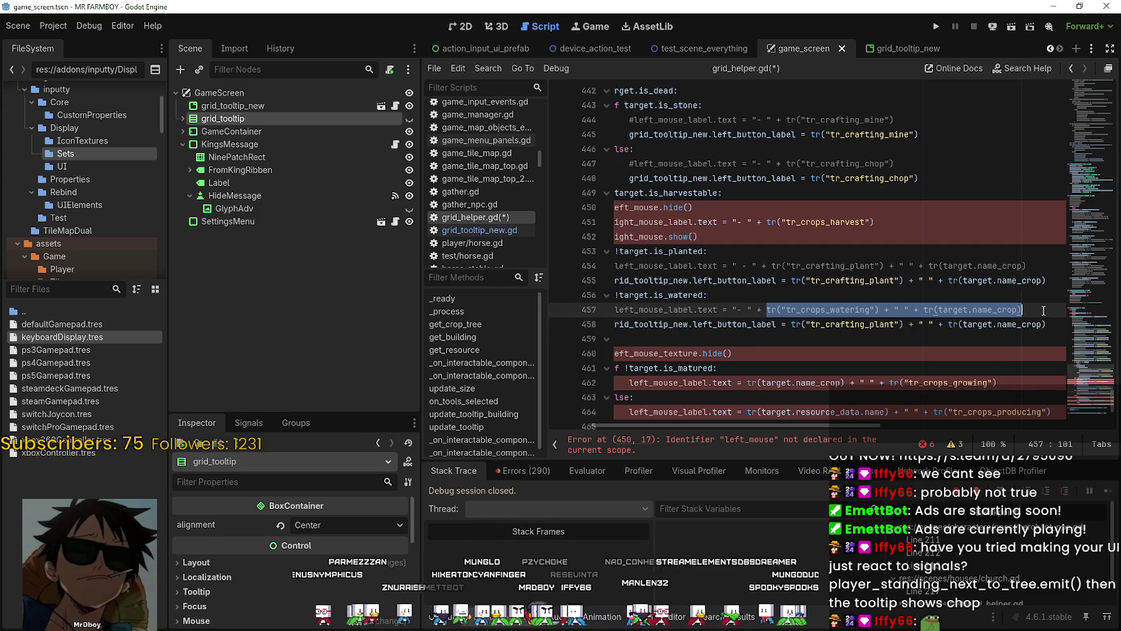
left_click_drag(792, 325, 1046, 325)
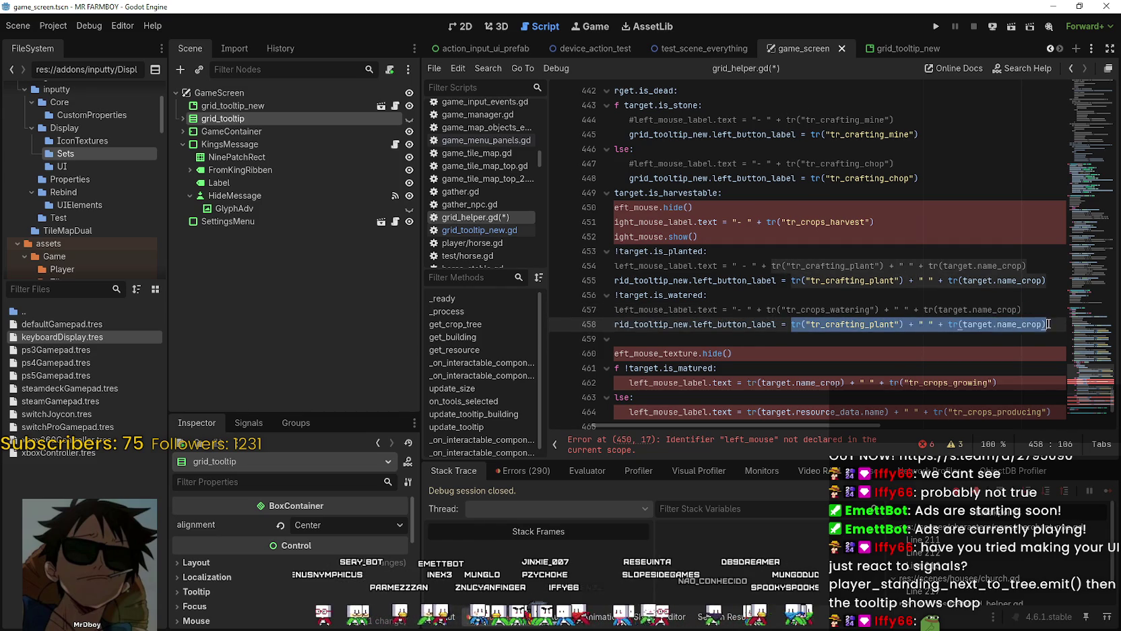
key("ctrl+v")
key("shift+Home")
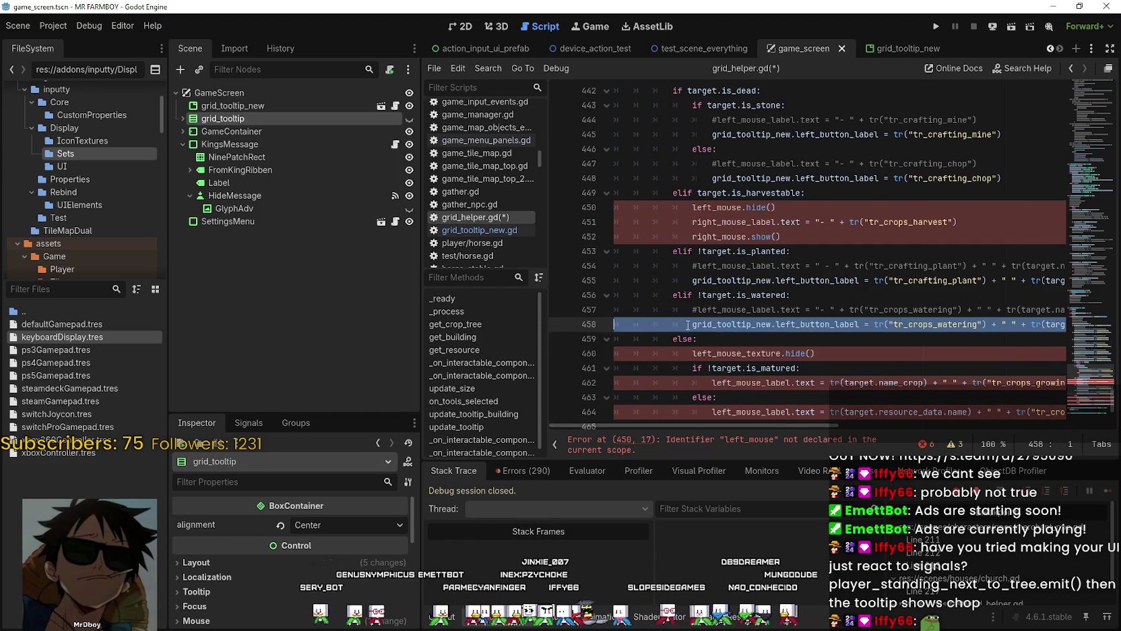
Step: For the growing state, comment out lines 460 and 462 and set left_button_label to the tr_crops_growing text
scroll(835, 352, "down", 2)
left_click_drag(946, 295, 1071, 296)
left_click(1071, 297)
key("Return")
key("ctrl+v")
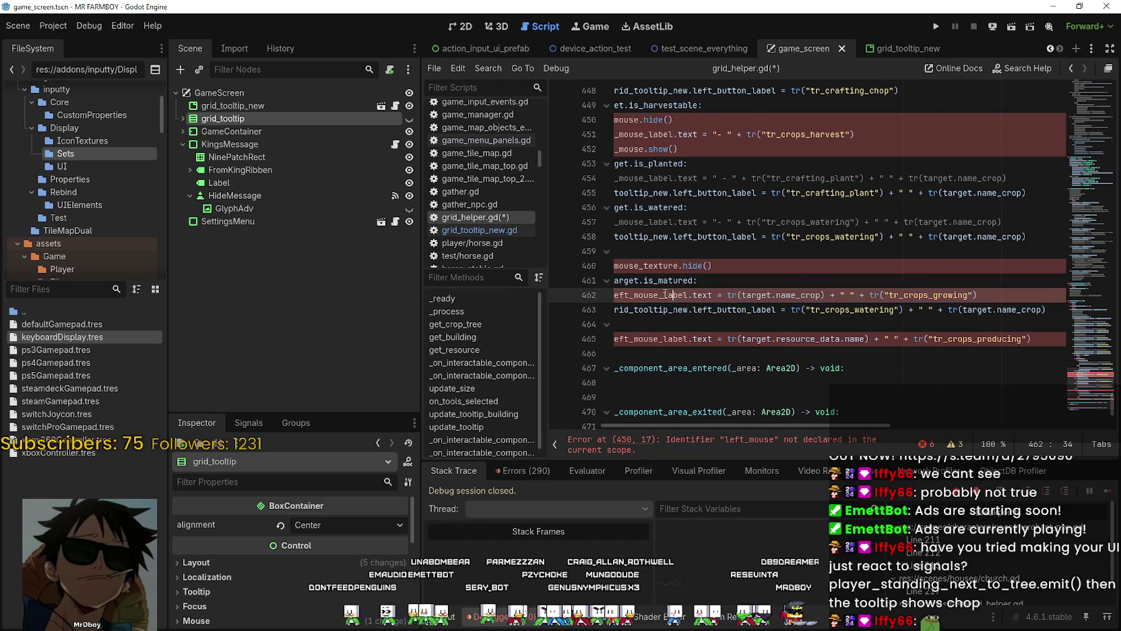
scroll(683, 304, "left", 3)
left_click(702, 296)
left_click(712, 294)
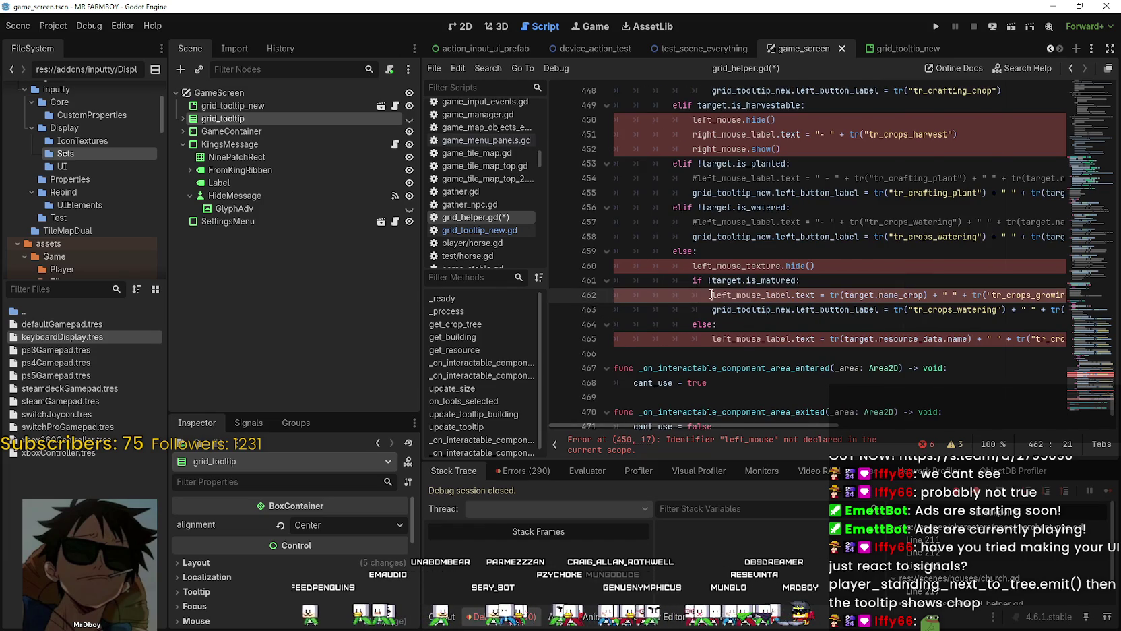
type("#")
left_click(693, 266)
type("#")
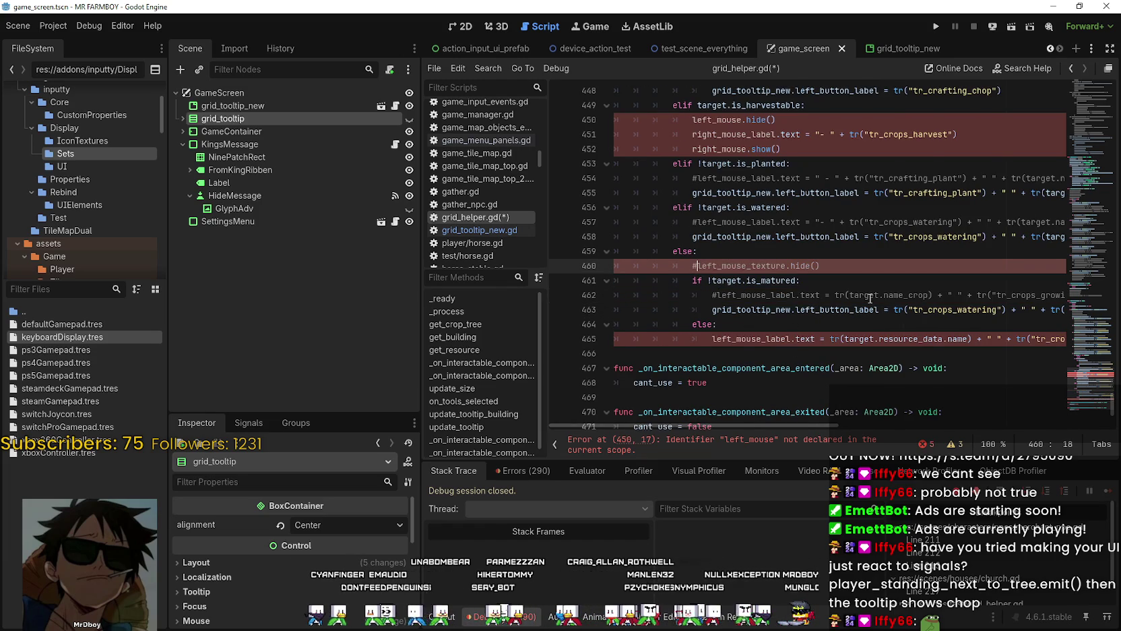
left_click_drag(973, 295, 1094, 302)
left_click_drag(733, 294, 984, 294)
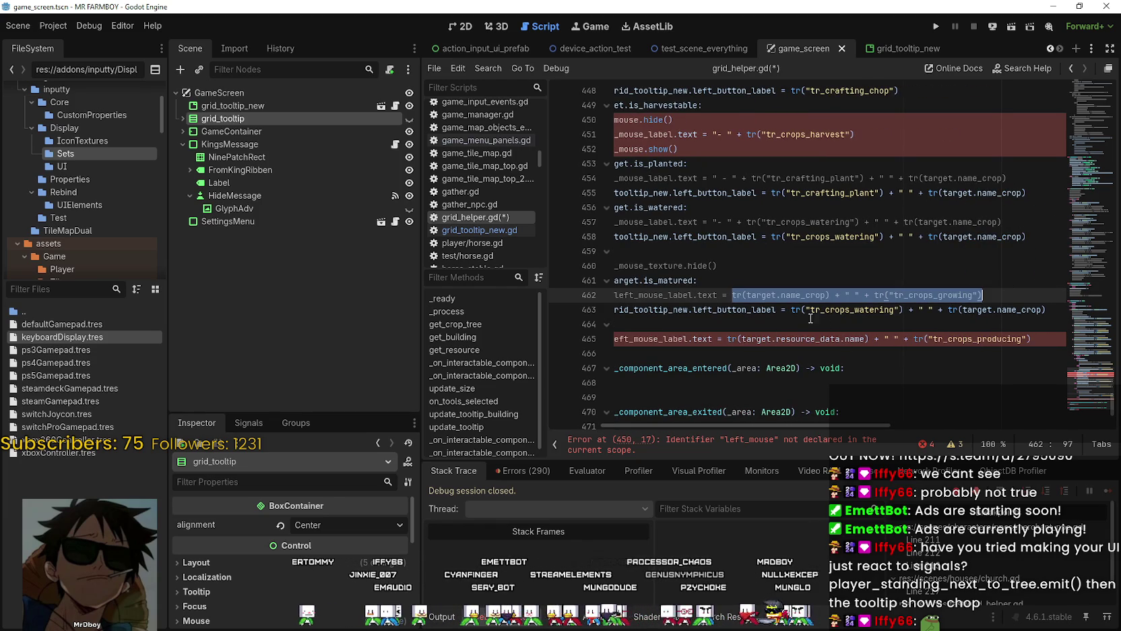
left_click_drag(791, 310, 1073, 307)
key("ctrl+v")
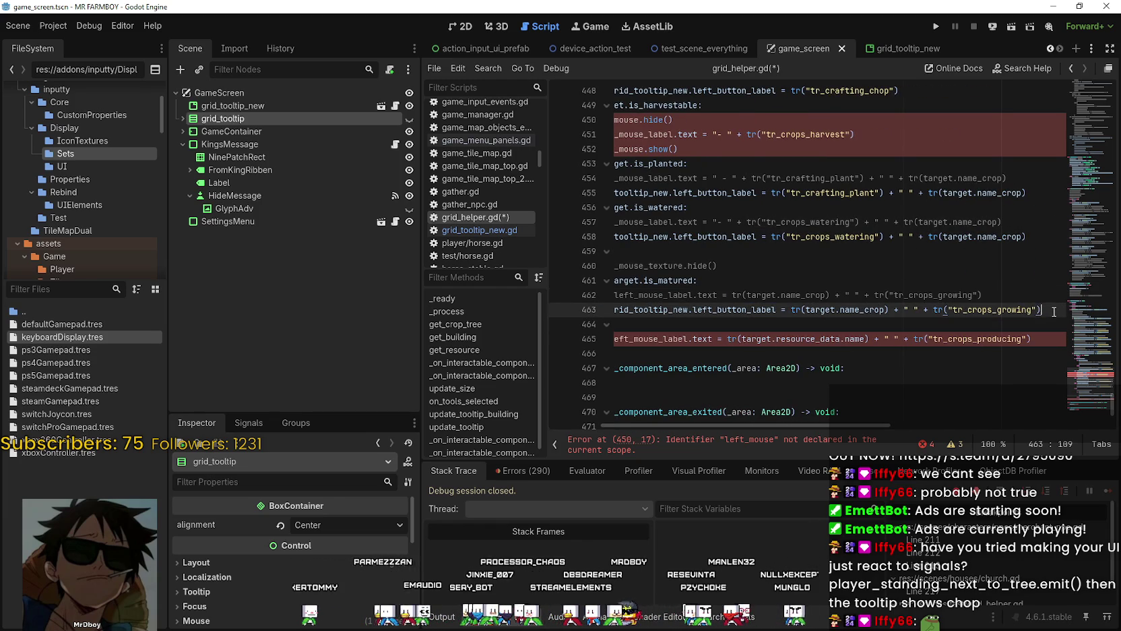
scroll(1054, 311, "left", 5)
left_click(786, 266)
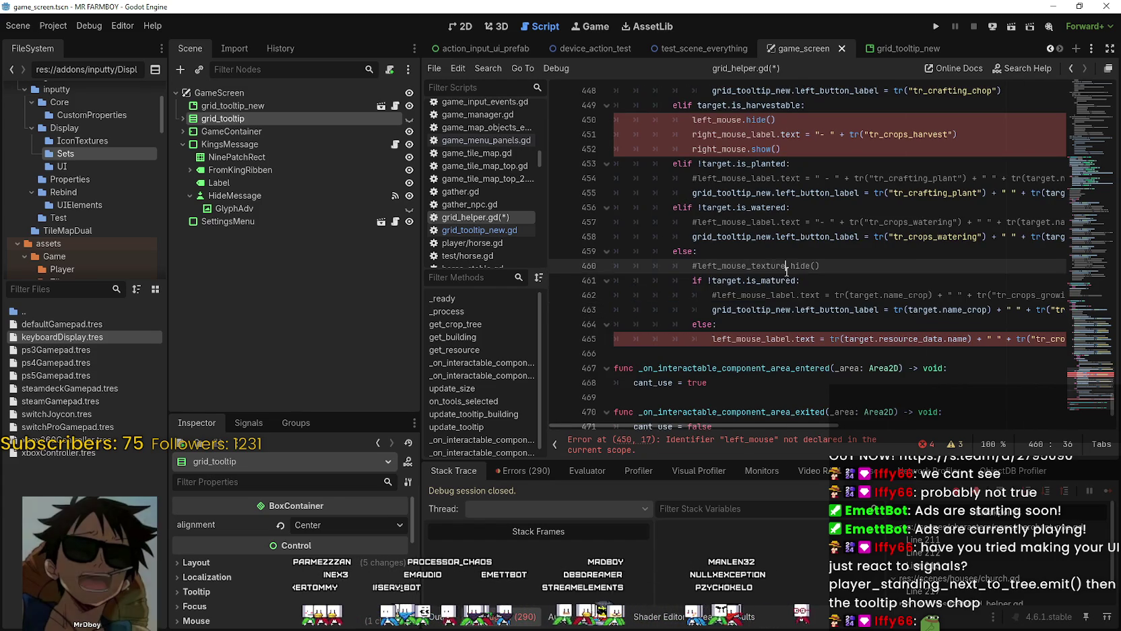
mouse_move(802, 280)
left_mouse_down()
mouse_move(761, 265)
mouse_move(671, 265)
mouse_move(614, 297)
mouse_move(614, 268)
left_mouse_up()
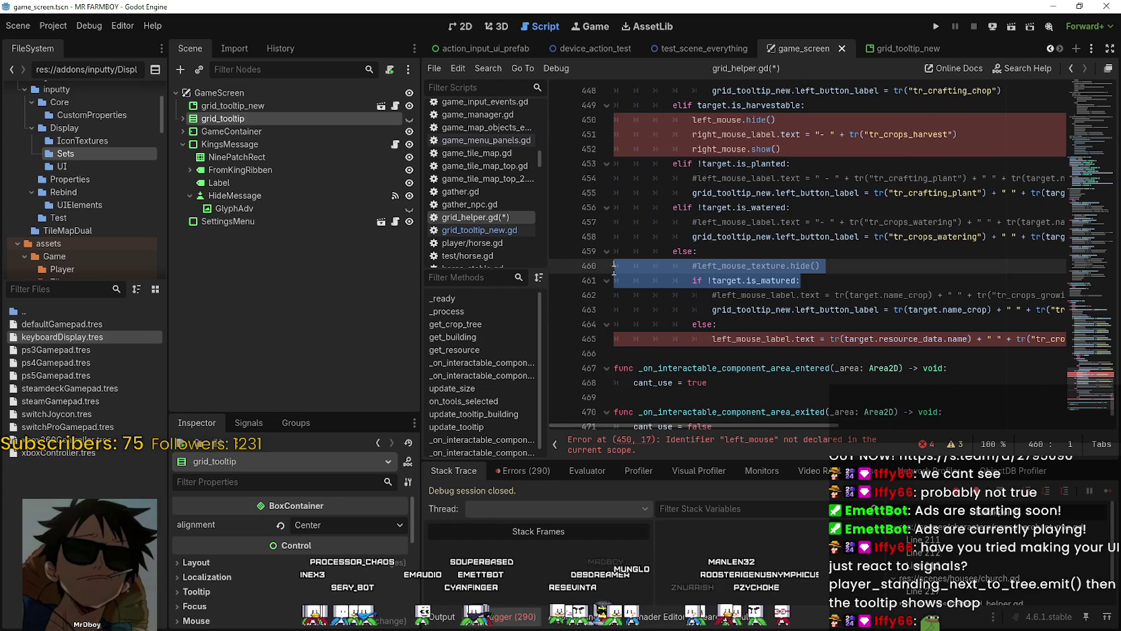
left_click_drag(820, 265, 692, 265)
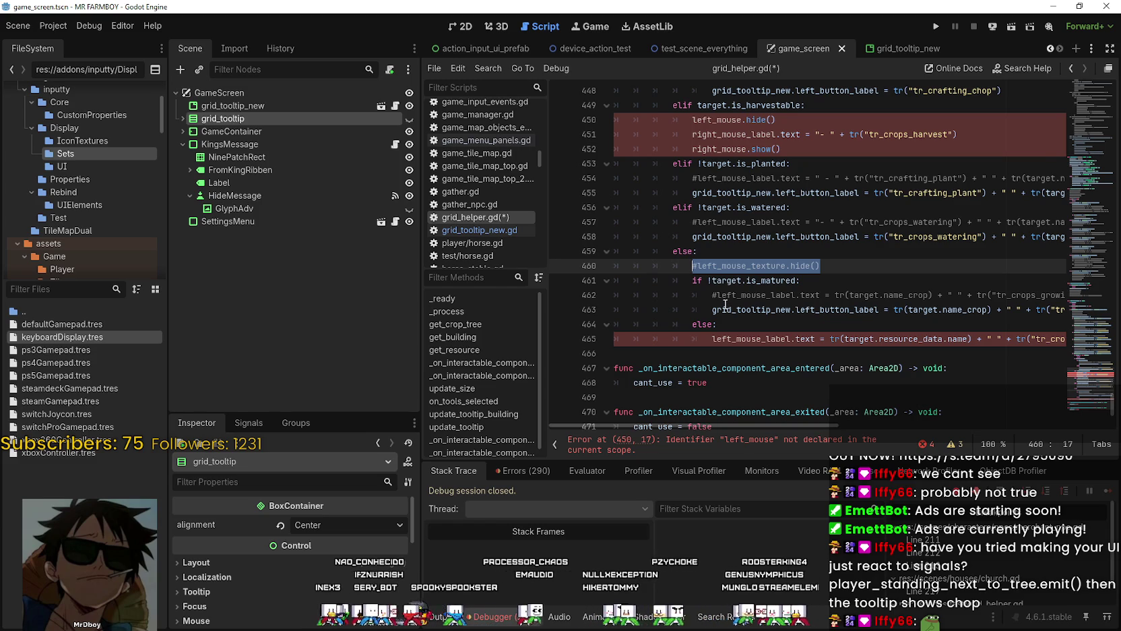
mouse_move(726, 304)
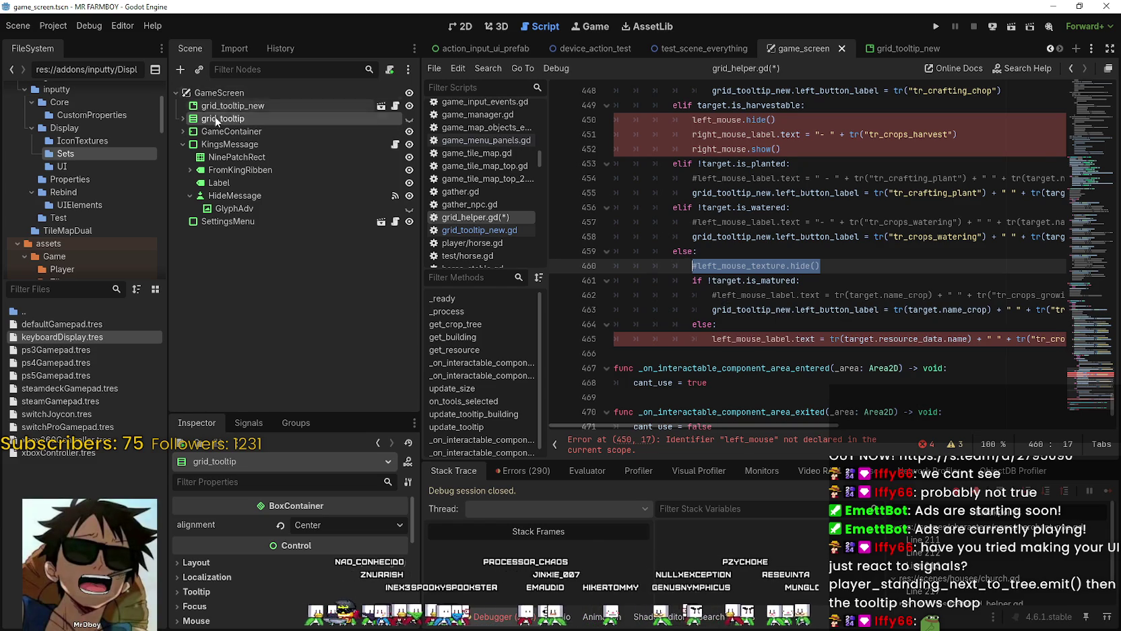
mouse_move(893, 54)
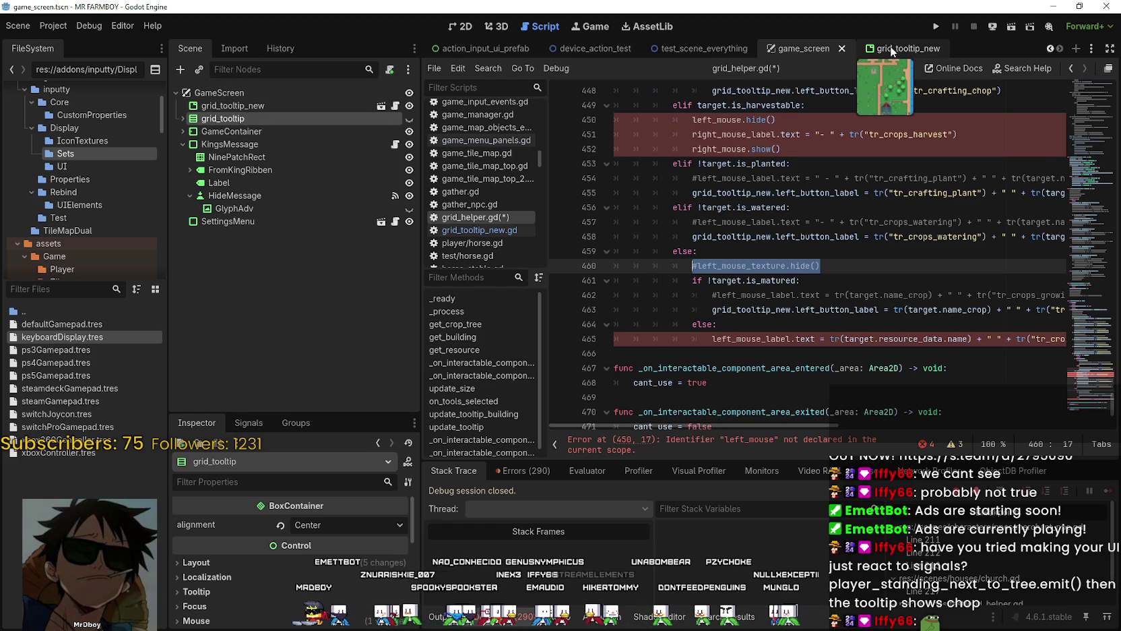
Step: Switch to the grid_tooltip_new scene in the 2D view and collapse the WorldEnvInteract and Decoration nodes
left_click(893, 51)
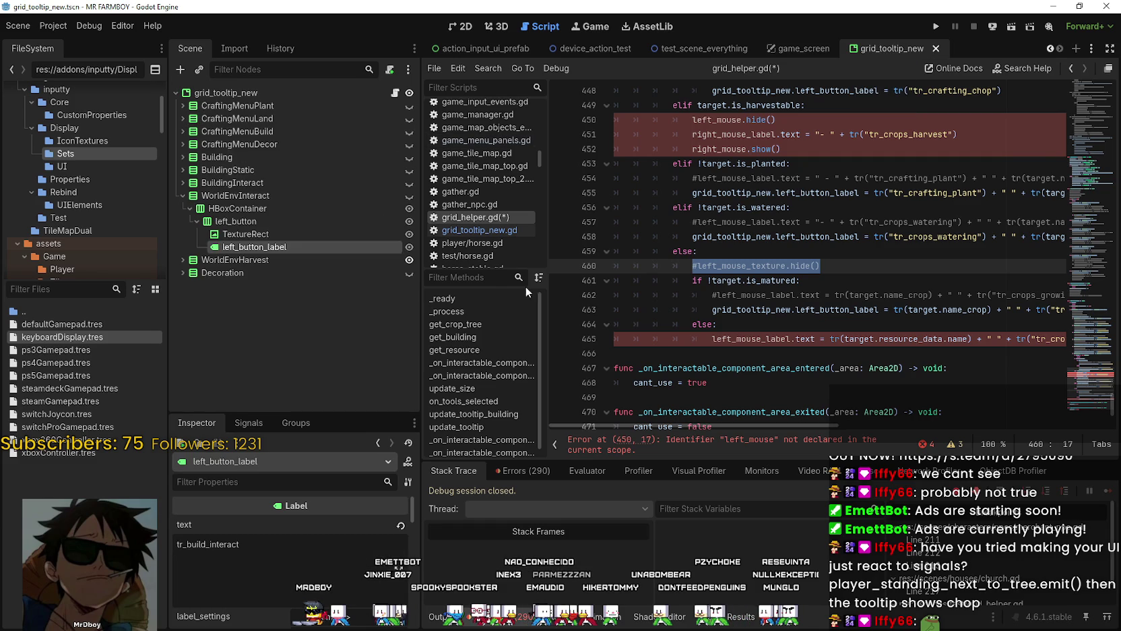
left_click(181, 197)
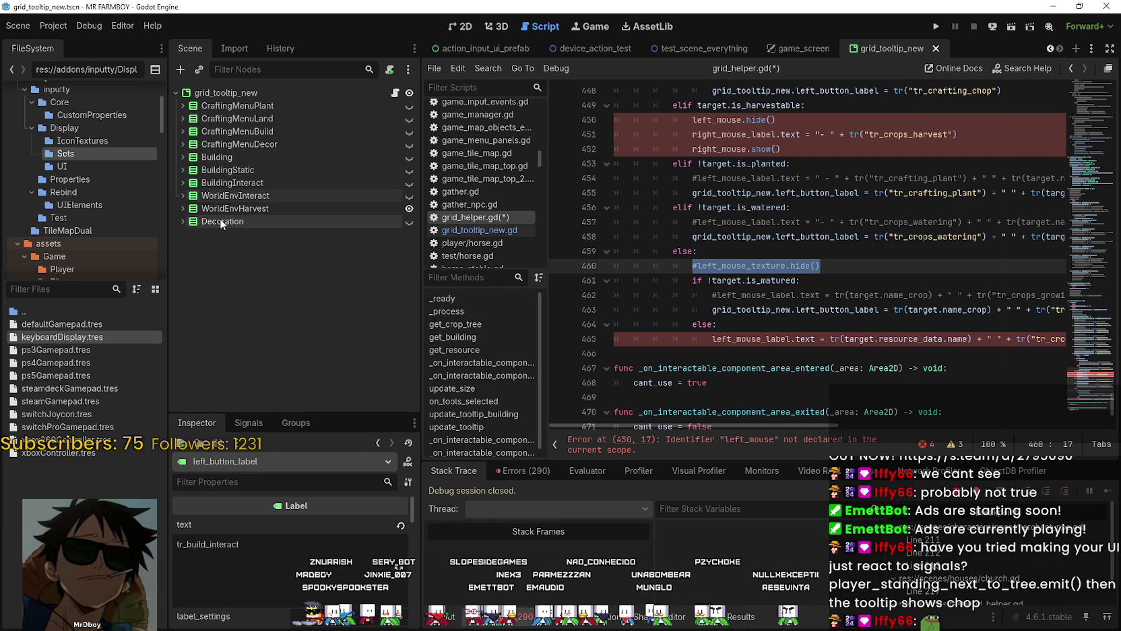
left_click(461, 26)
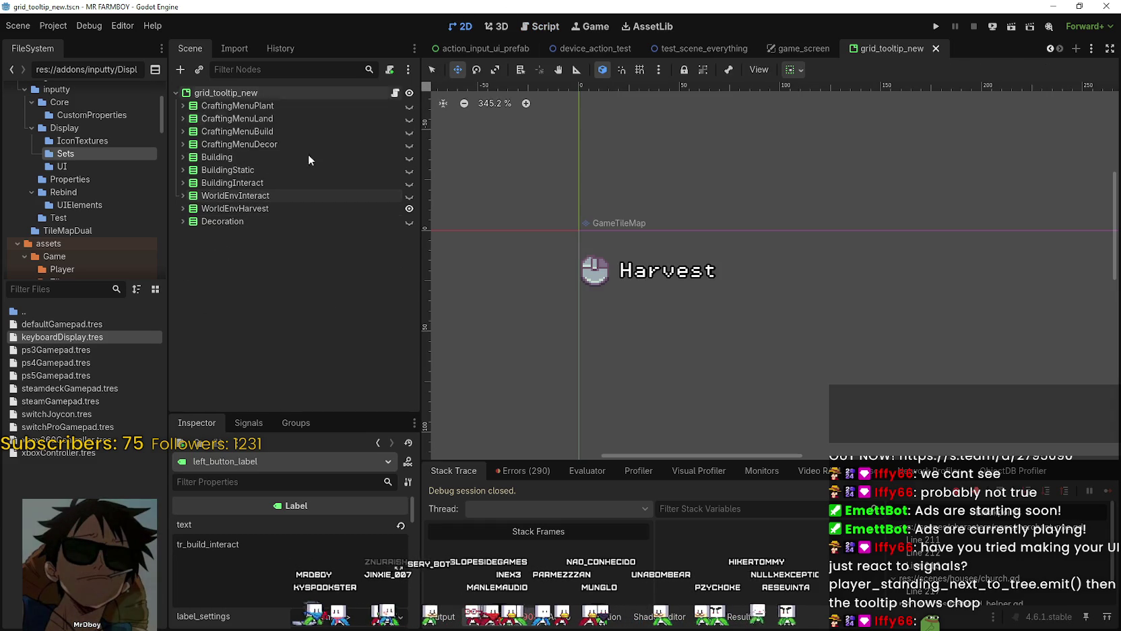
left_click(218, 222)
scroll(725, 273, "down", 1)
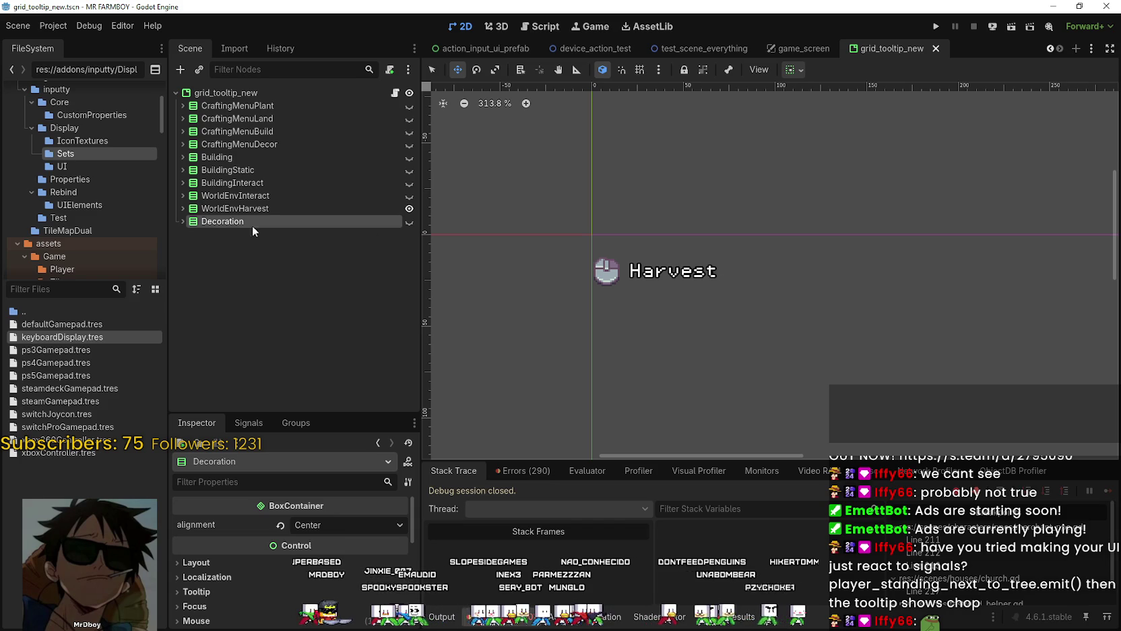
left_click(182, 221)
left_click(183, 222)
Step: Expand WorldEnvHarvest and inspect its TextureRect icon and right_button_label Harvest text node
left_click(226, 92)
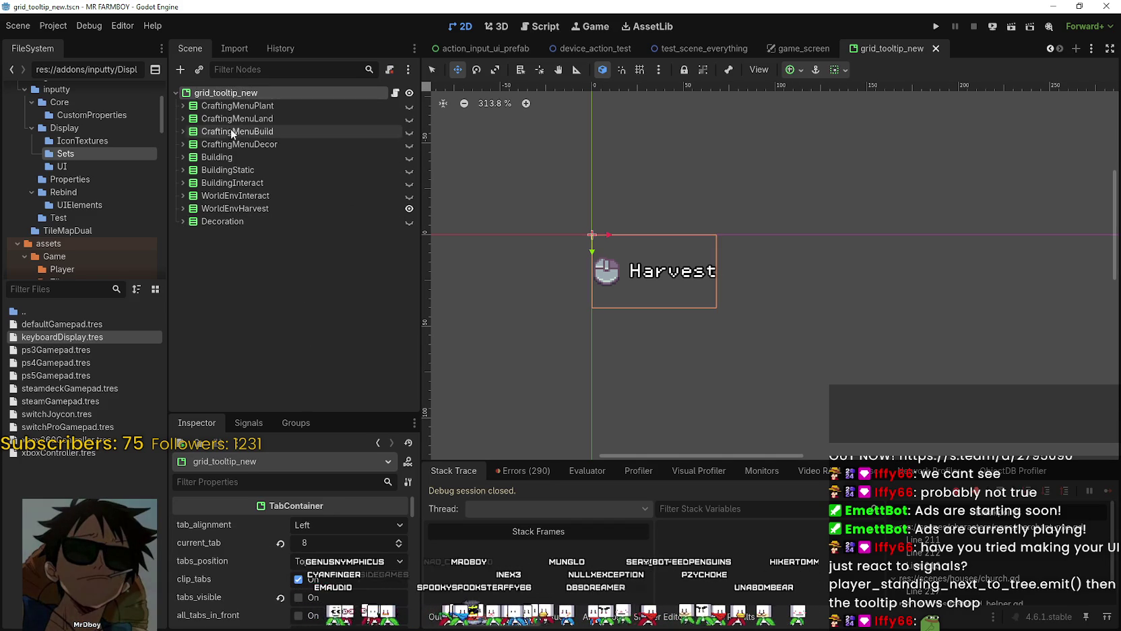
left_click(182, 209)
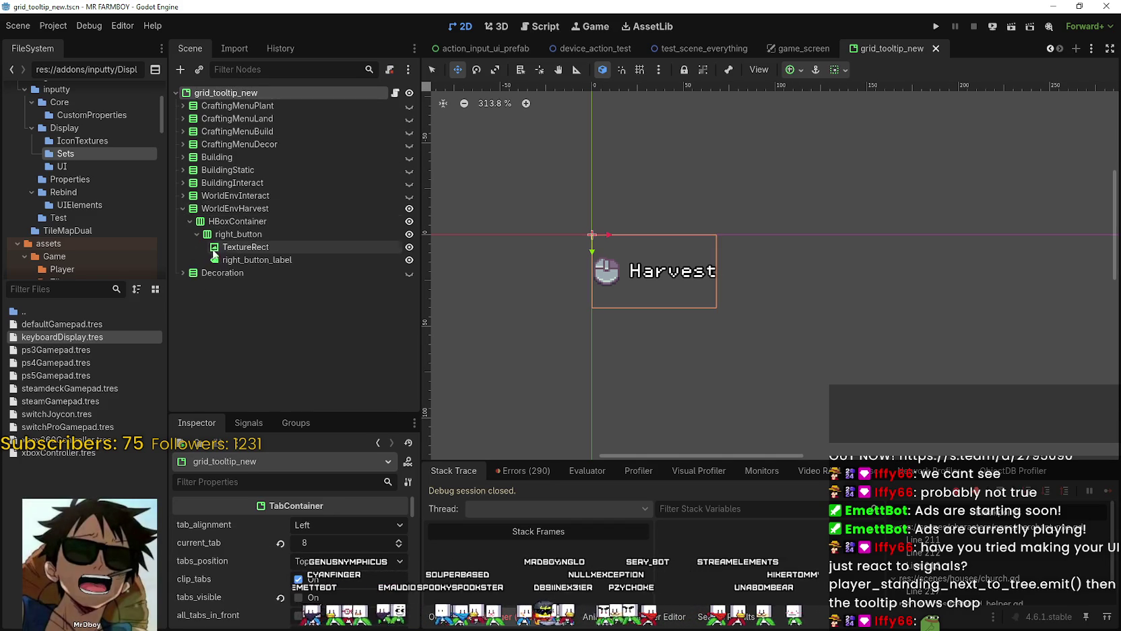
left_click(228, 247)
left_click(262, 260)
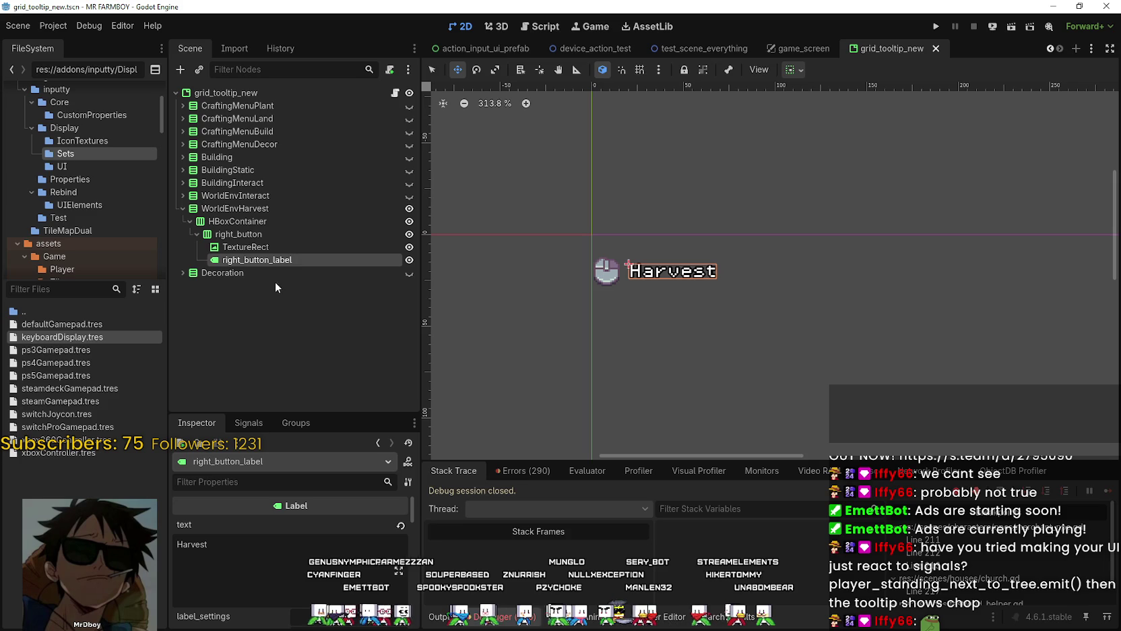
Step: Paste the copied label under the grid_tooltip_new root and rename it Information
right_click(220, 94)
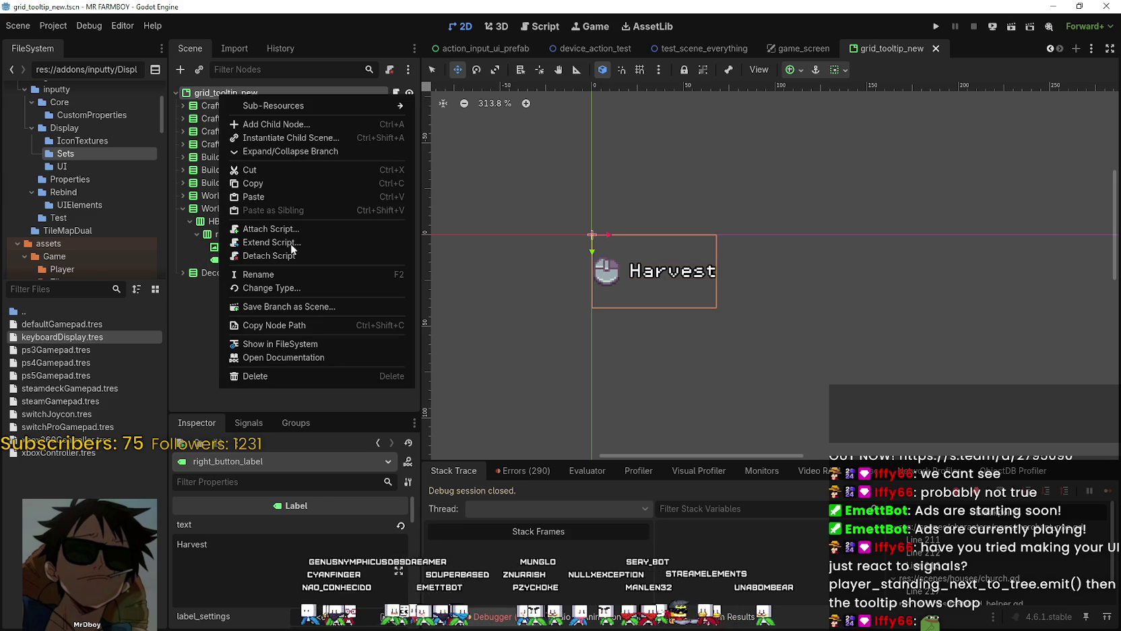
left_click(273, 197)
key("F2")
type("Informatio")
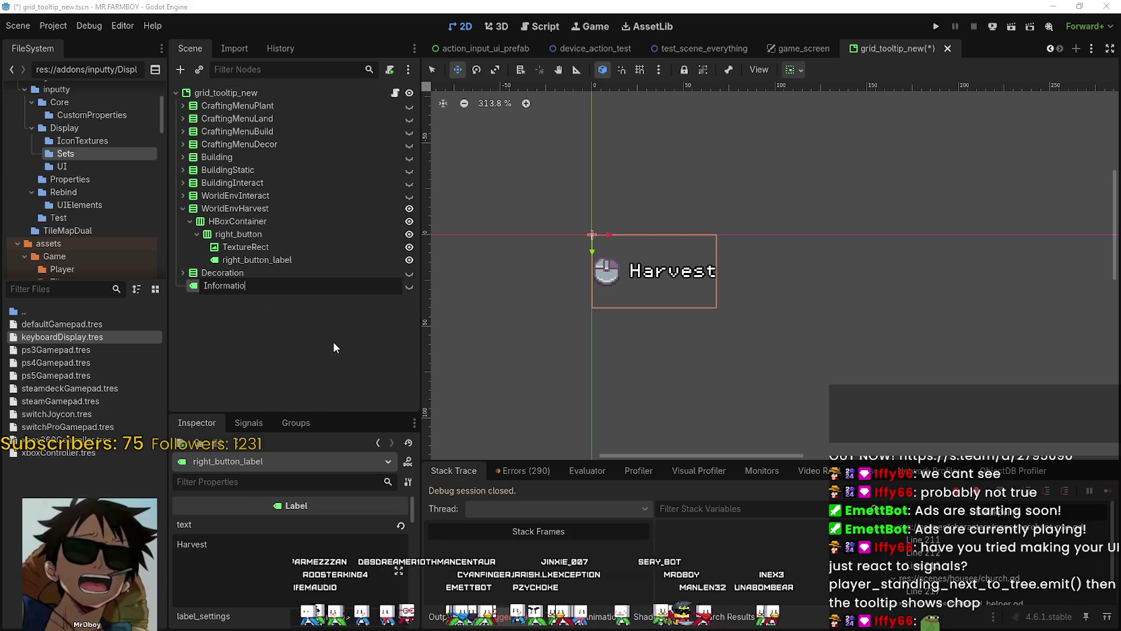
key("Return")
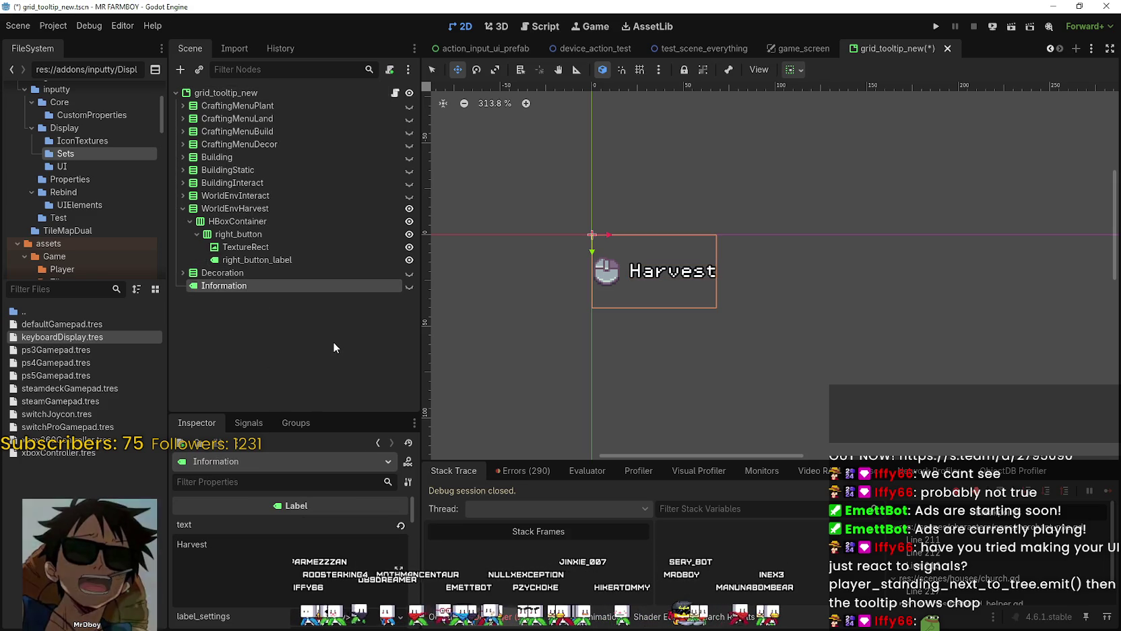
Step: Show the Information label, hide WorldEnvHarvest, and center the label horizontally and vertically
left_click(205, 544)
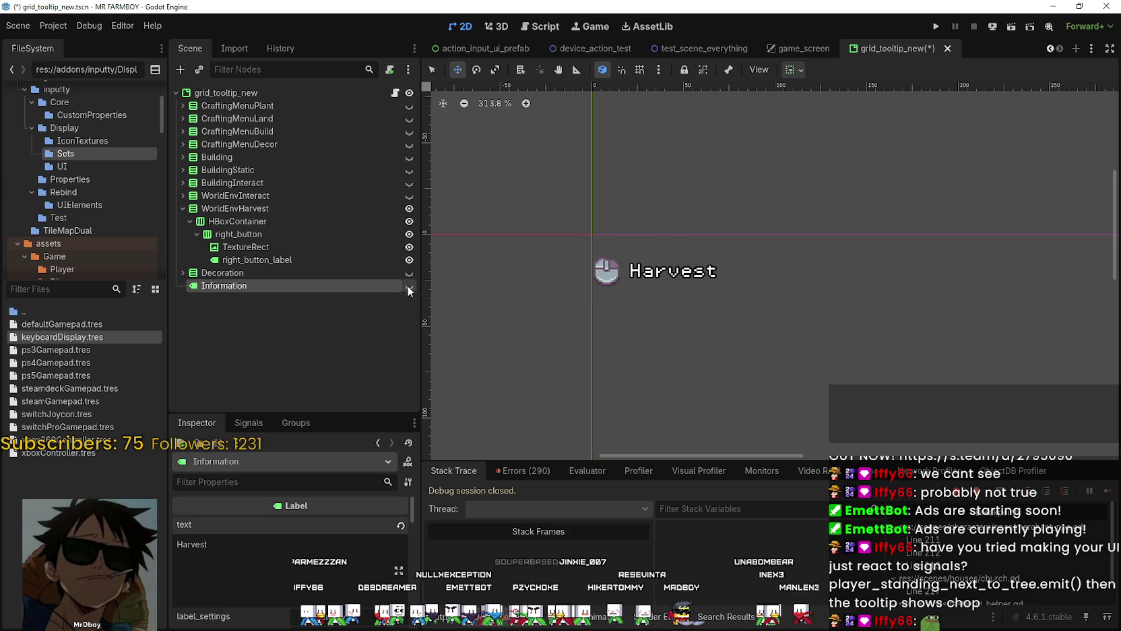
left_click(409, 285)
left_click(409, 209)
scroll(303, 539, "down", 4)
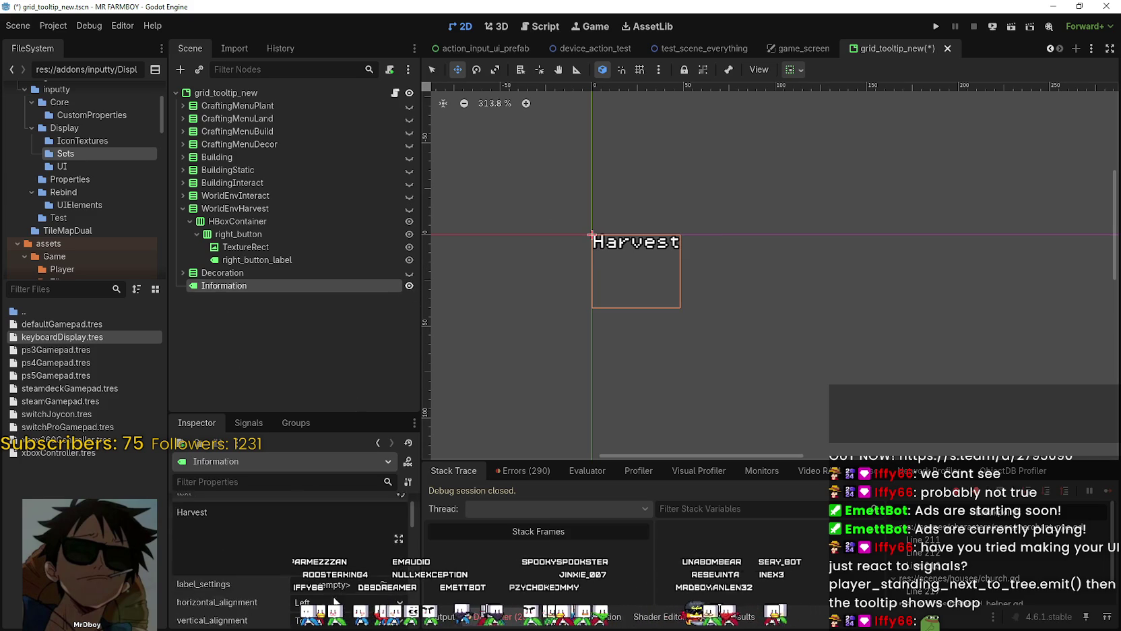
left_click(337, 554)
left_click(317, 588)
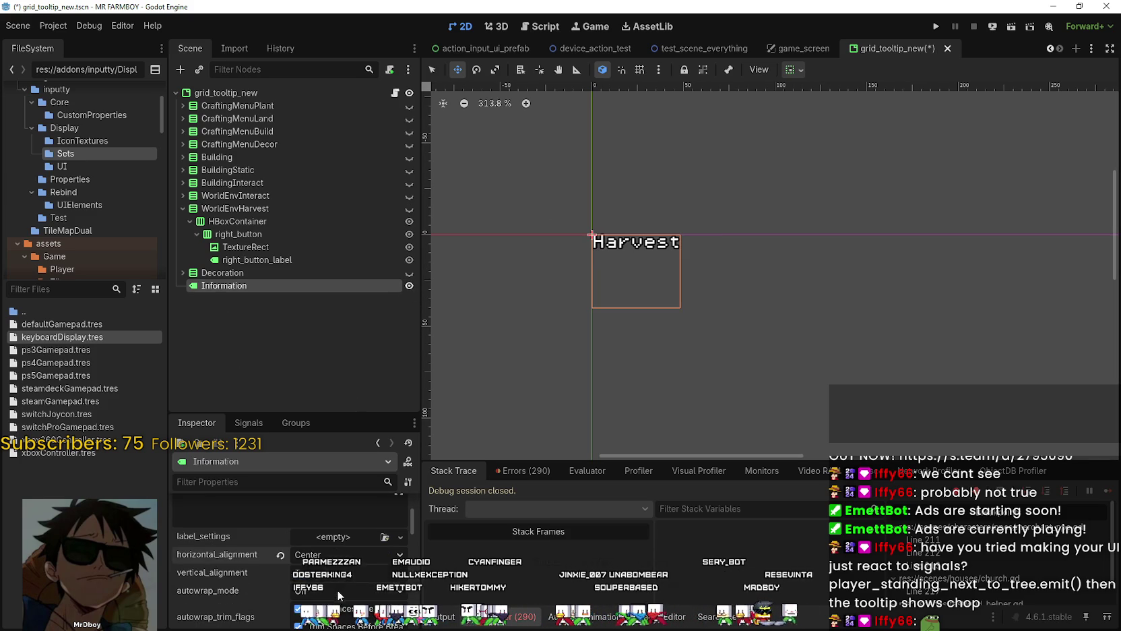
left_click(337, 572)
left_click(324, 591)
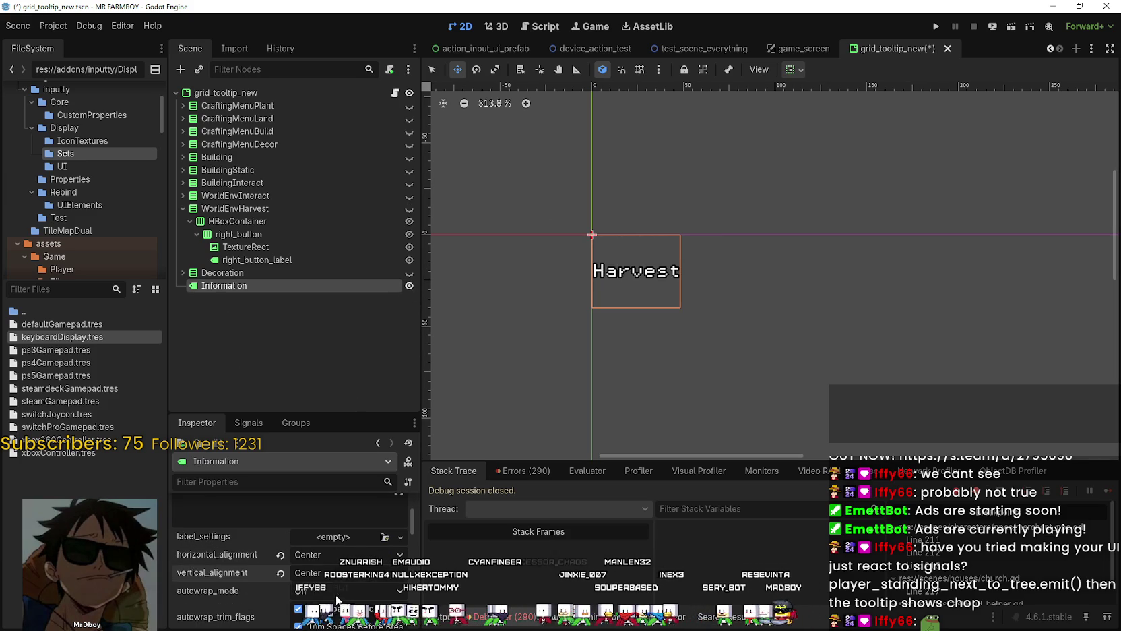
scroll(703, 327, "down", 2)
scroll(730, 297, "down", 1)
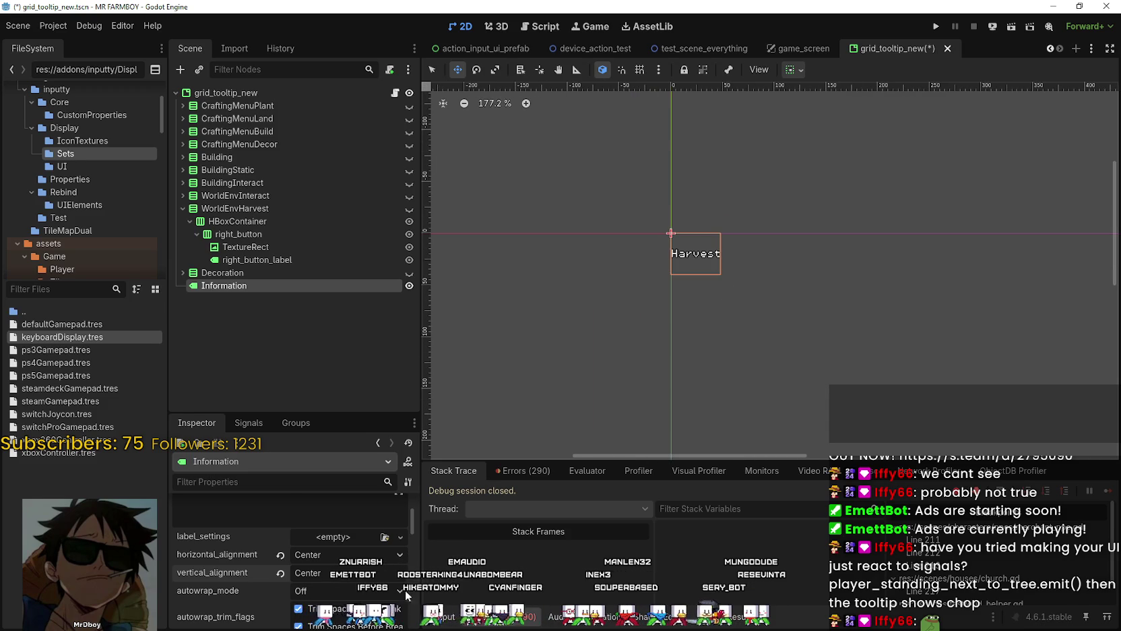
scroll(405, 589, "down", 1)
Step: Collapse WorldEnvHarvest, select the Information node, and save the scene
left_click(270, 307)
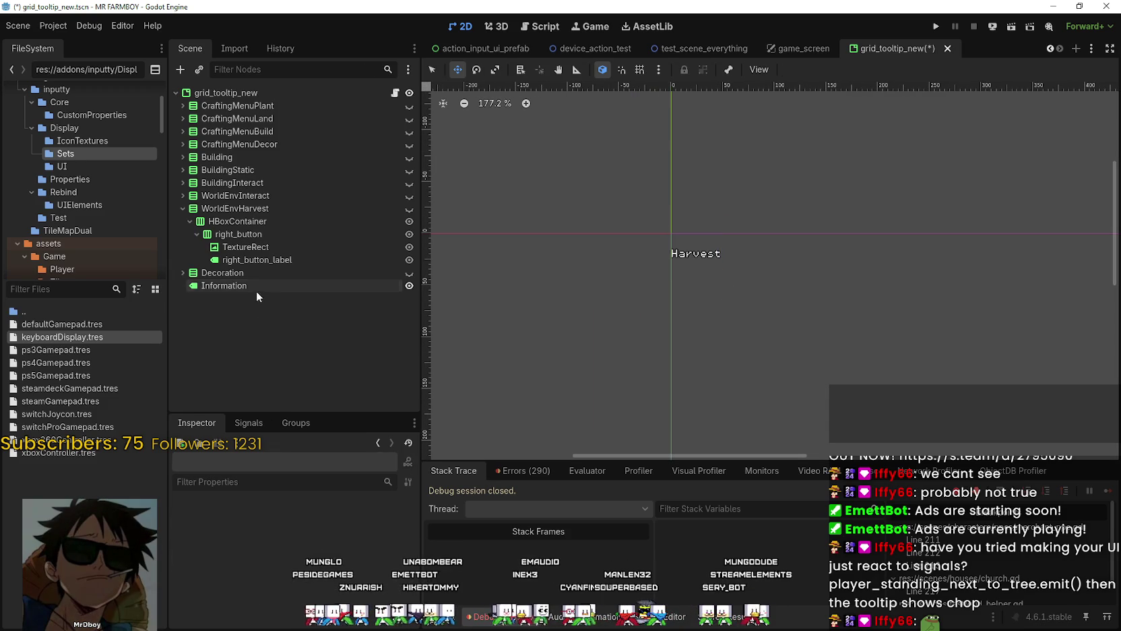
left_click(182, 208)
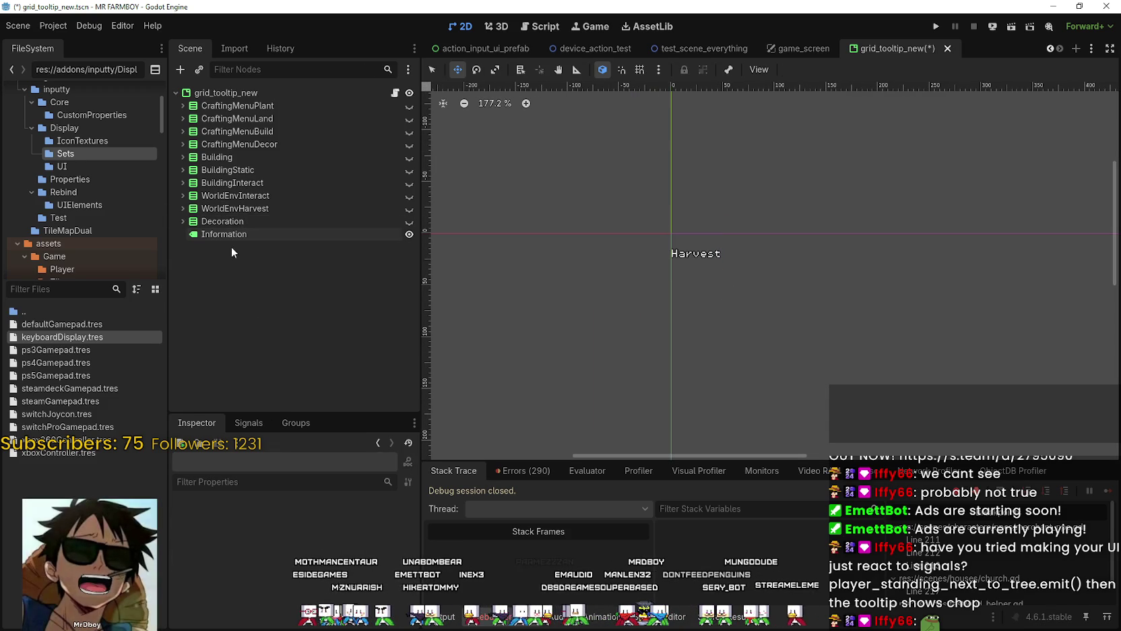
left_click(228, 236)
left_click(263, 284)
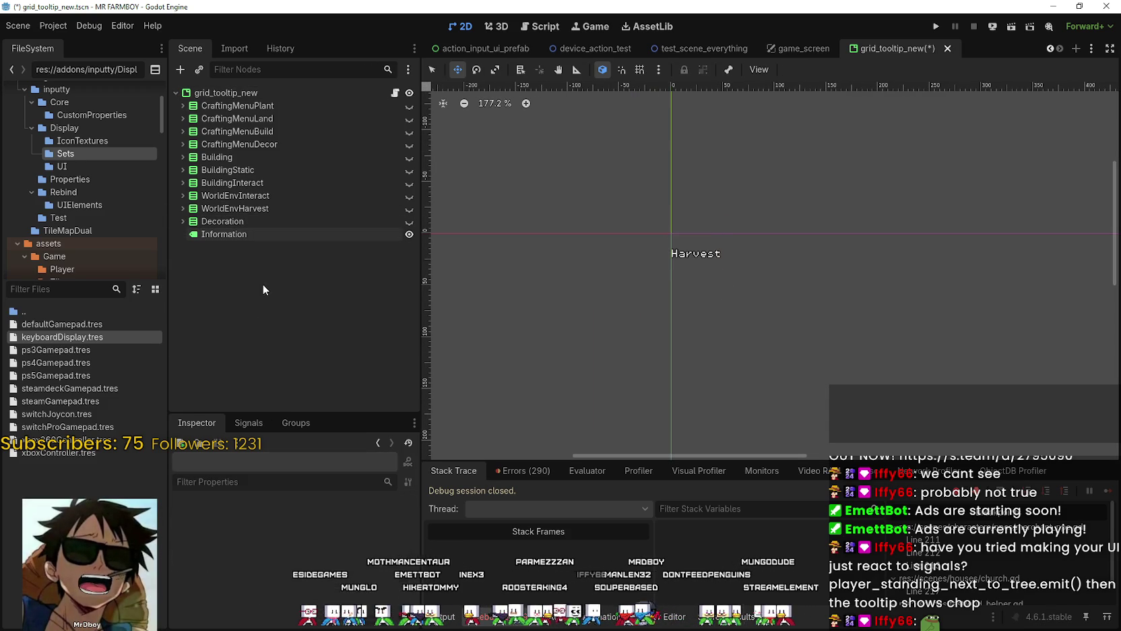
left_click(266, 233)
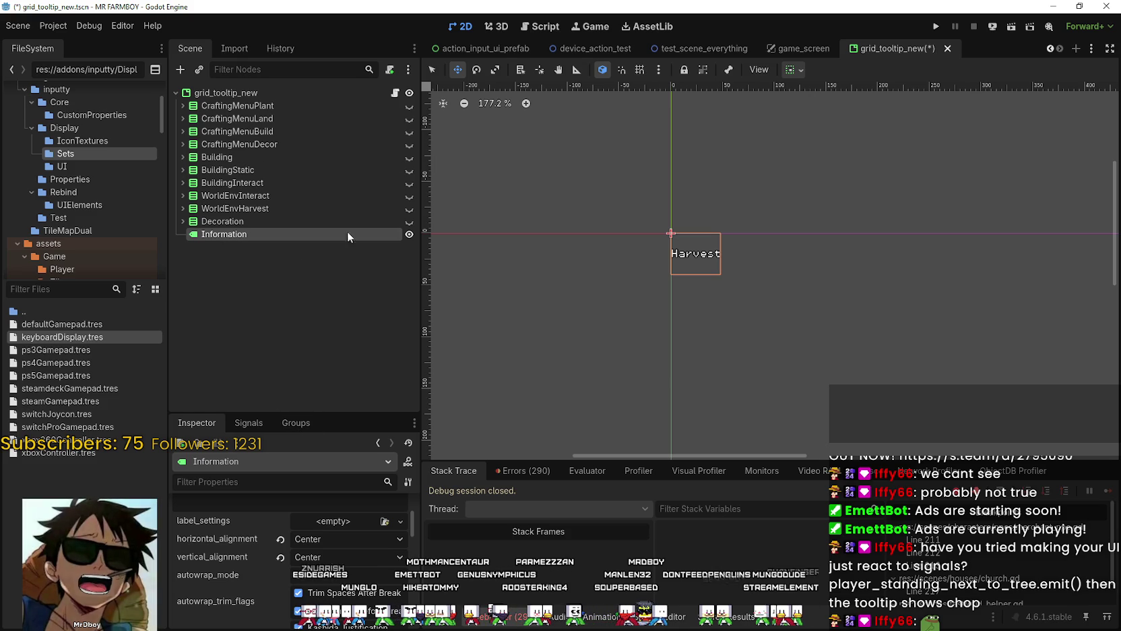
key("ctrl+s")
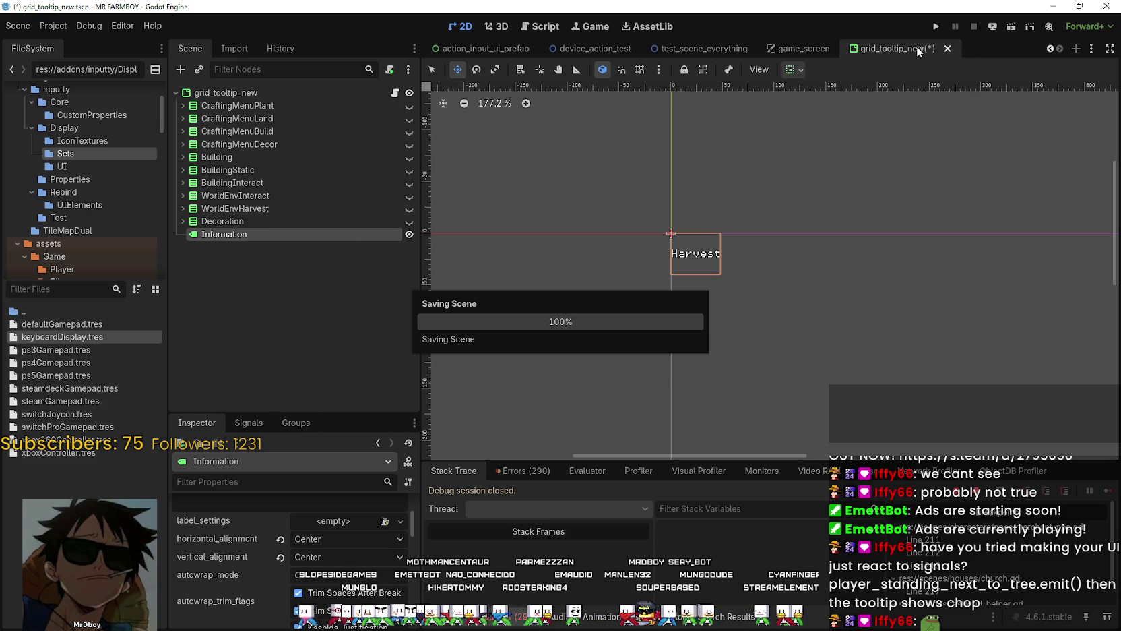
Step: Hide the Information label, show CraftingMenuPlant, and go to grid_helper.gd's unmatured crop code
left_click(409, 105)
left_click(409, 234)
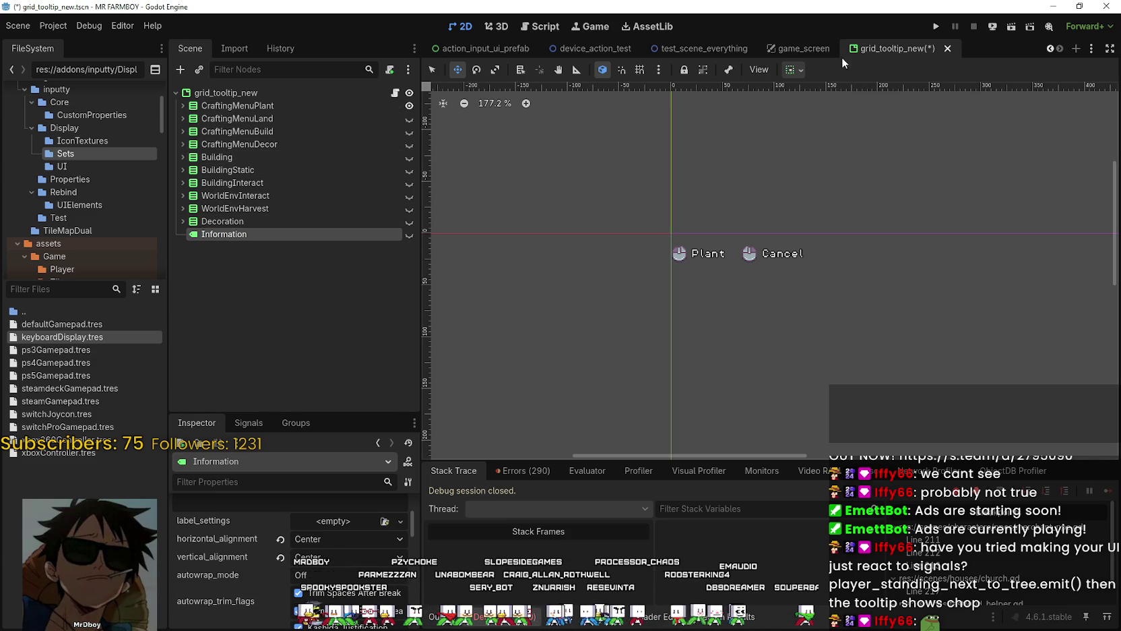
left_click(540, 27)
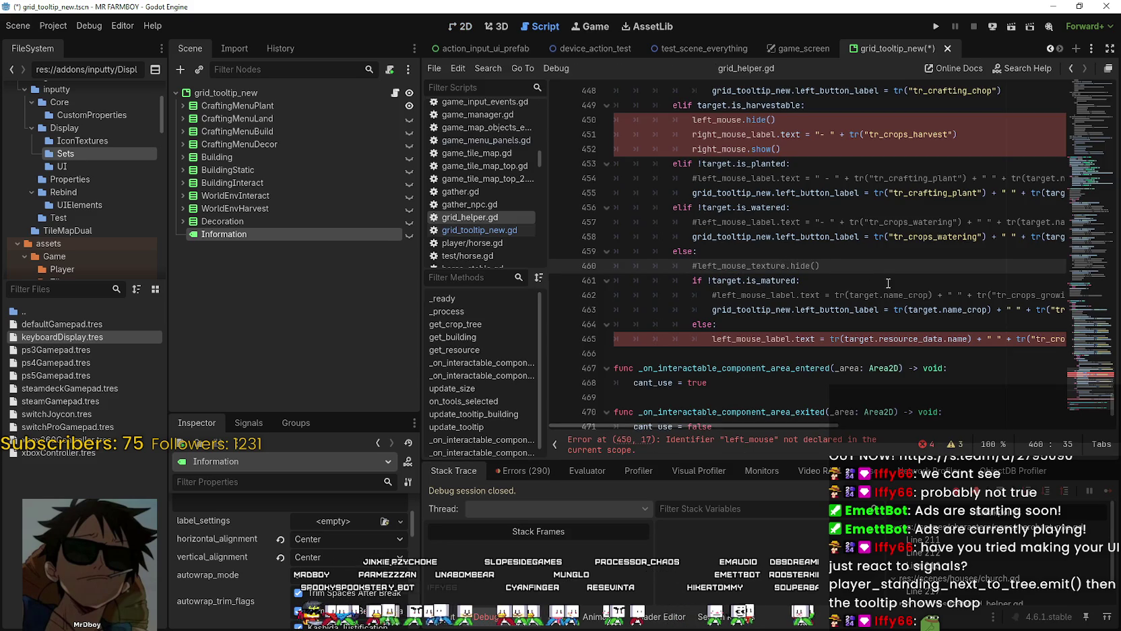
left_click(822, 294)
left_click(769, 309)
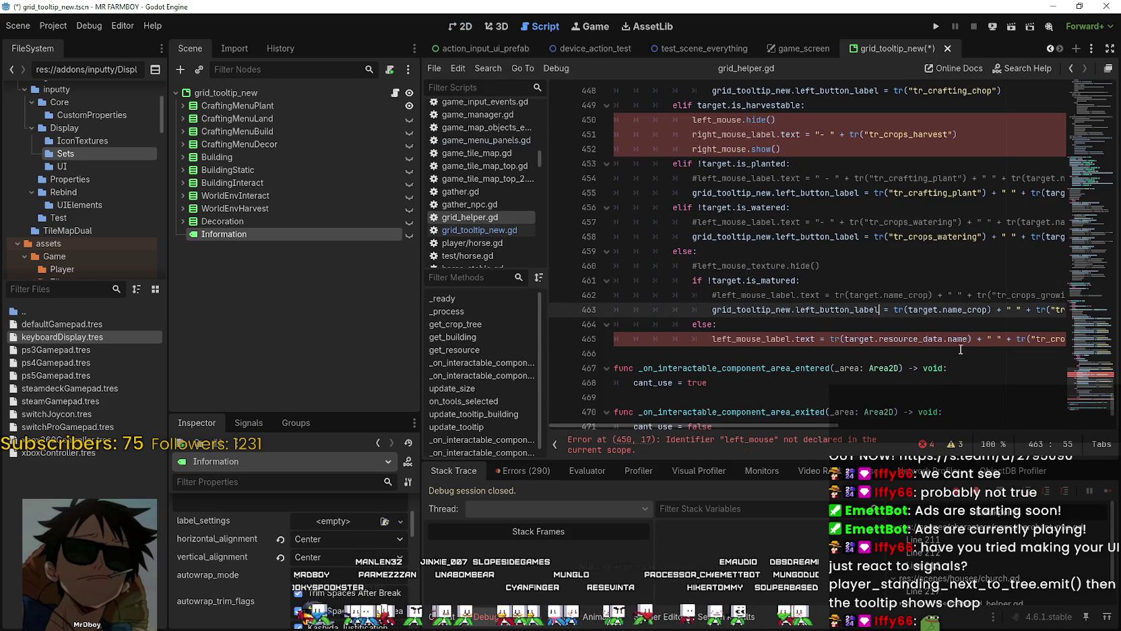
double_click(768, 310)
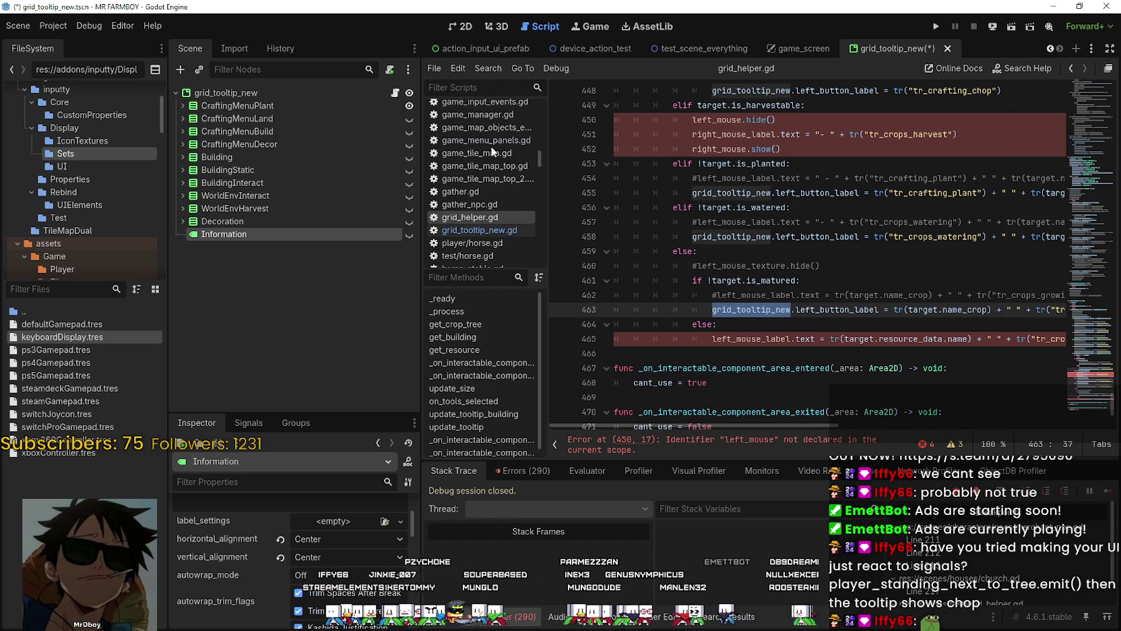
left_click(395, 92)
mouse_move(293, 234)
left_mouse_down()
mouse_move(683, 228)
mouse_move(674, 165)
left_mouse_up()
double_click(725, 165)
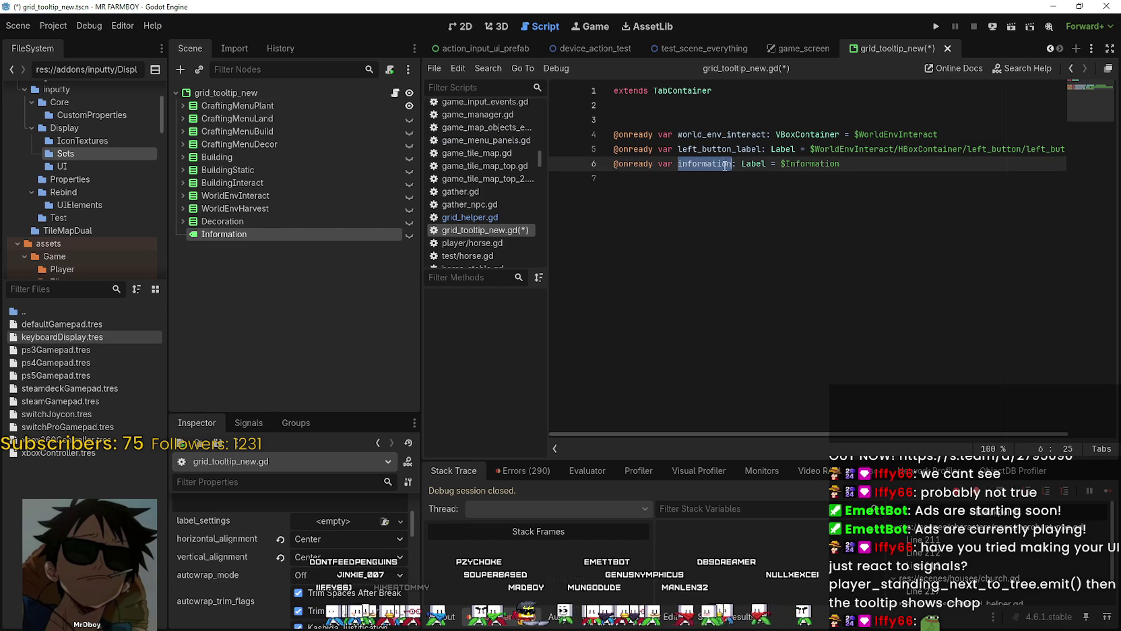
left_click(869, 184)
key("ctrl+s")
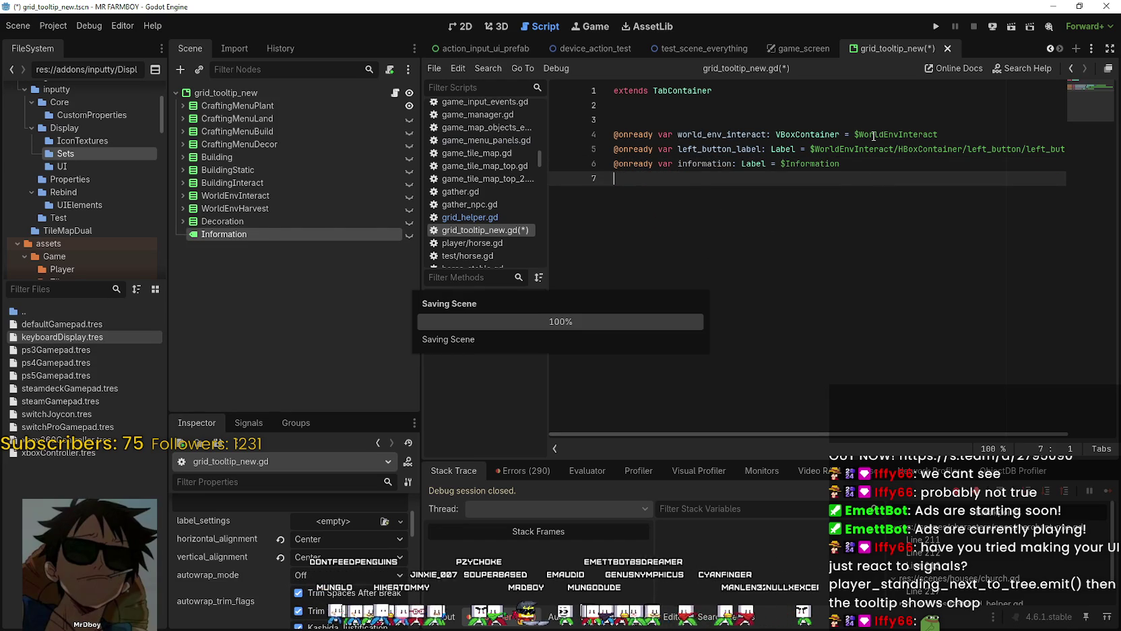
left_click(740, 169)
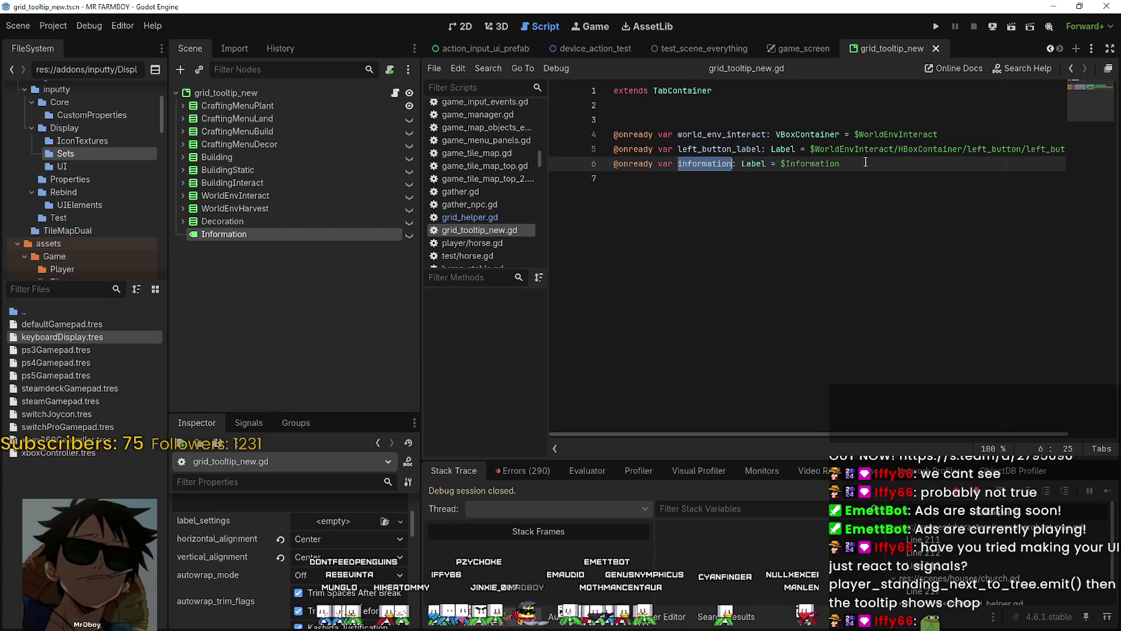
left_click(839, 203)
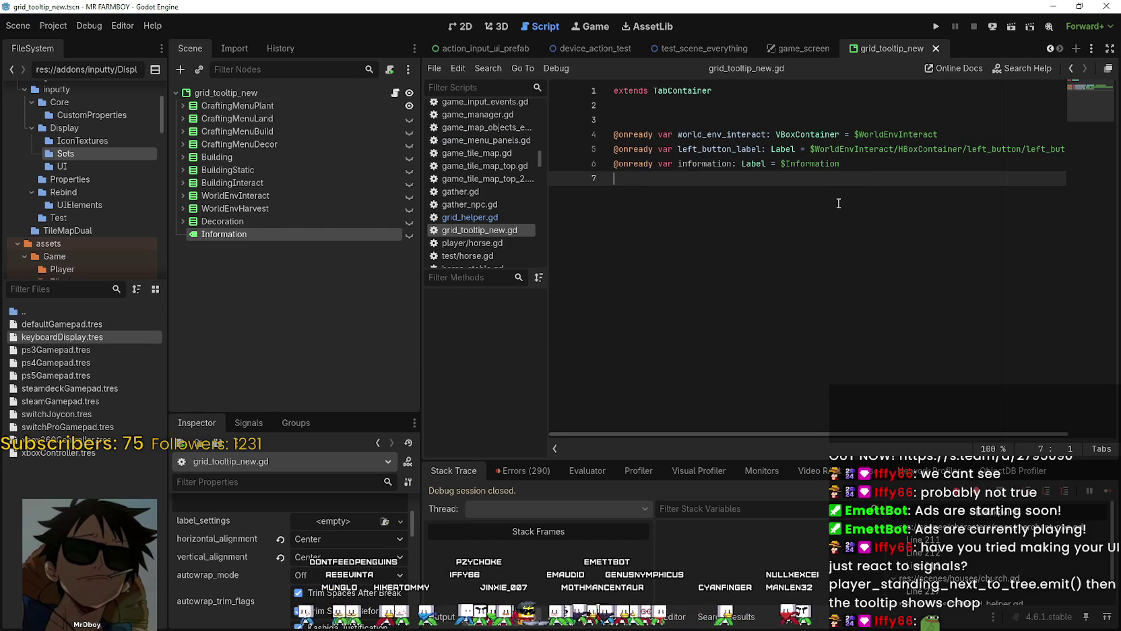
Step: In grid_helper.gd, review the grid_tooltip_new.left_button_label lines around line 463
left_click(485, 216)
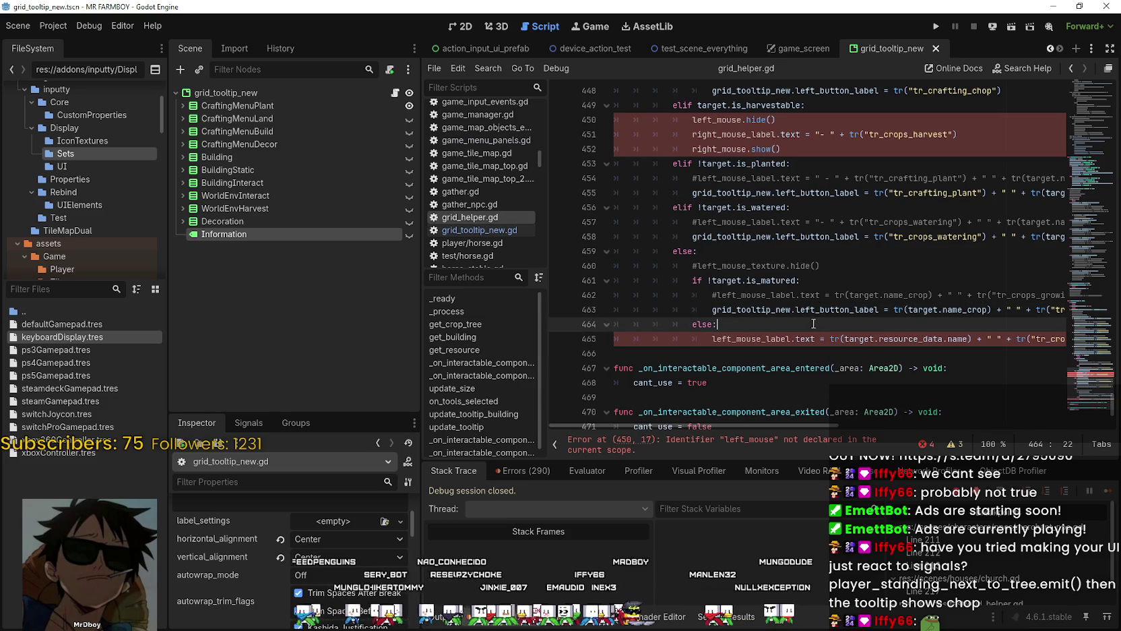
scroll(790, 330, "up", 2)
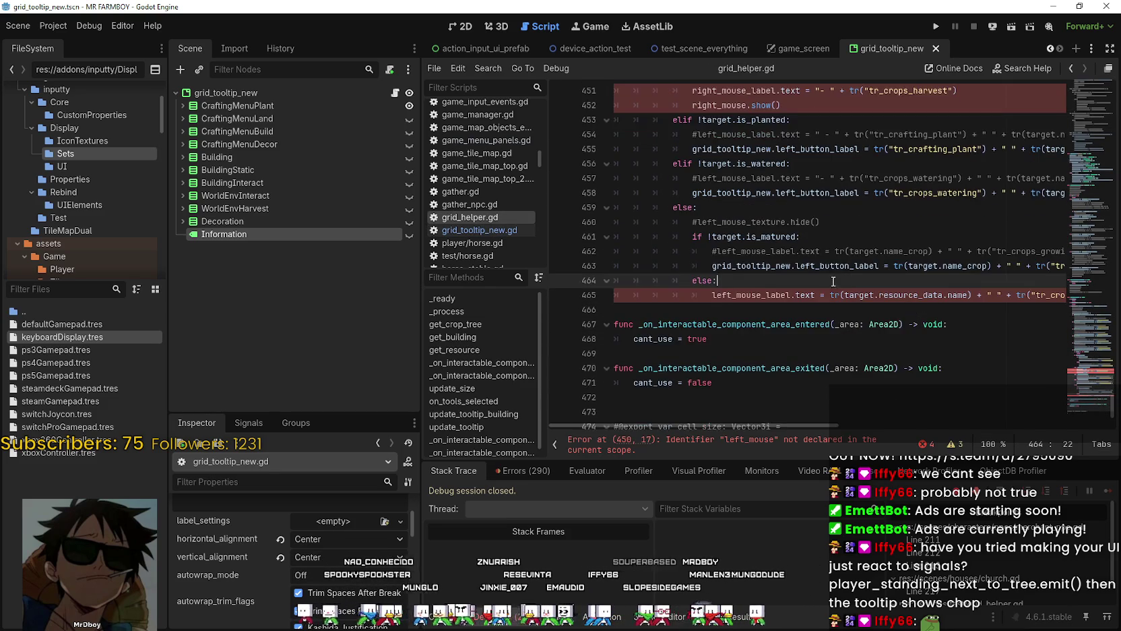
scroll(790, 329, "down", 1)
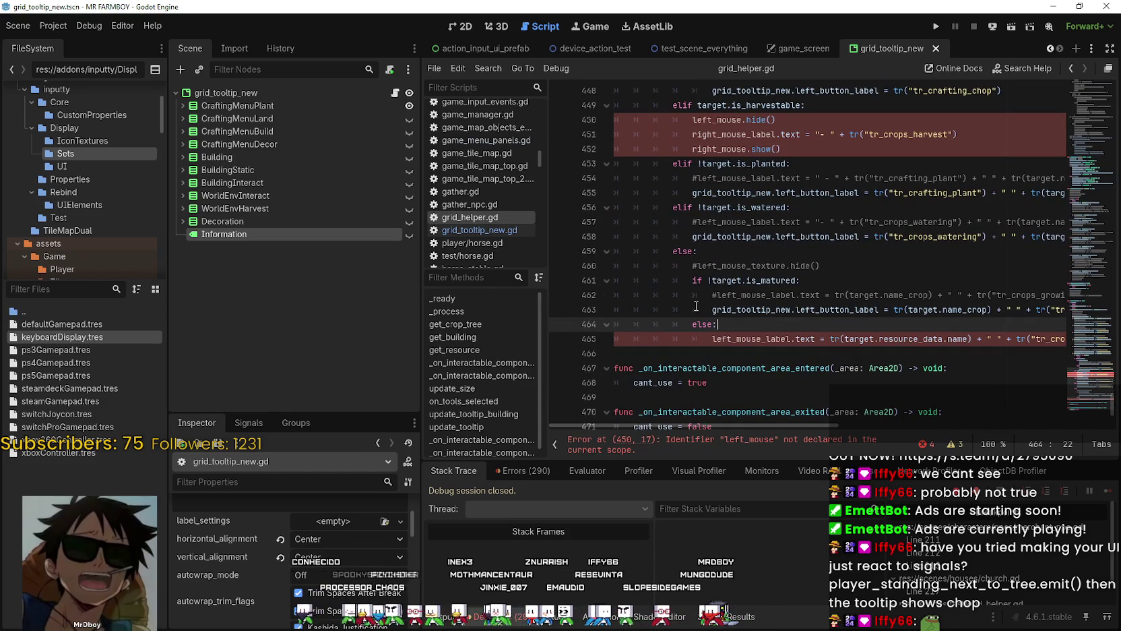
double_click(752, 309)
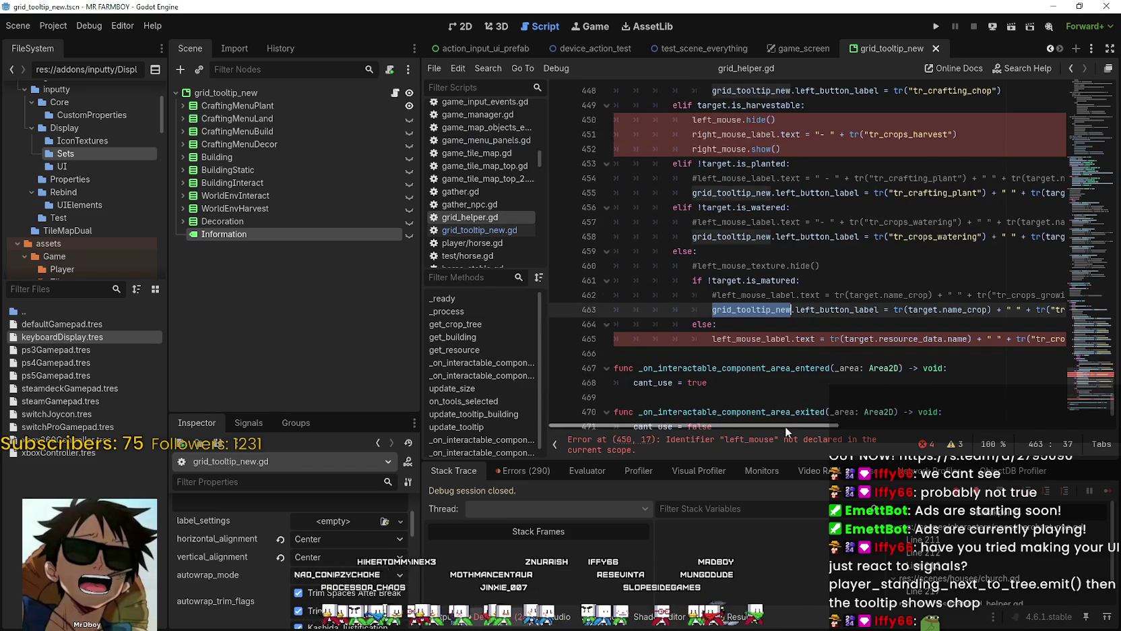
double_click(837, 309)
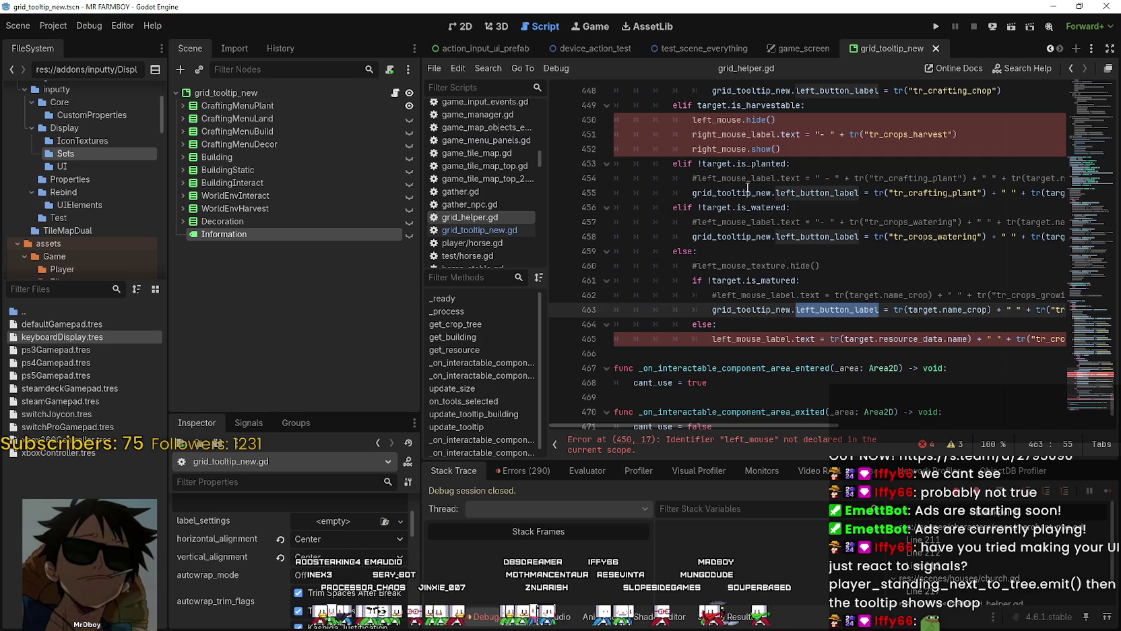
mouse_move(814, 426)
left_mouse_down()
mouse_move(832, 426)
mouse_move(760, 414)
left_mouse_up()
left_click_drag(820, 265, 692, 265)
left_click_drag(808, 426, 888, 424)
scroll(888, 423, "left", 5)
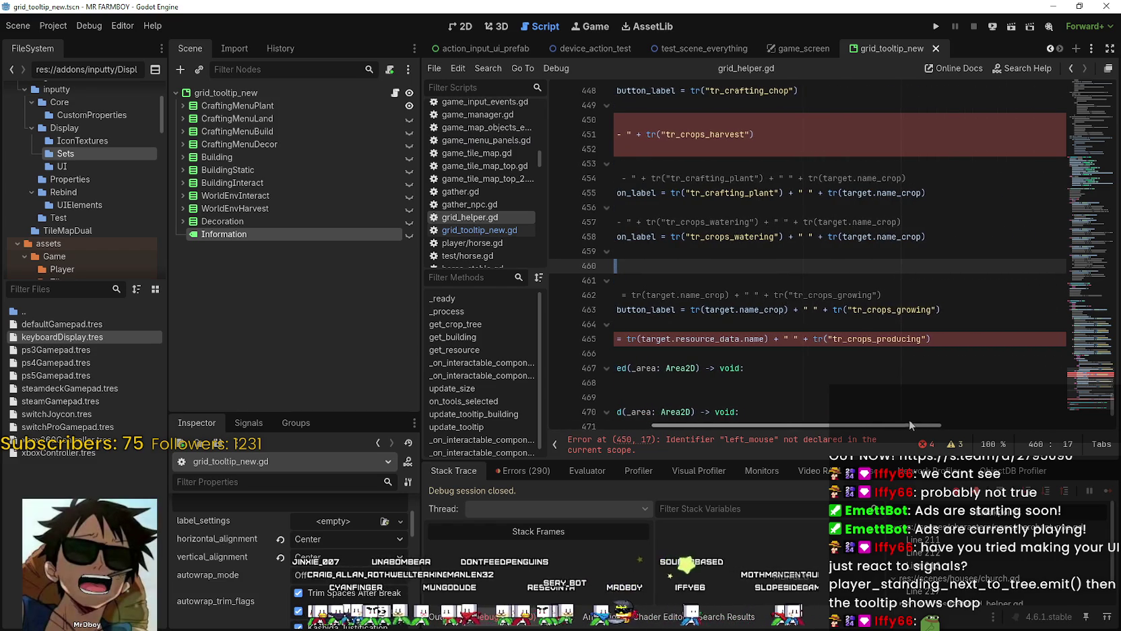
Step: Insert a blank line after line 460 in the crop branch
left_click(854, 254)
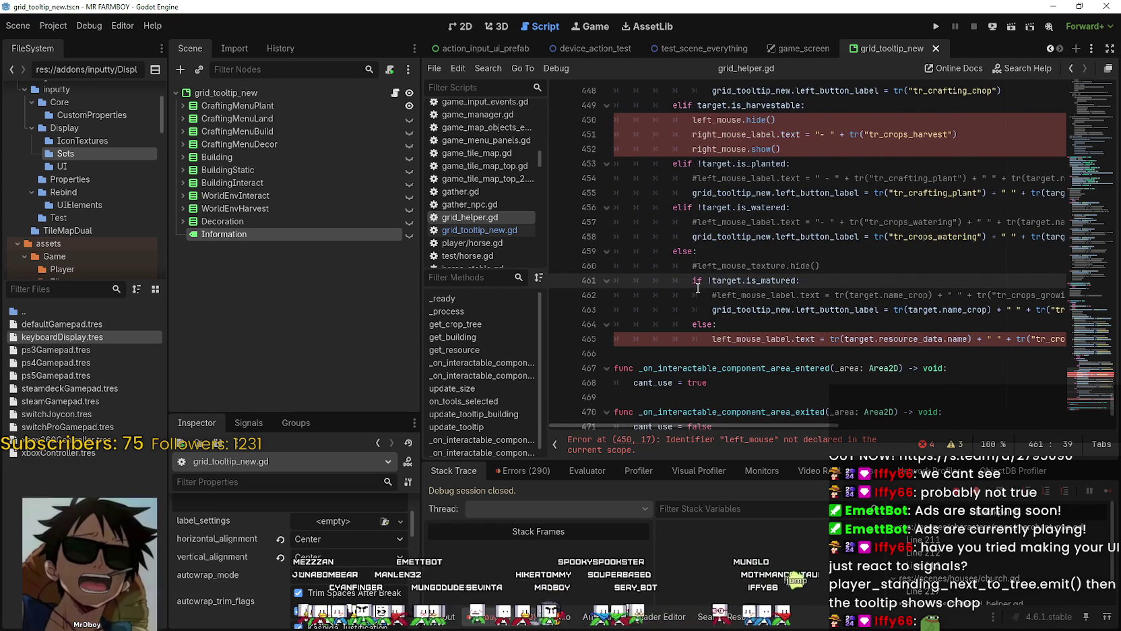
left_click_drag(699, 251, 765, 347)
key("Escape")
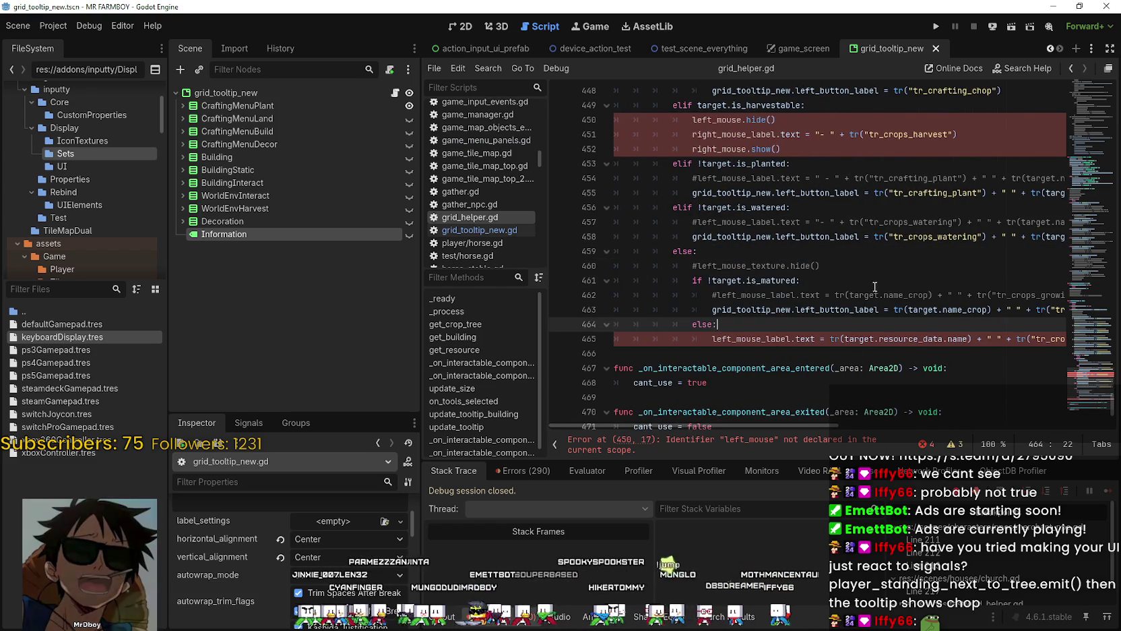
left_click(854, 281)
left_click(851, 265)
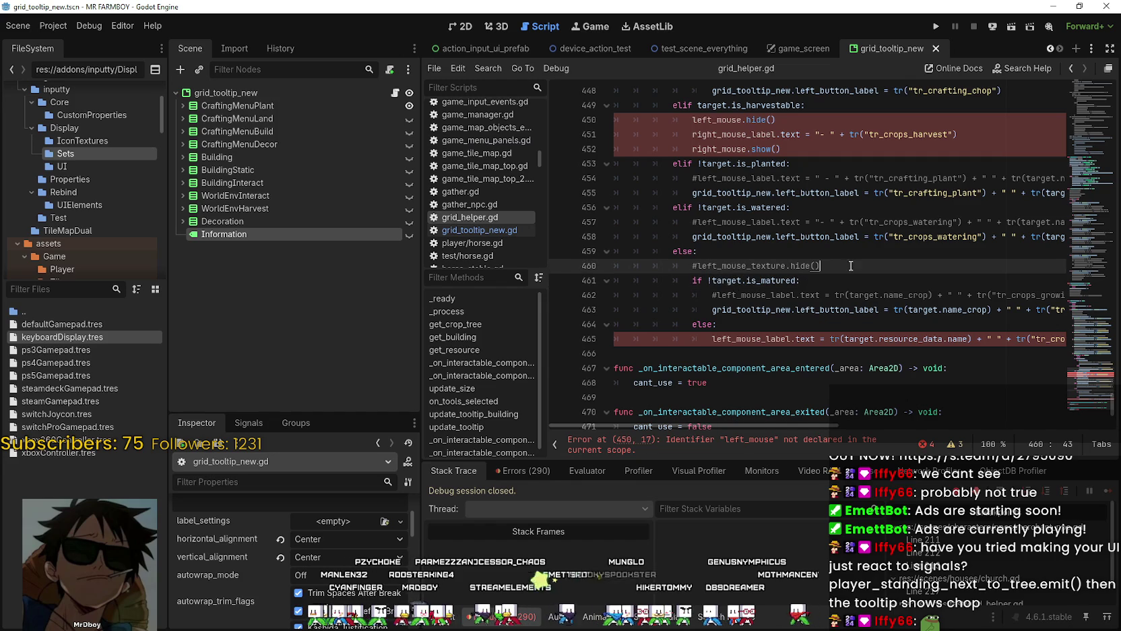
key("Return")
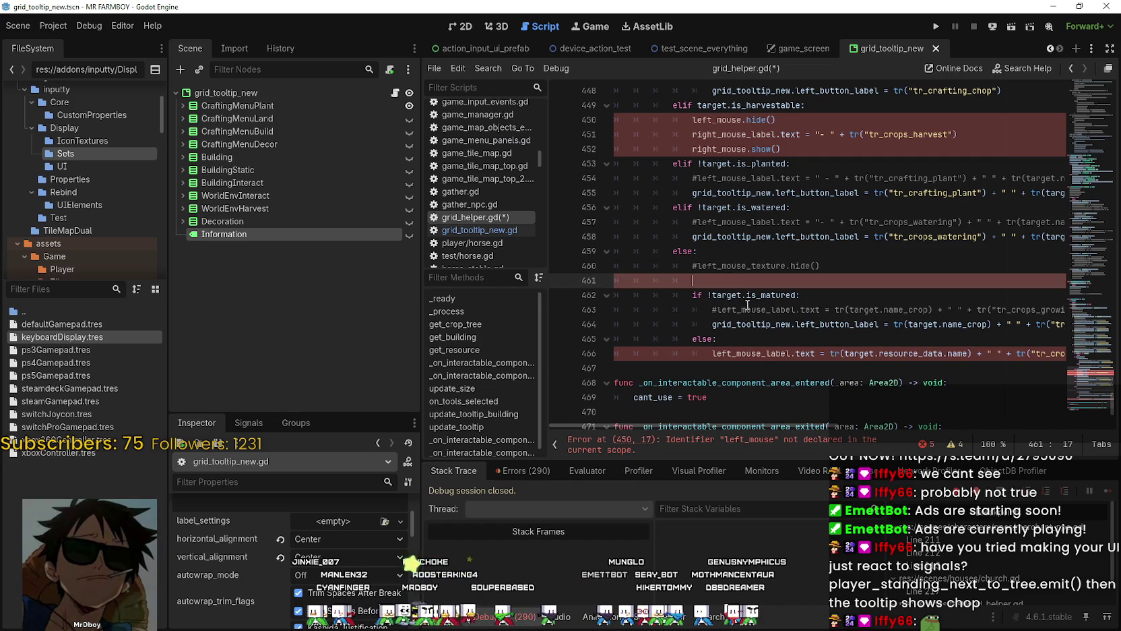
Step: Replace left_button_label with information on line 464 so it assigns grid_tooltip_new.information
double_click(745, 325)
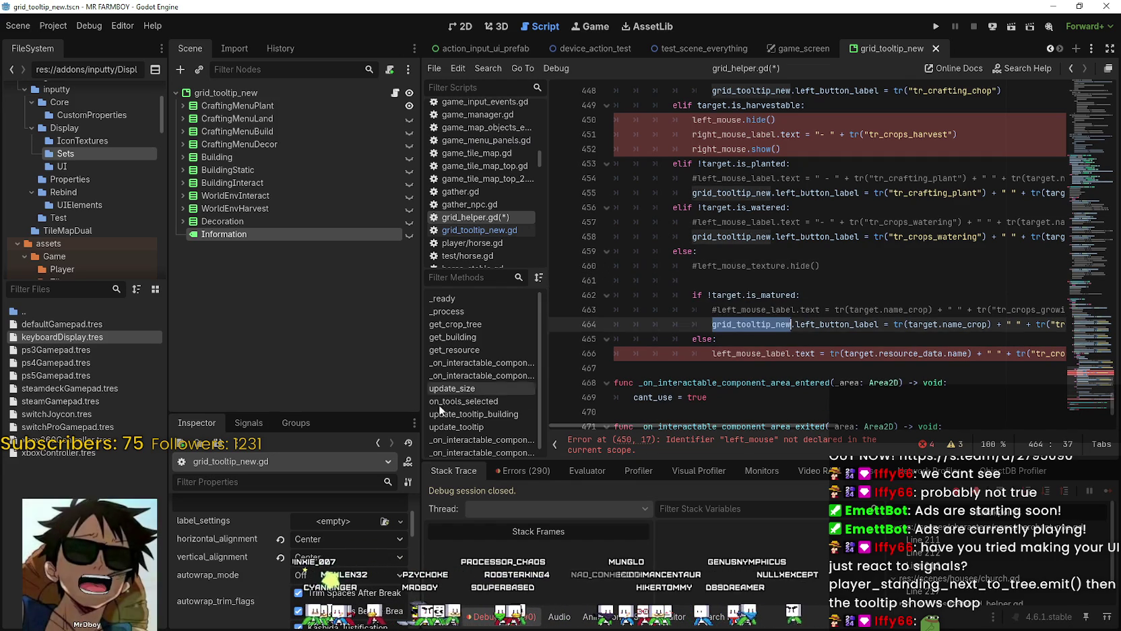
double_click(796, 324)
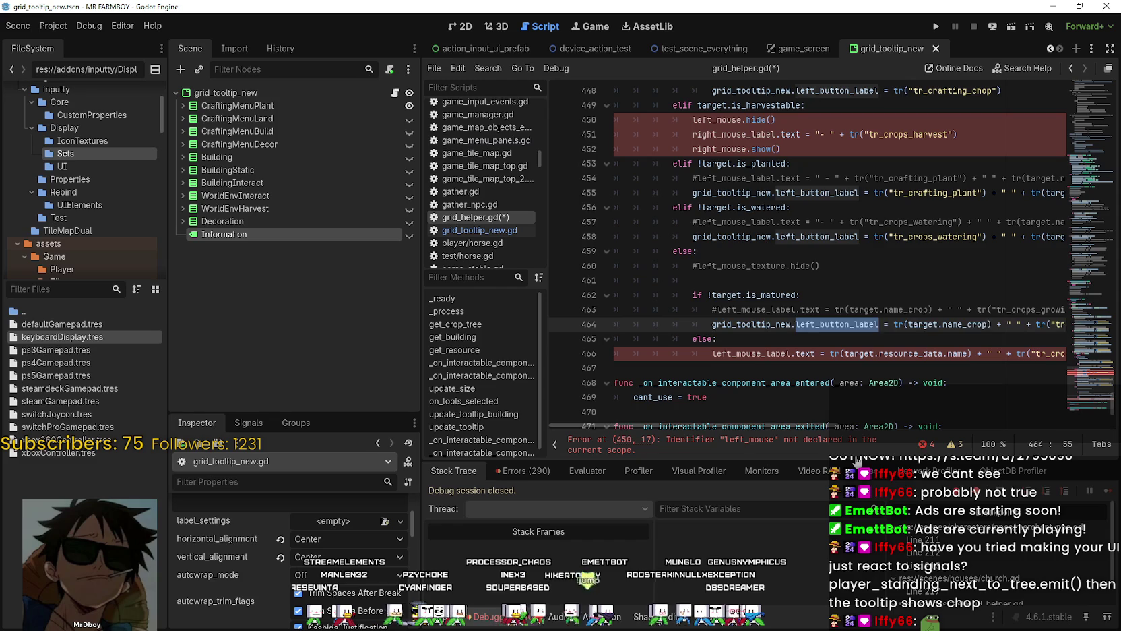
type("information")
left_click(860, 193)
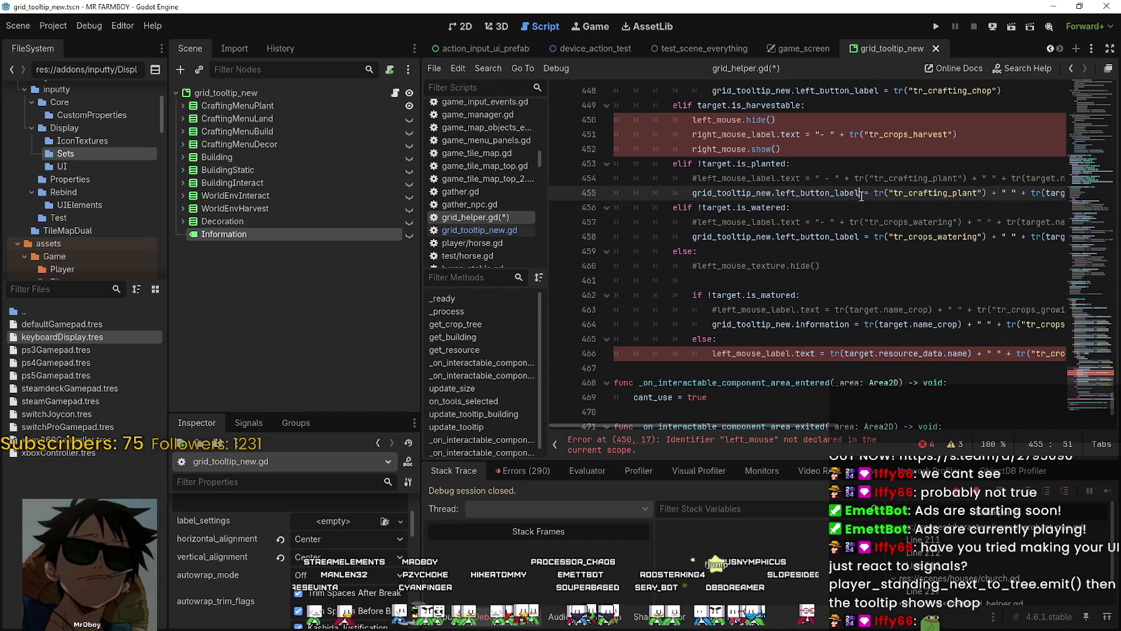
scroll(788, 199, "up", 2)
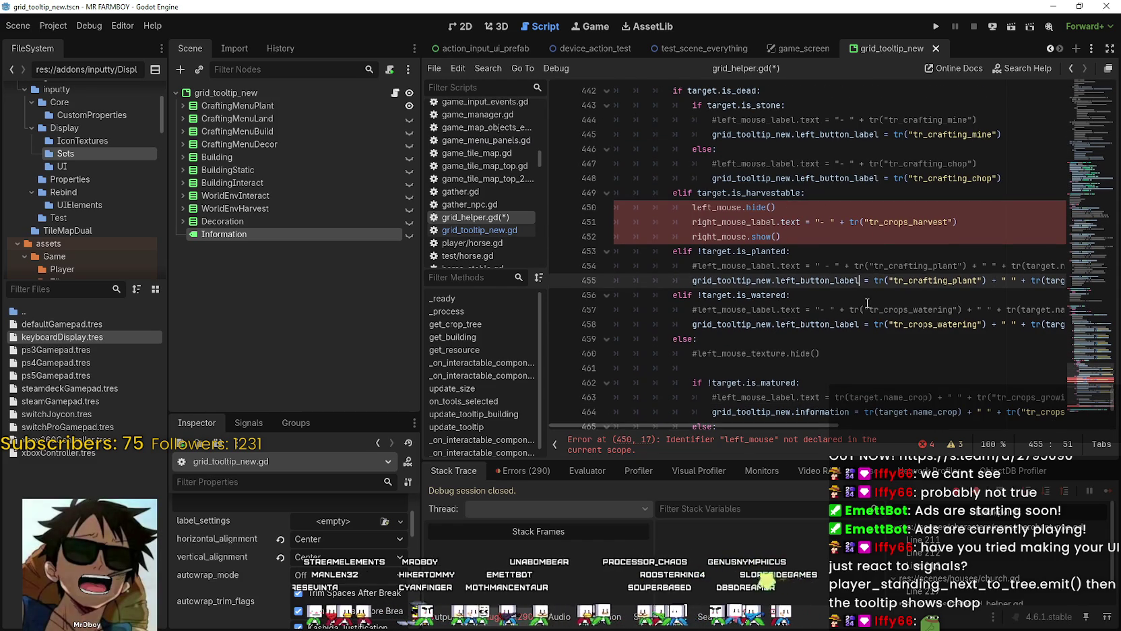
scroll(801, 226, "down", 4)
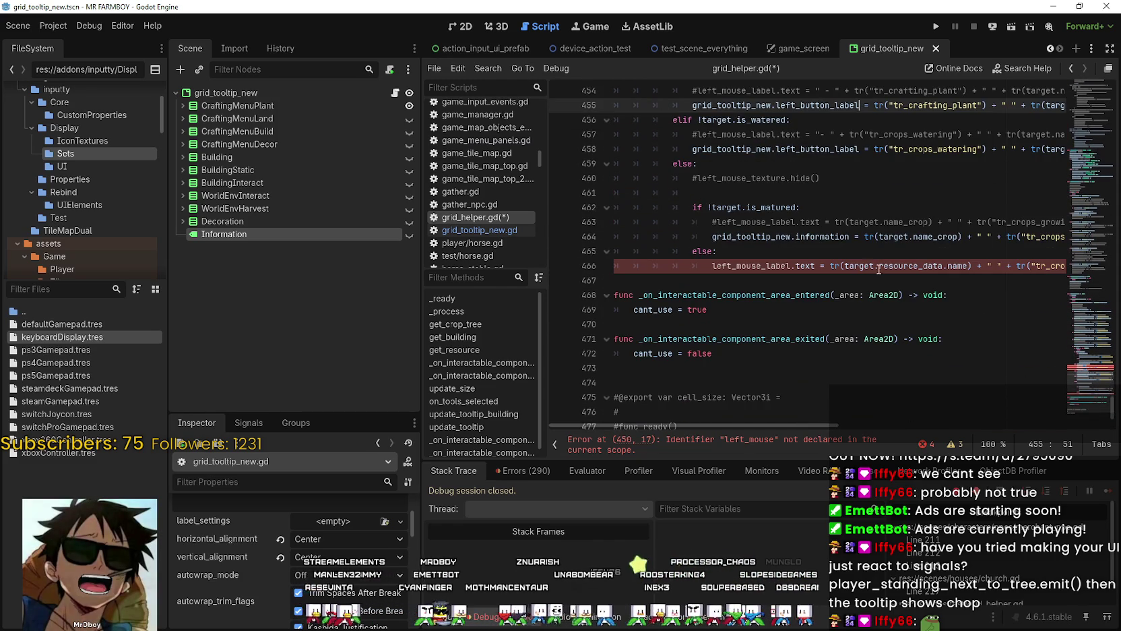
left_click(853, 236)
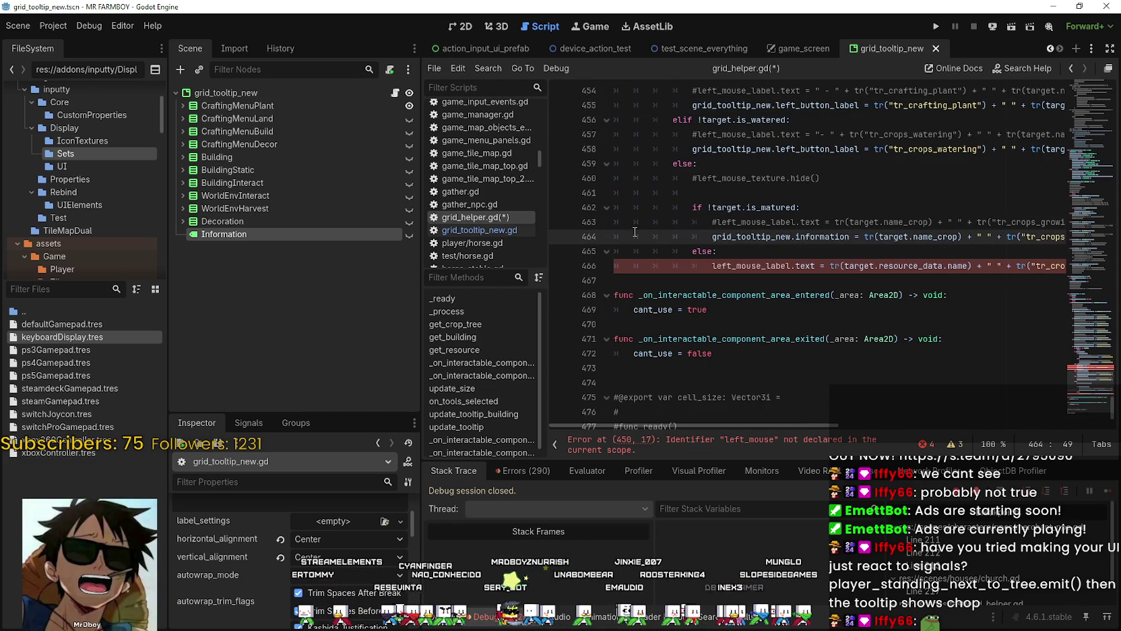
Step: Drag the splitter left to widen the script editor and recheck lines 464 and 455
left_click_drag(417, 287, 352, 288)
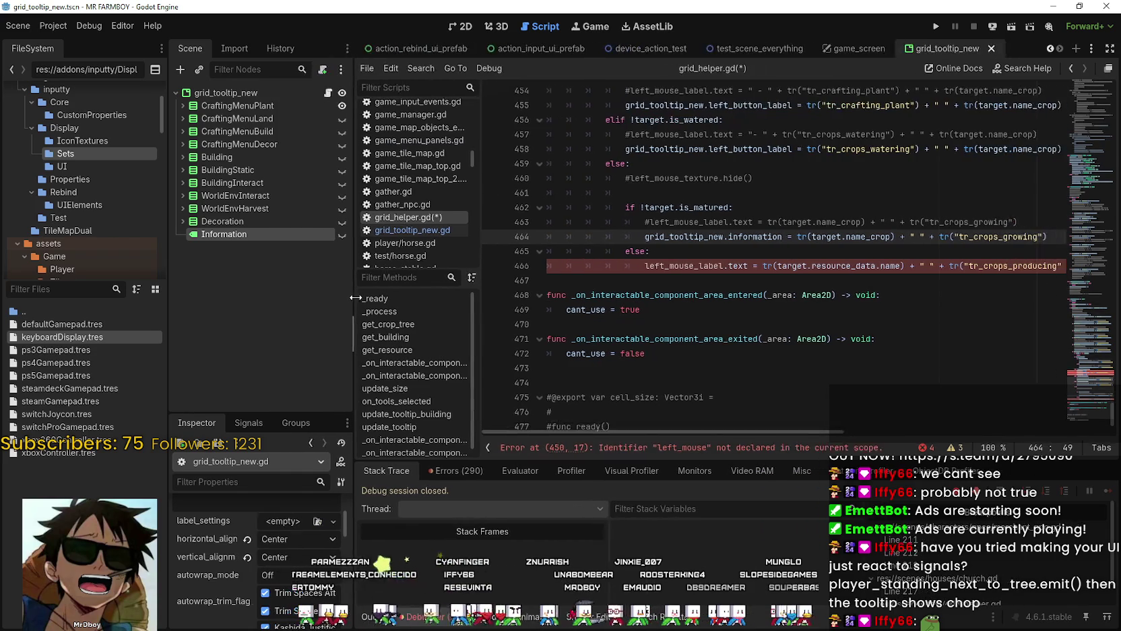
double_click(762, 236)
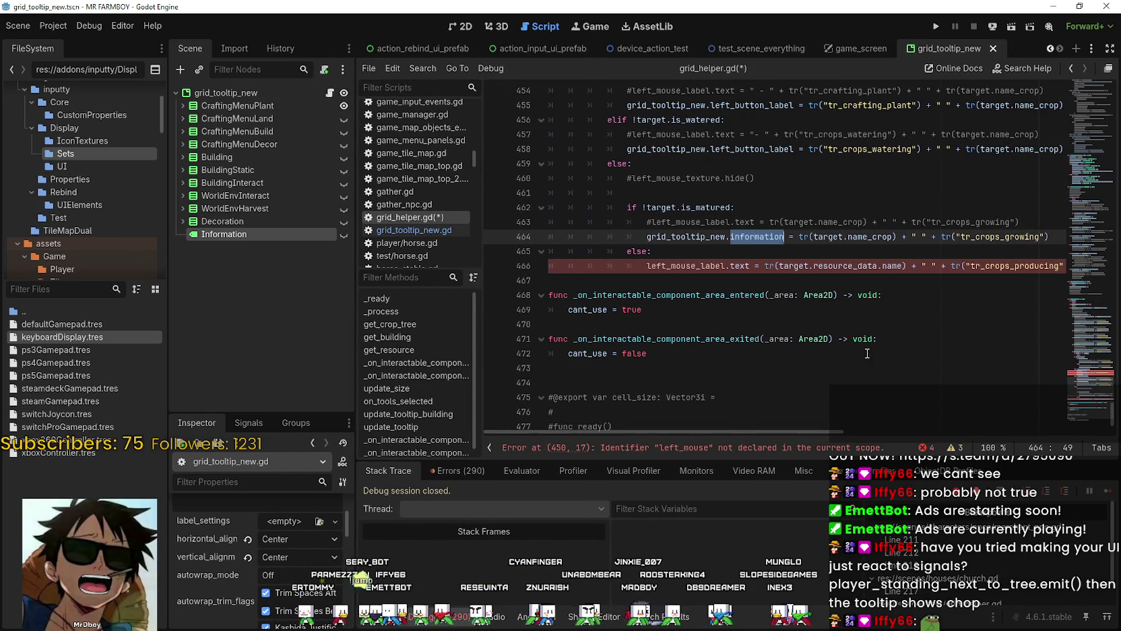
scroll(829, 304, "up", 3)
double_click(742, 203)
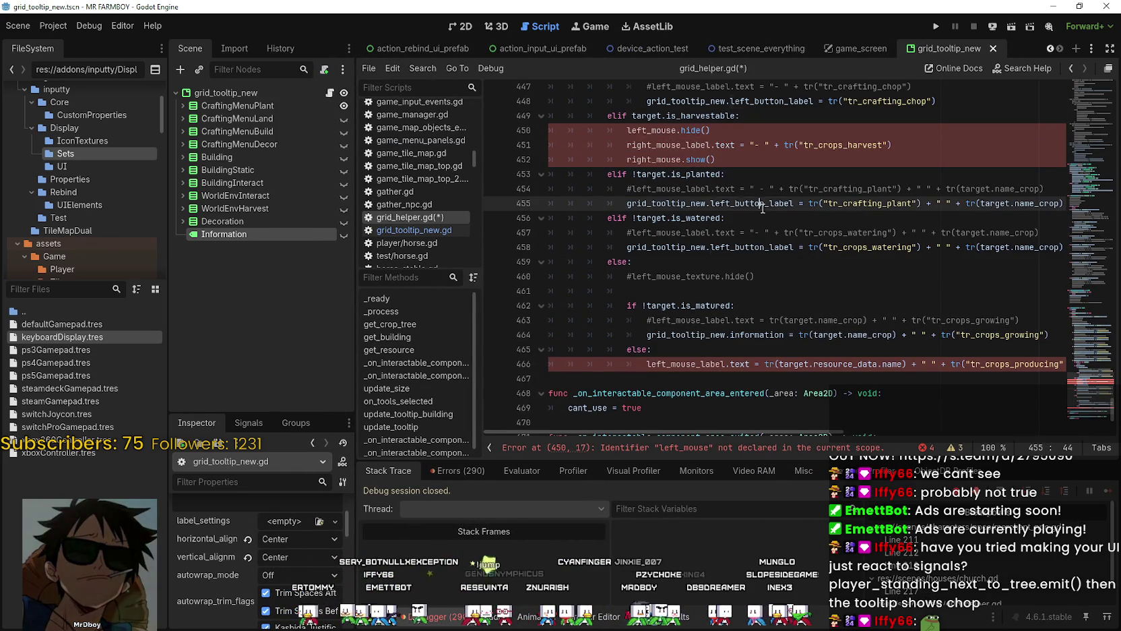
scroll(725, 221, "up", 3)
scroll(725, 220, "up", 9)
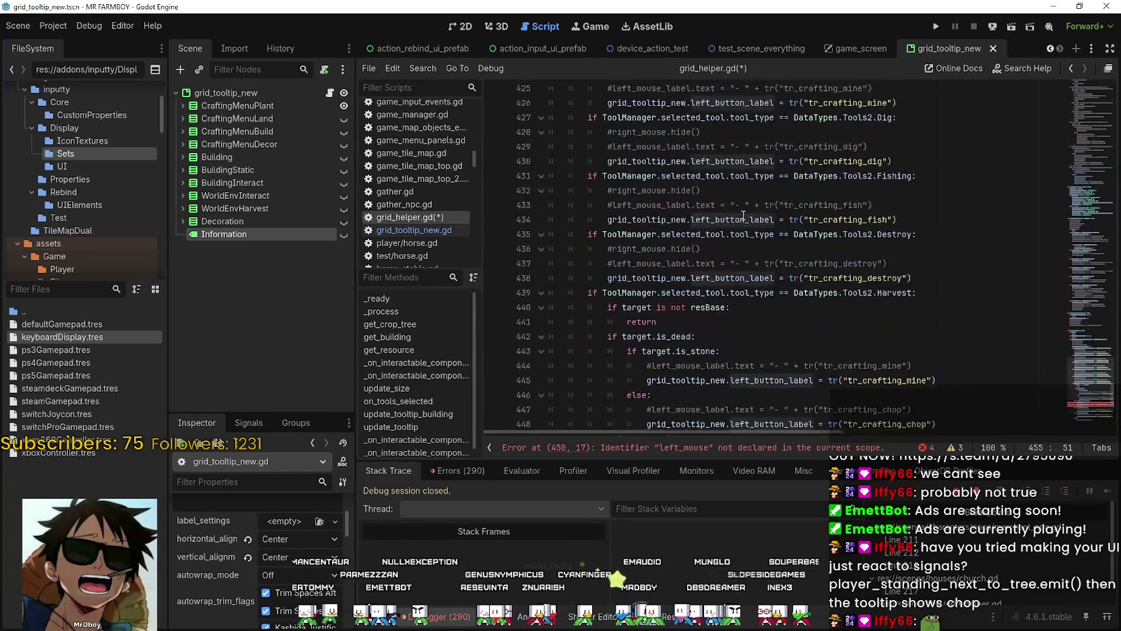
Step: Select the full chop label assignment on line 422
left_click(750, 235)
scroll(881, 311, "up", 4)
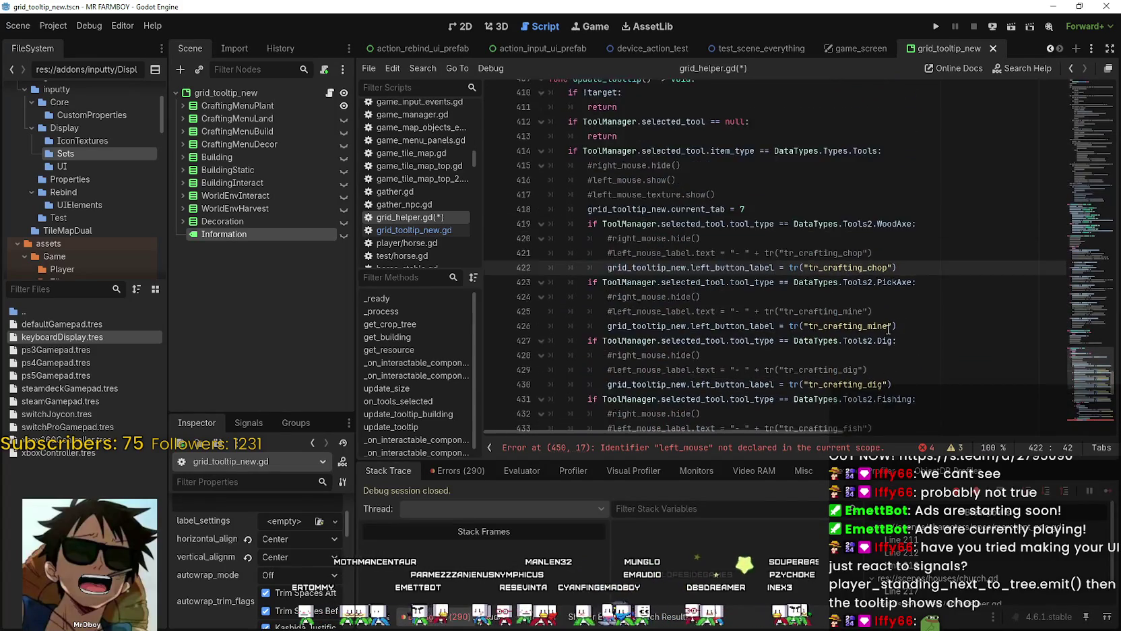
scroll(880, 311, "down", 4)
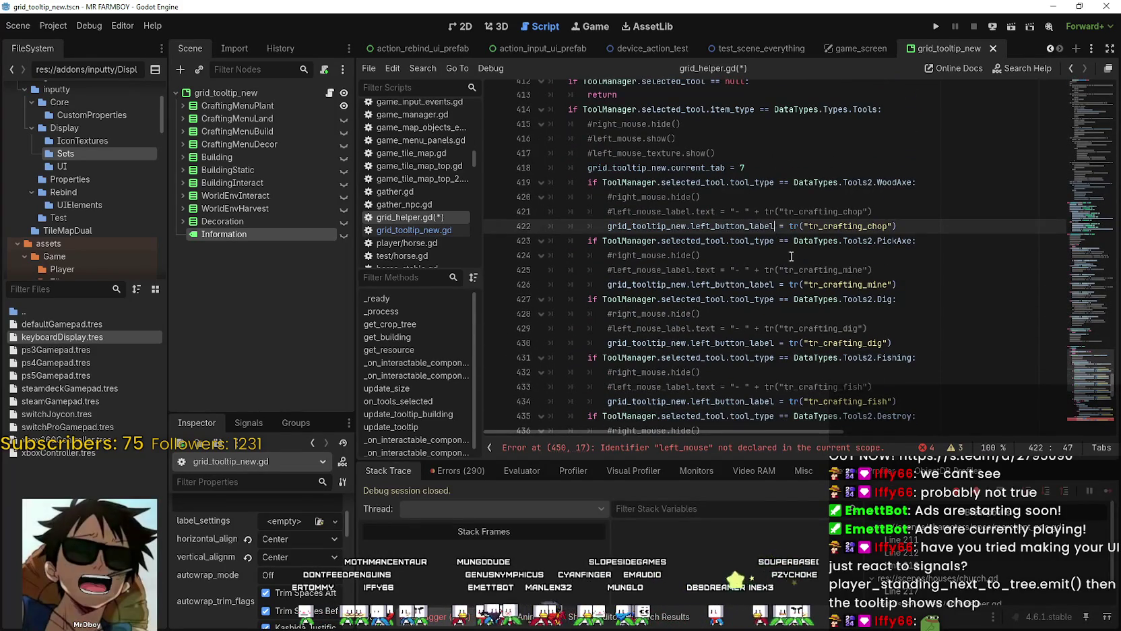
left_click(703, 329)
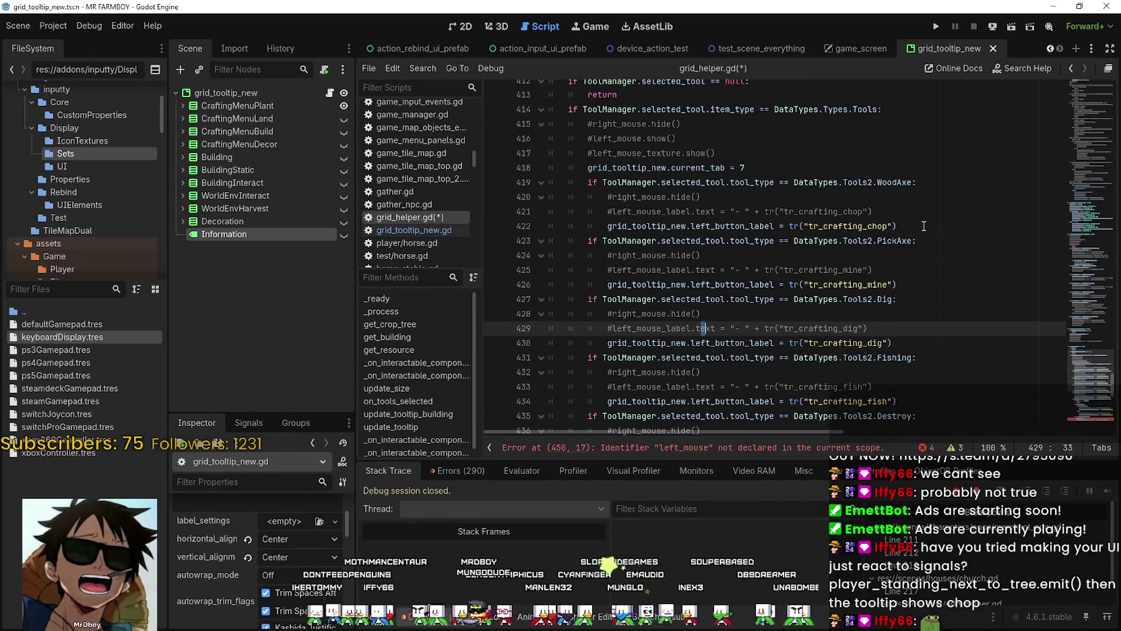
left_click_drag(949, 226, 609, 228)
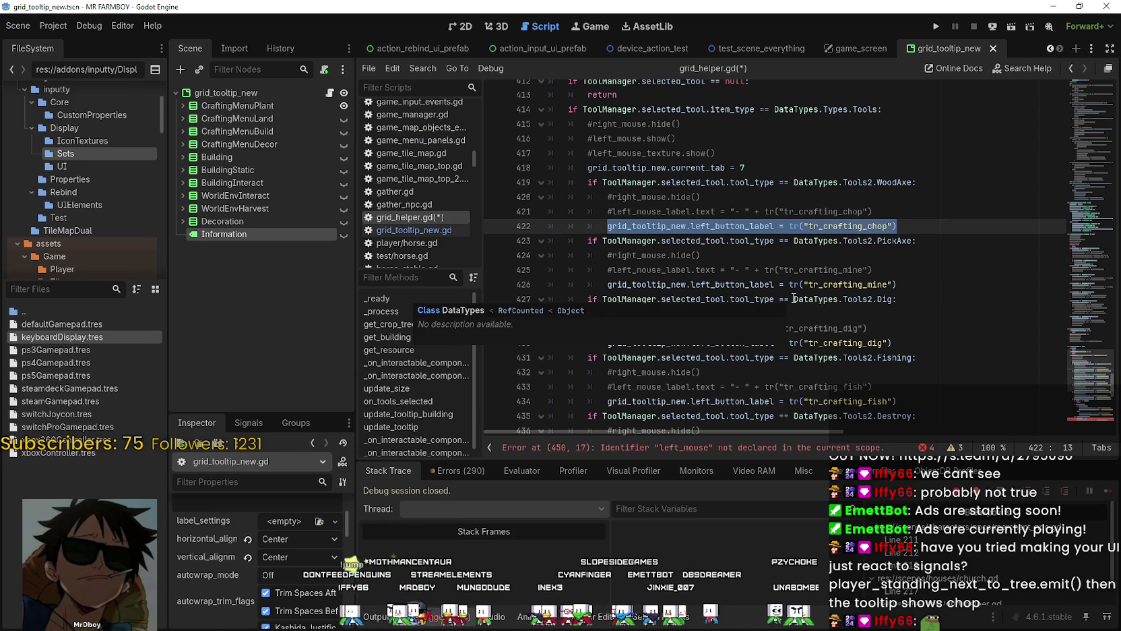
scroll(959, 345, "down", 1)
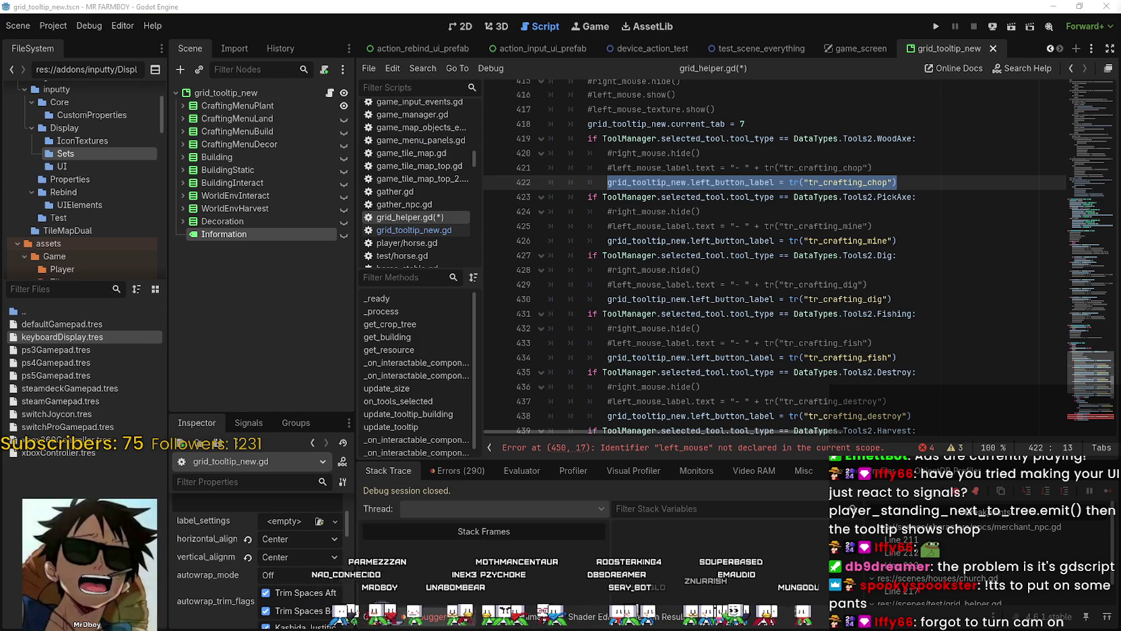
Step: Append .text after left_button_label in the chop assignment on line 422
left_click(781, 168)
left_click(780, 182)
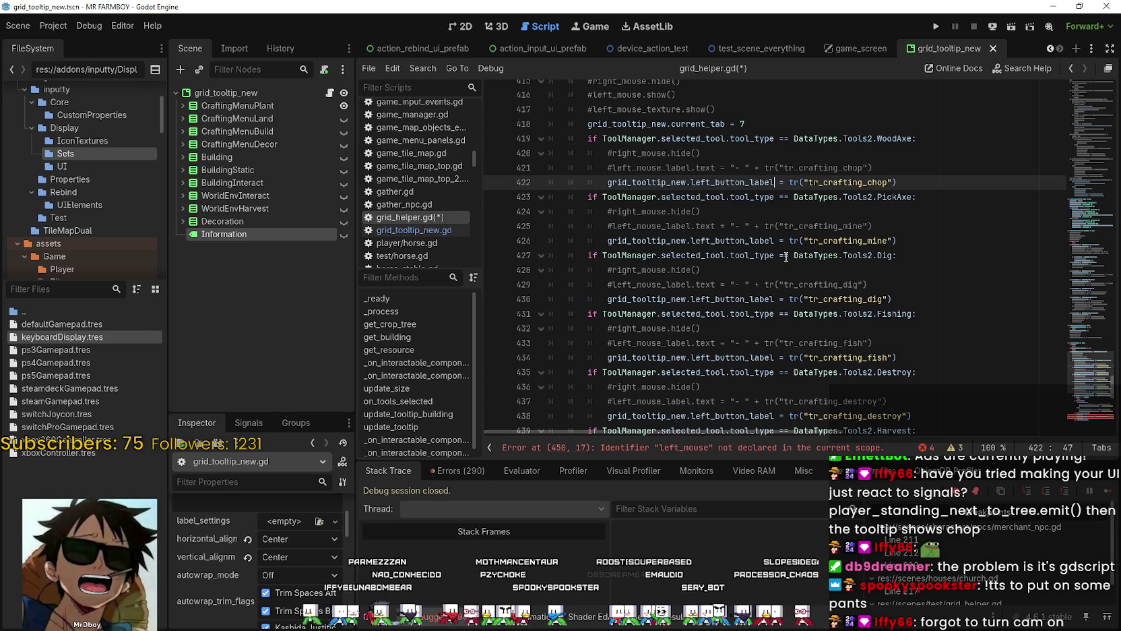
double_click(723, 181)
left_click_drag(608, 182, 906, 183)
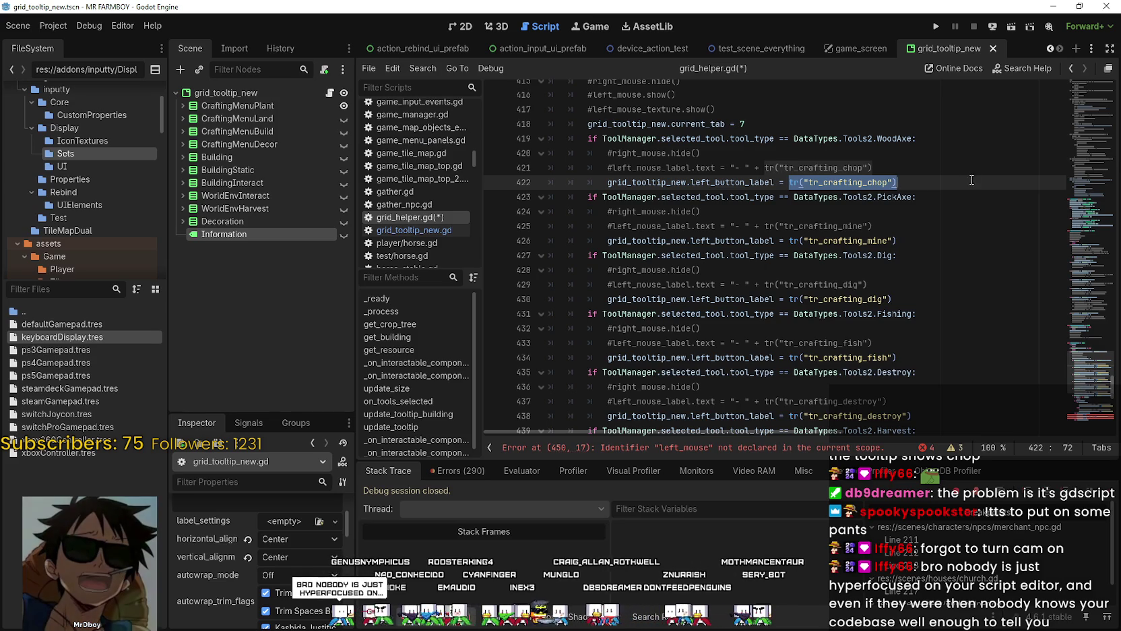
left_click(938, 178)
left_click_drag(898, 182, 608, 182)
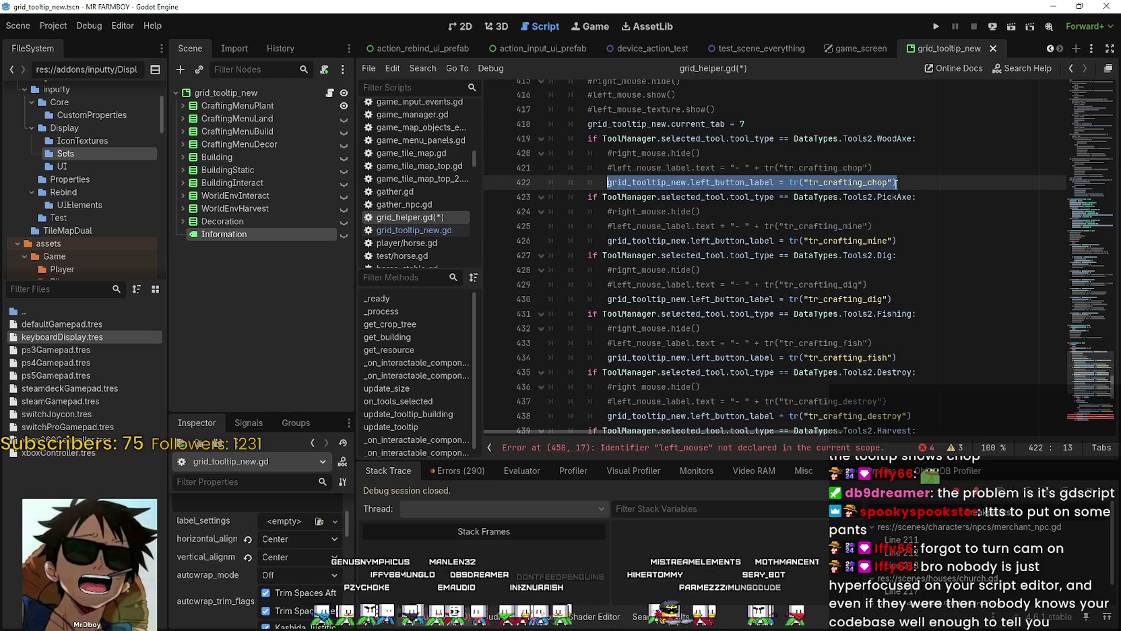
double_click(710, 184)
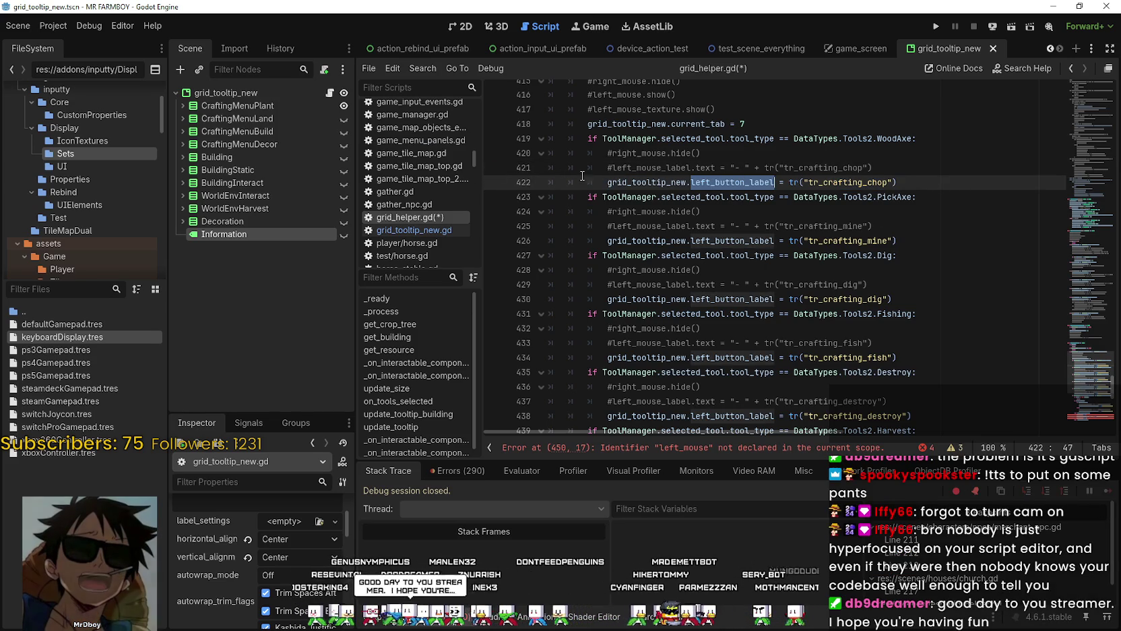
left_click(777, 184)
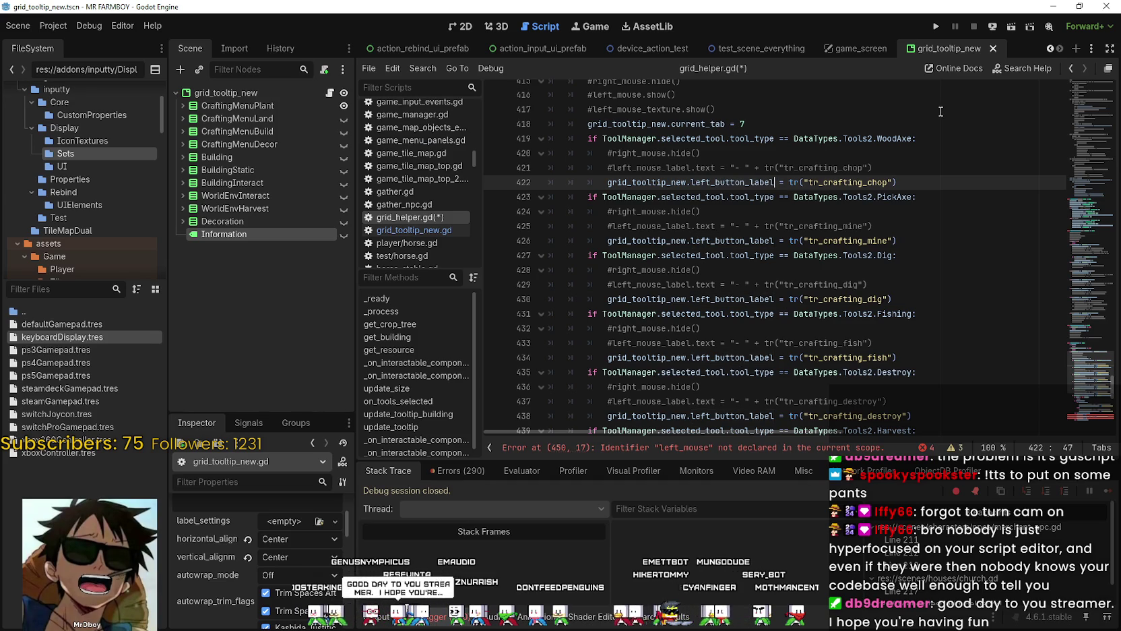
type(".text")
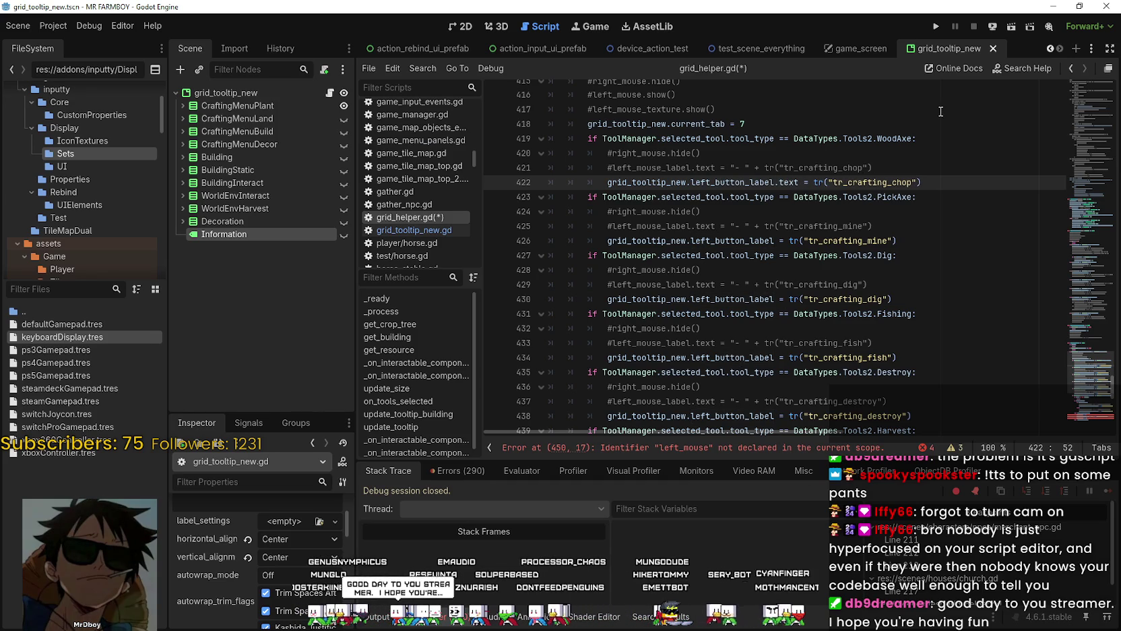
Step: Copy .text and paste it after left_button_label on the mine, dig and fish lines 426, 430, 434
double_click(786, 183)
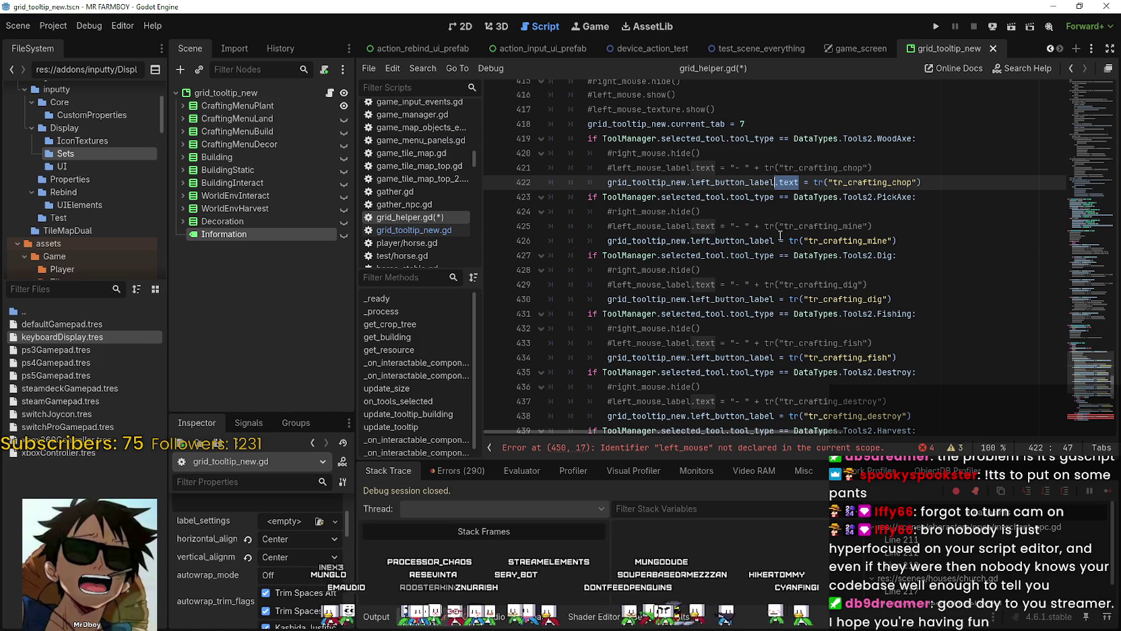
key("ctrl+c")
left_click(778, 239)
key("ctrl+v")
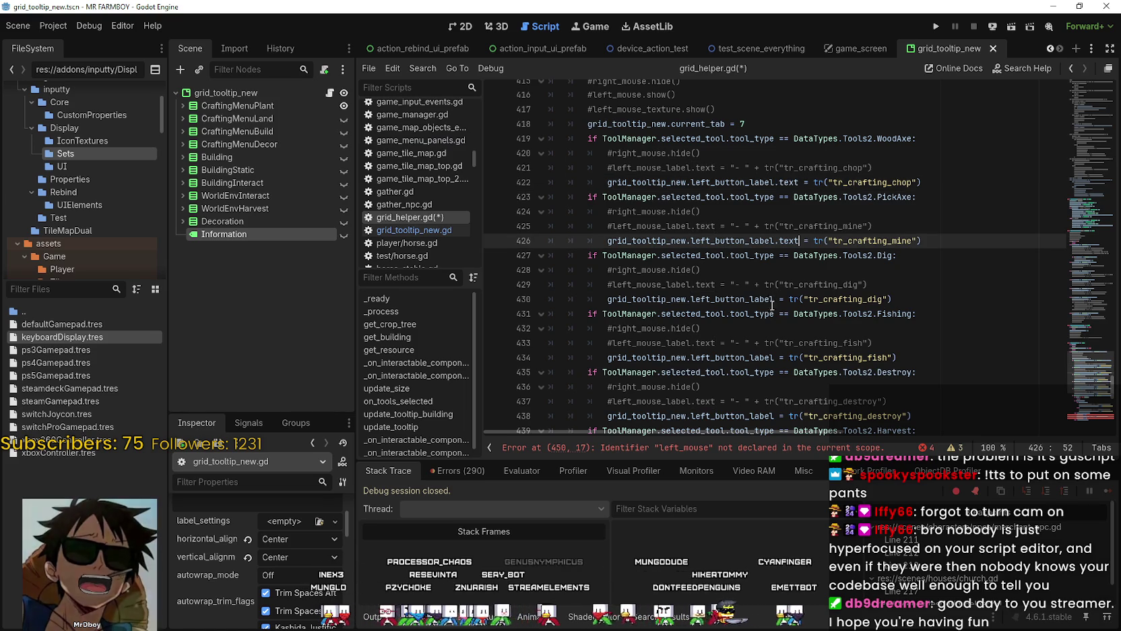
left_click(775, 299)
key("ctrl+v")
scroll(783, 339, "down", 1)
scroll(783, 339, "down", 2)
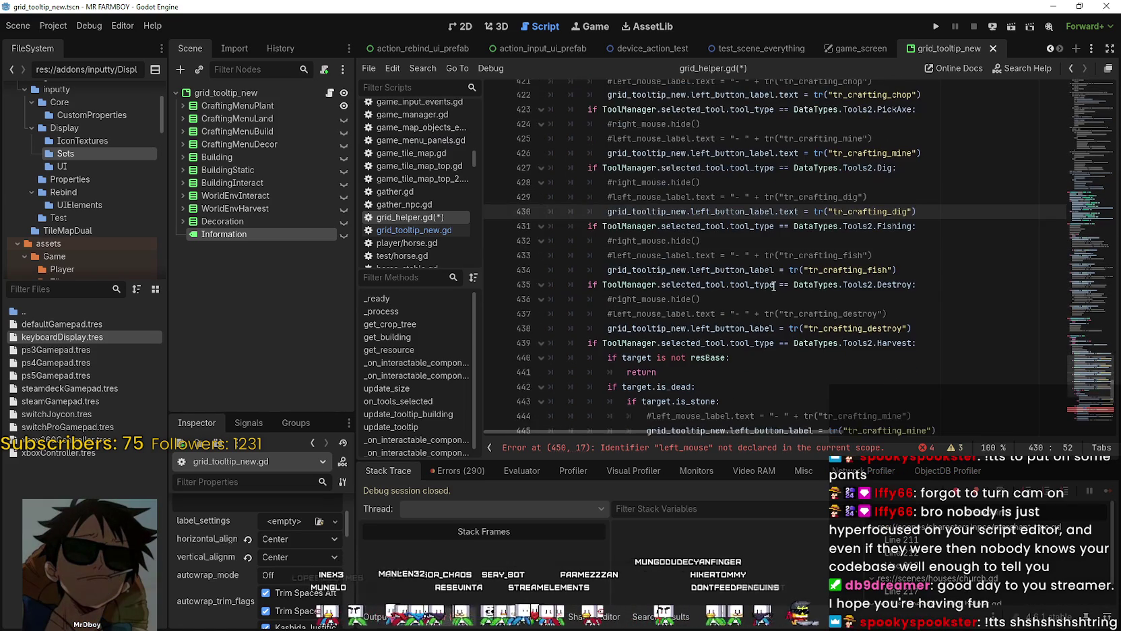
left_click(773, 270)
key("ctrl+v")
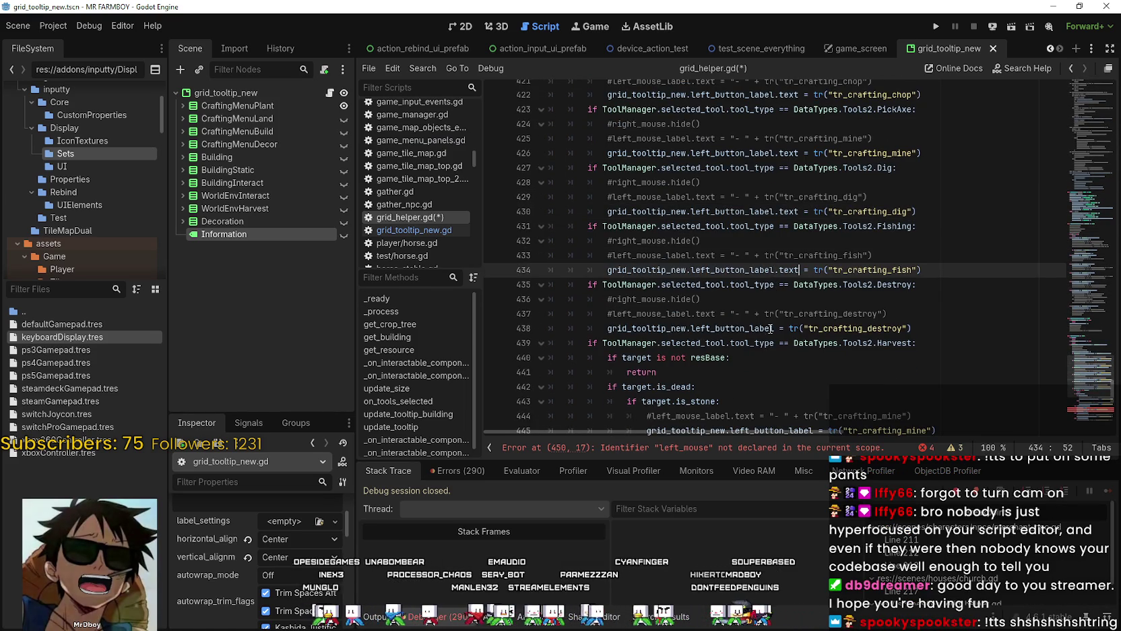
scroll(775, 297, "down", 1)
left_click(779, 284)
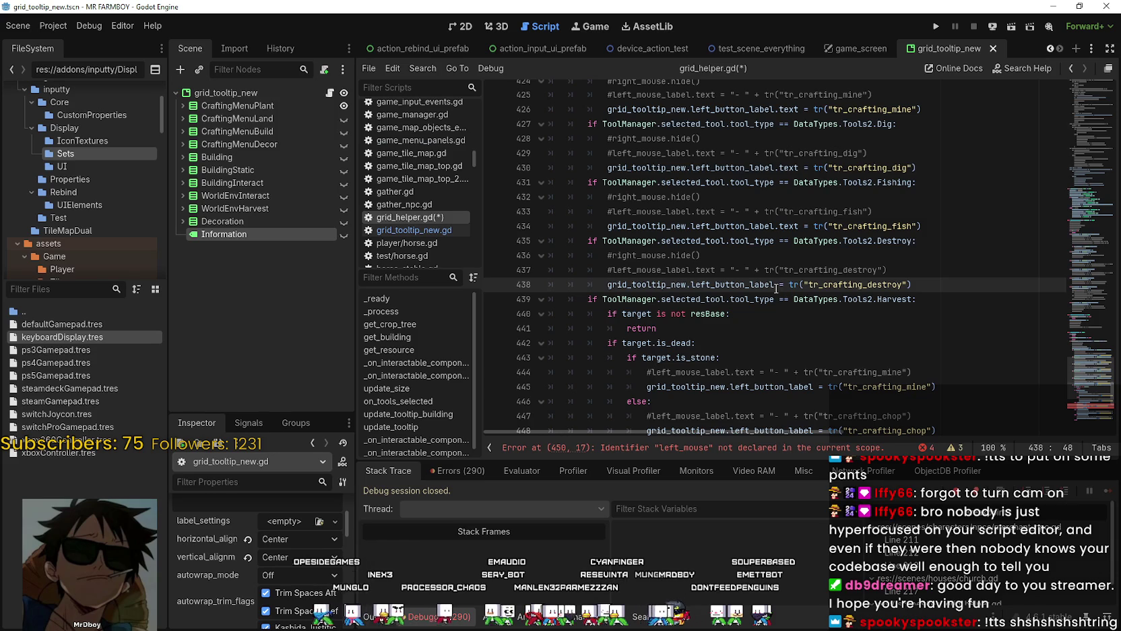